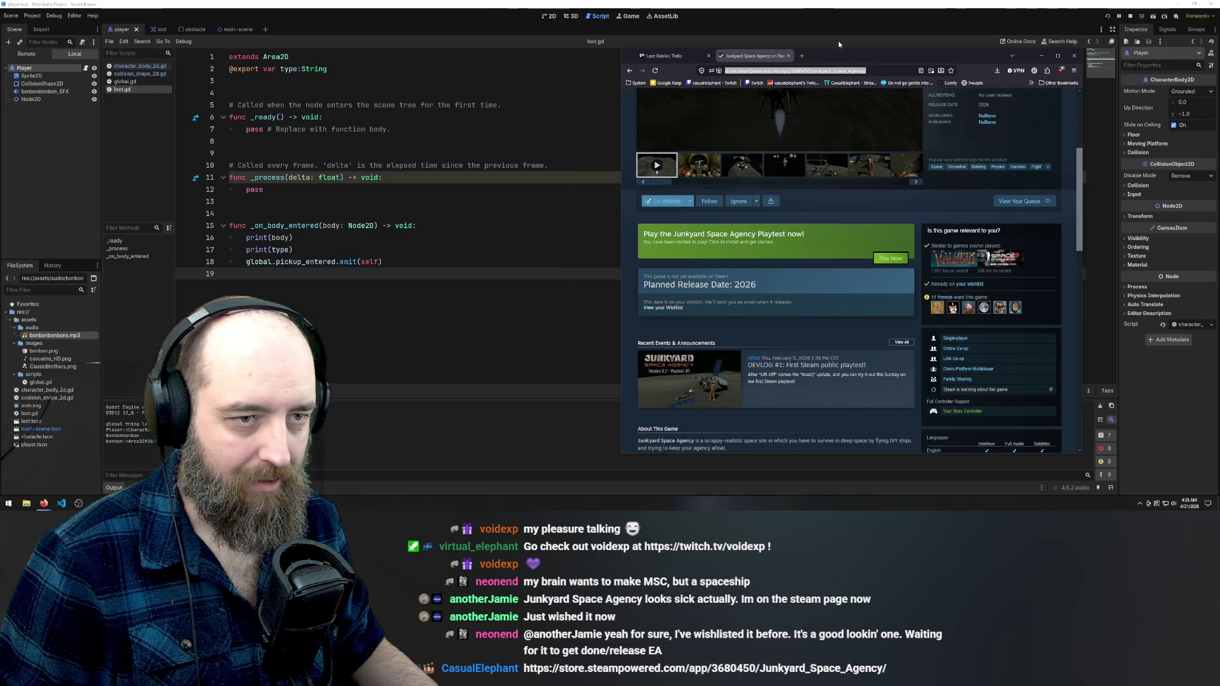
Close the Steam store tab to reveal the Loot Goblin Trello board, then minimize Firefox
click(788, 57)
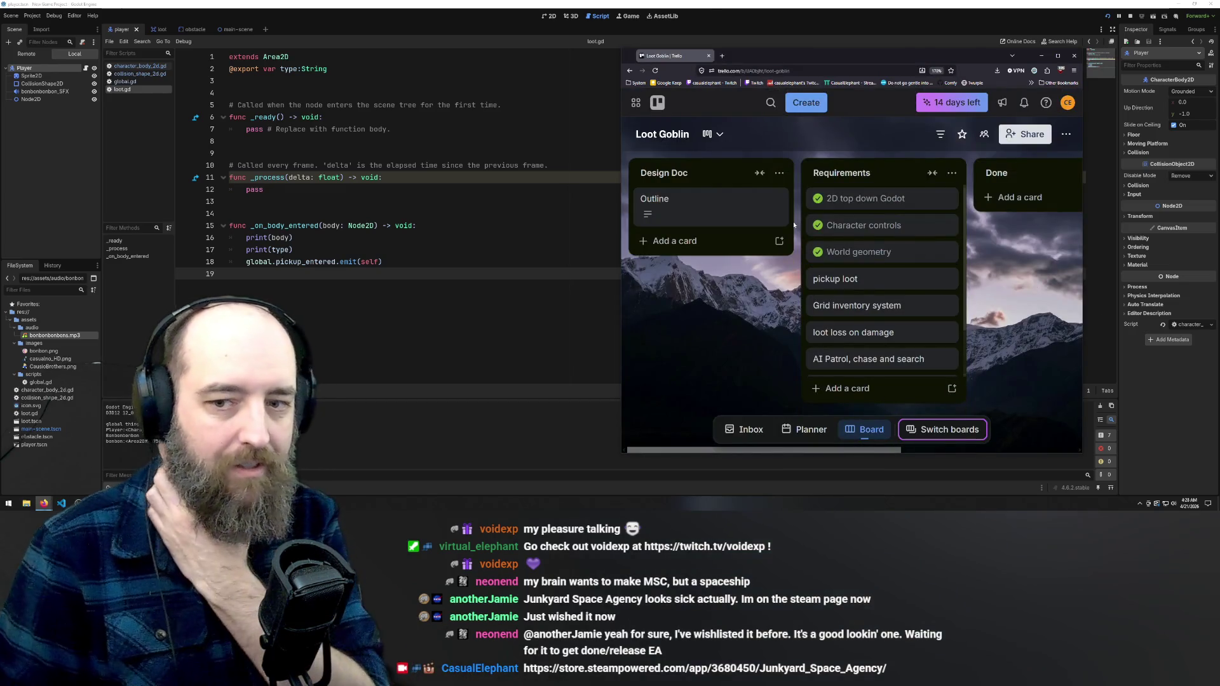
click(621, 5)
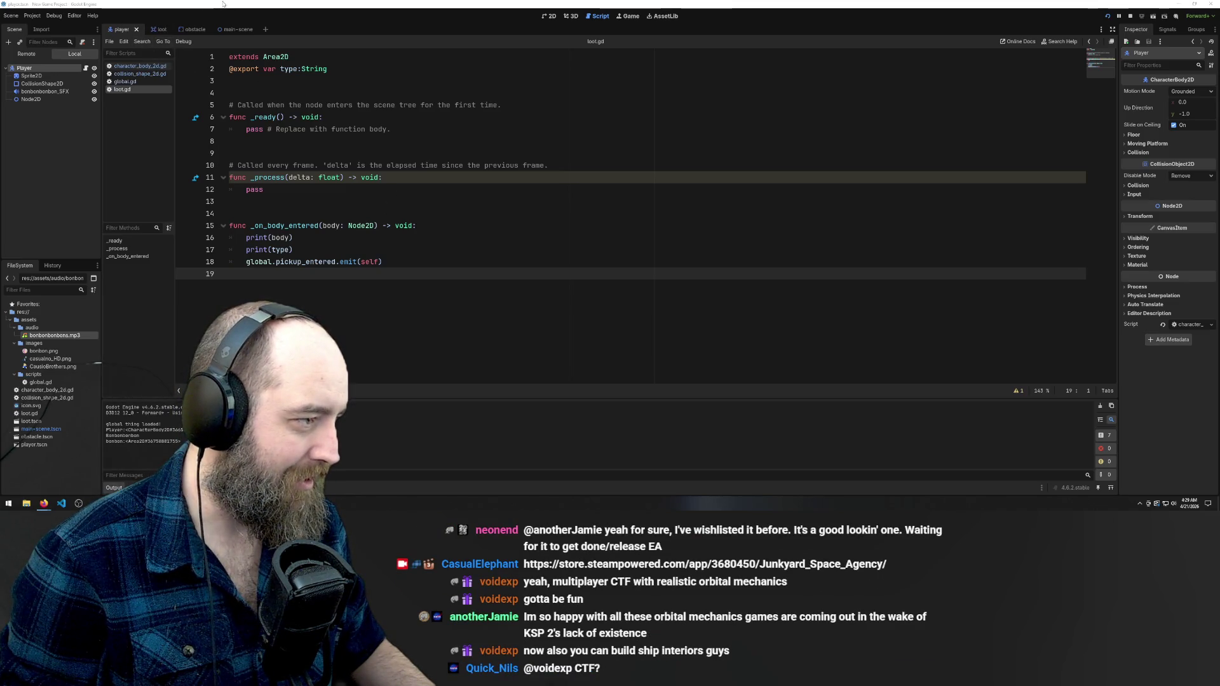
Add a 'var inventory = []' declaration on a new line 4 of loot.gd
click(267, 210)
click(266, 81)
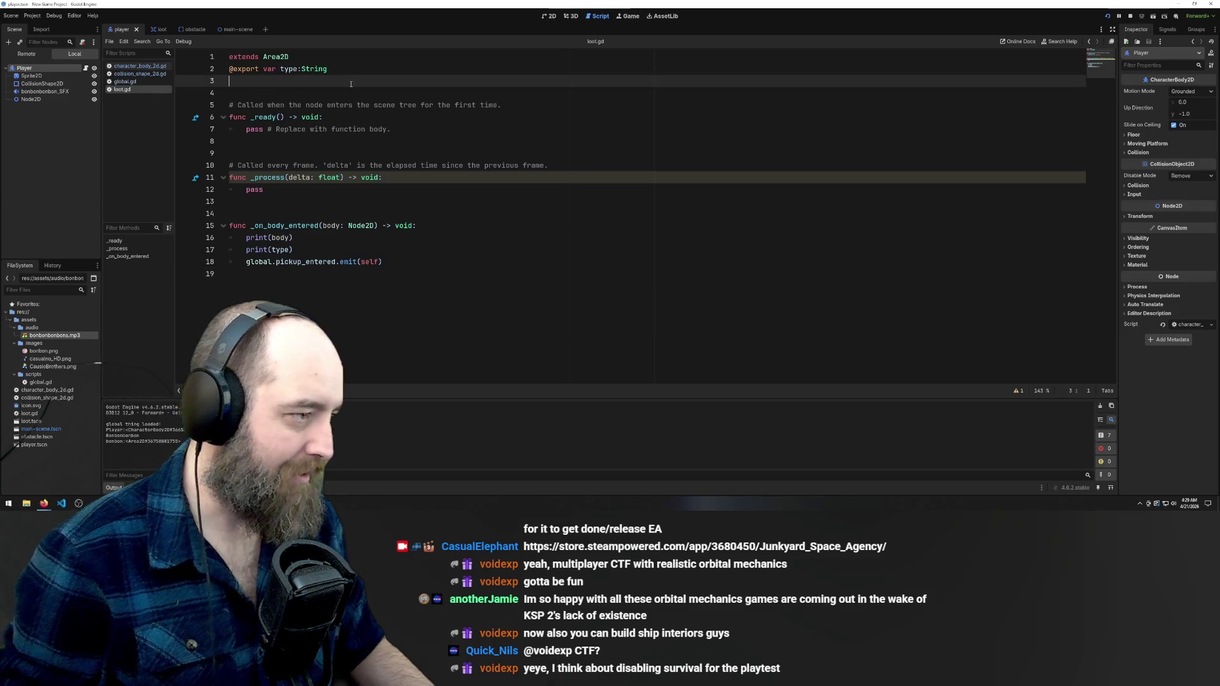
key(Return)
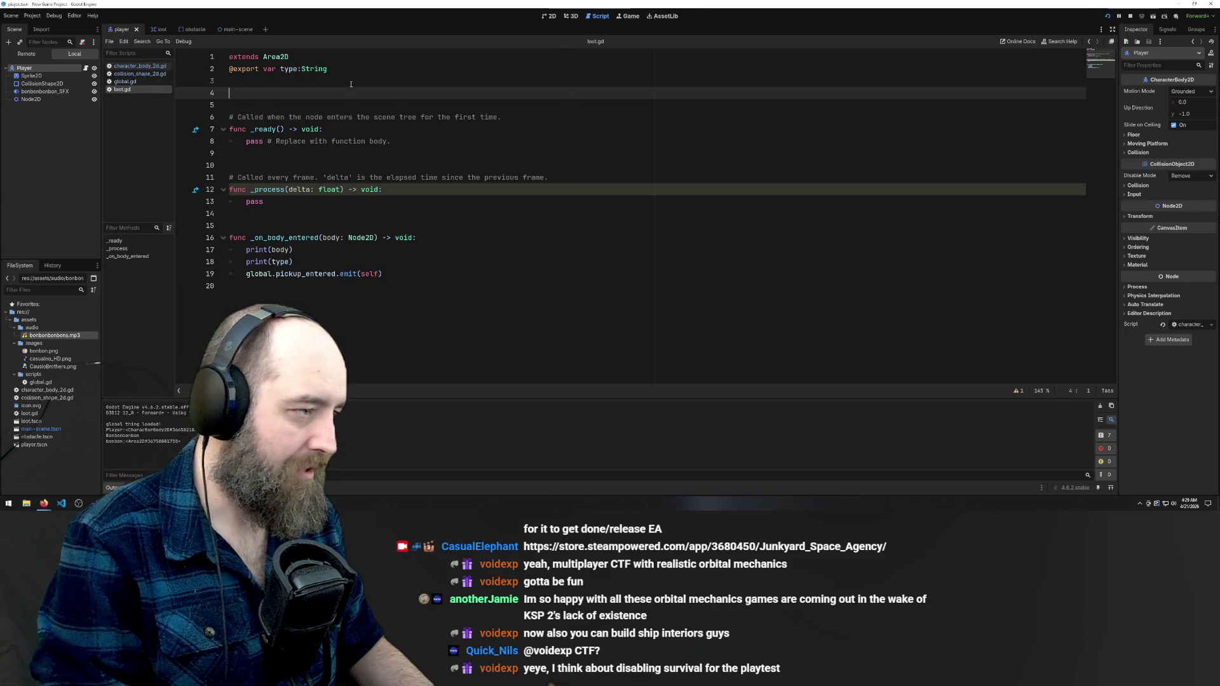
text(var inventory)
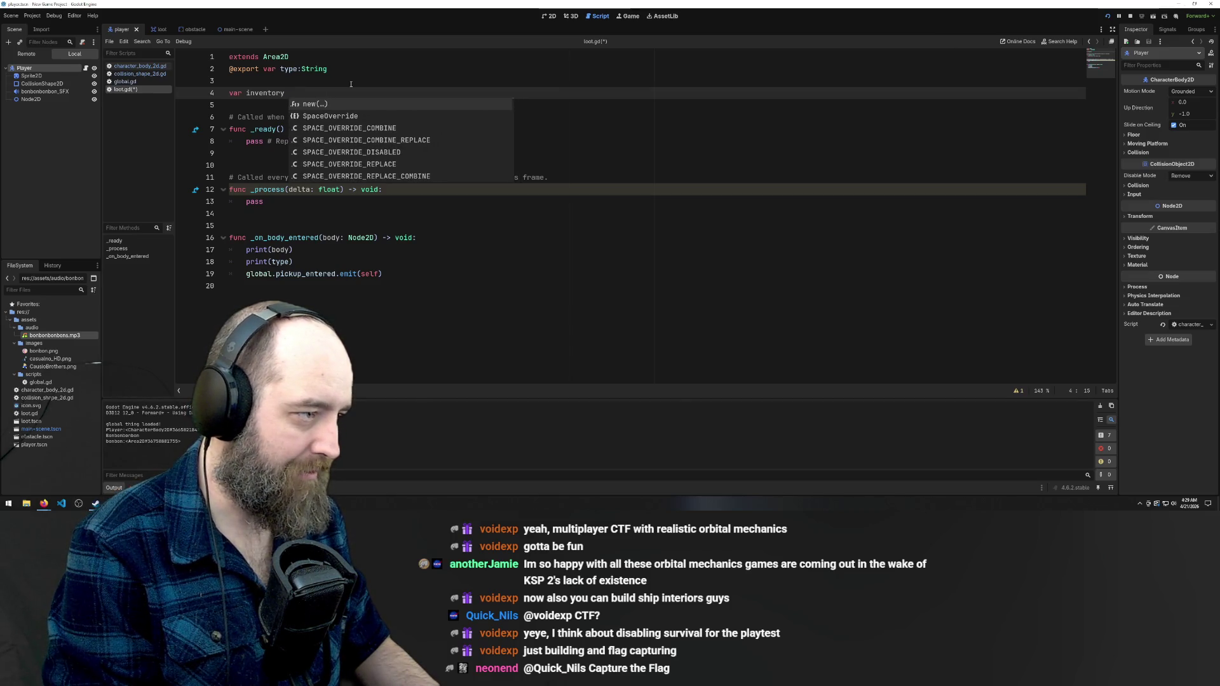
text( [)
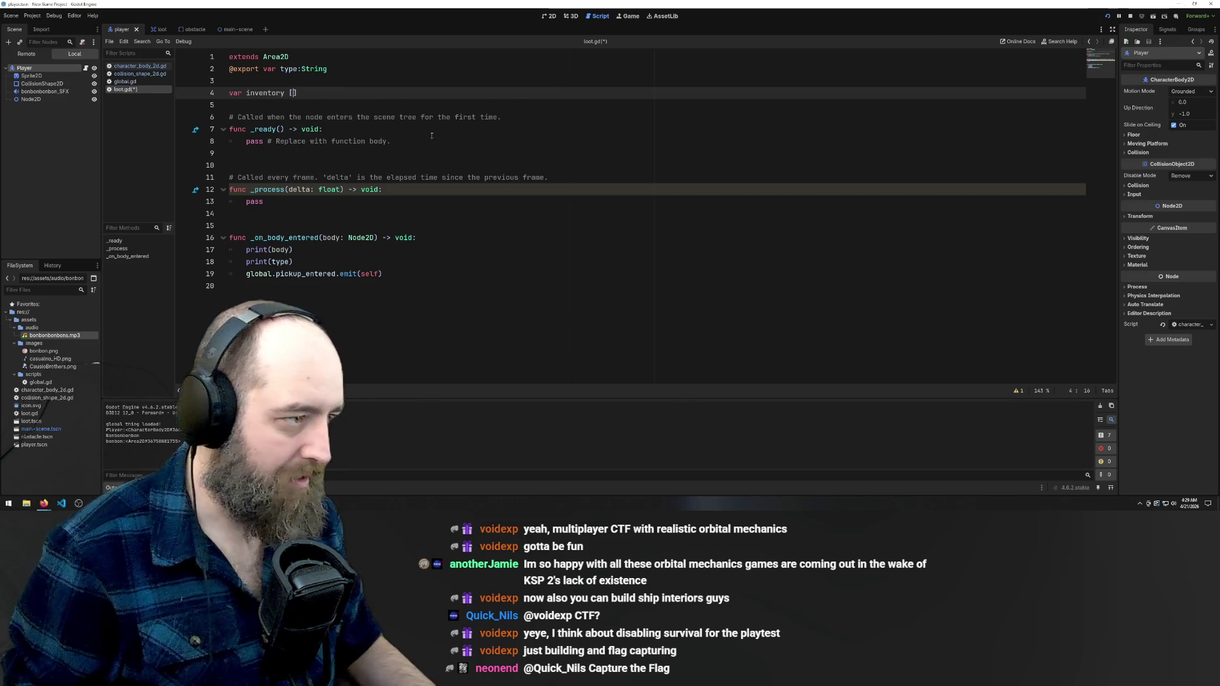
click(289, 93)
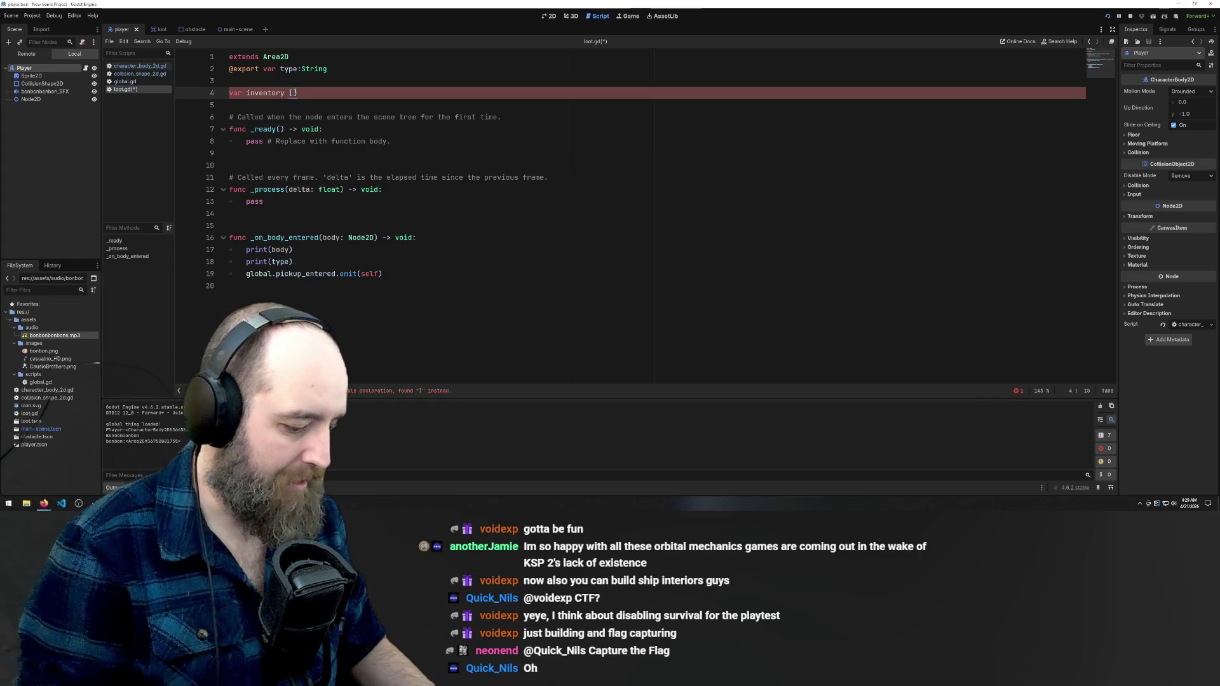
key(Escape)
click(504, 151)
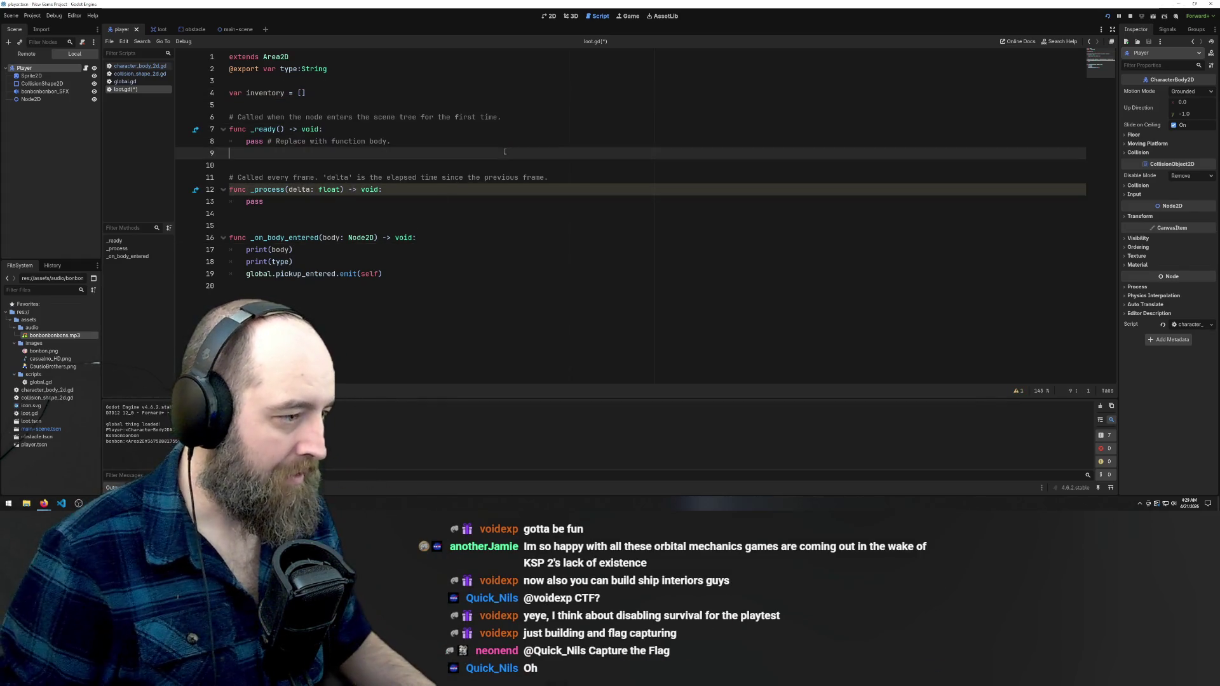
Delete the inventory declaration line and its leftover blank line
click(440, 302)
click(449, 138)
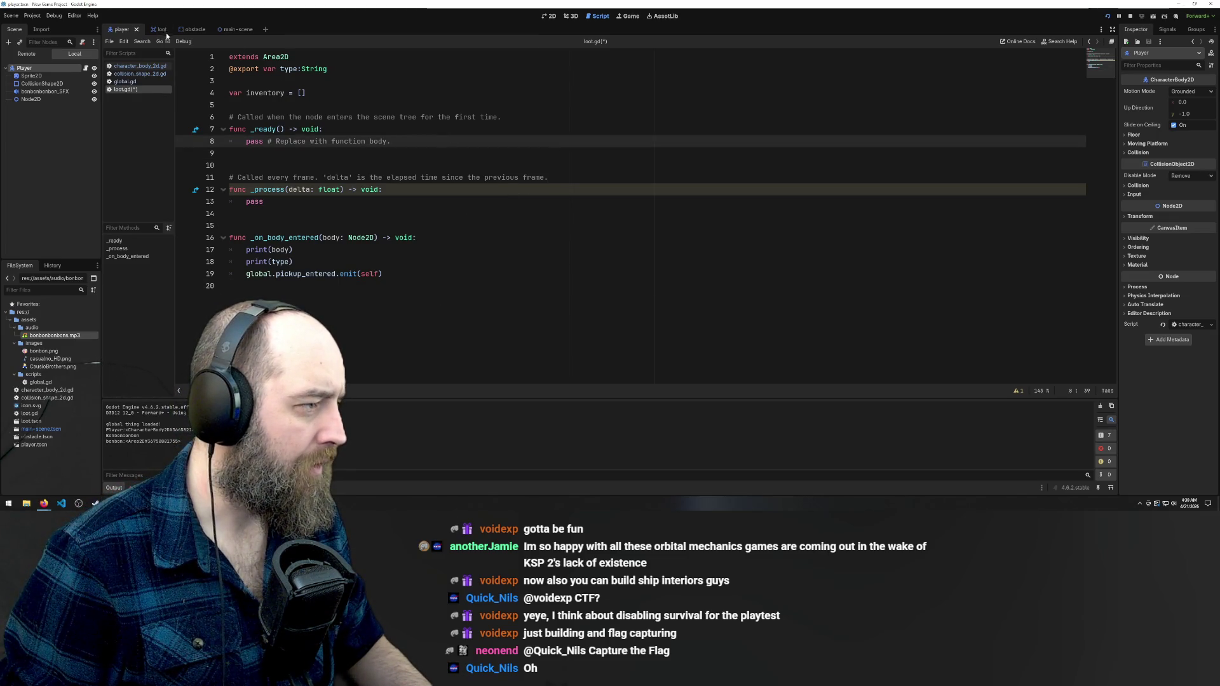
click(305, 93)
key(BackSpace)
key(BackSpace)
key(BackSpace)
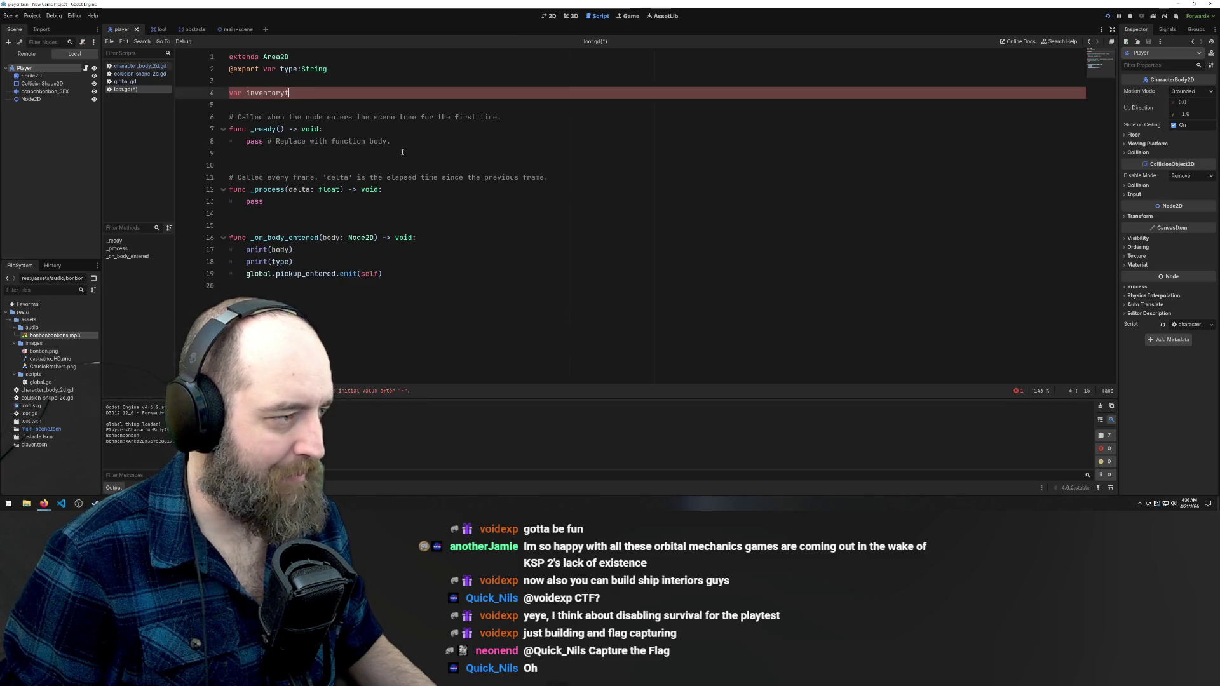
key(ctrl+BackSpace)
key(ctrl+BackSpace)
key(BackSpace)
key(Delete)
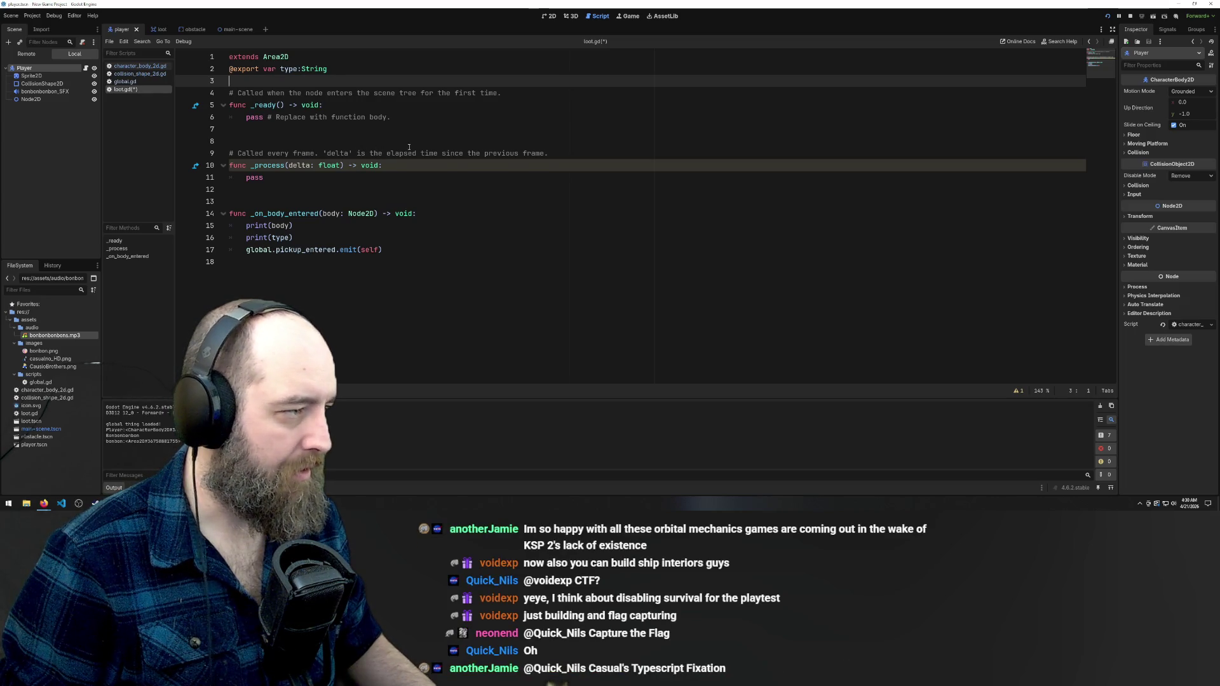
Remove the extra blank line above the frame comment, keeping one after the ready function
click(409, 147)
key(BackSpace)
key(Return)
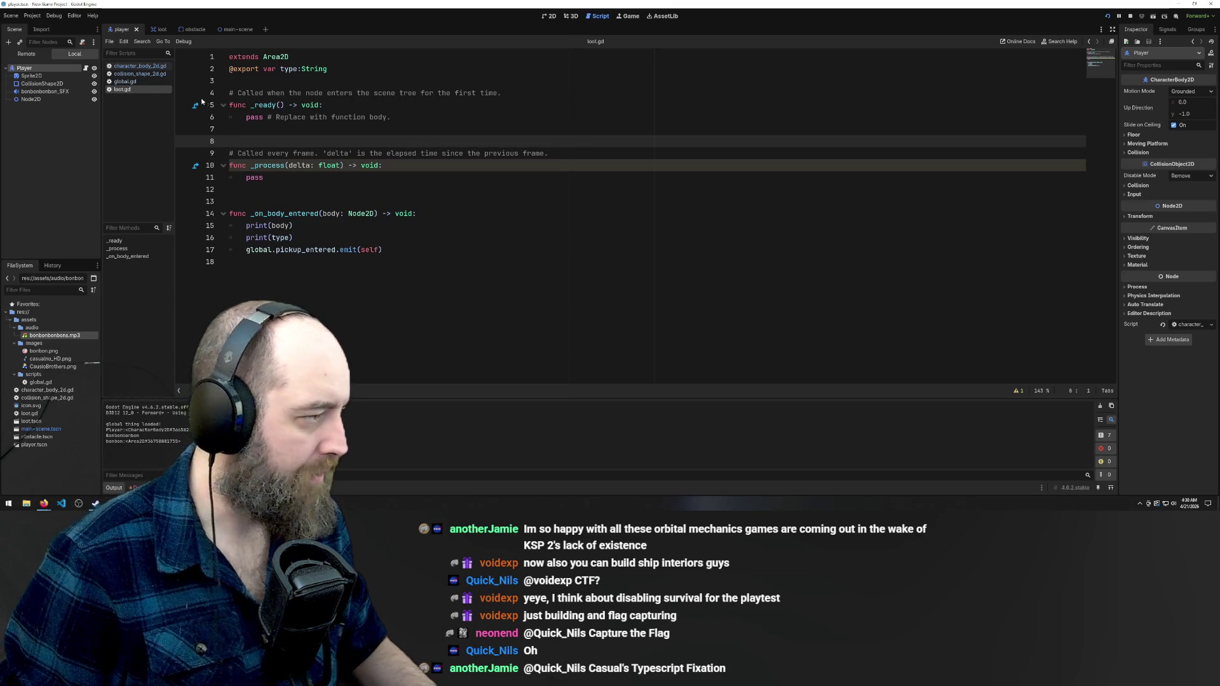
click(142, 81)
In character_body_2d.gd, make the pickup function's print call print(inventory)
click(142, 66)
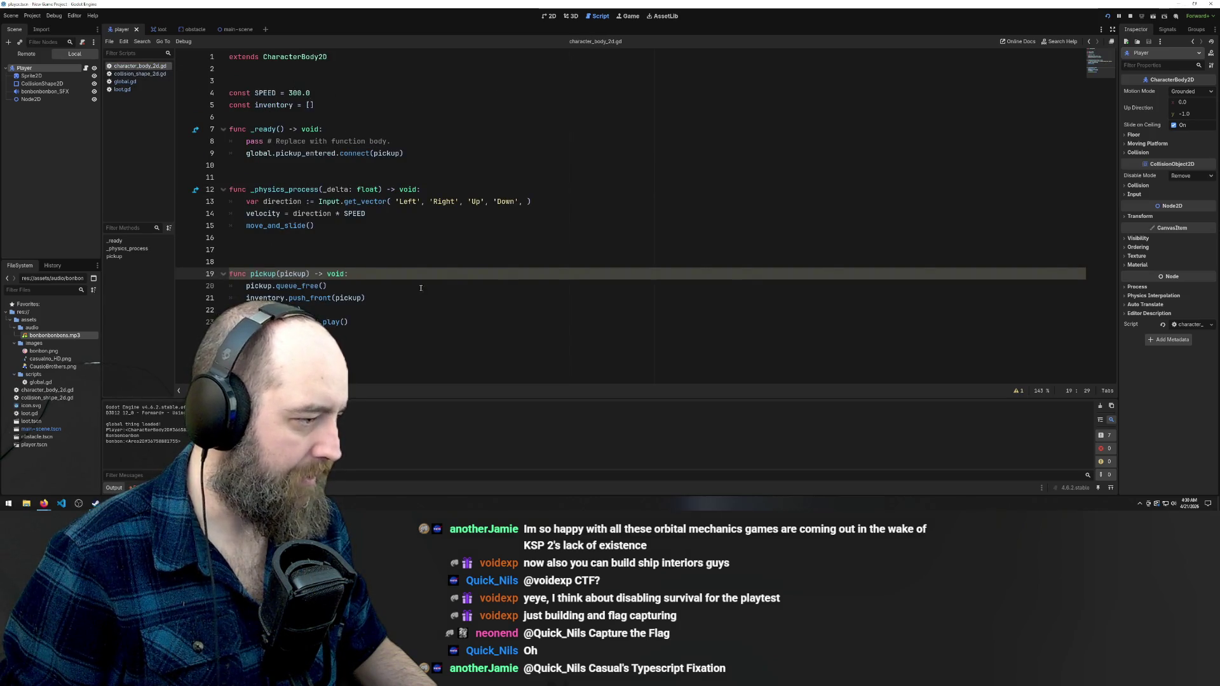
click(351, 310)
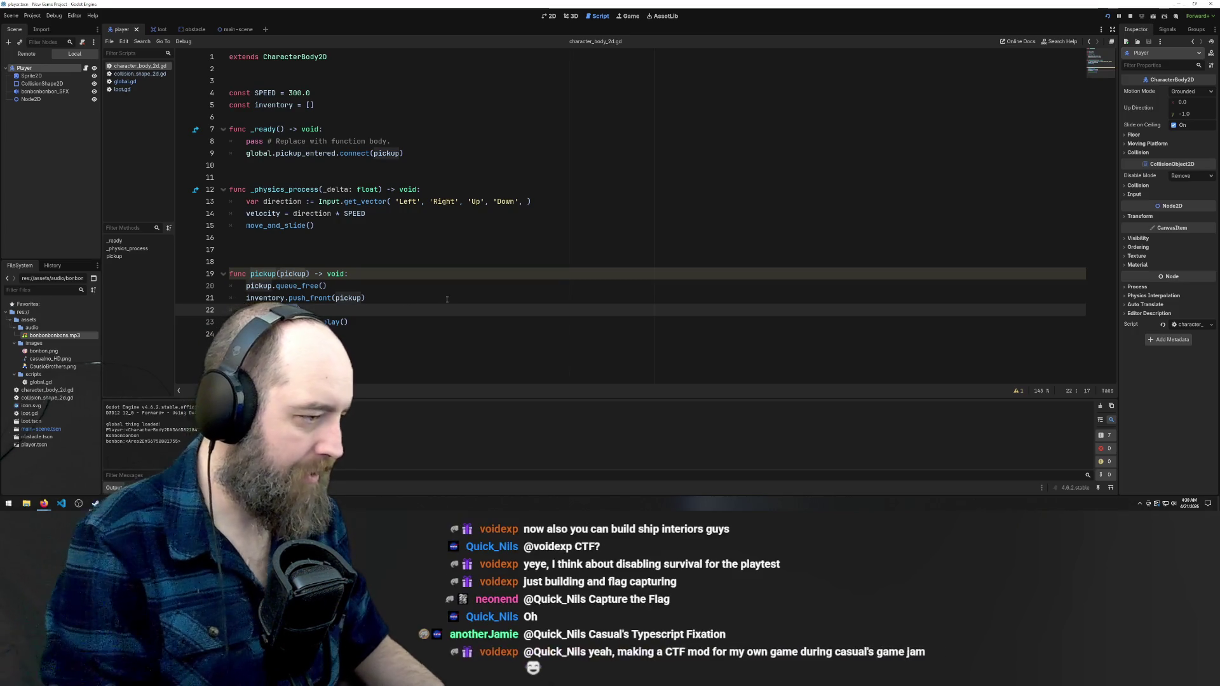
text(prin)
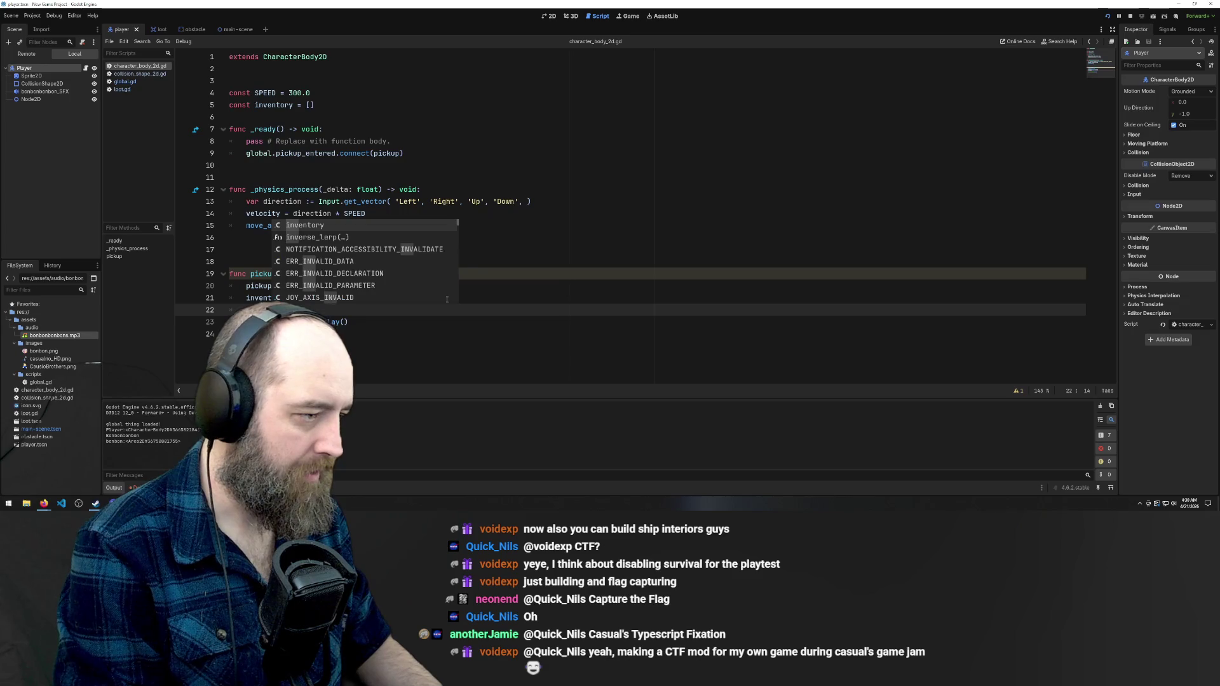
key(Return)
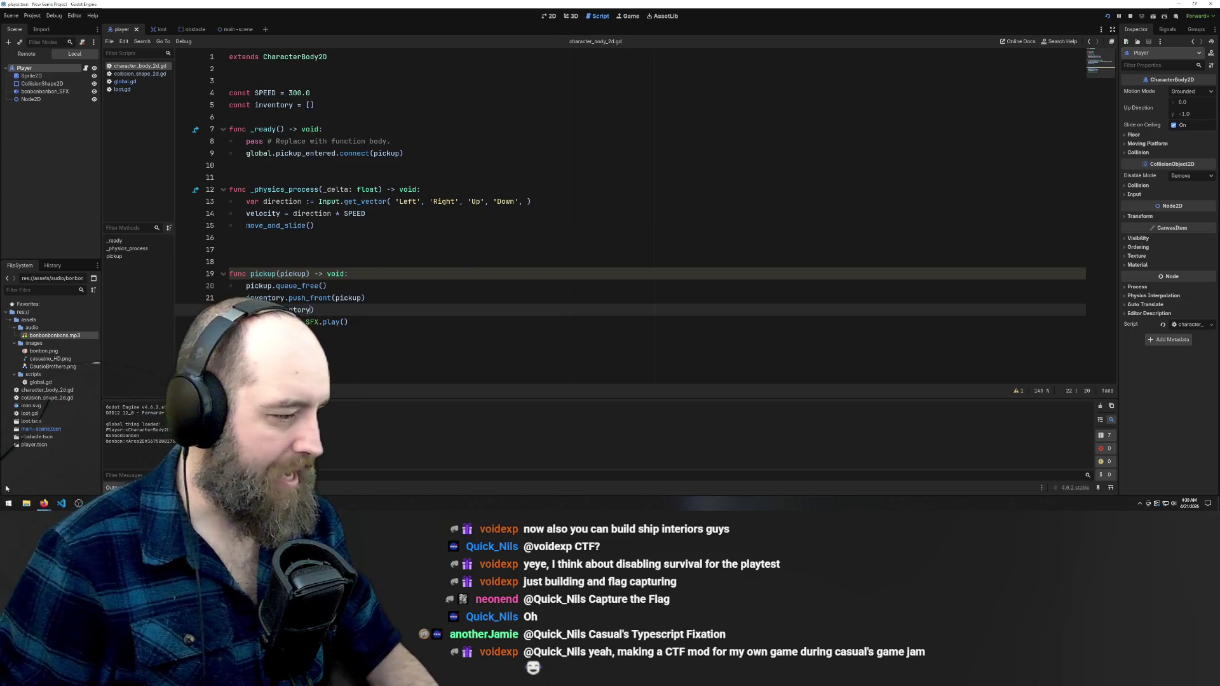
Bring the running game window to the front
mouse_move(41, 508)
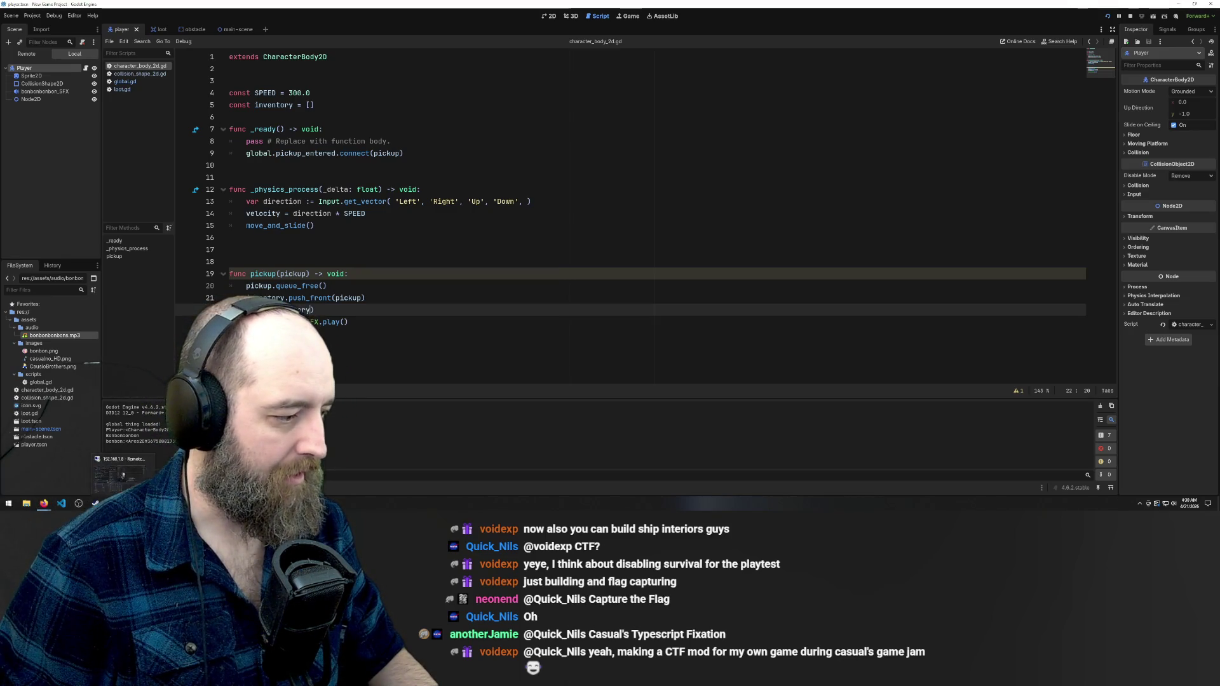
mouse_move(126, 503)
click(121, 473)
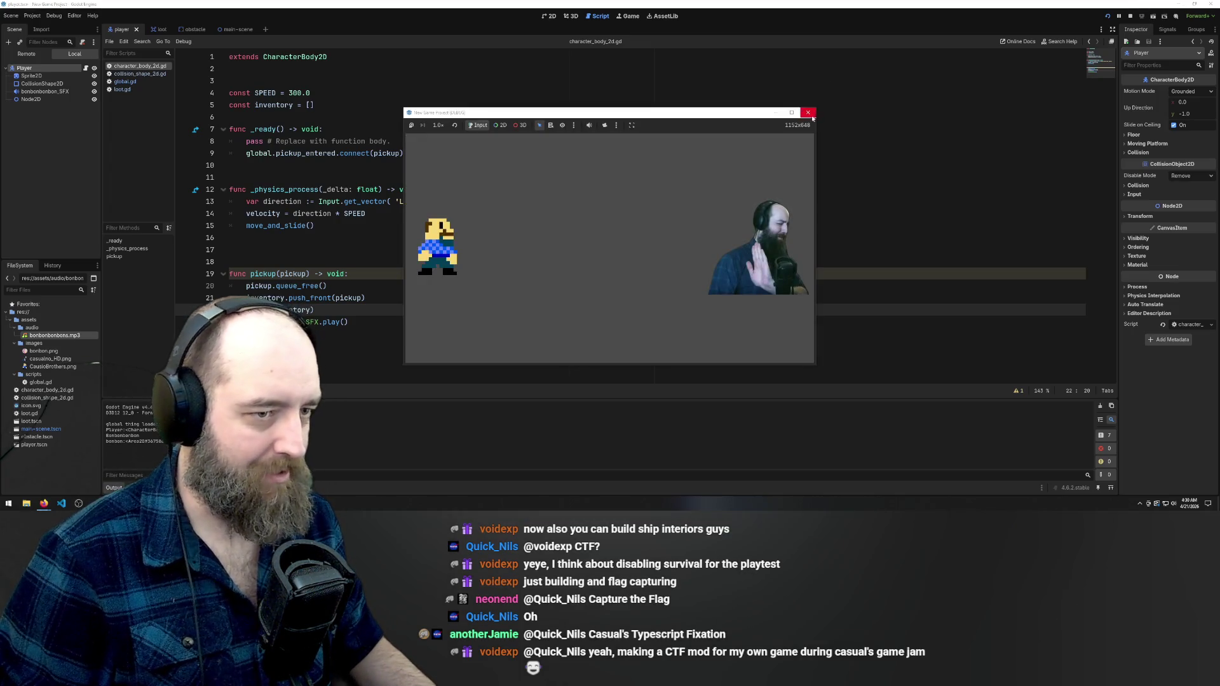
Relaunch the game, walk the character left onto the candy and back, then return to pickup
click(834, 117)
key(F5)
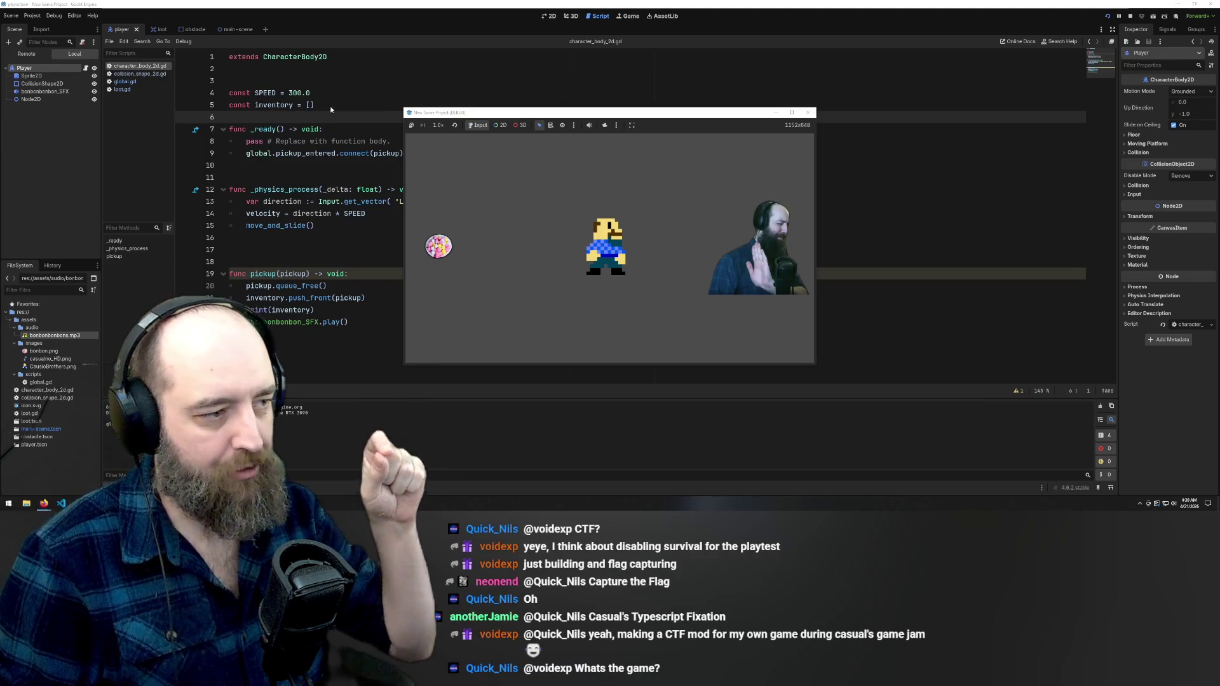
key(Left)
key(Left)
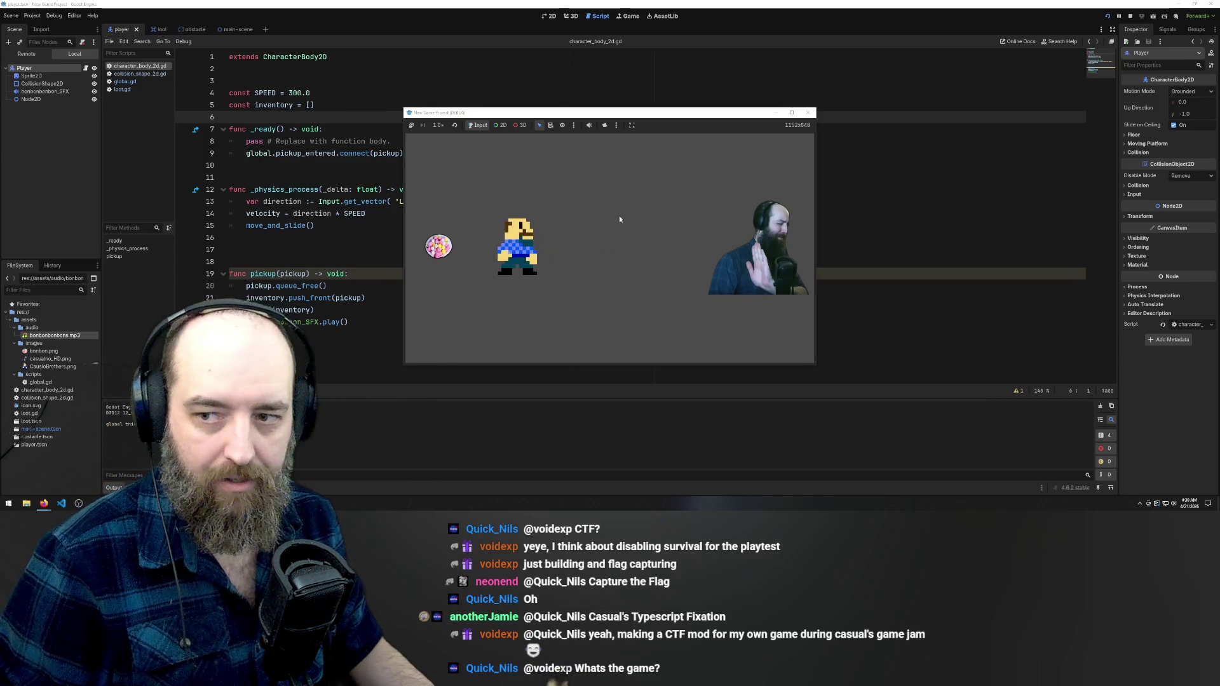
key(Left)
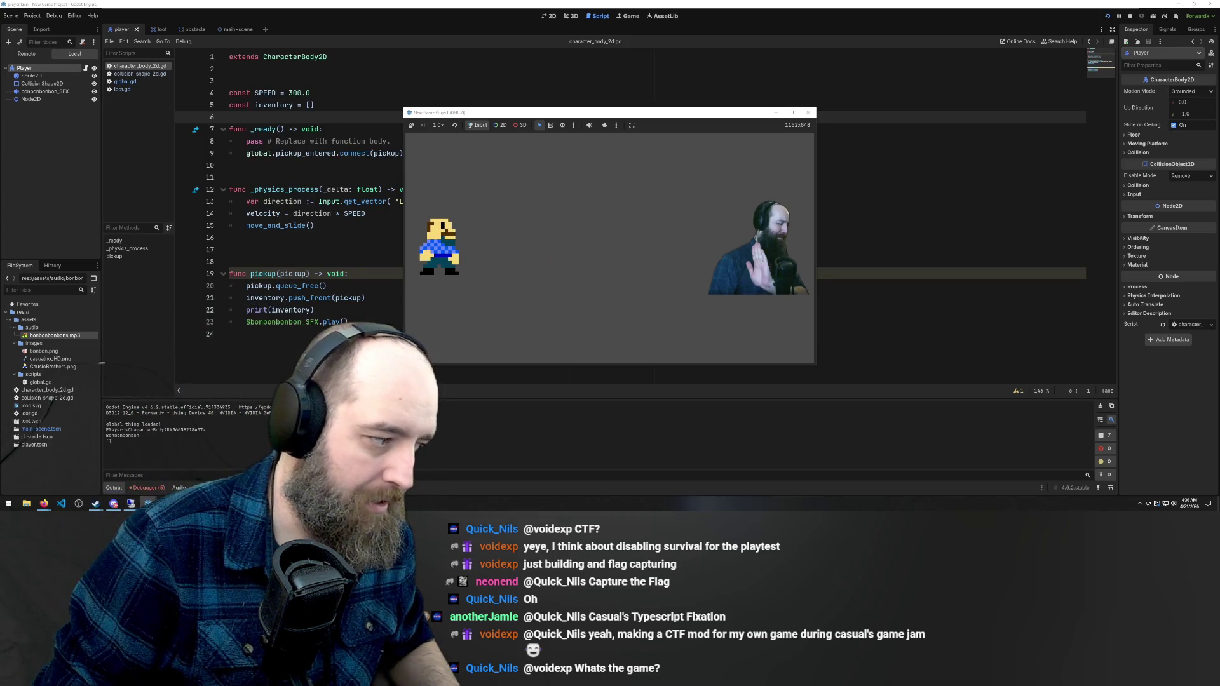
key(Right)
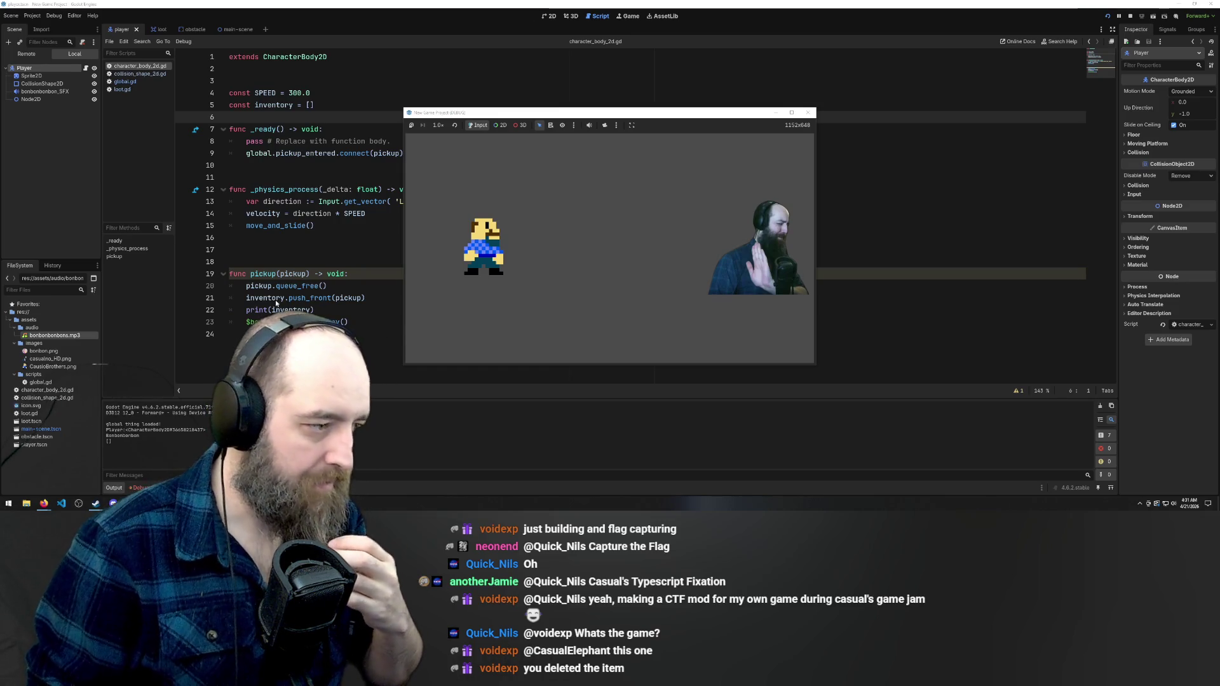
click(294, 291)
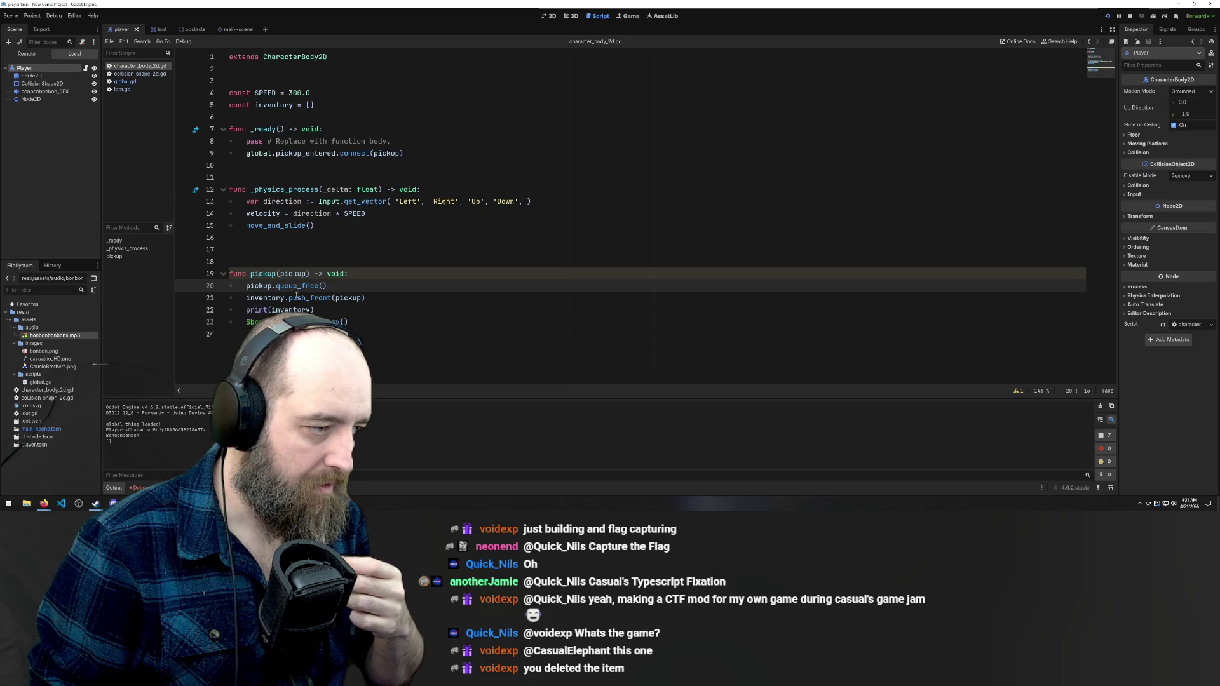
click(358, 285)
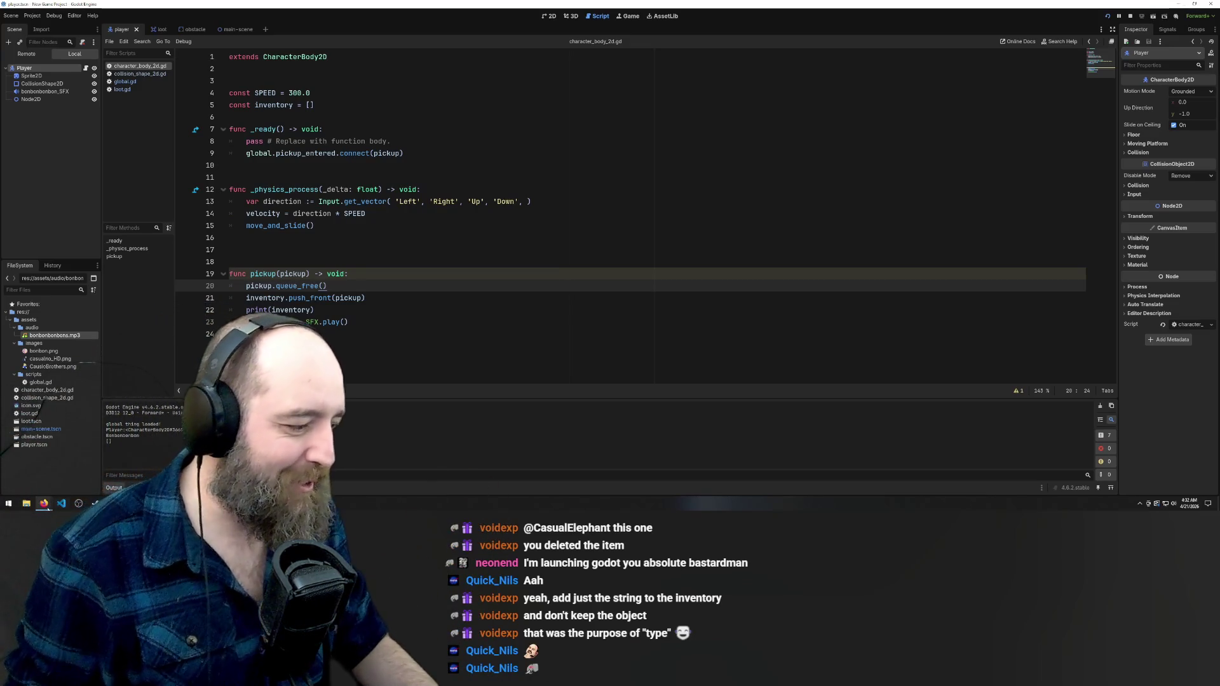
mouse_move(37, 486)
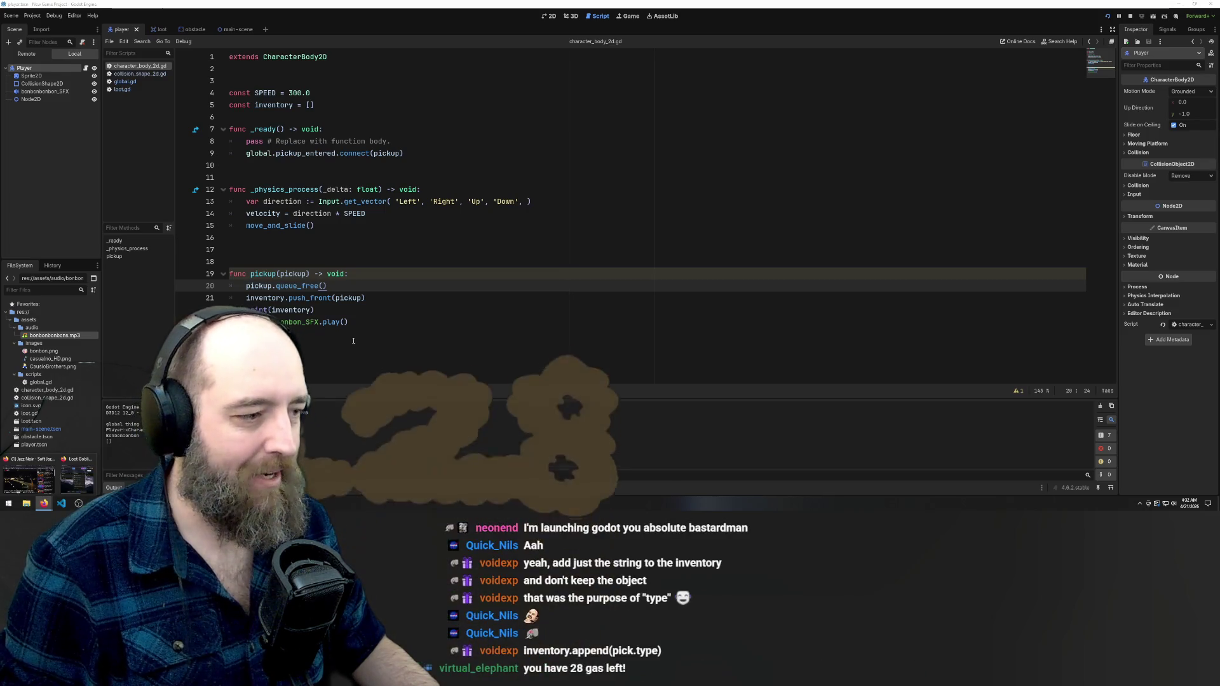
click(290, 297)
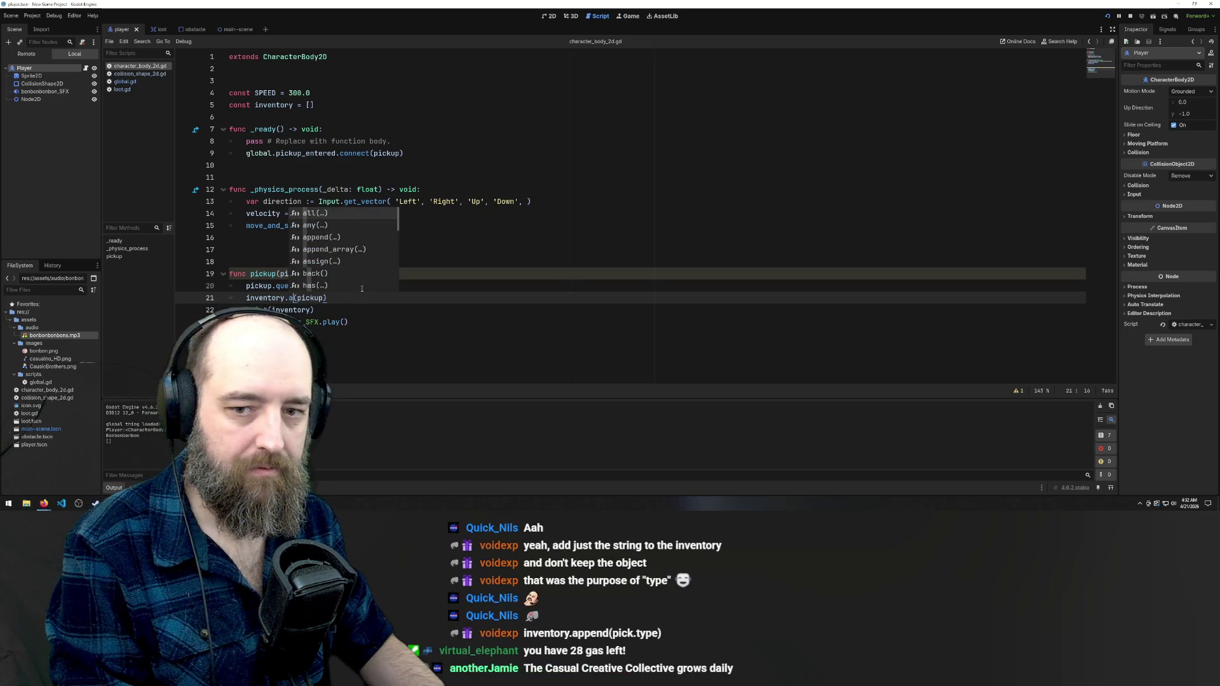
Change the pickup line to inventory.append(pickup) and save the script
text(ppend)
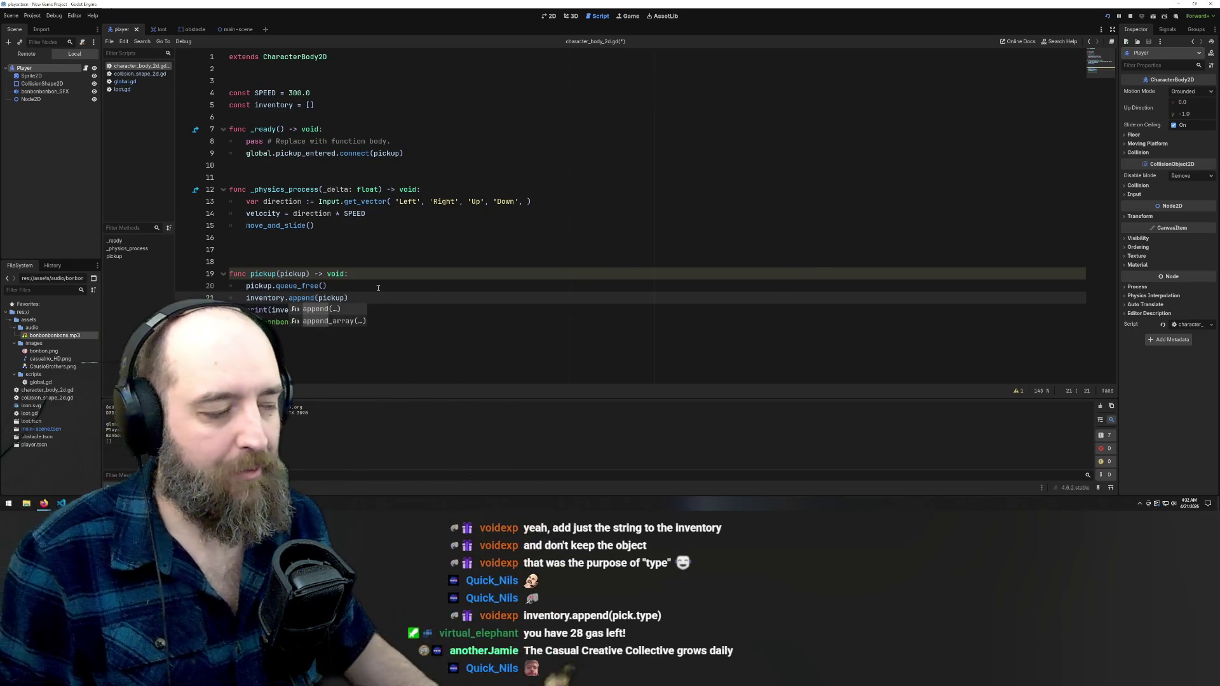
click(360, 300)
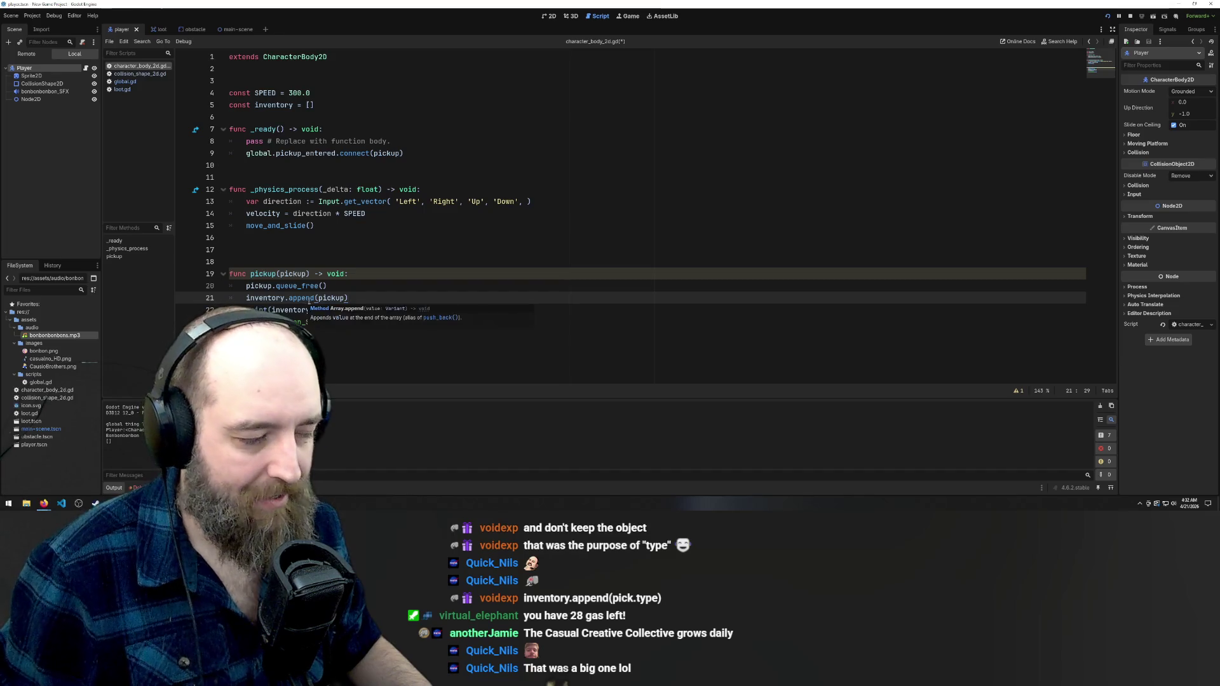
mouse_move(312, 300)
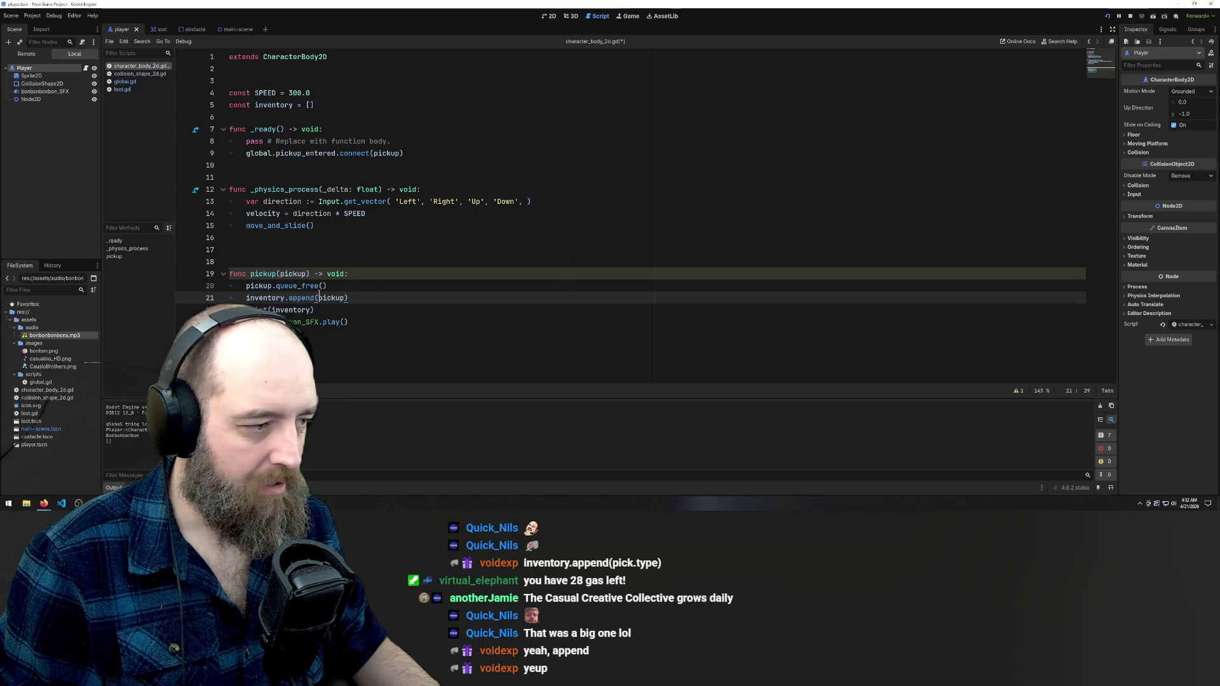
key(ctrl+s)
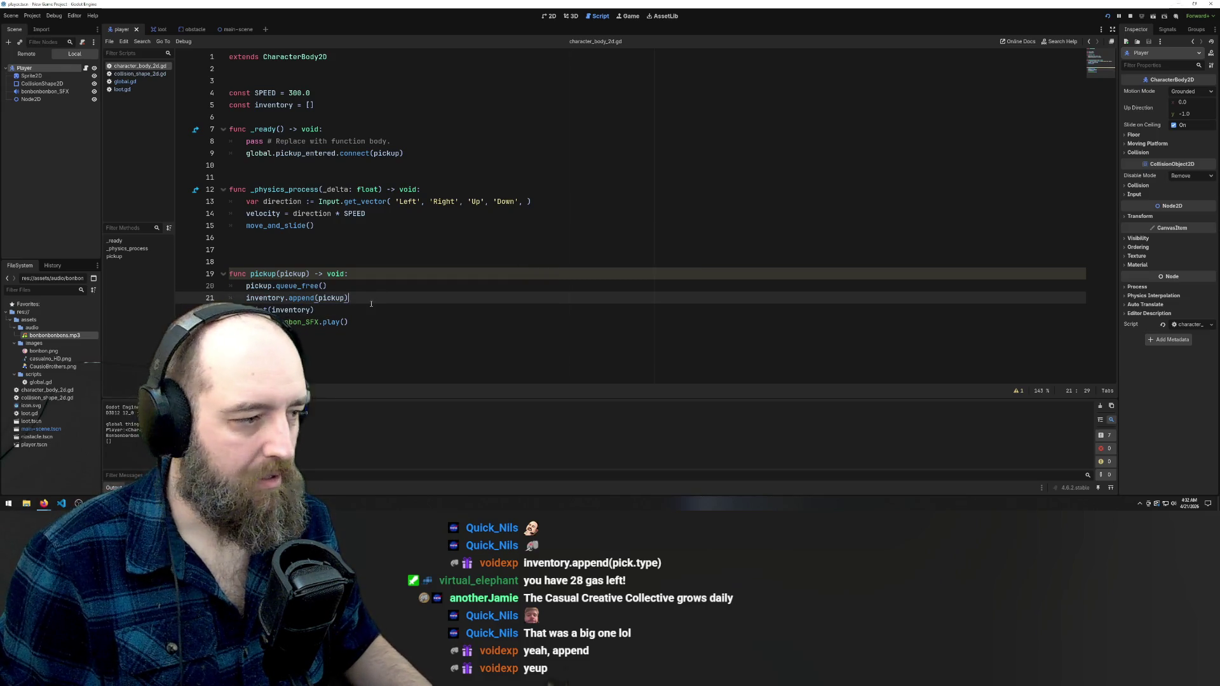
Run the game, walk onto the bonbon, stop with F8, and add .type after pickup
click(422, 381)
key(F5)
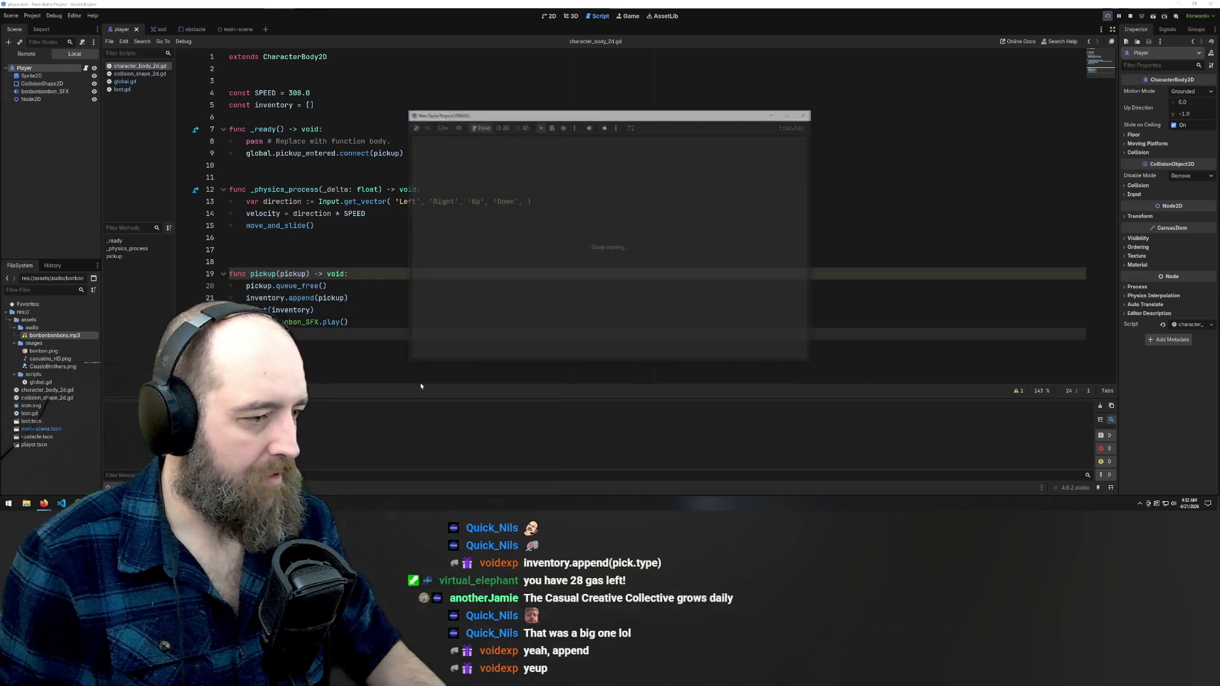
key(Left)
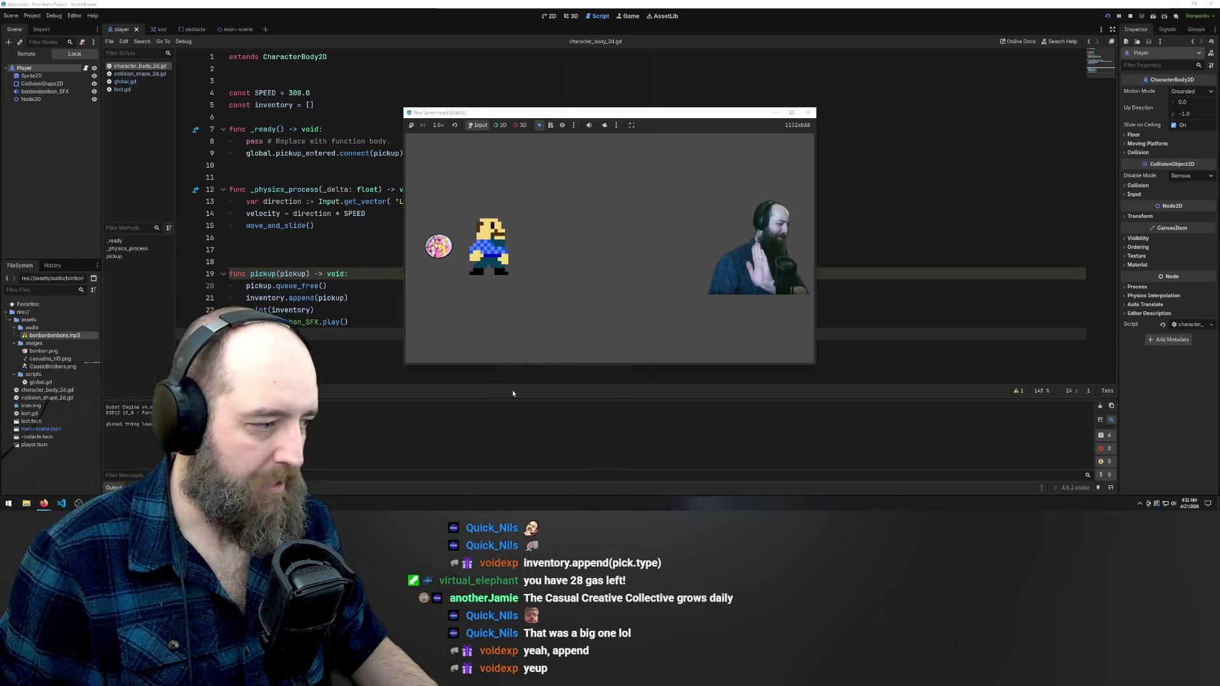
key(Right)
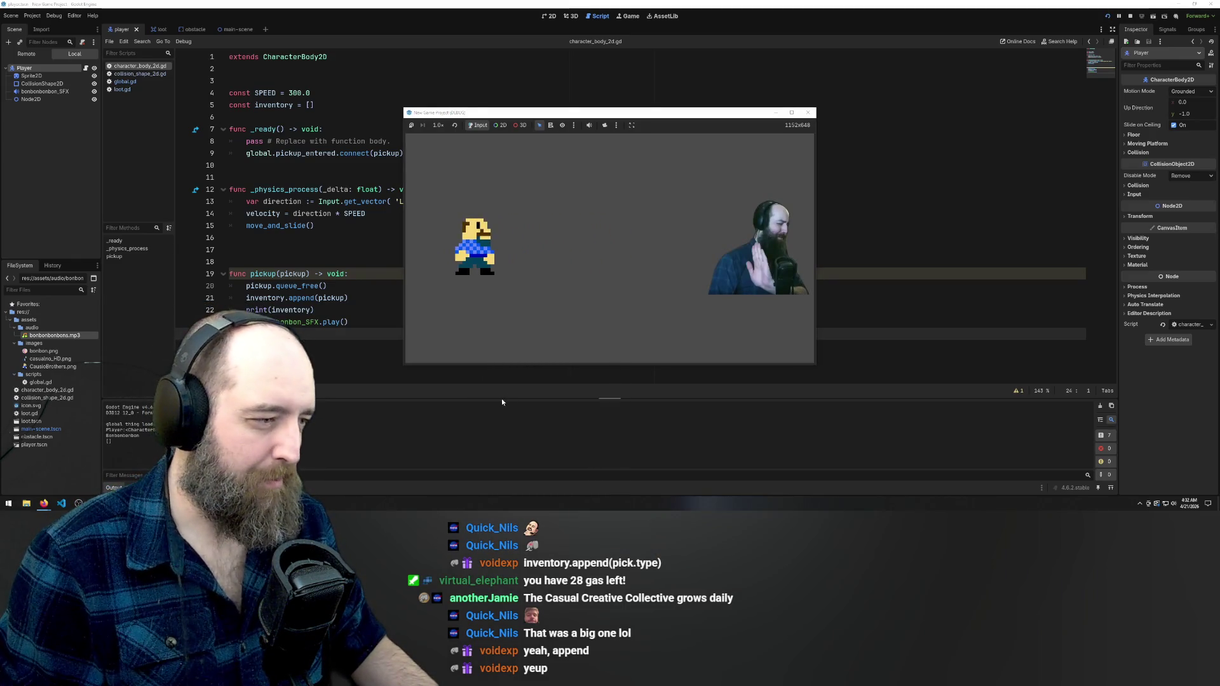
key(F8)
click(344, 298)
text(.t)
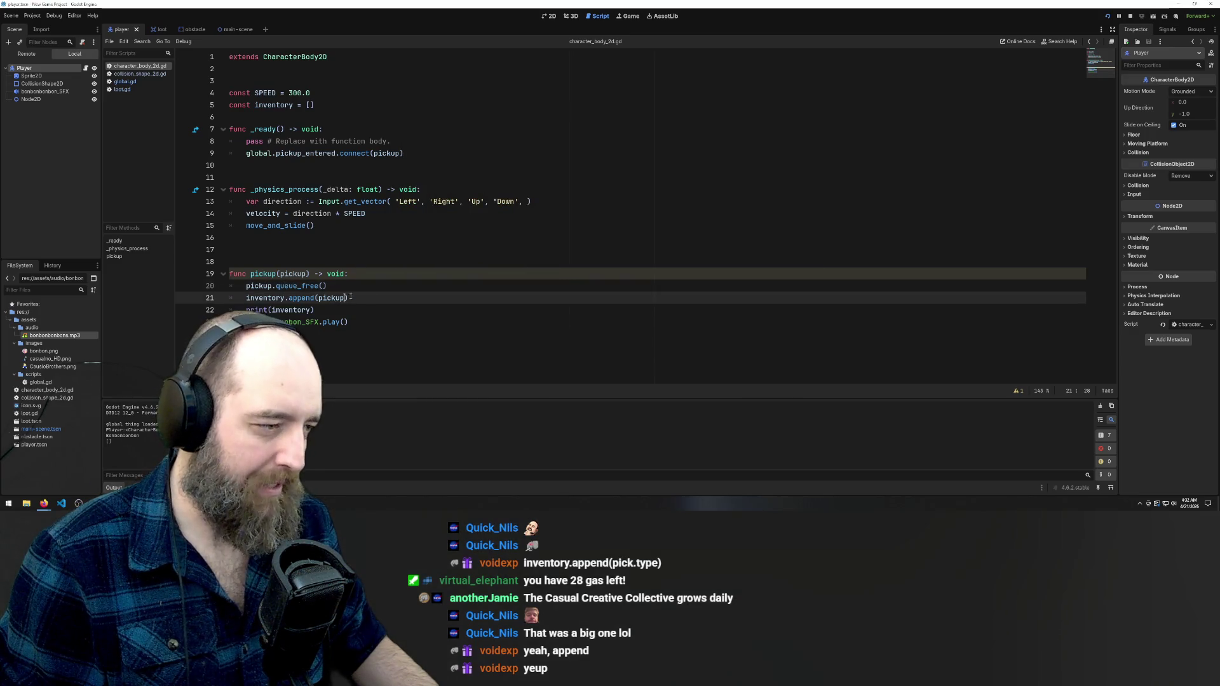
text(ype)
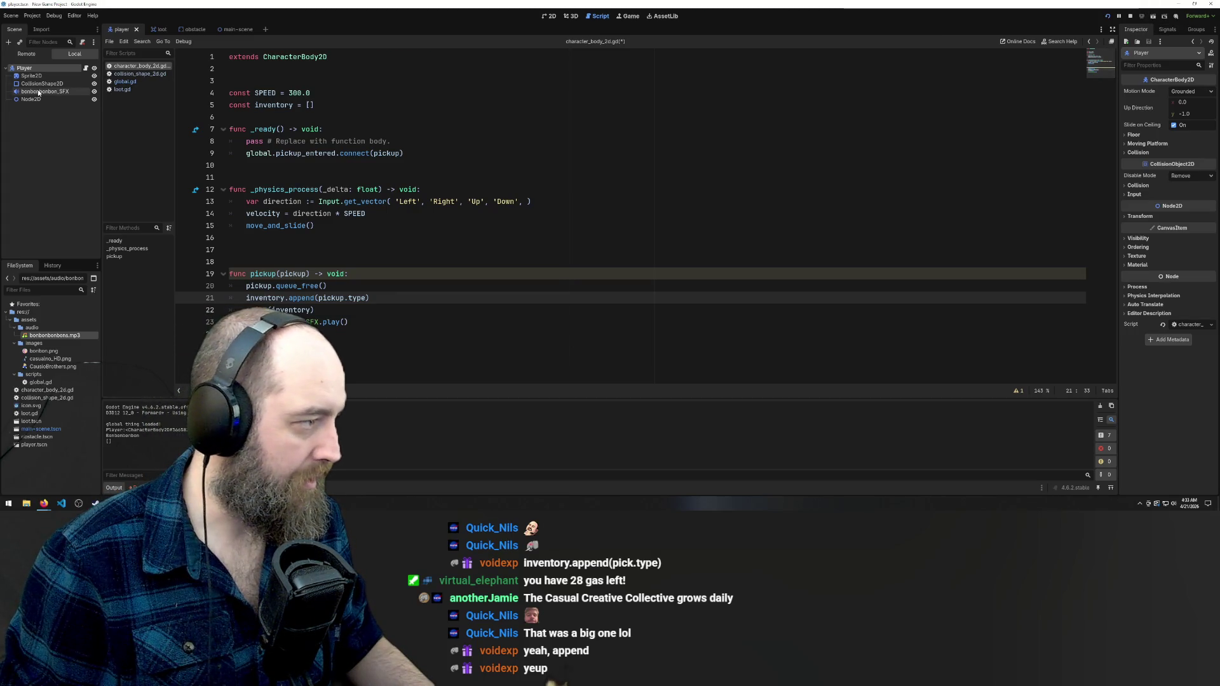
Switch to the loot scene tab
click(161, 29)
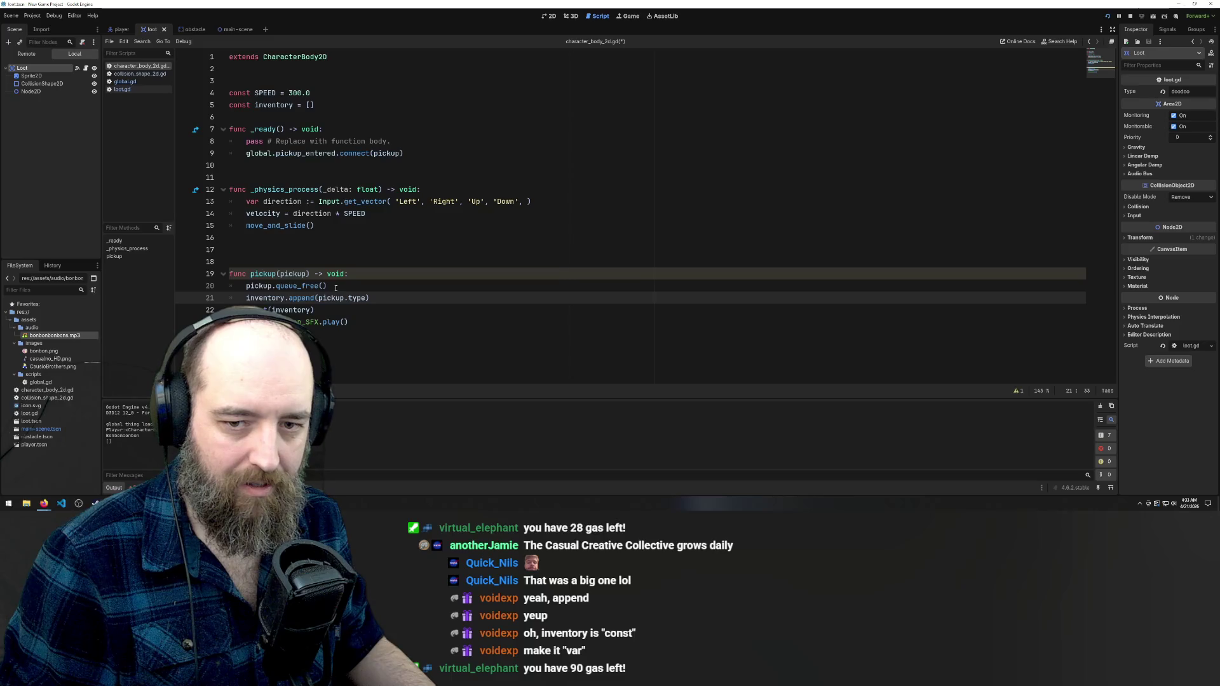
Change the inventory declaration on line 5 from const to var and save
double_click(240, 105)
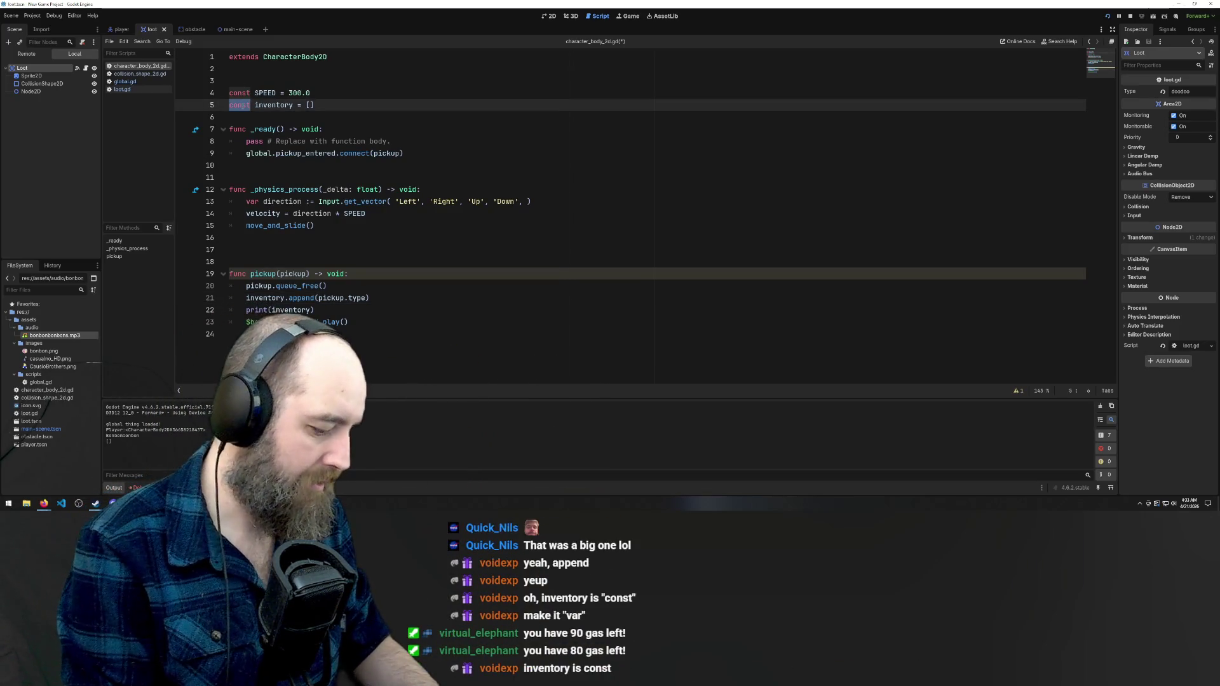
text(var)
key(ctrl+s)
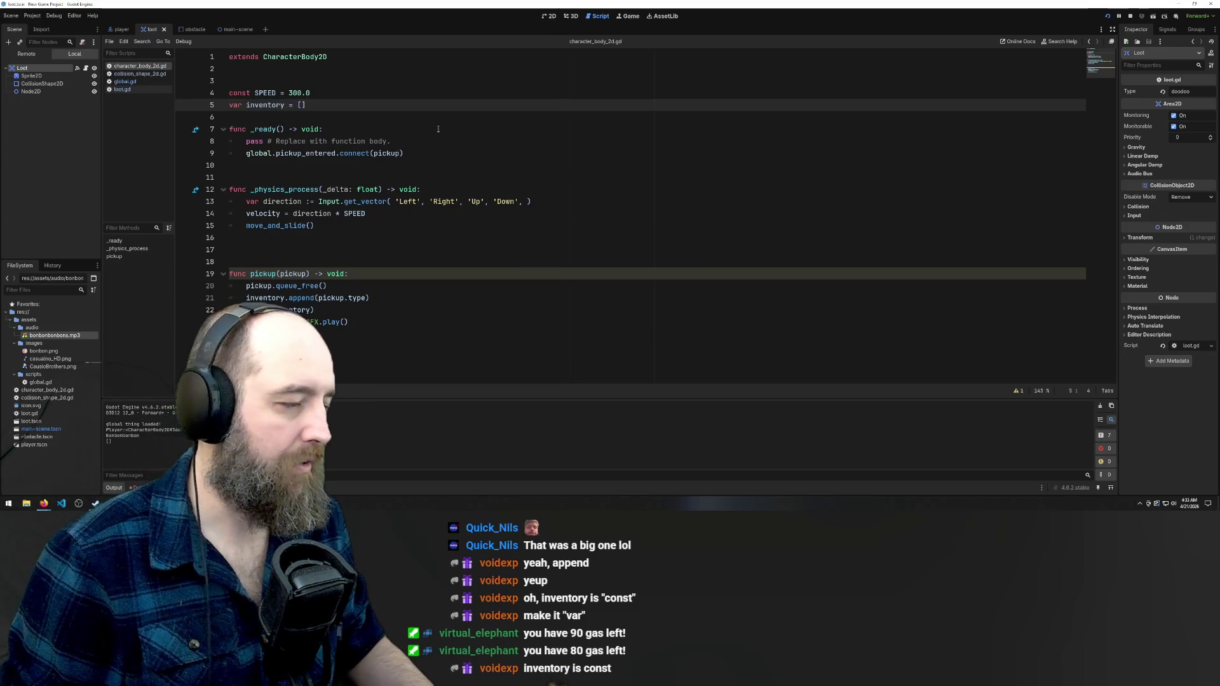
click(440, 127)
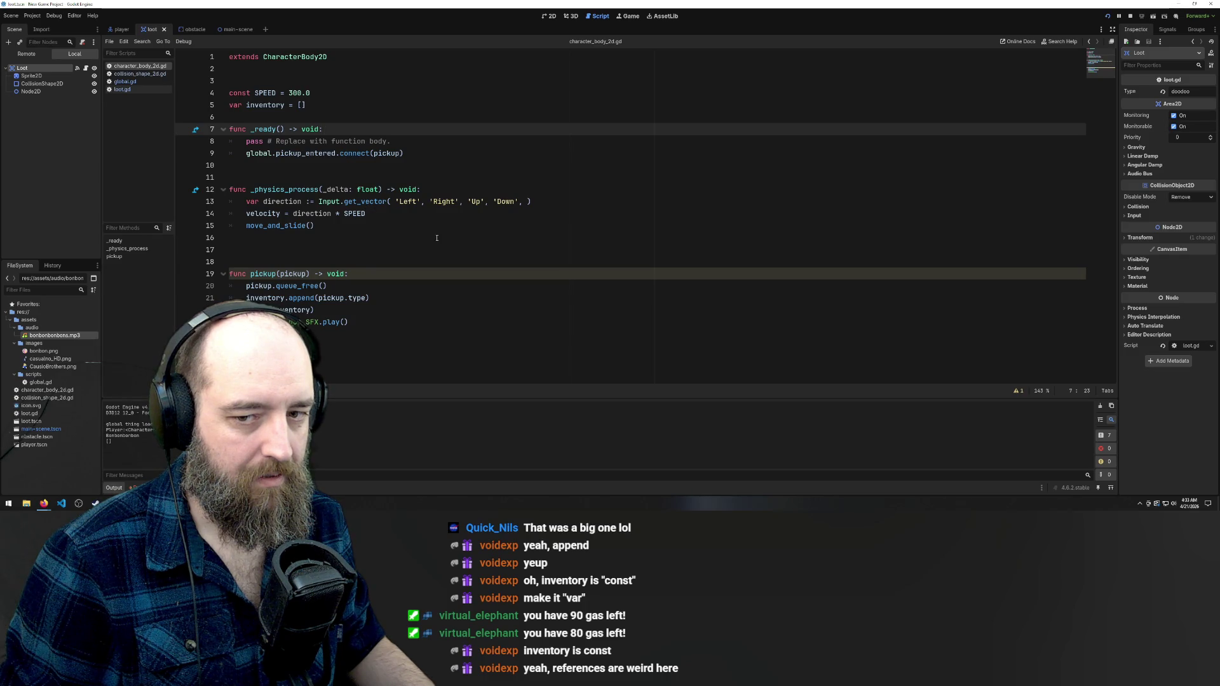
click(449, 199)
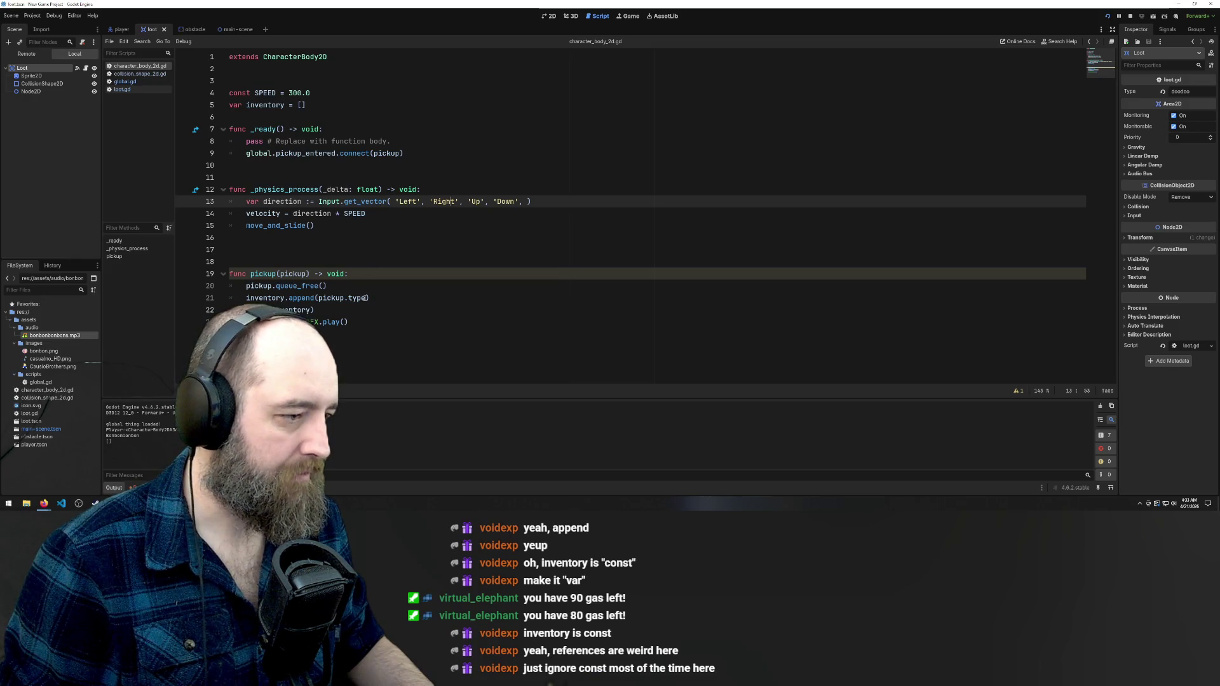
Remove .type so line 21 appends the whole pickup, save, and run the game
drag(366, 297, 344, 298)
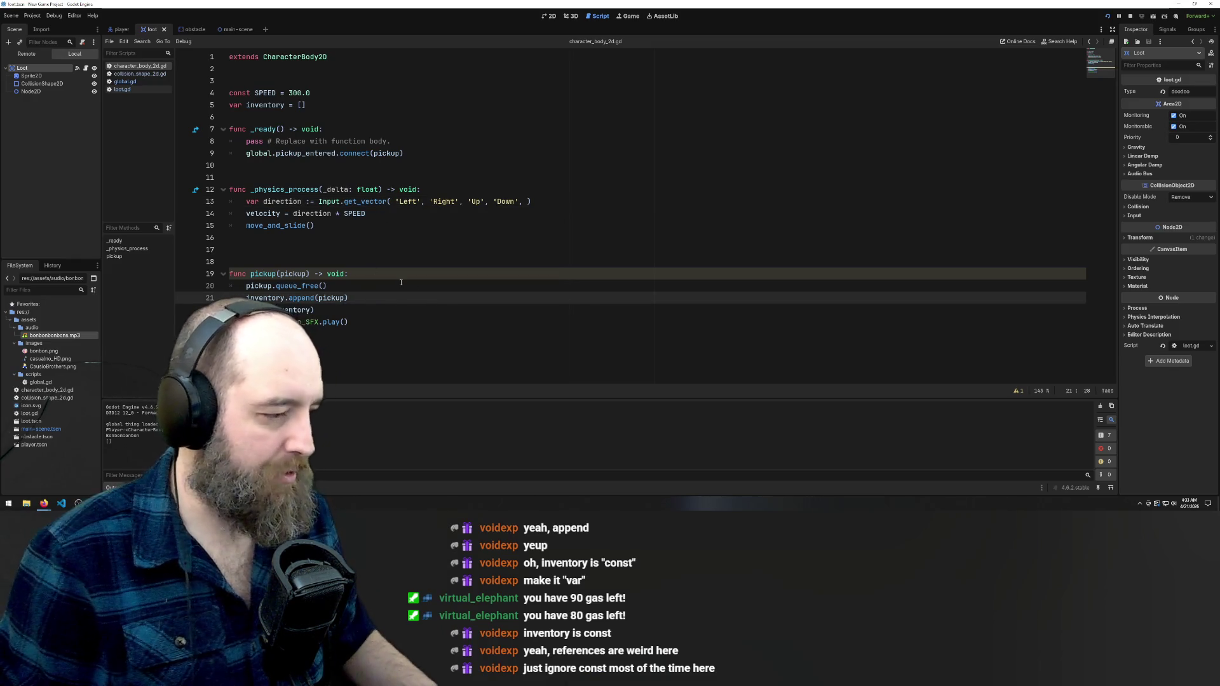
key(Up)
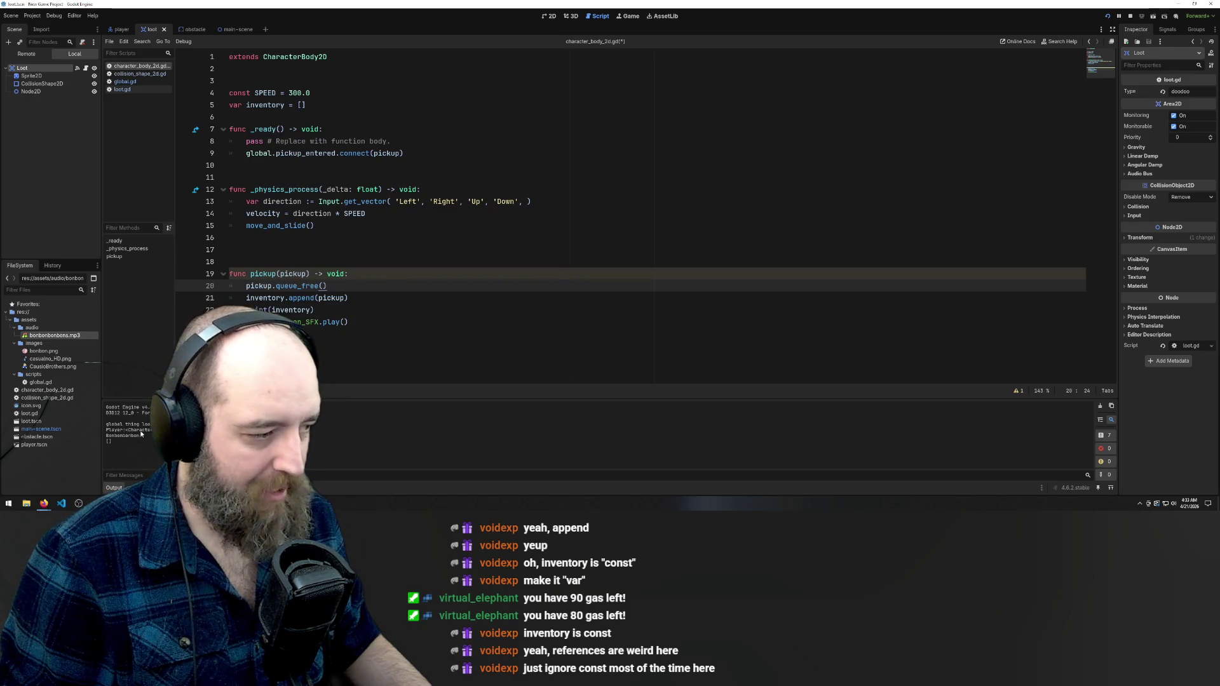
key(Down)
key(Down)
key(ctrl+s)
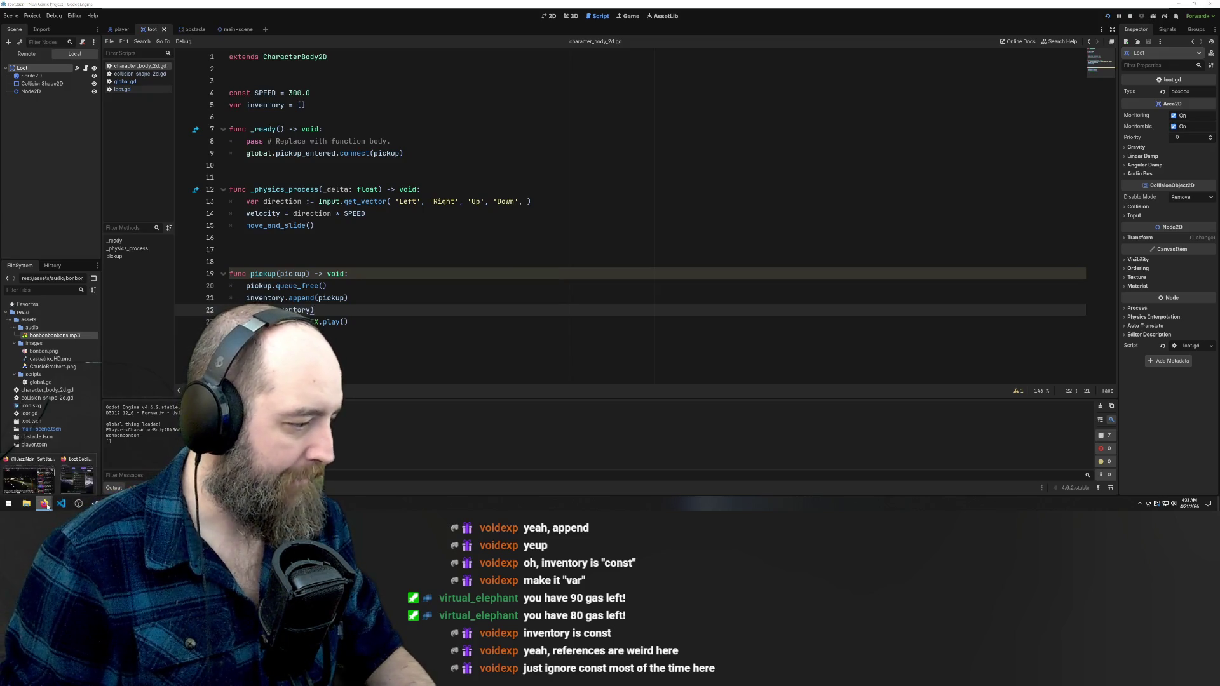
mouse_move(77, 488)
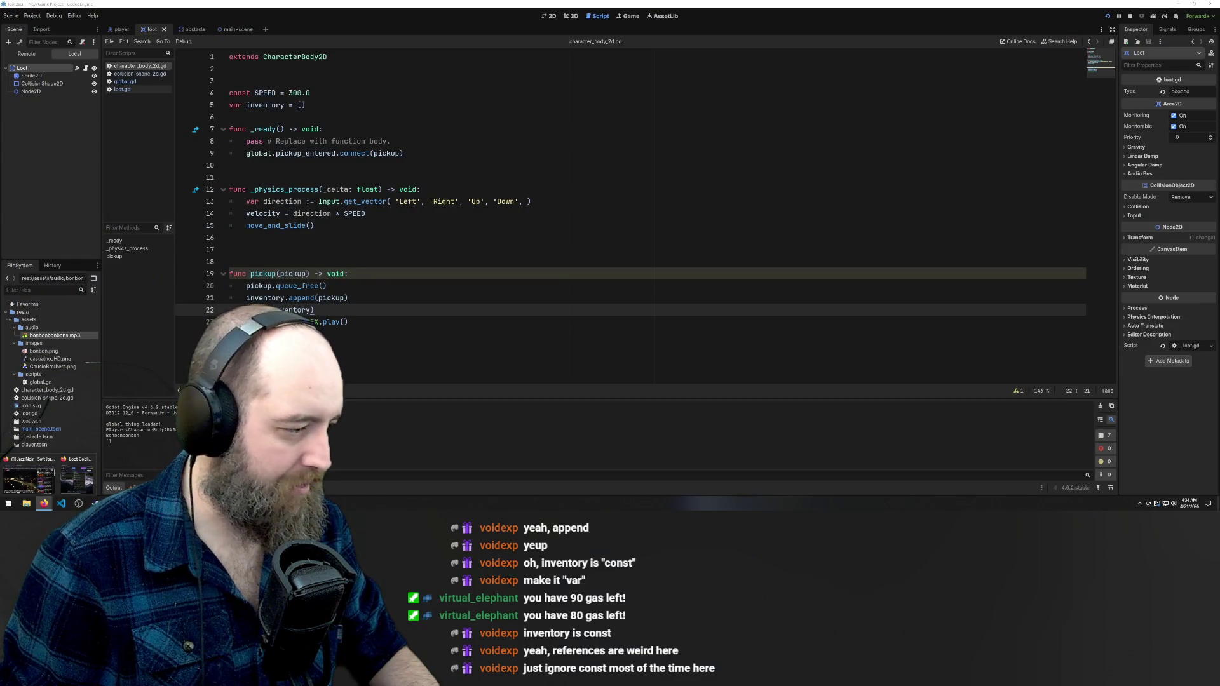
click(476, 326)
key(F5)
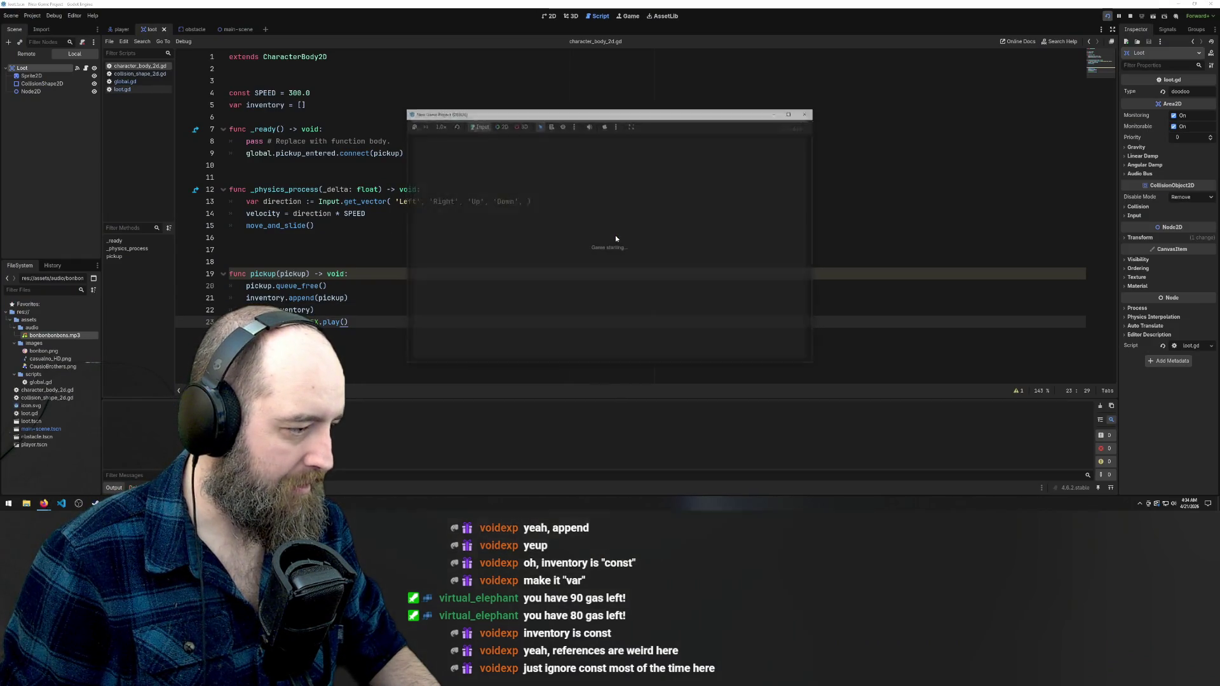
Walk onto the bonbon, relaunch the game with F5, then bring up the Trello board
key(Left)
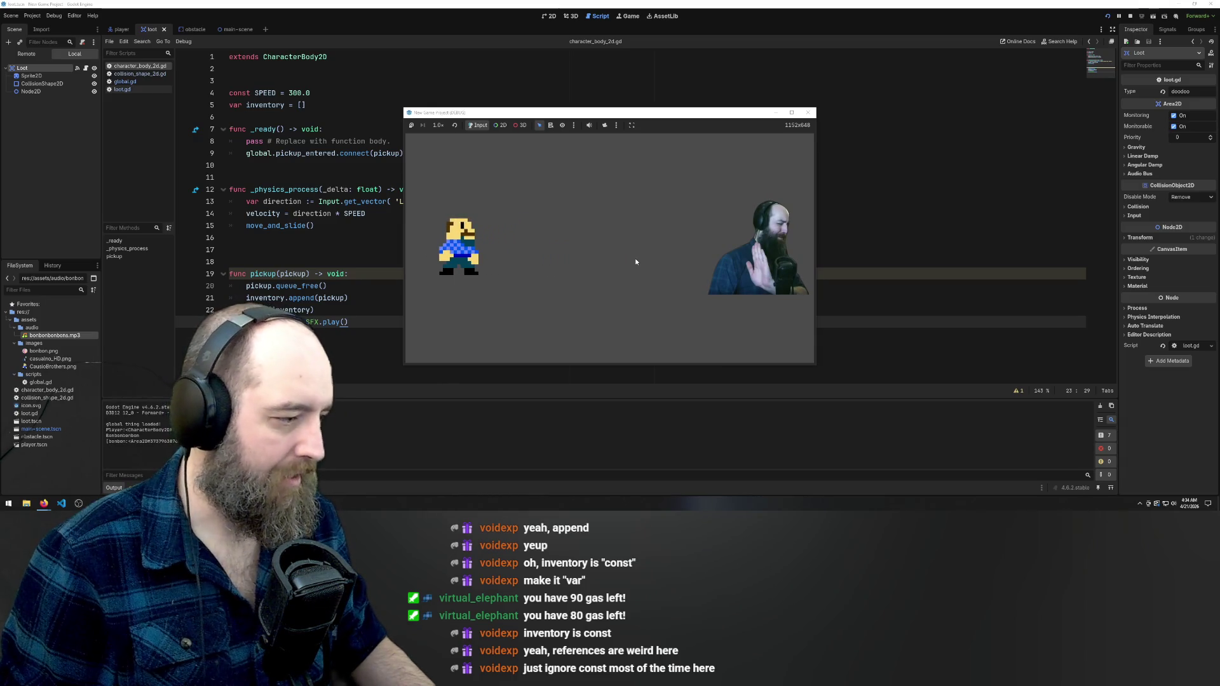
key(Right)
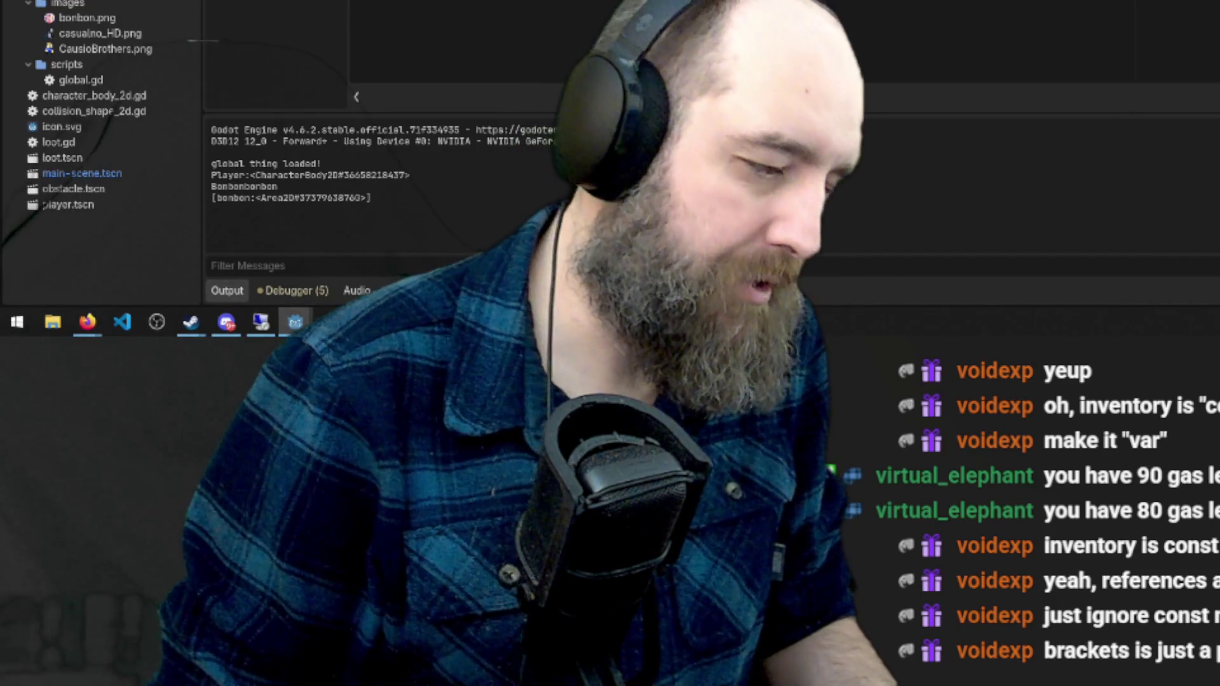
key(F5)
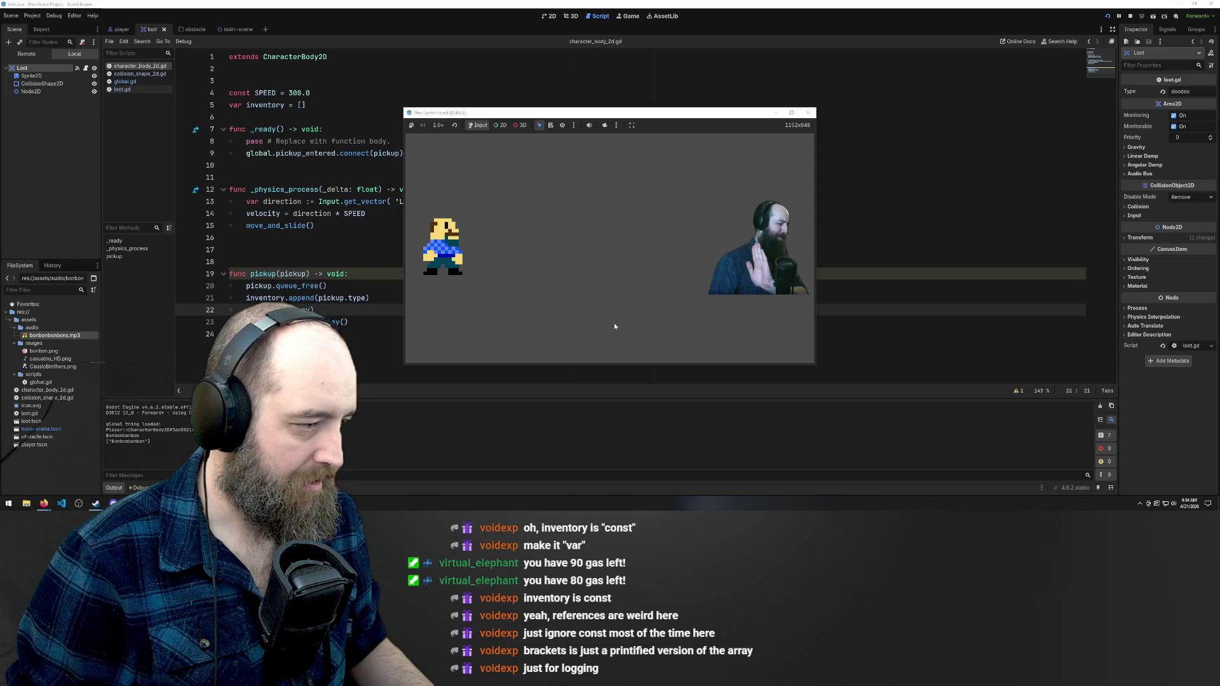
key(Right)
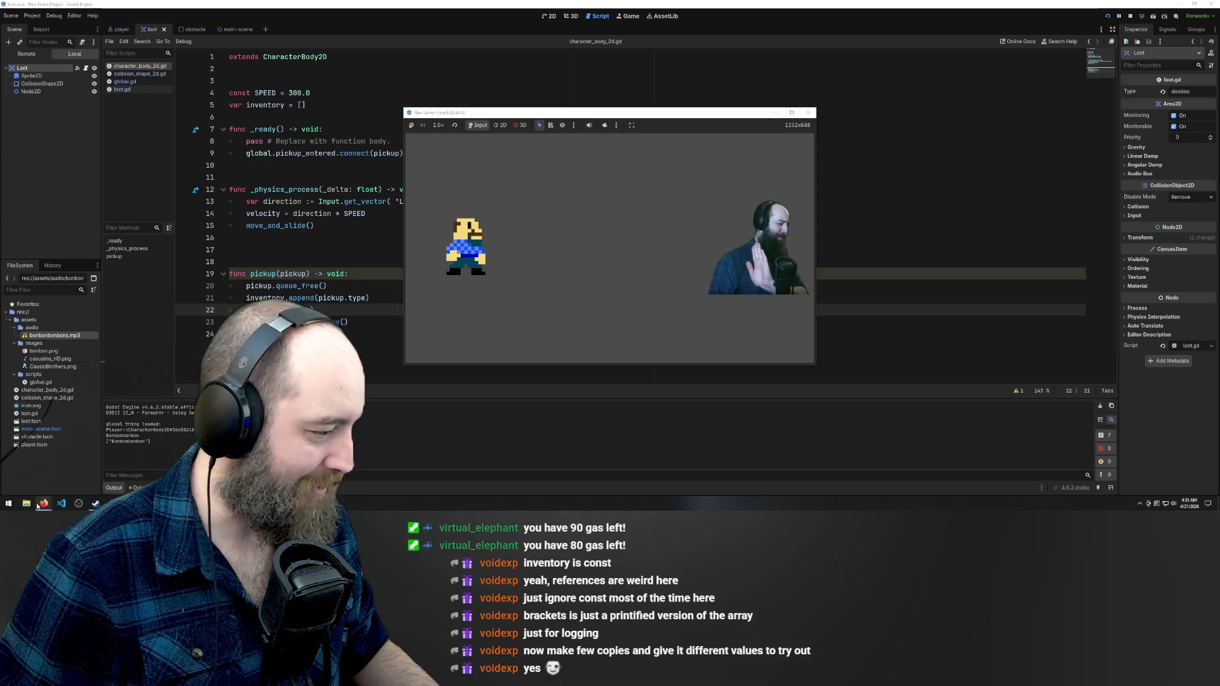
click(76, 476)
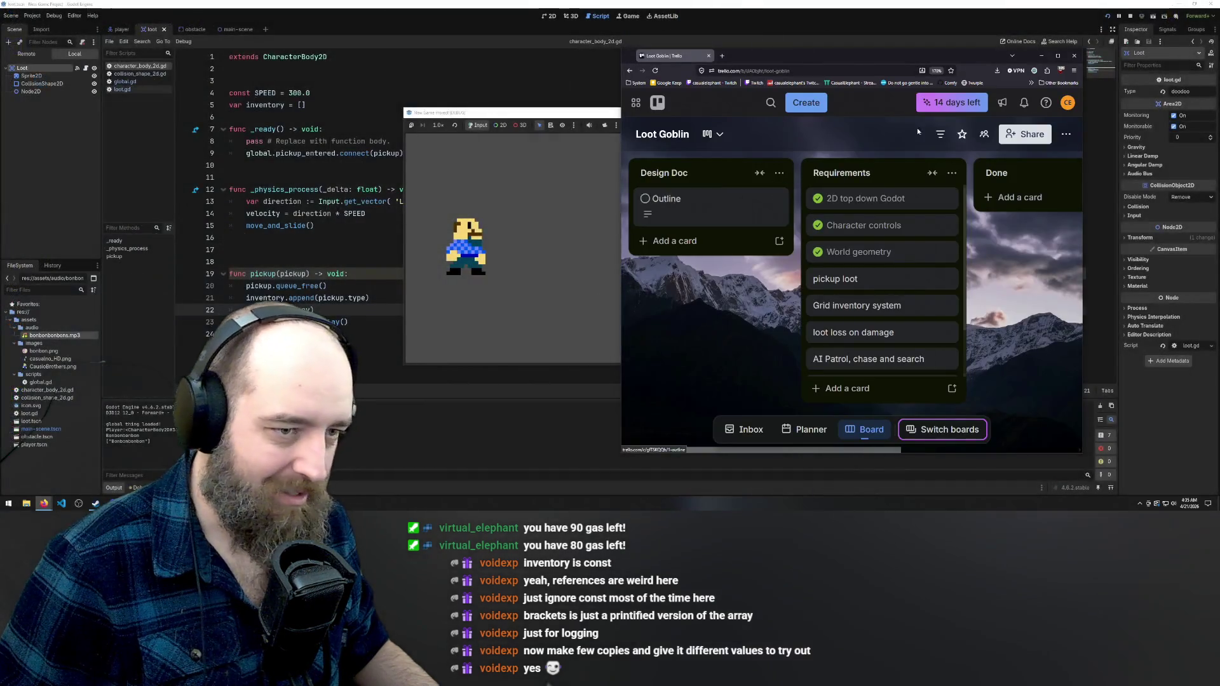
Maximize the Trello window and drag 'loot loss on damage' above 'Grid inventory system'
click(1058, 57)
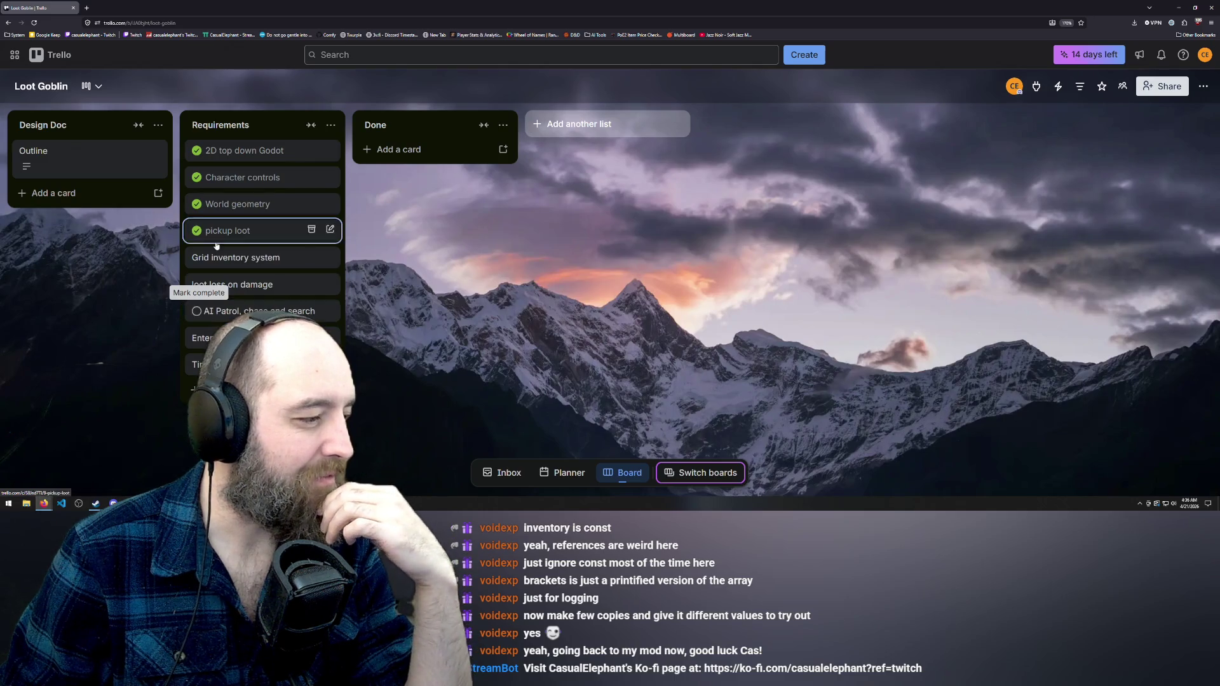
drag(301, 285, 296, 258)
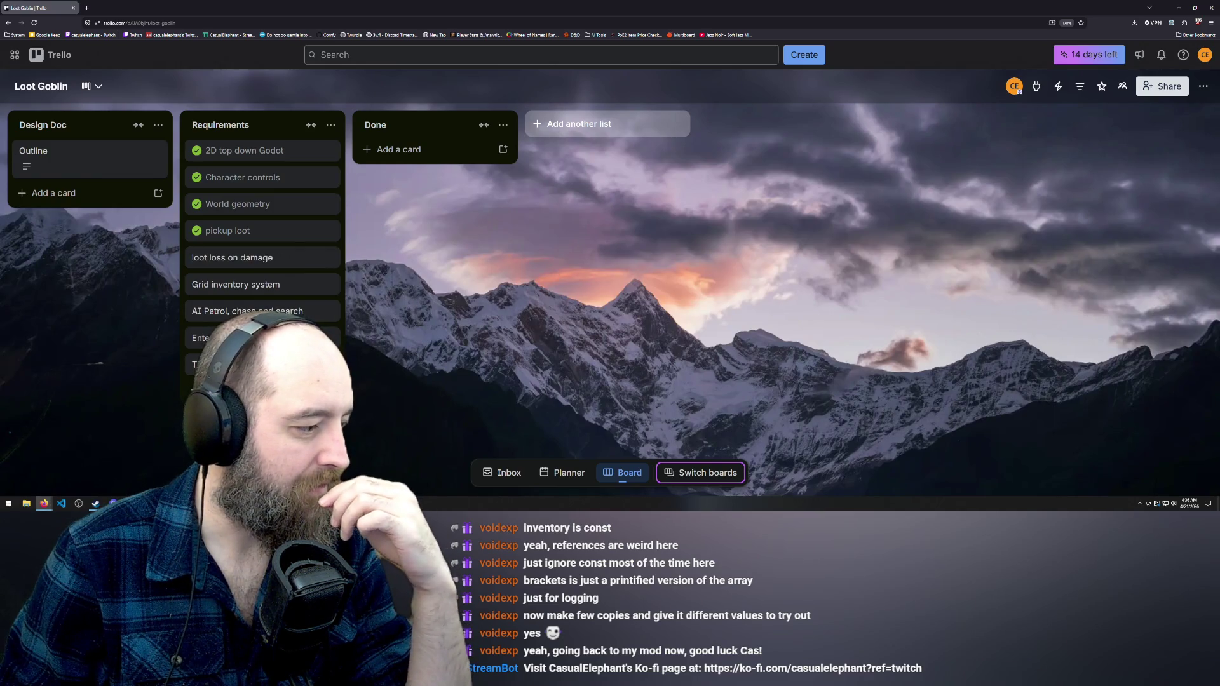
Bring up the running game window and close it
mouse_move(148, 503)
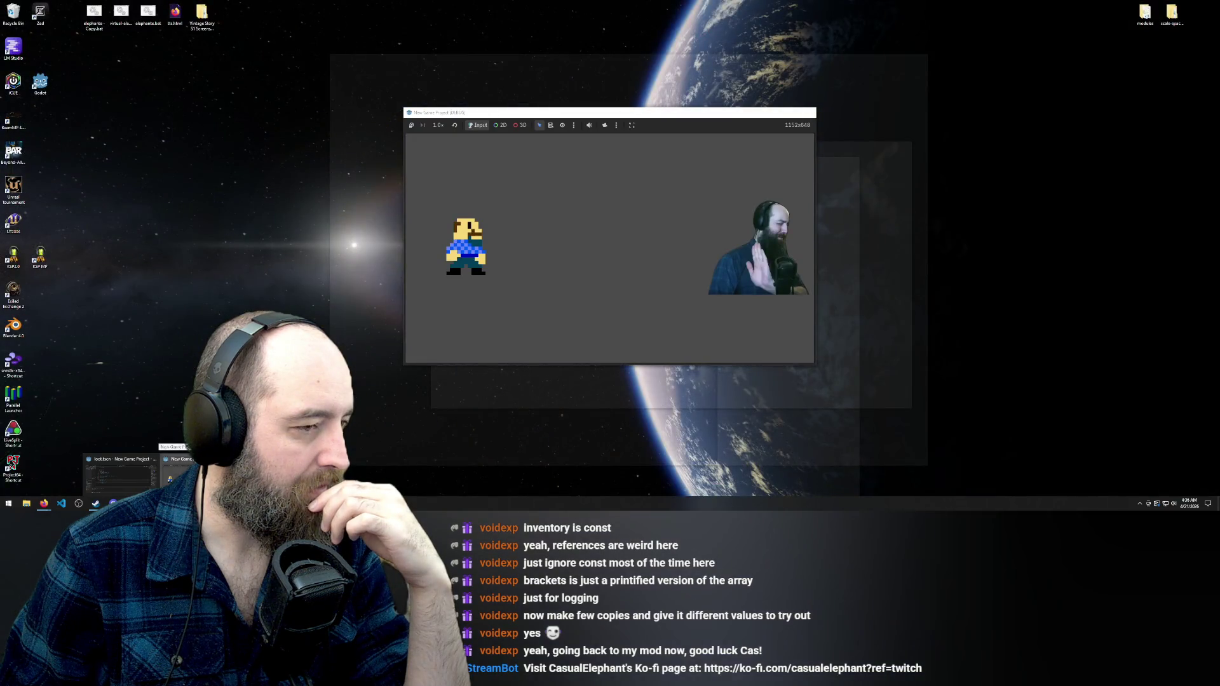
click(181, 473)
click(807, 114)
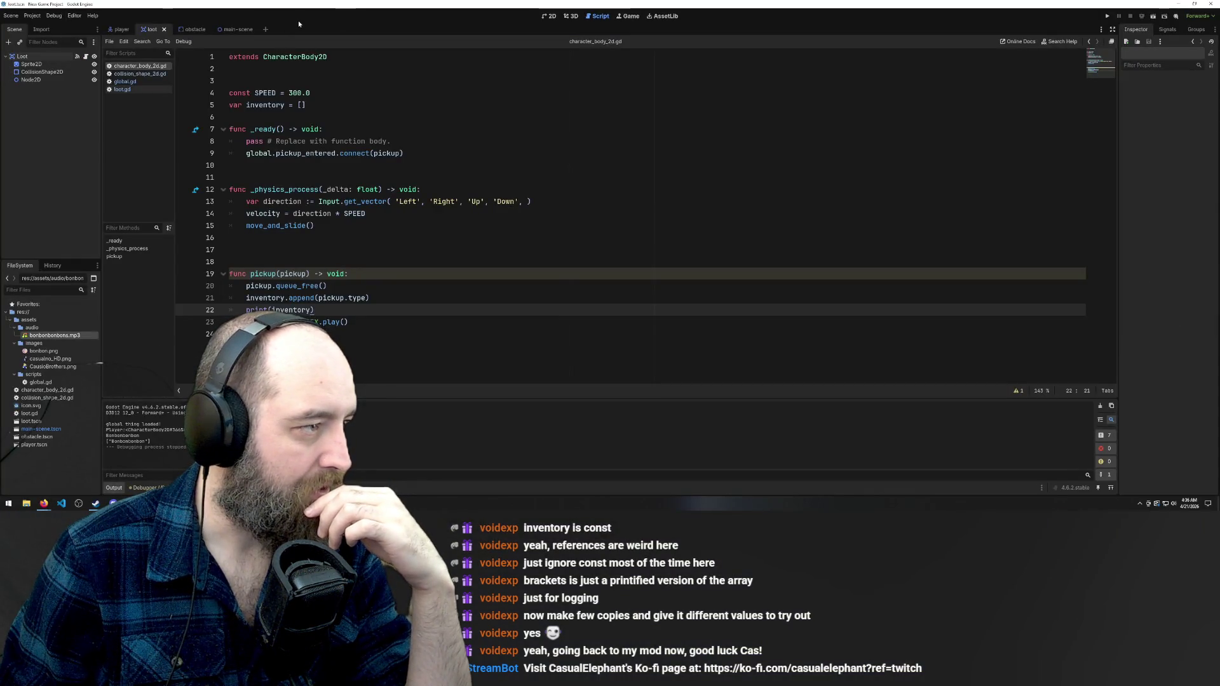
Create a new scene with a 2D Scene (Node2D) root and save it as guard.tscn
click(266, 28)
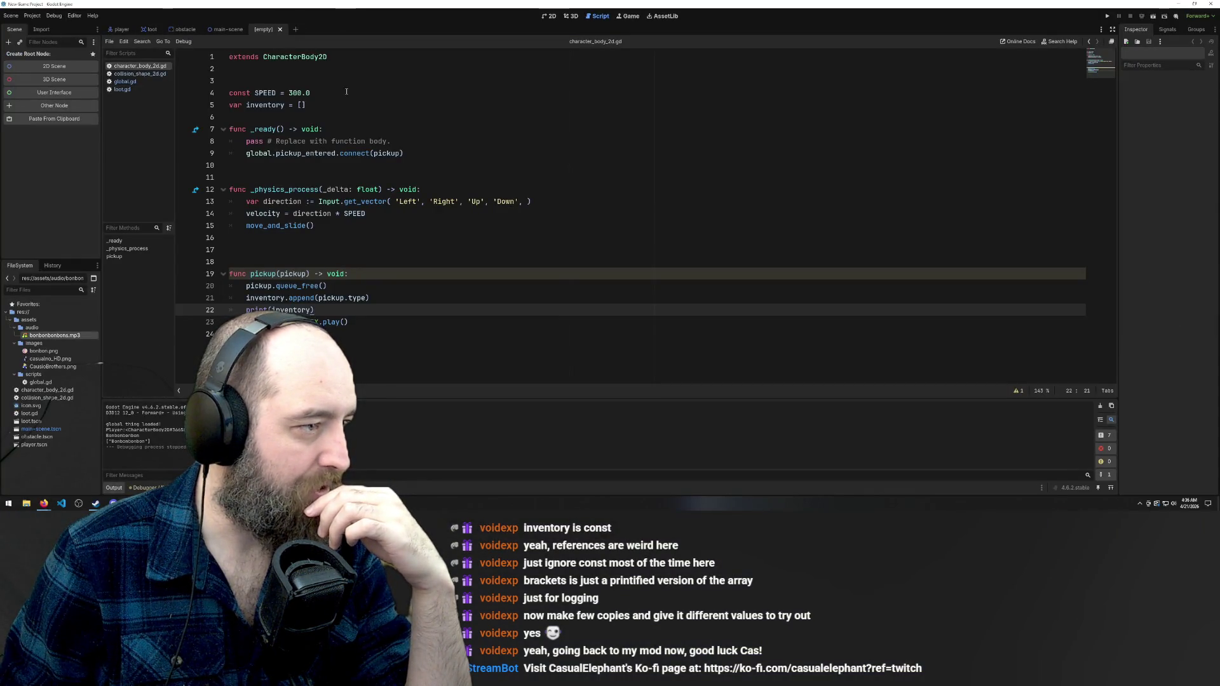
click(51, 67)
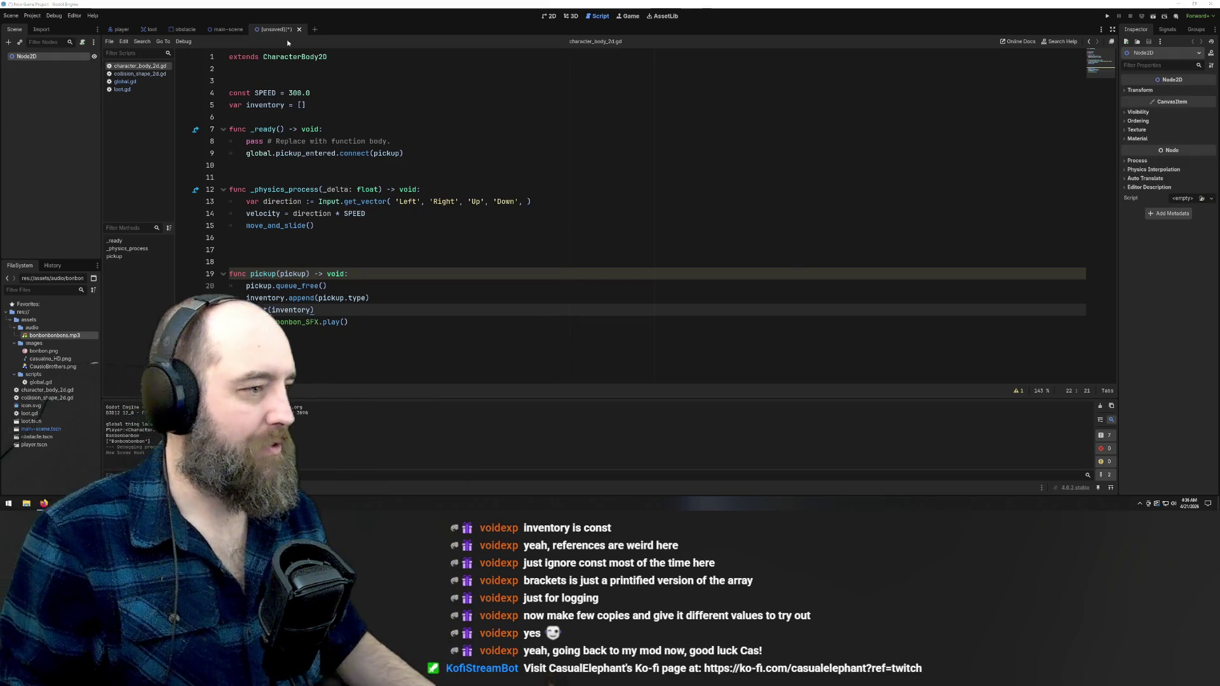
key(ctrl+s)
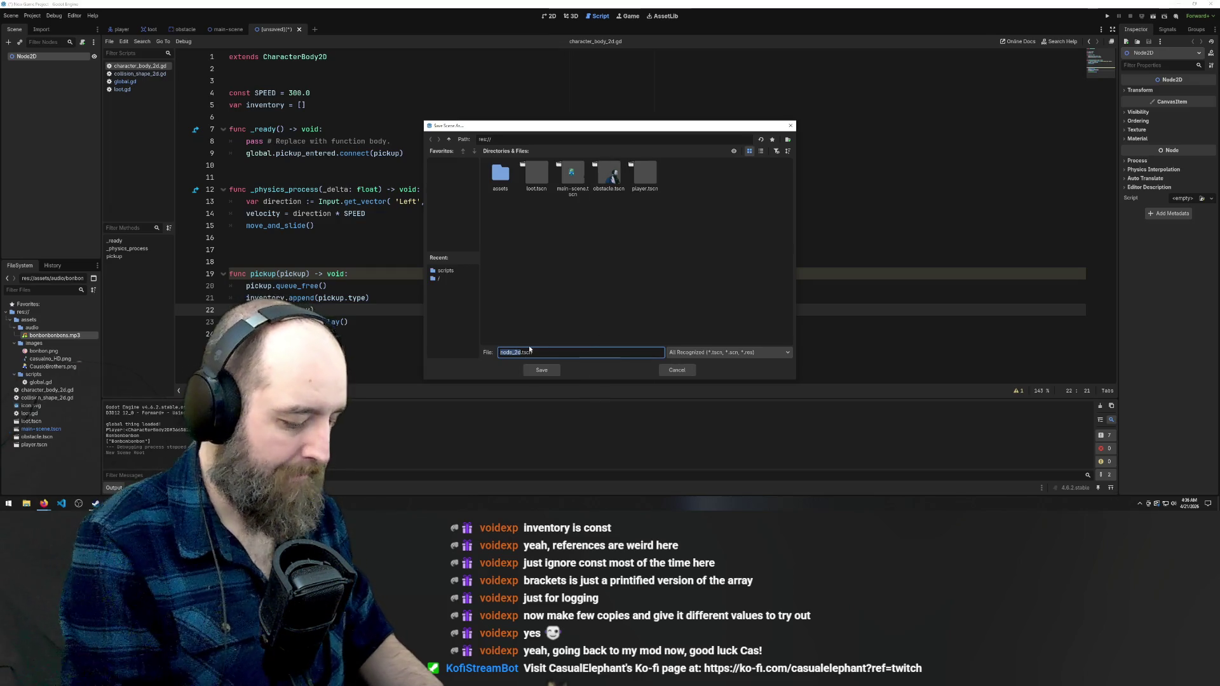
text(guard)
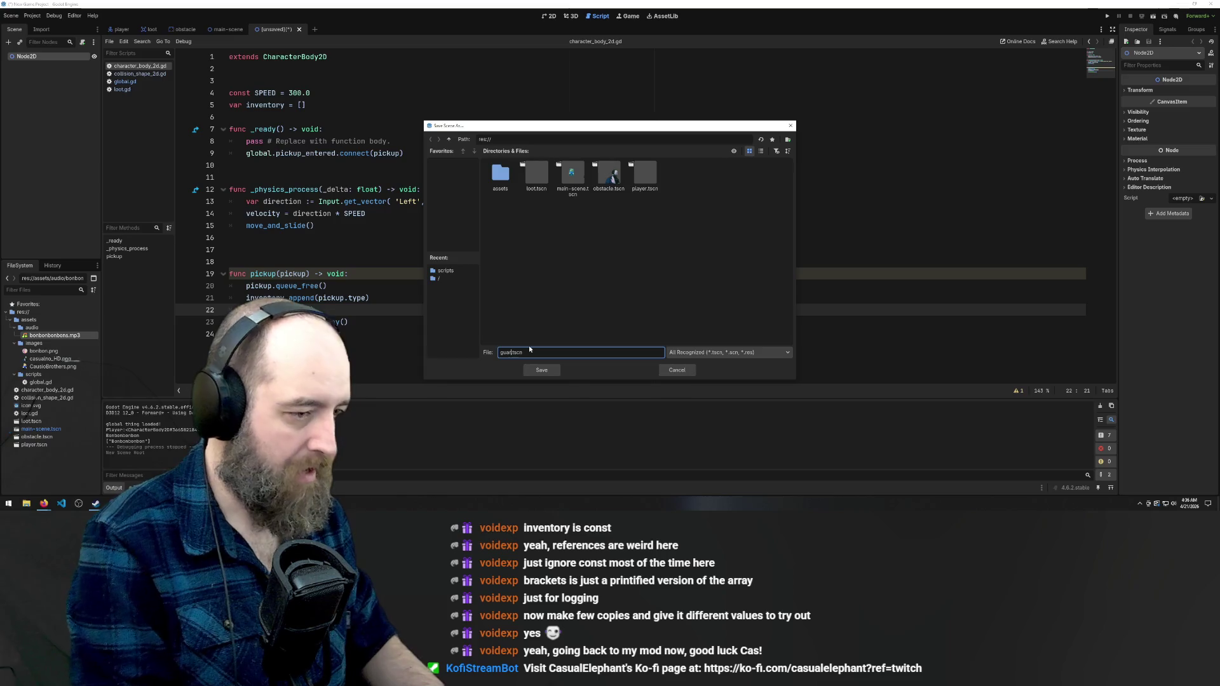
click(553, 370)
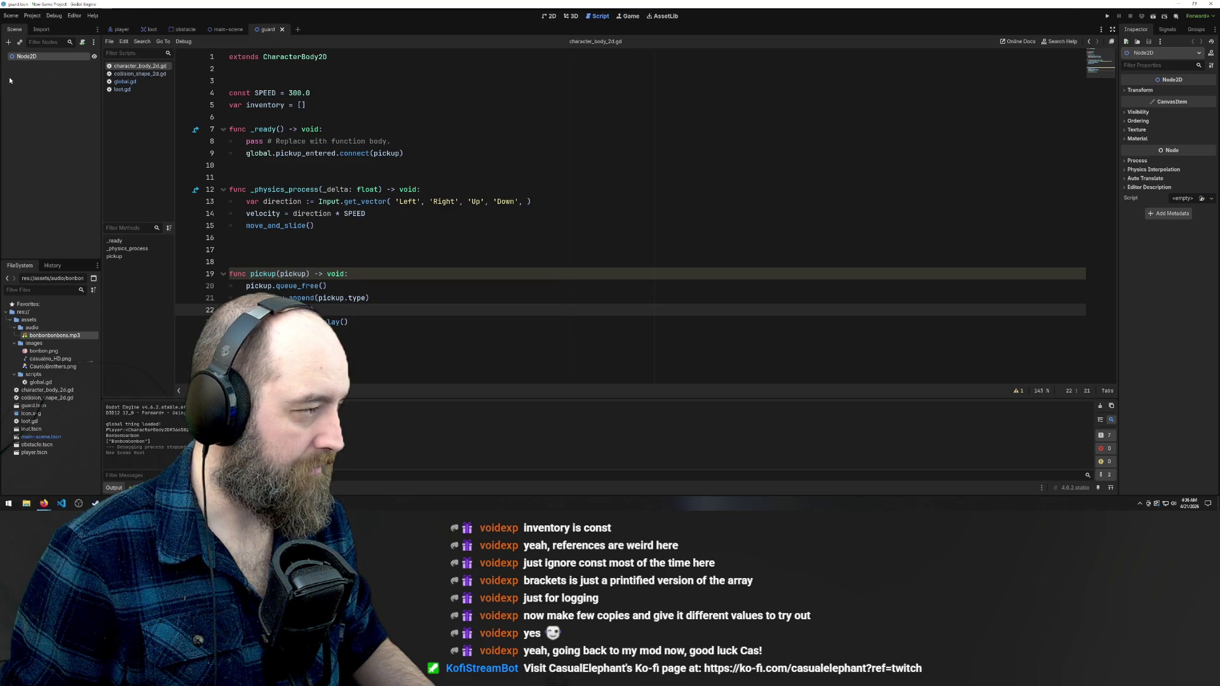
Add a CharacterBody2D as a child of the Node2D root
right_click(30, 57)
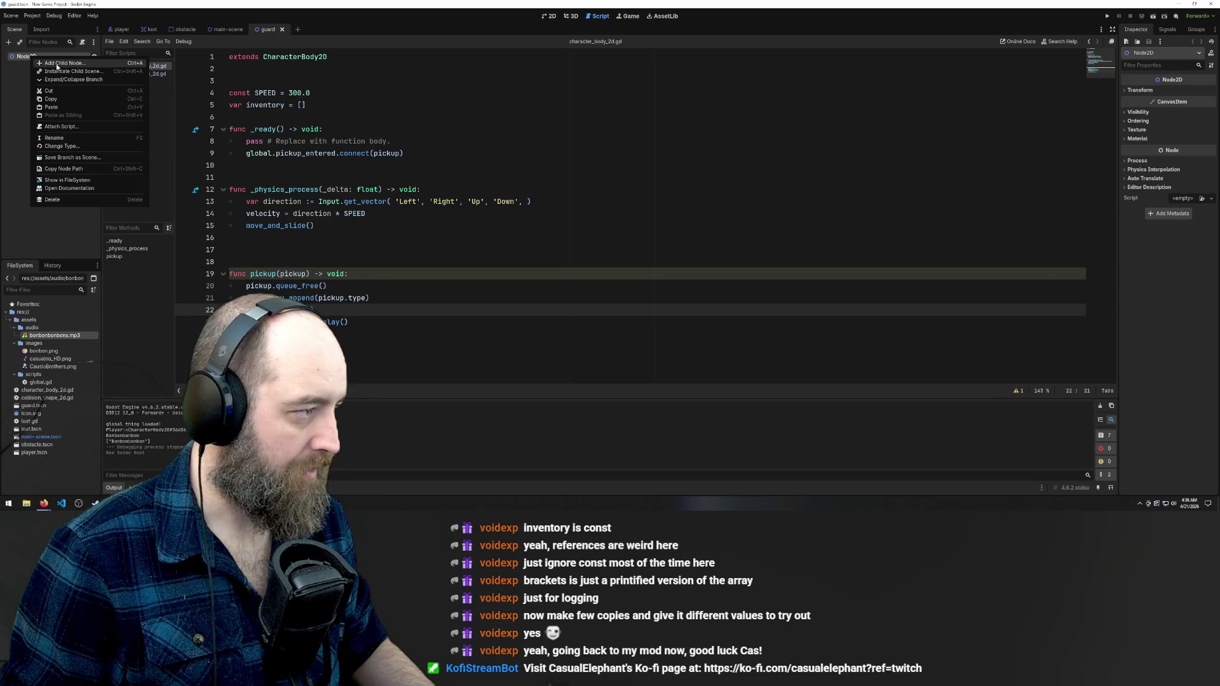
click(57, 66)
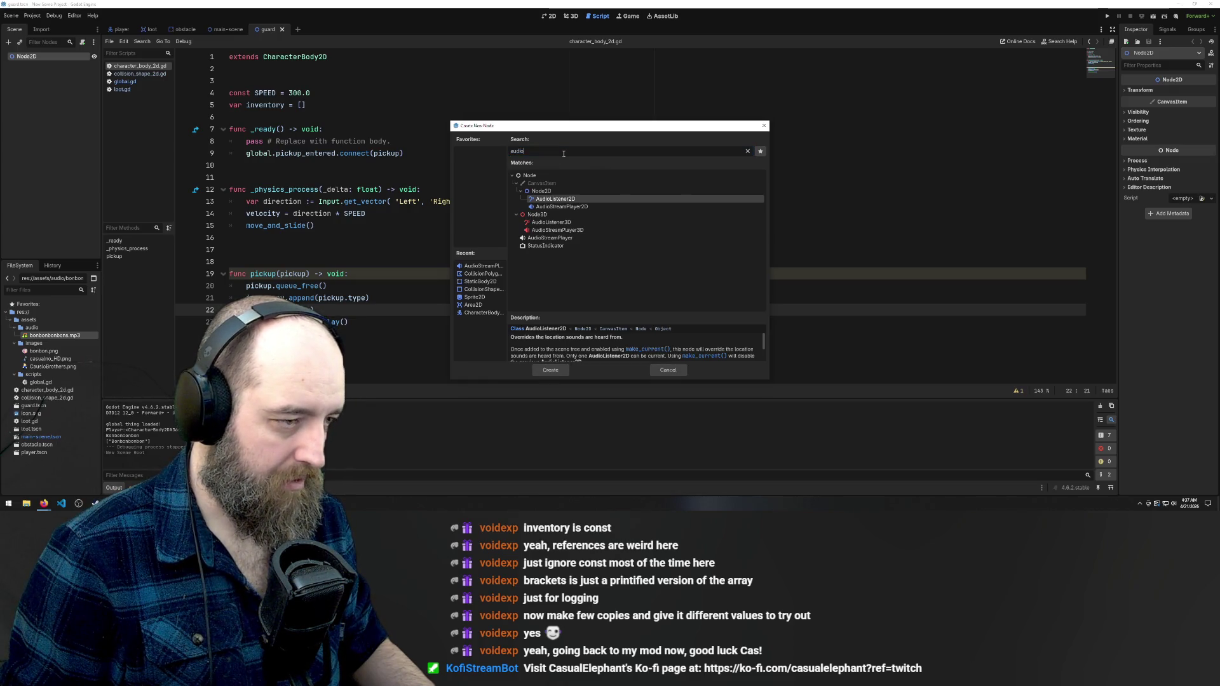
text(body)
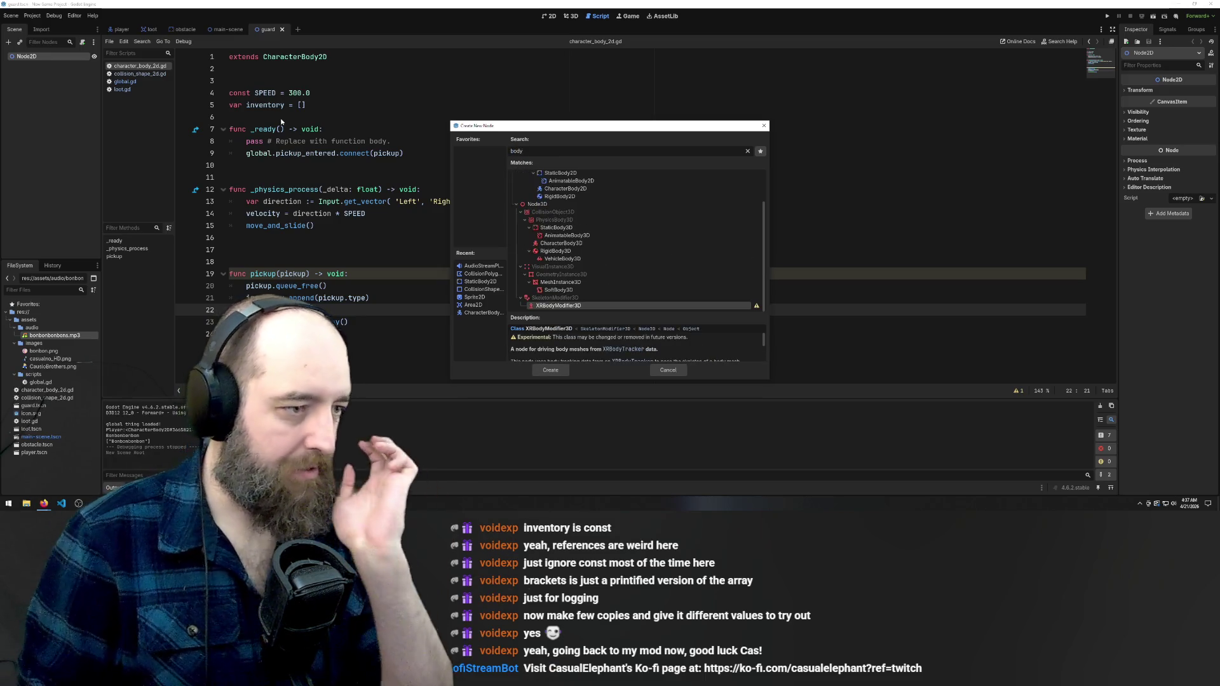
scroll(711, 254, up, 3)
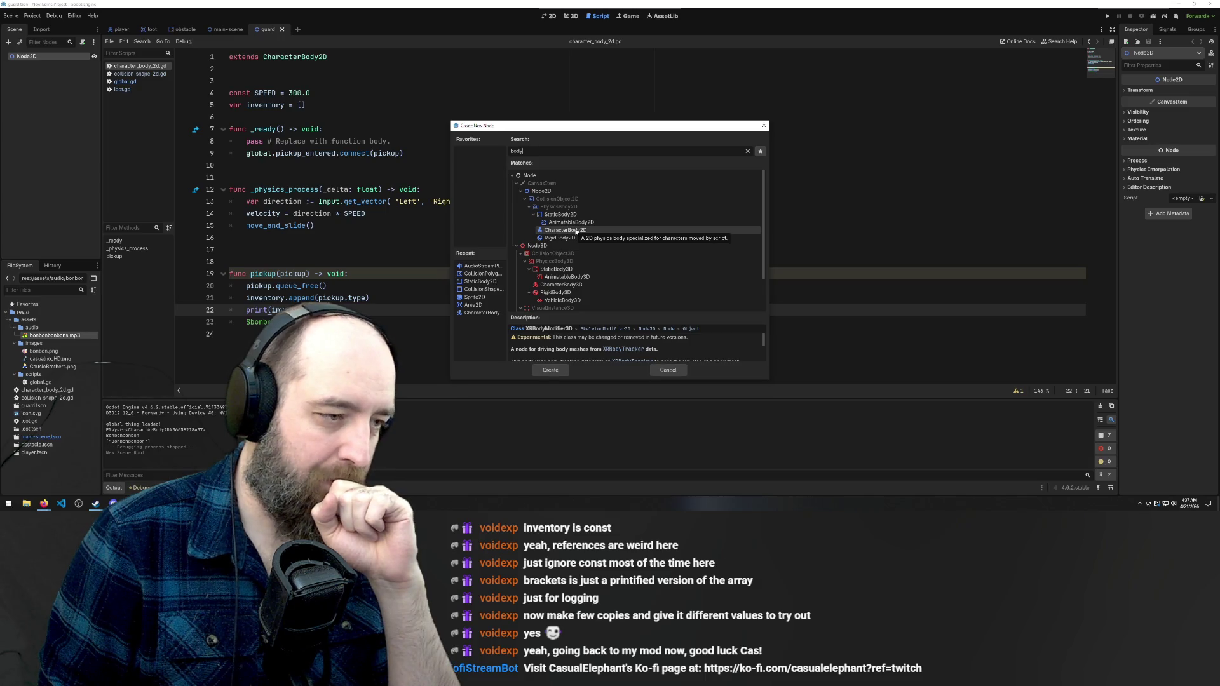
click(576, 231)
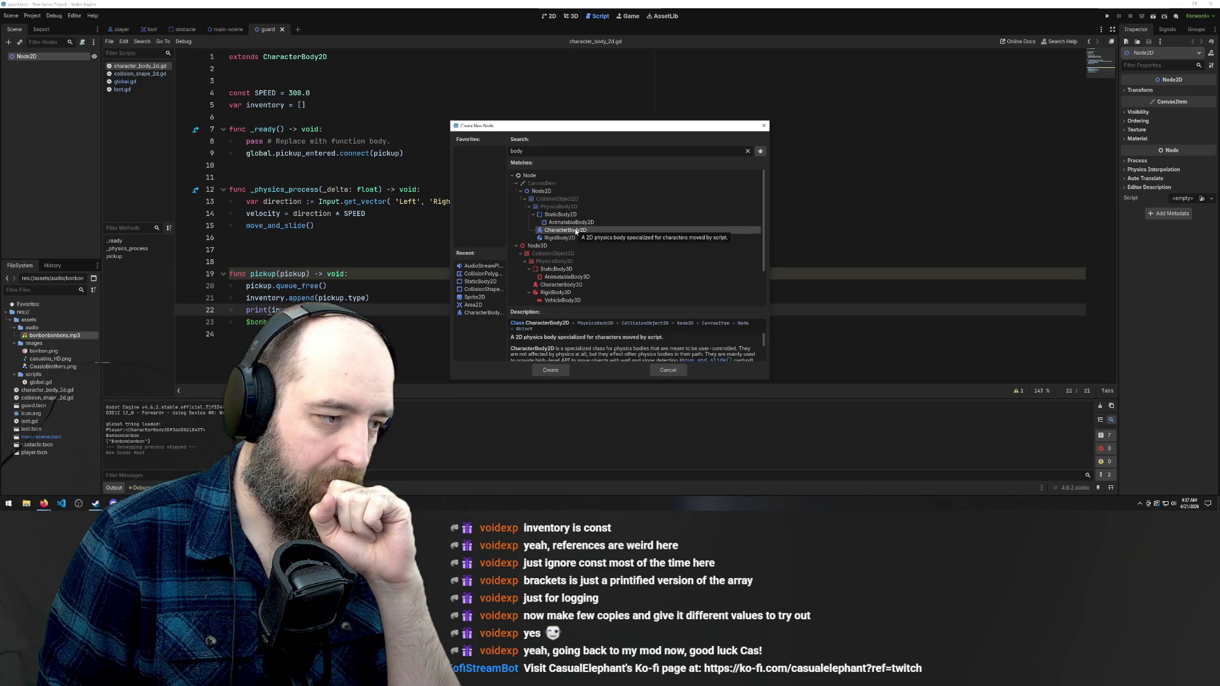
click(550, 370)
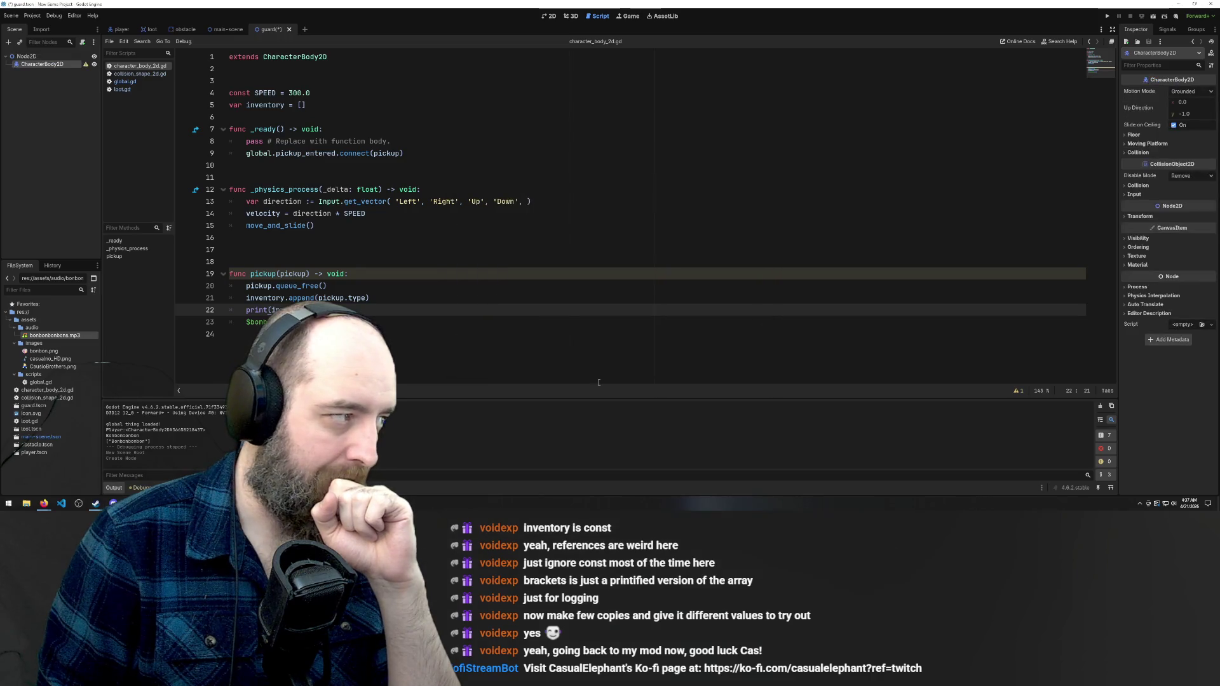
Add Sprite2D and CollisionShape2D children under the CharacterBody2D
right_click(36, 64)
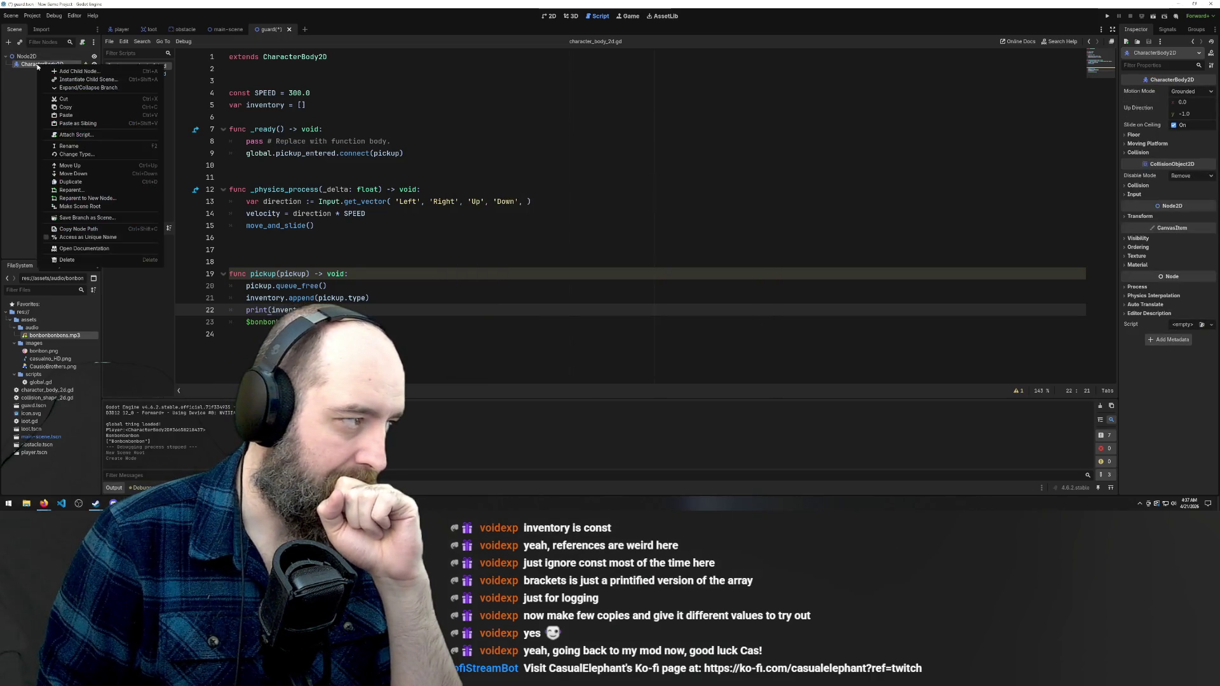
click(80, 74)
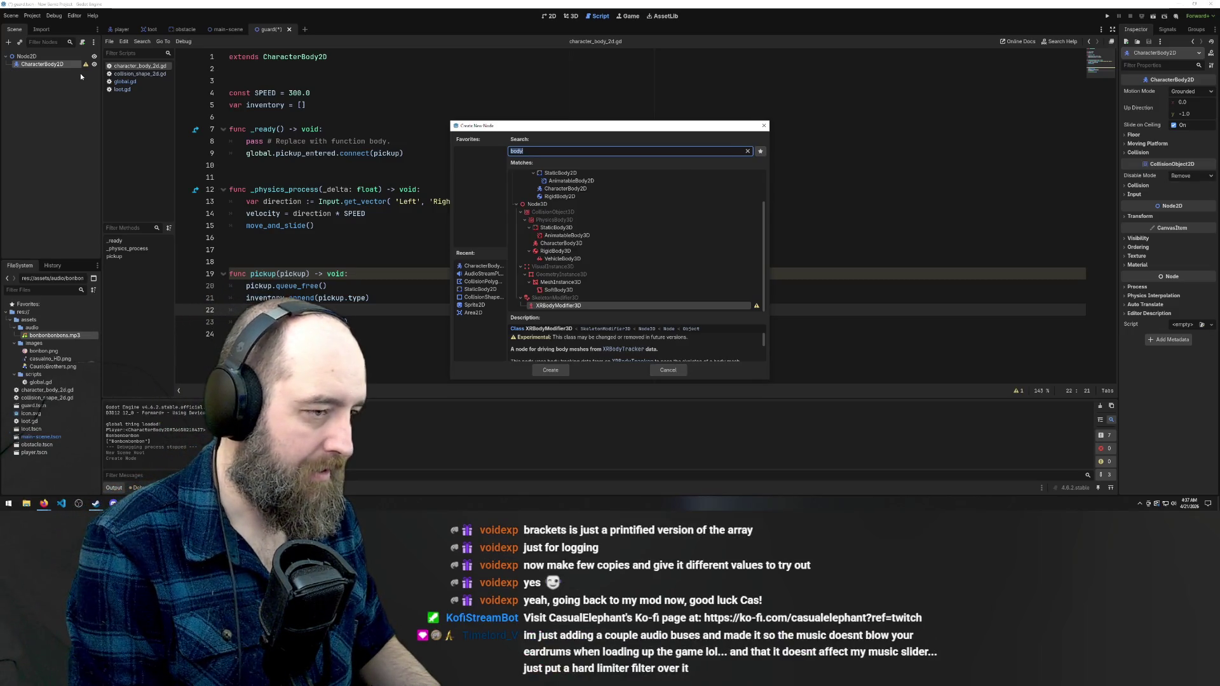
text(sprite)
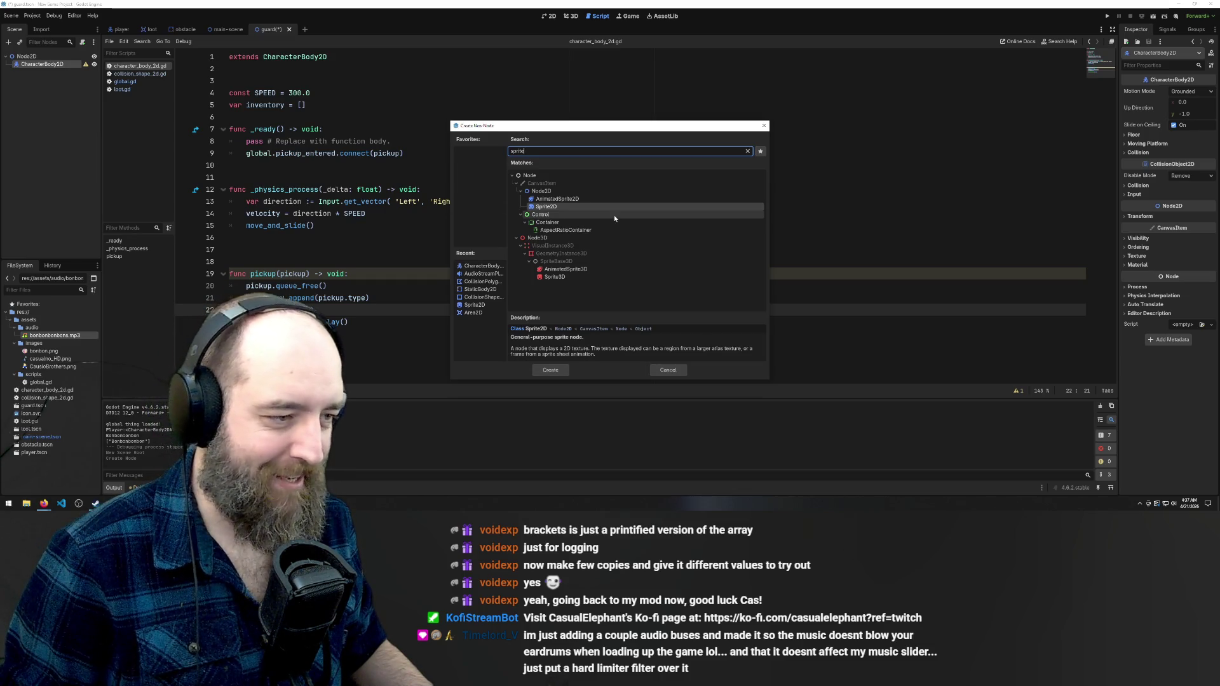
double_click(561, 206)
click(56, 65)
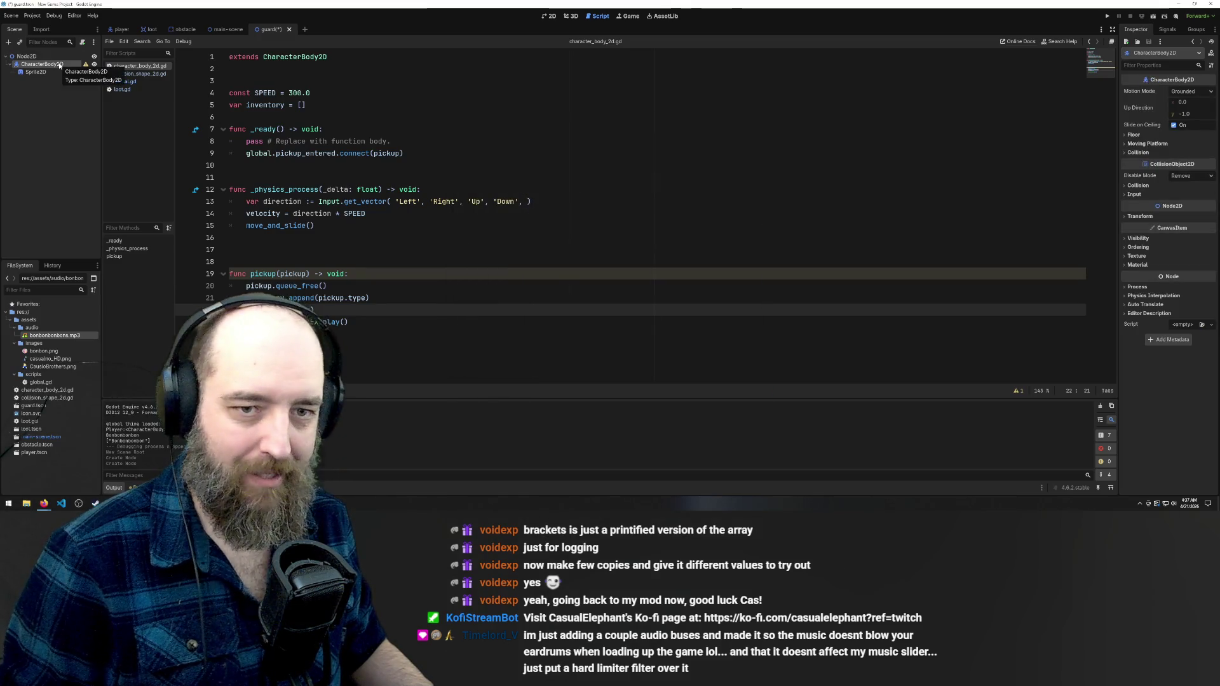
right_click(60, 65)
click(85, 70)
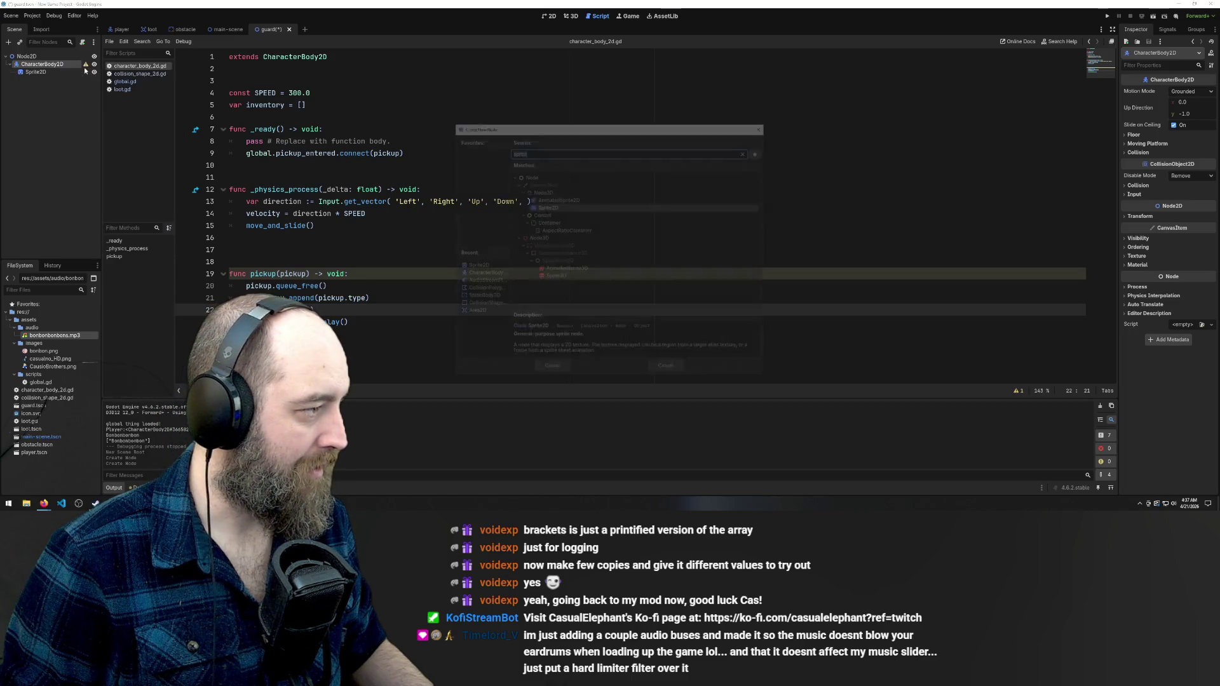
text(coll)
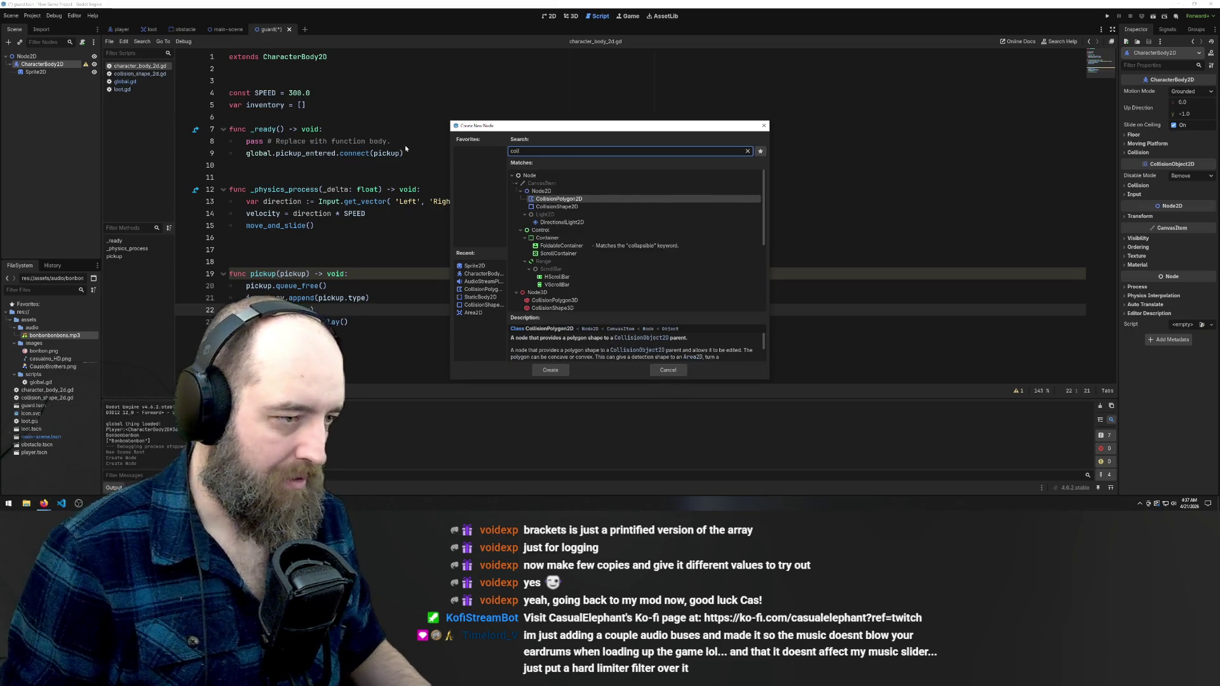
double_click(557, 208)
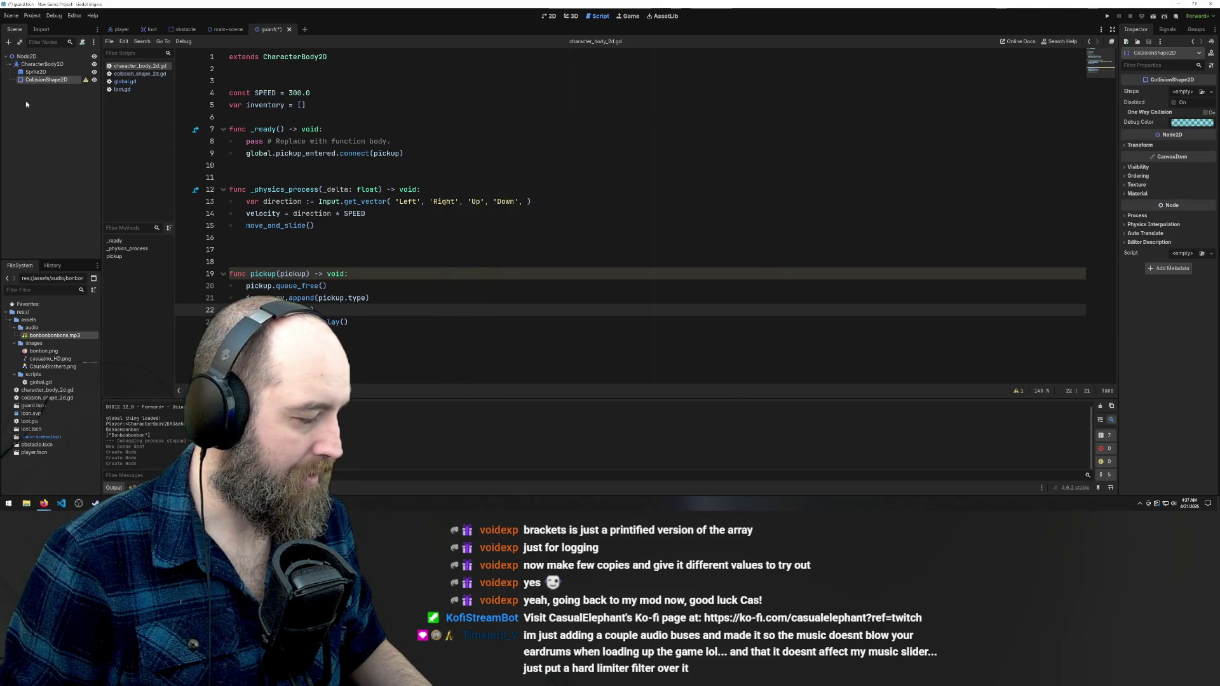
In the 2D view, open the Sprite2D's Texture picker and launch File Explorer to find an image
click(54, 81)
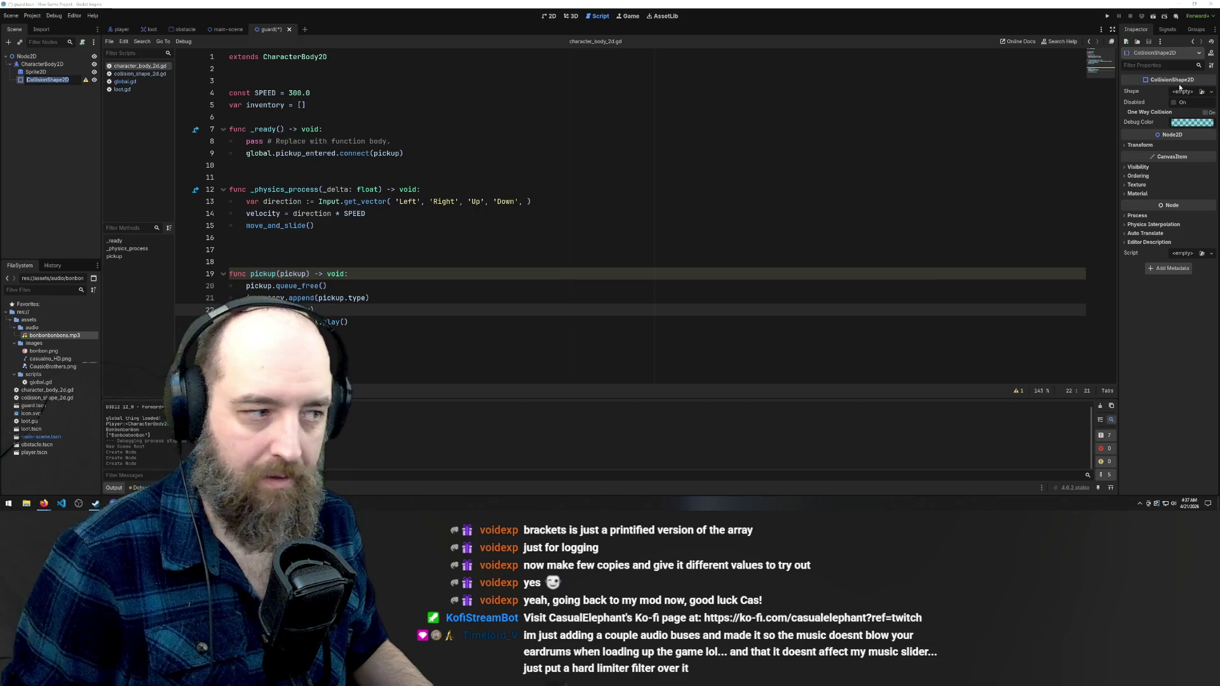
click(547, 17)
click(547, 17)
click(34, 72)
click(1201, 92)
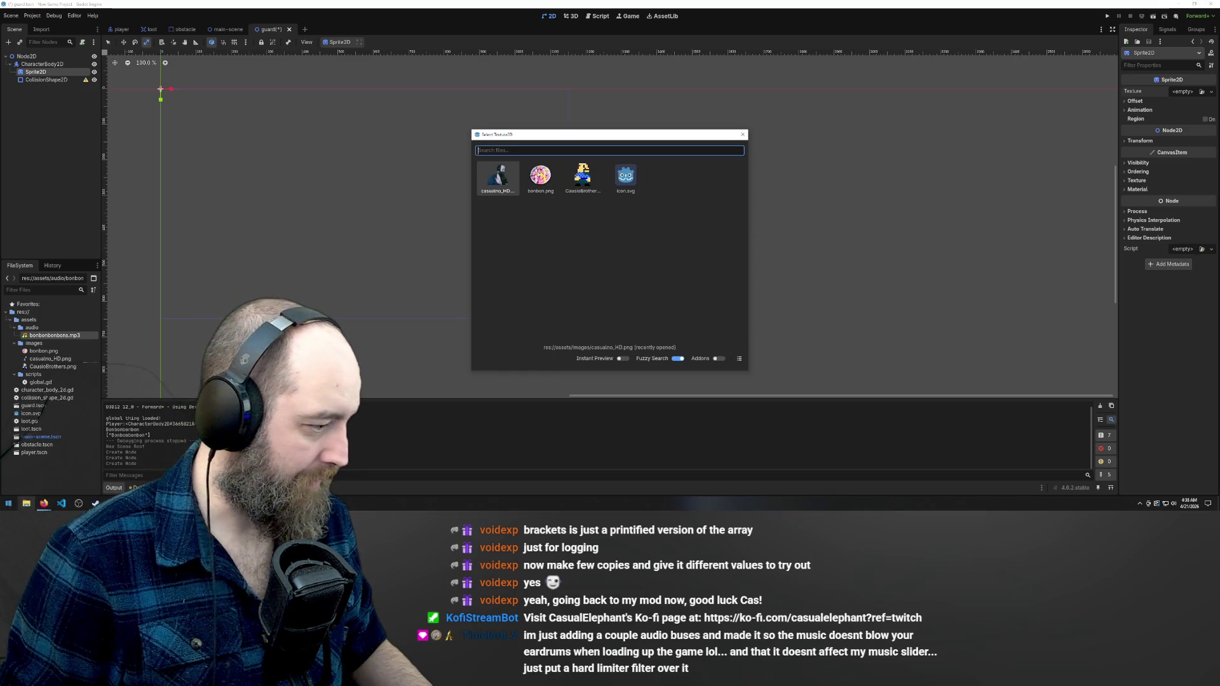
click(8, 503)
click(26, 504)
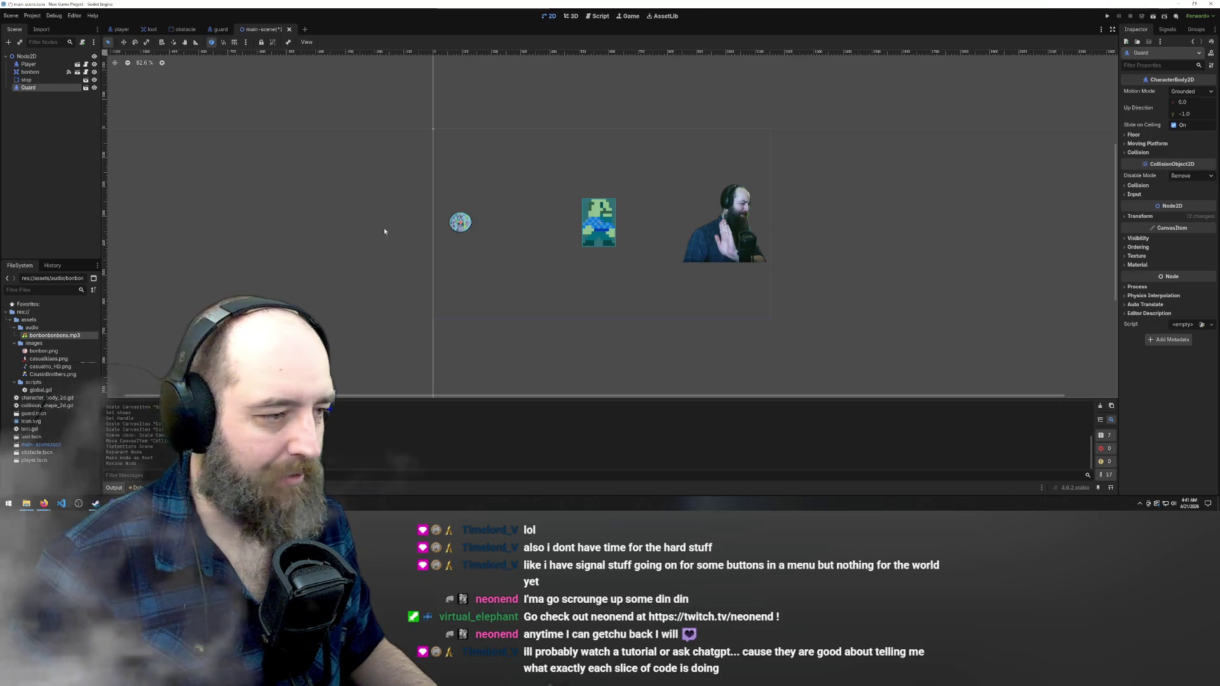
Select all of the guard's nodes and scale them up about 2.84 times
scroll(434, 220, up, 8)
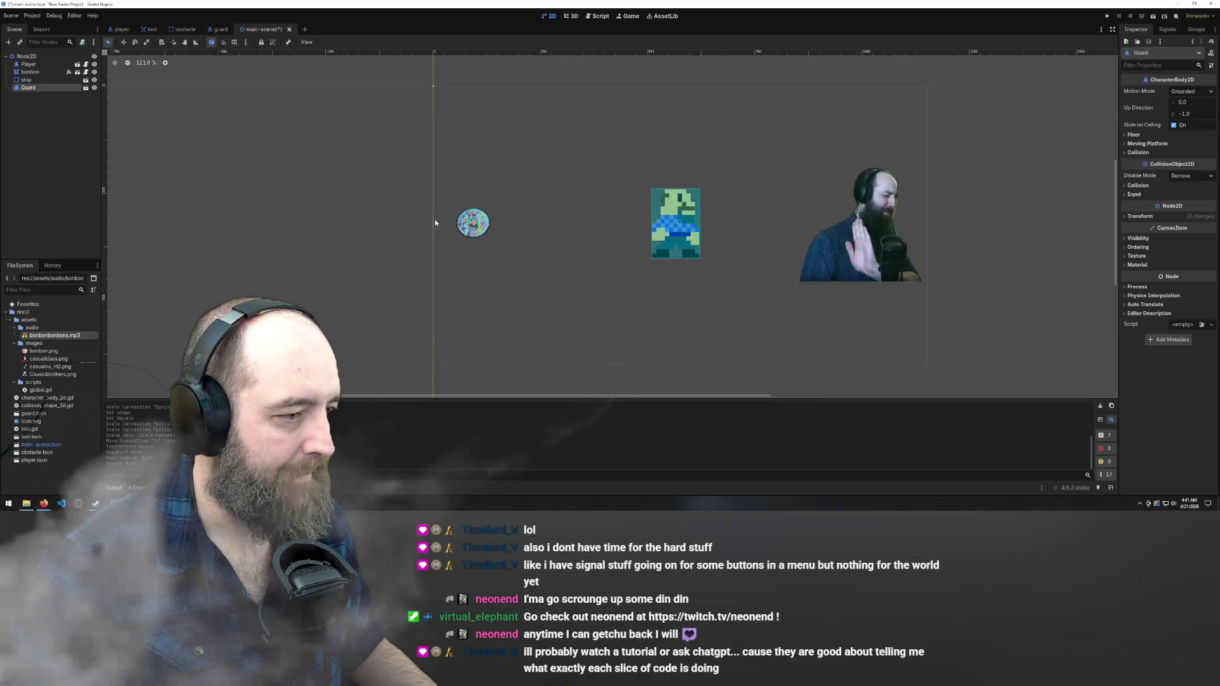
scroll(521, 267, up, 3)
scroll(514, 244, down, 9)
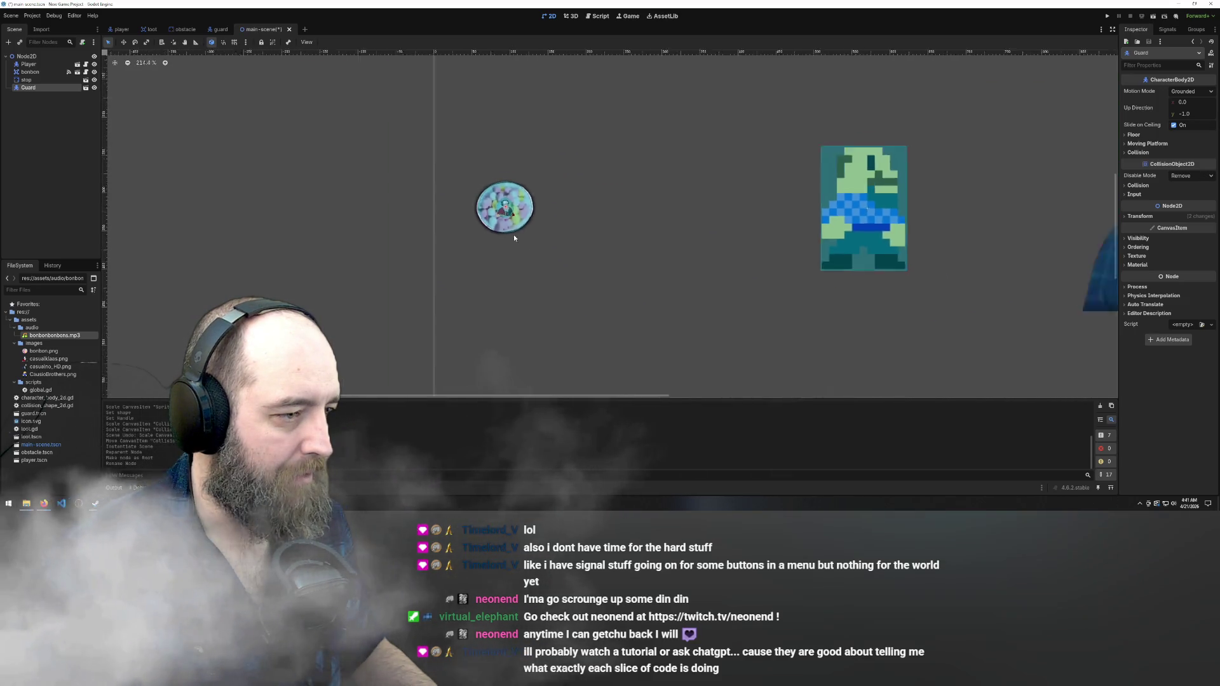
click(86, 87)
drag(291, 145, 381, 177)
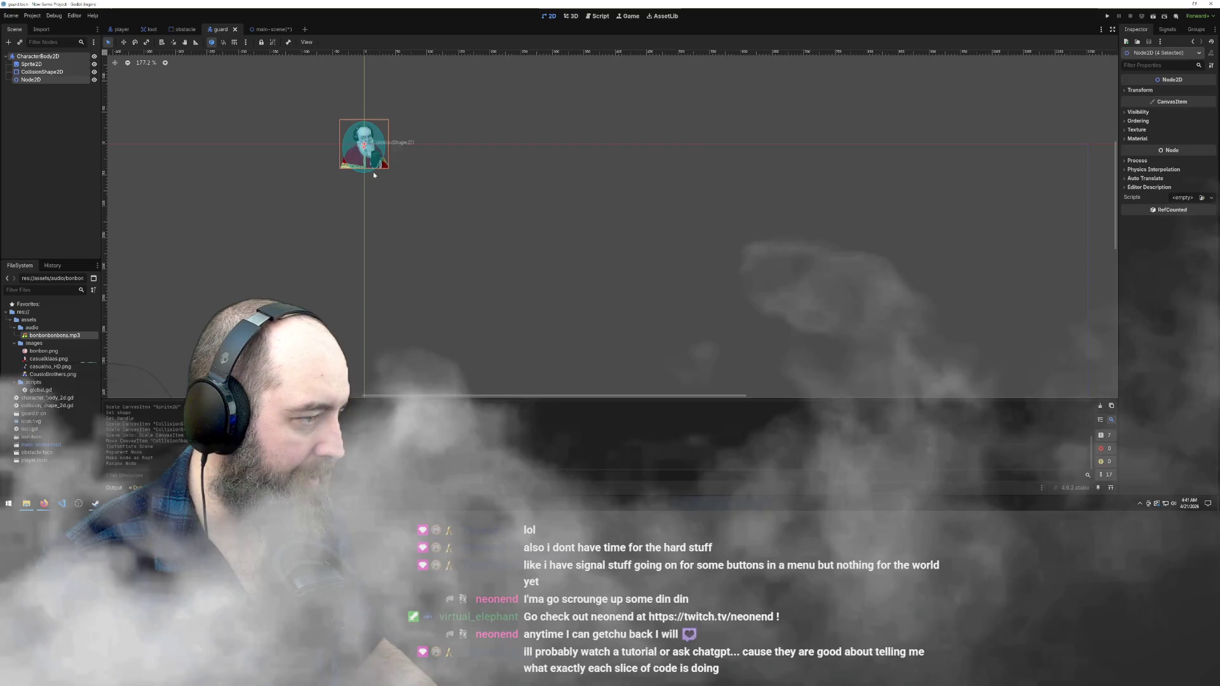
key(w)
key(e)
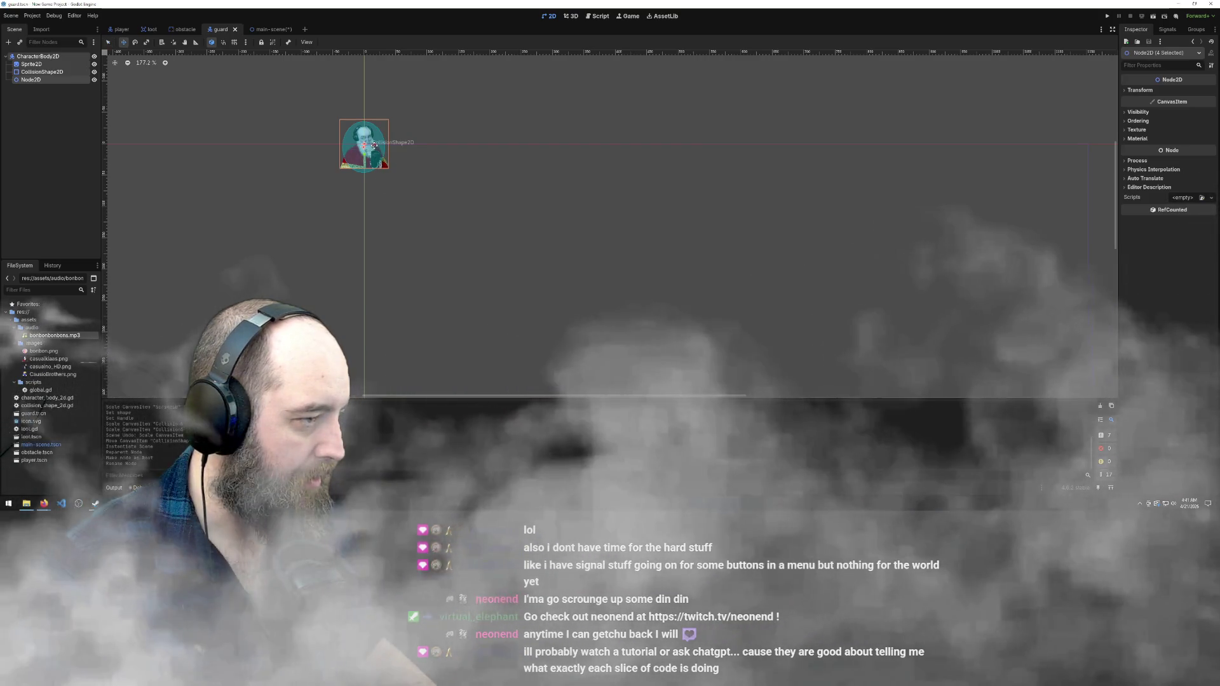
key(s)
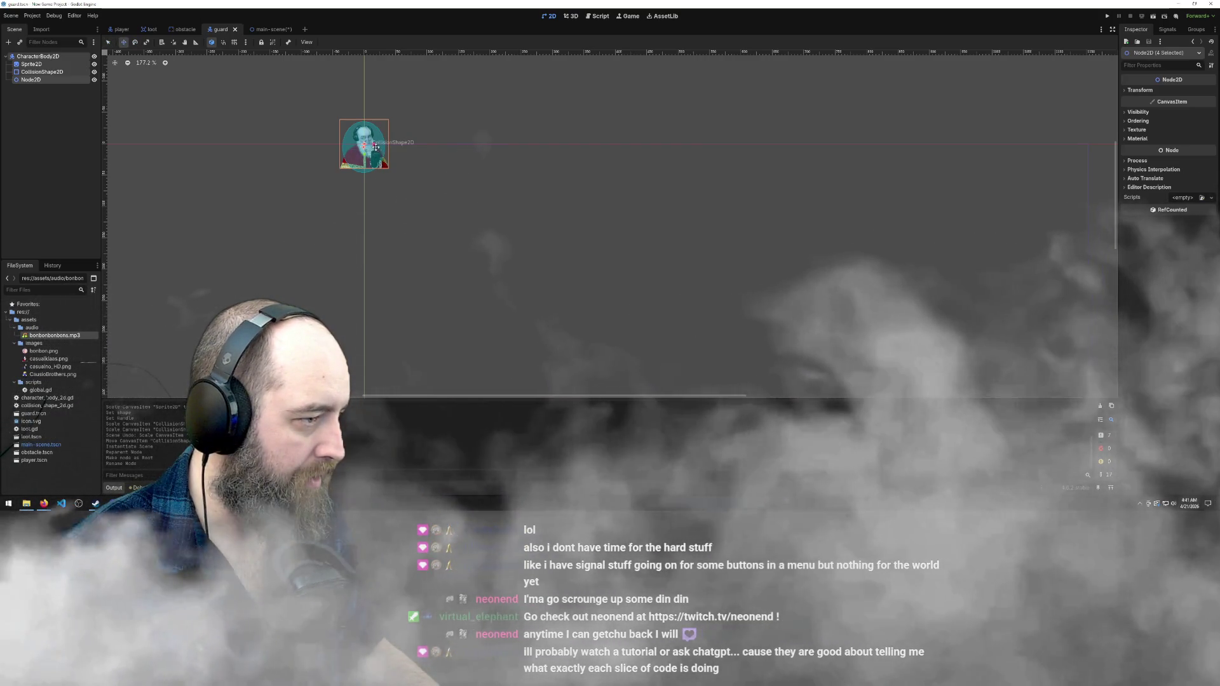
drag(369, 144, 391, 143)
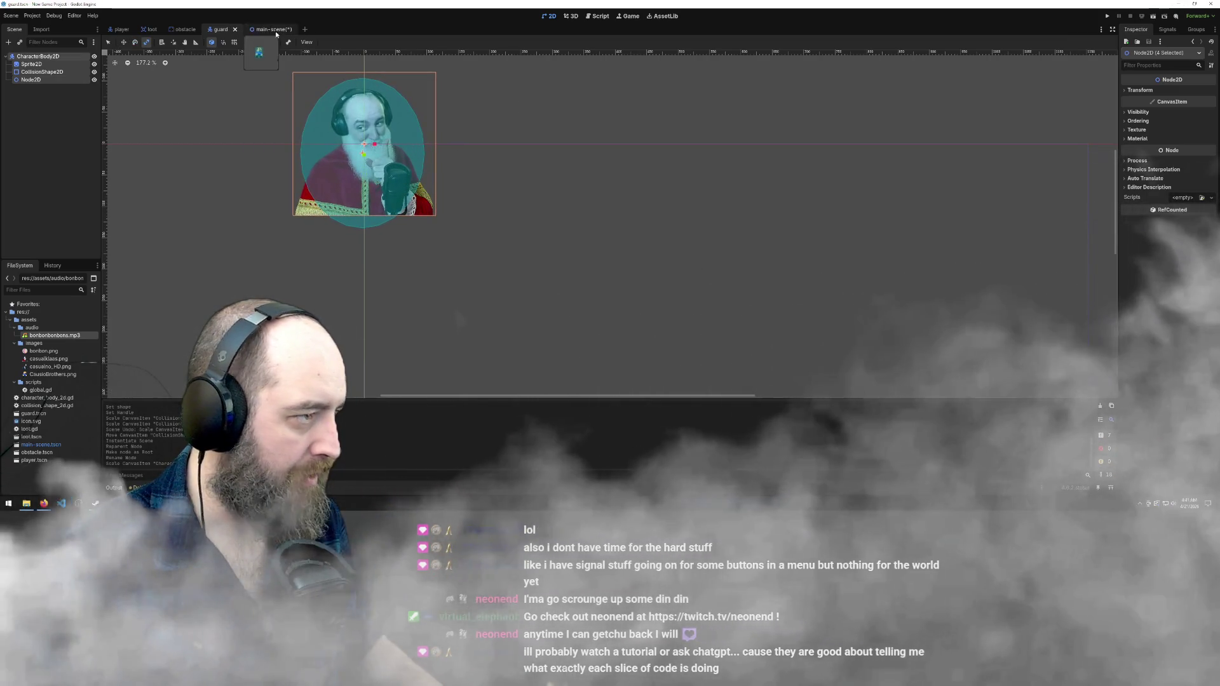
Enlarge the guard sprite a bit more, save the guard scene, and run the game from main-scene
click(270, 29)
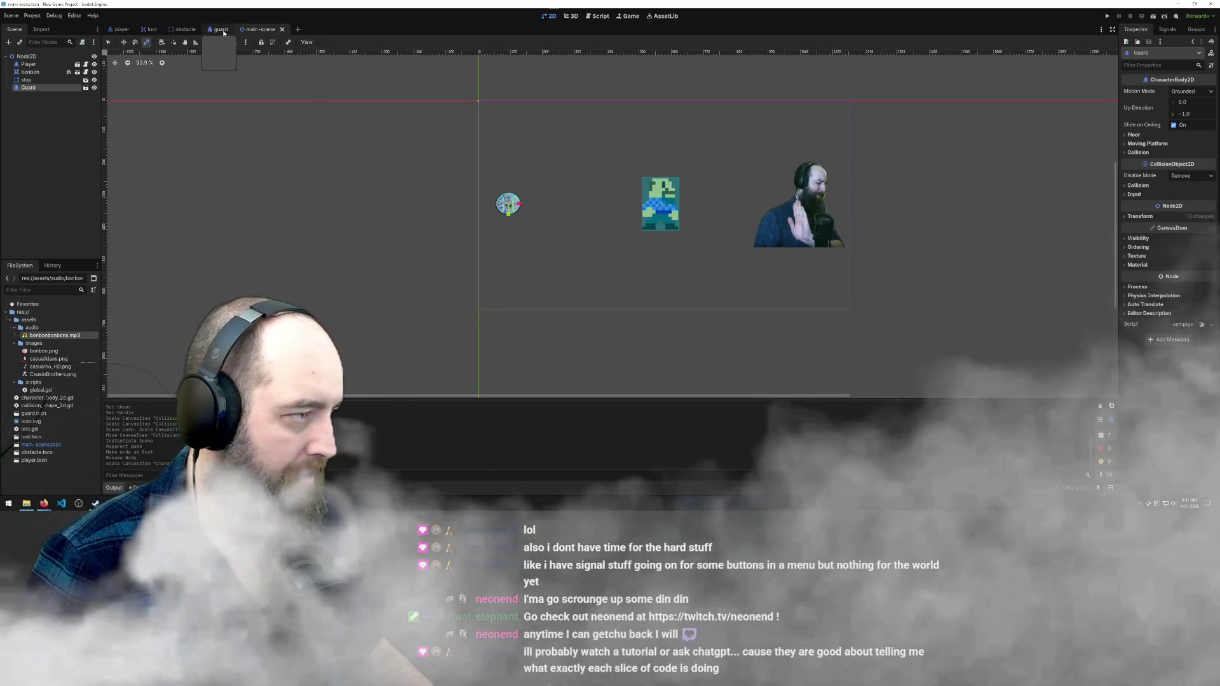
click(222, 29)
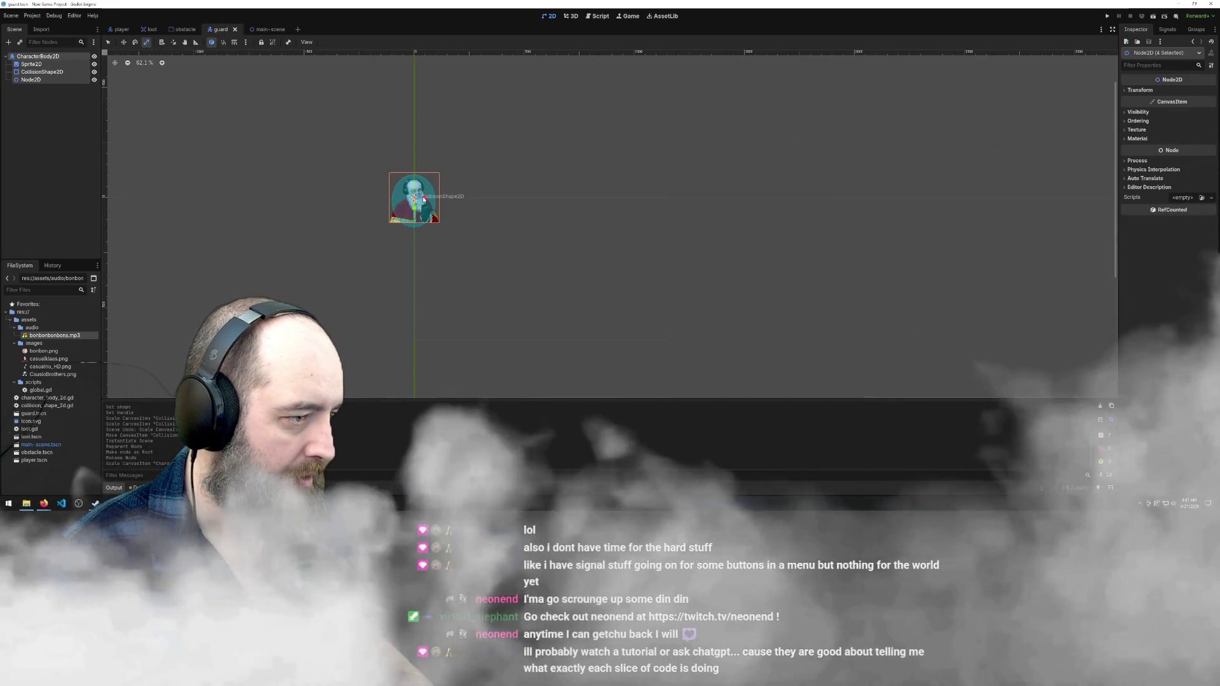
scroll(429, 218, down, 2)
drag(432, 218, 430, 198)
key(ctrl+s)
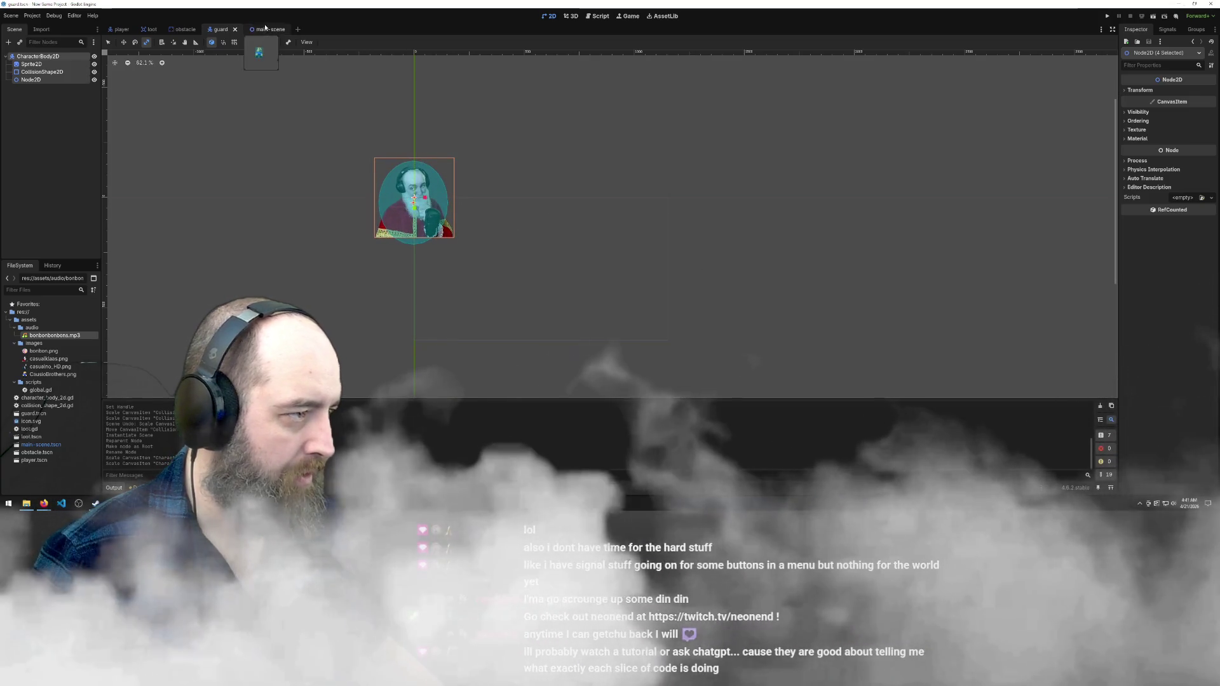
click(264, 29)
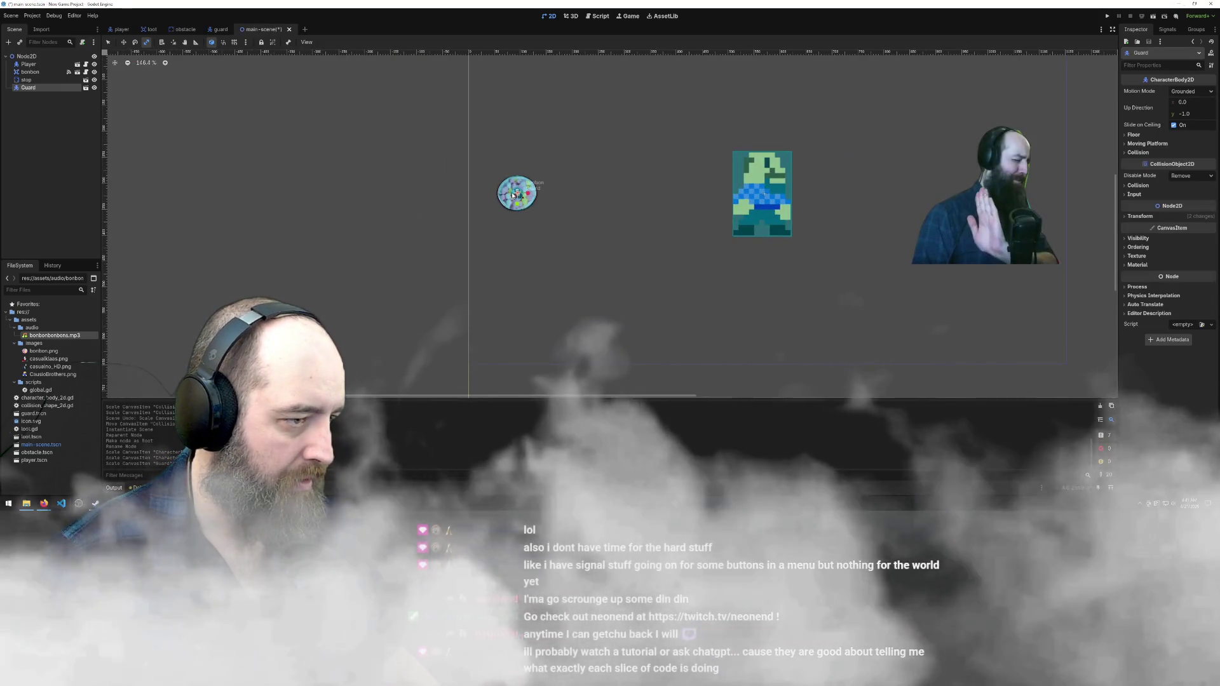
key(ctrl+s)
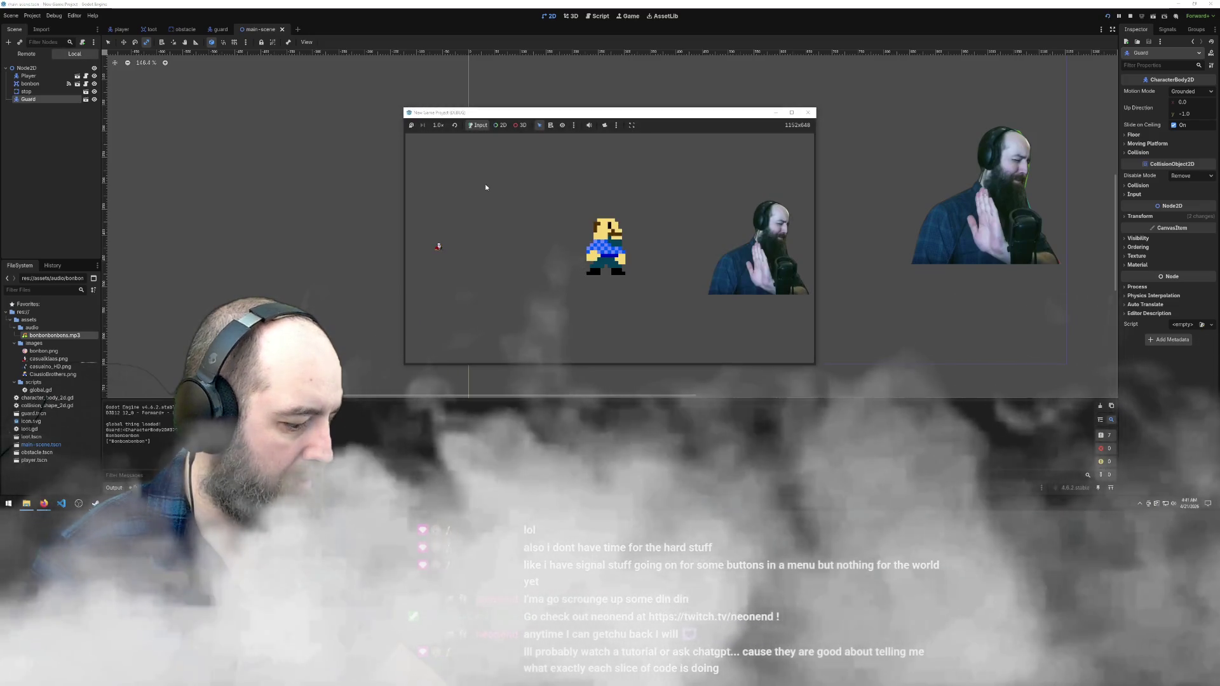
Close the test game and delete the Guard node from the main scene
click(807, 113)
key(Delete)
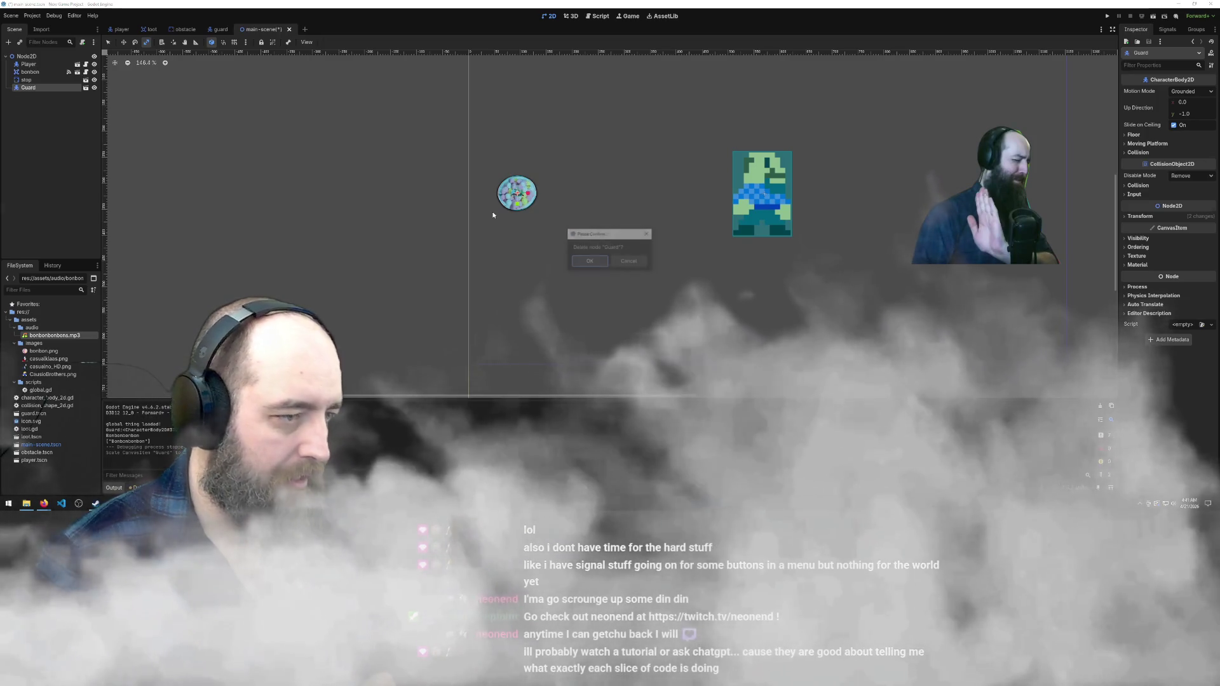
click(590, 261)
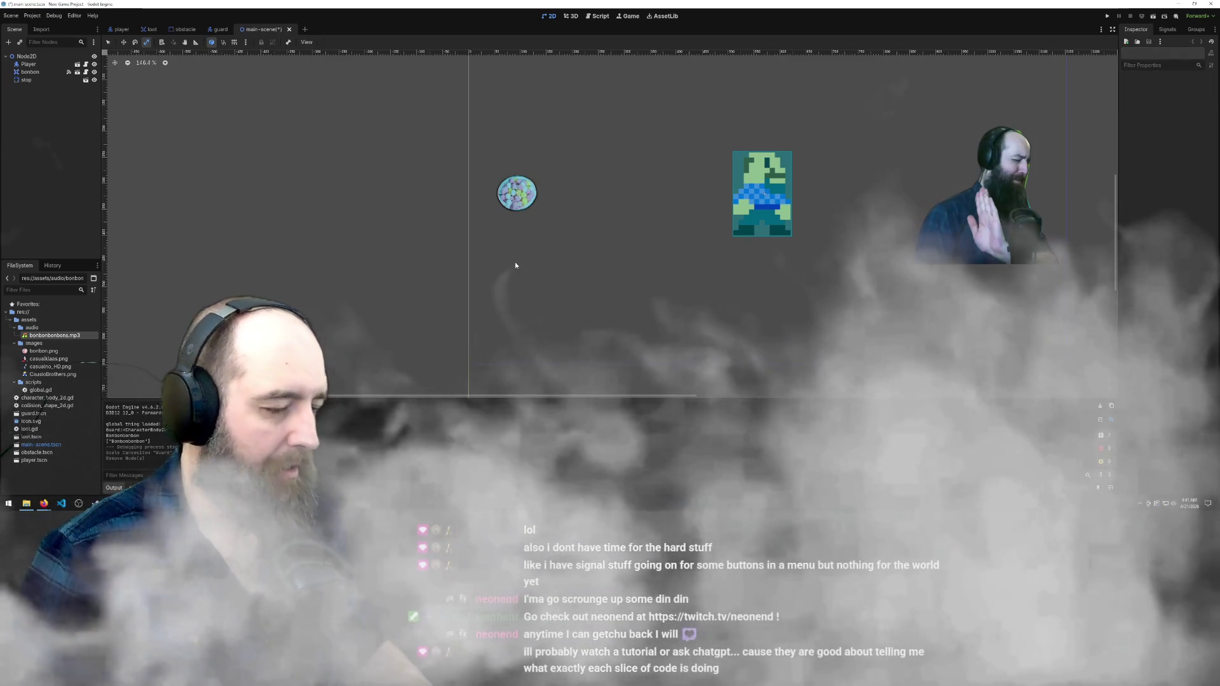
scroll(518, 269, down, 4)
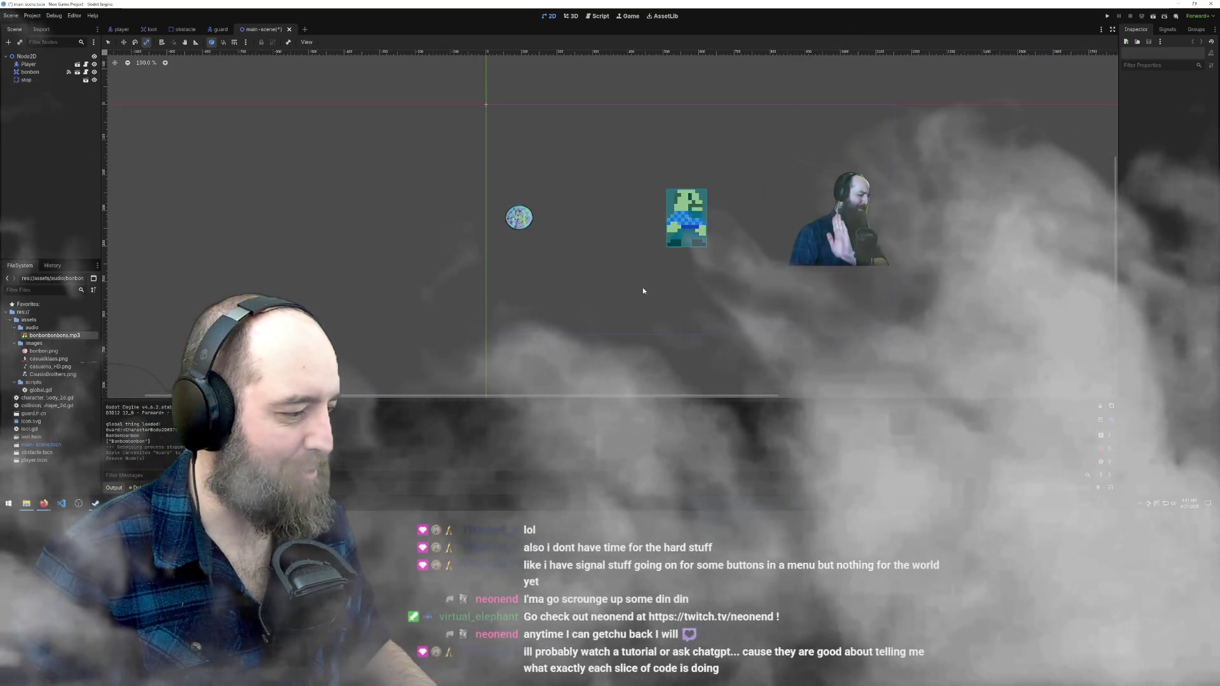
scroll(634, 262, up, 1)
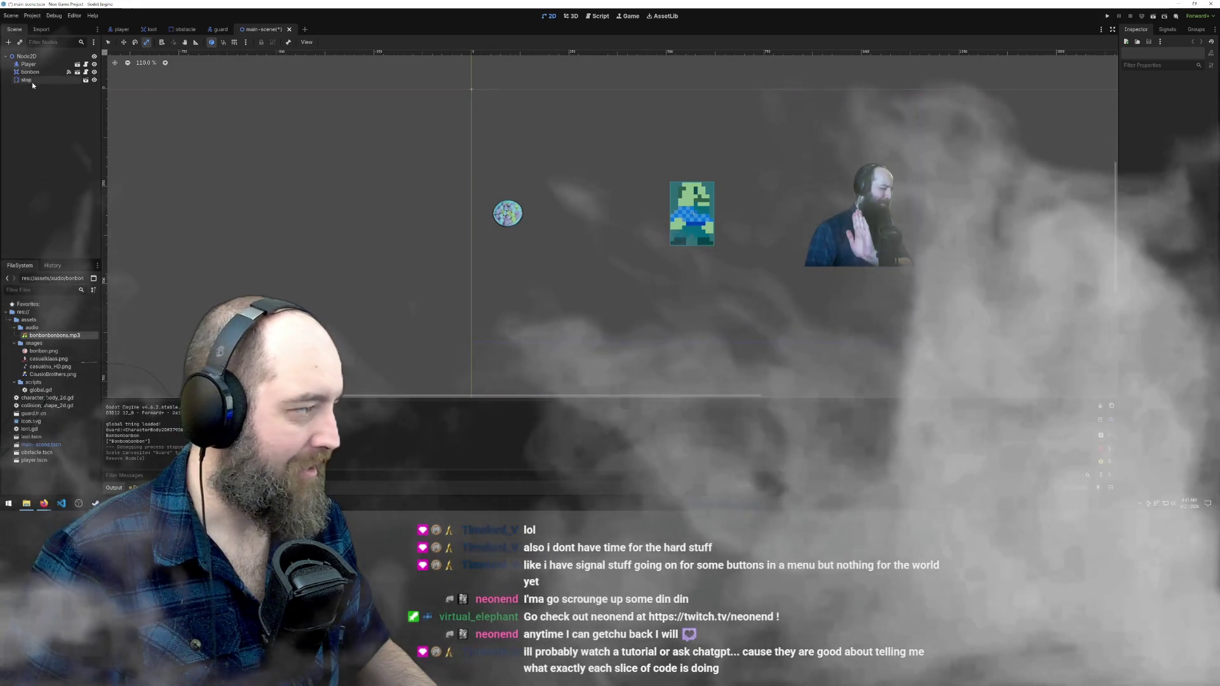
Instance the guard scene into the main scene as a child of the root
right_click(38, 93)
click(57, 98)
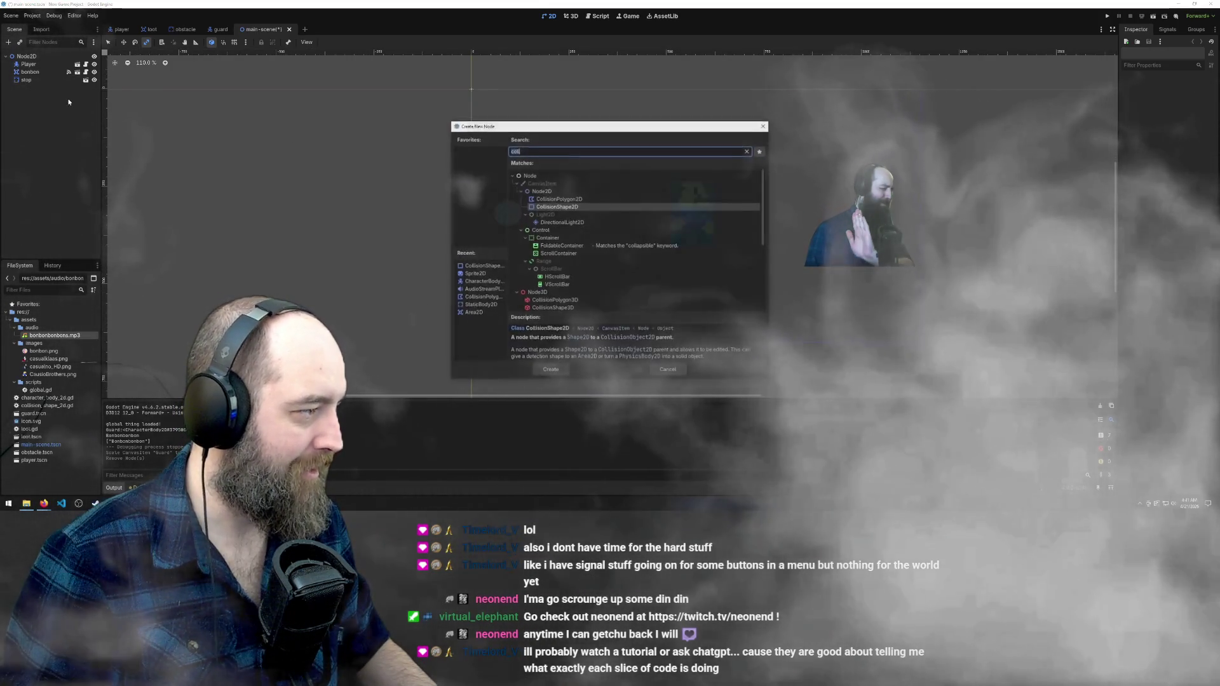
key(Escape)
right_click(40, 104)
click(49, 117)
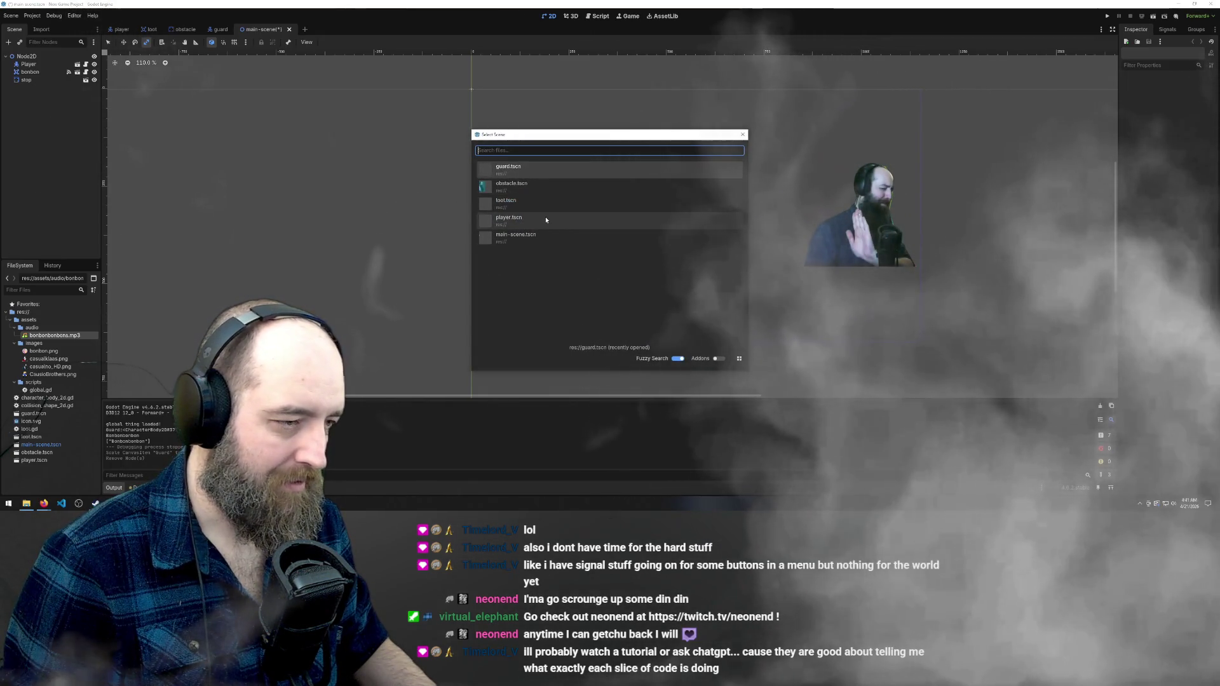
double_click(530, 169)
Undo an accidental resize and delete the new guard instance again
mouse_move(470, 105)
mouse_down()
mouse_move(292, 235)
mouse_move(512, 109)
mouse_move(503, 144)
mouse_up()
key(ctrl+z)
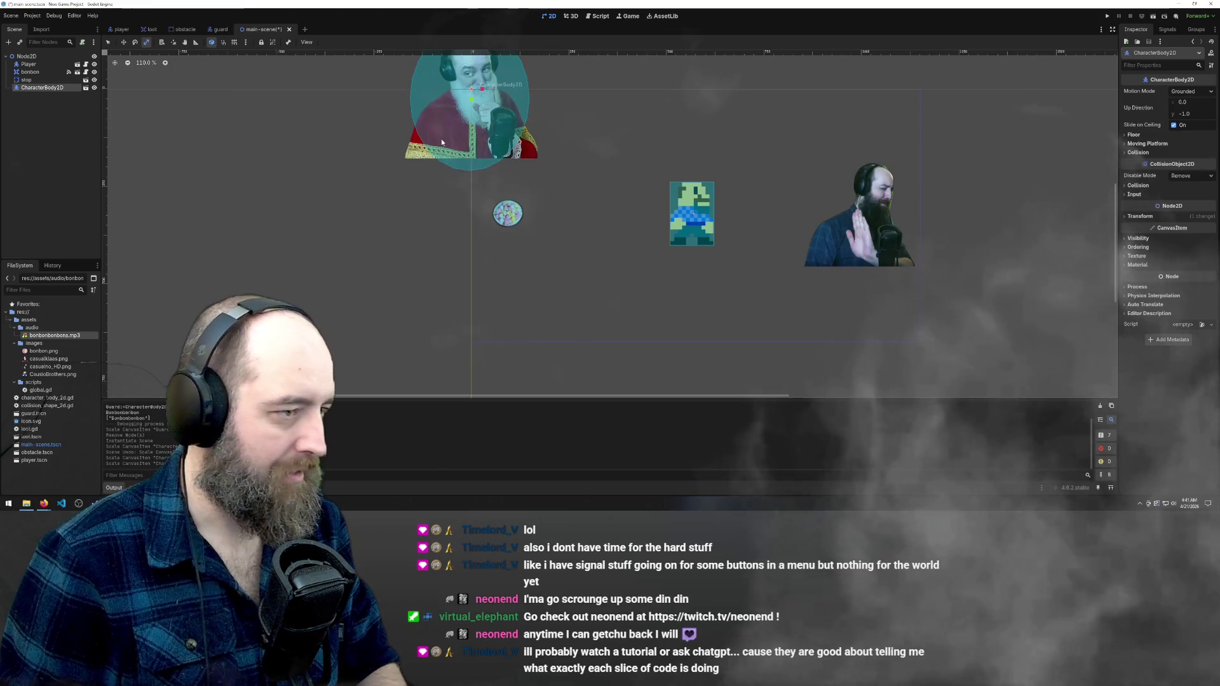
key(Delete)
key(Return)
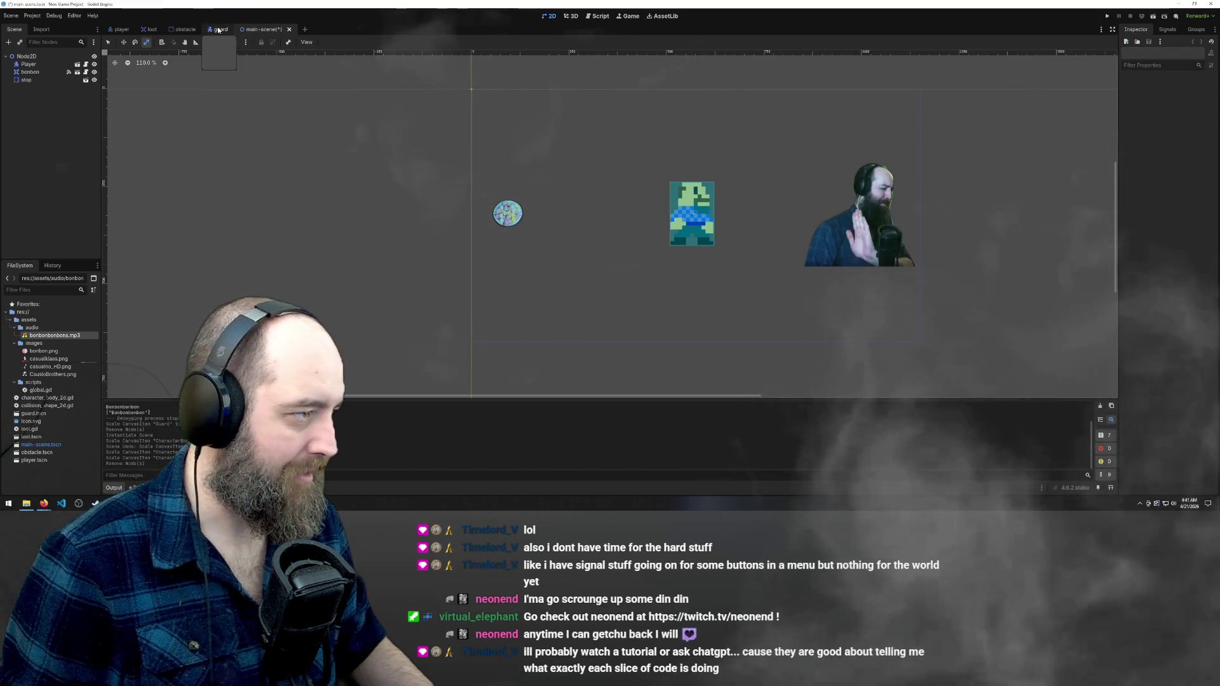
Undo the guard's scaling, save guard.tscn, and run the game from the main scene
click(219, 29)
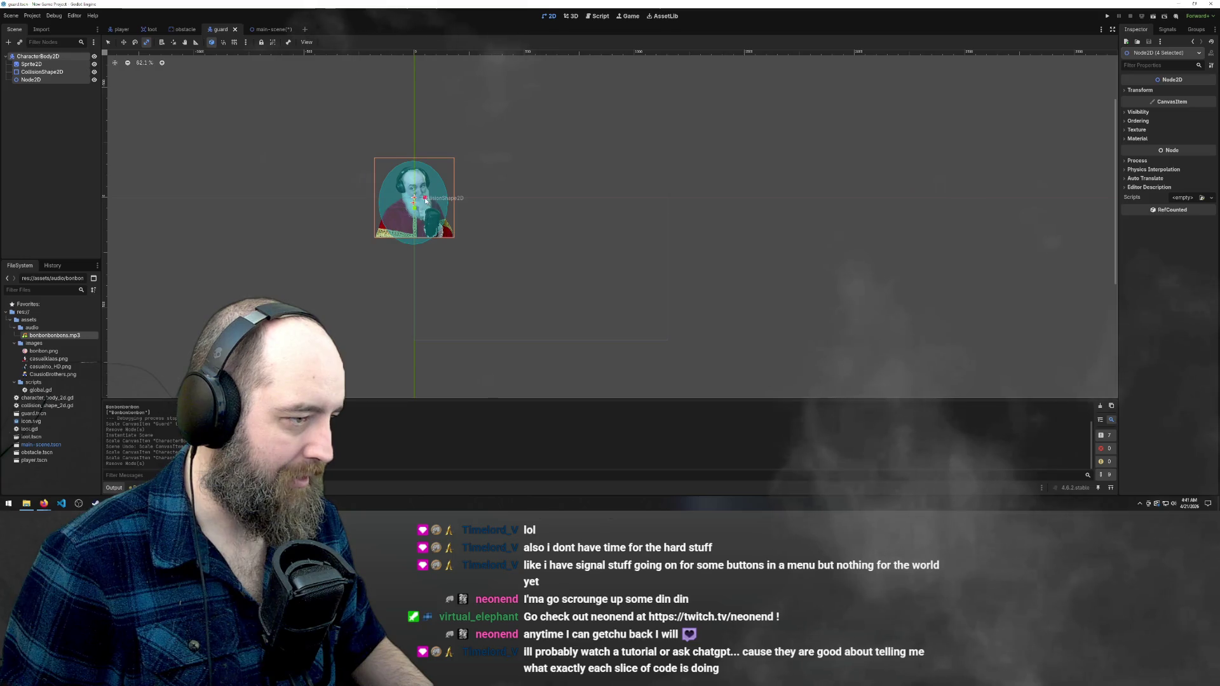
key(ctrl+z)
key(ctrl+z)
key(ctrl+s)
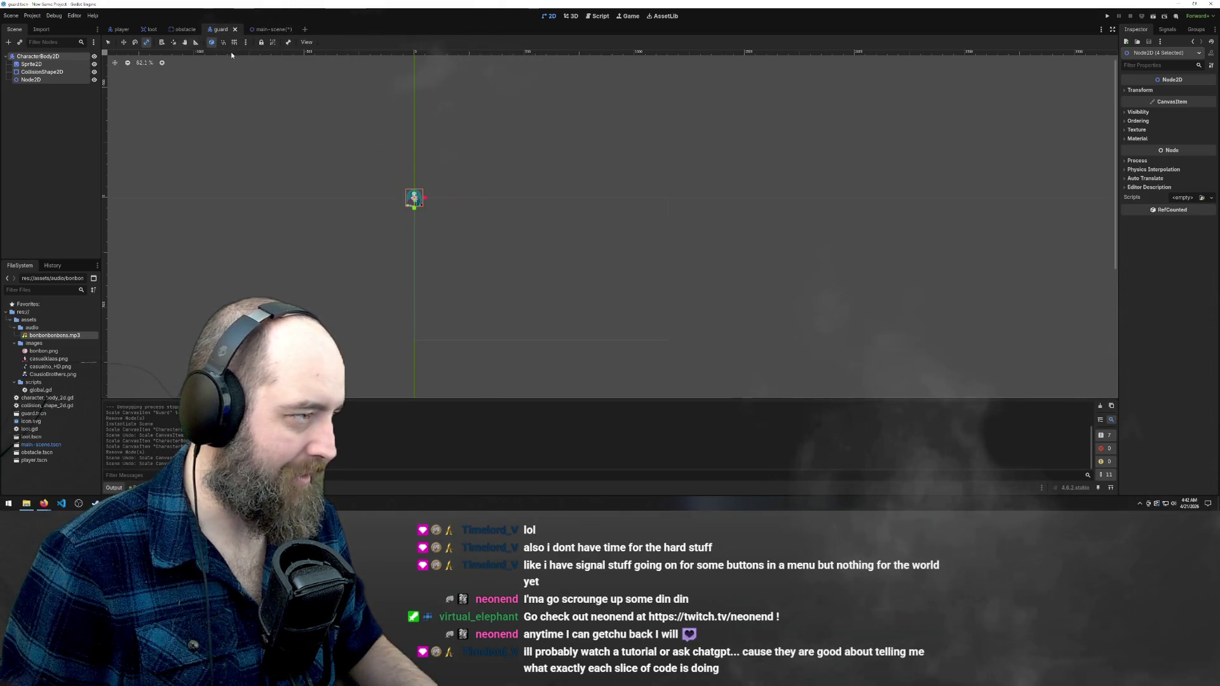
click(269, 29)
key(F5)
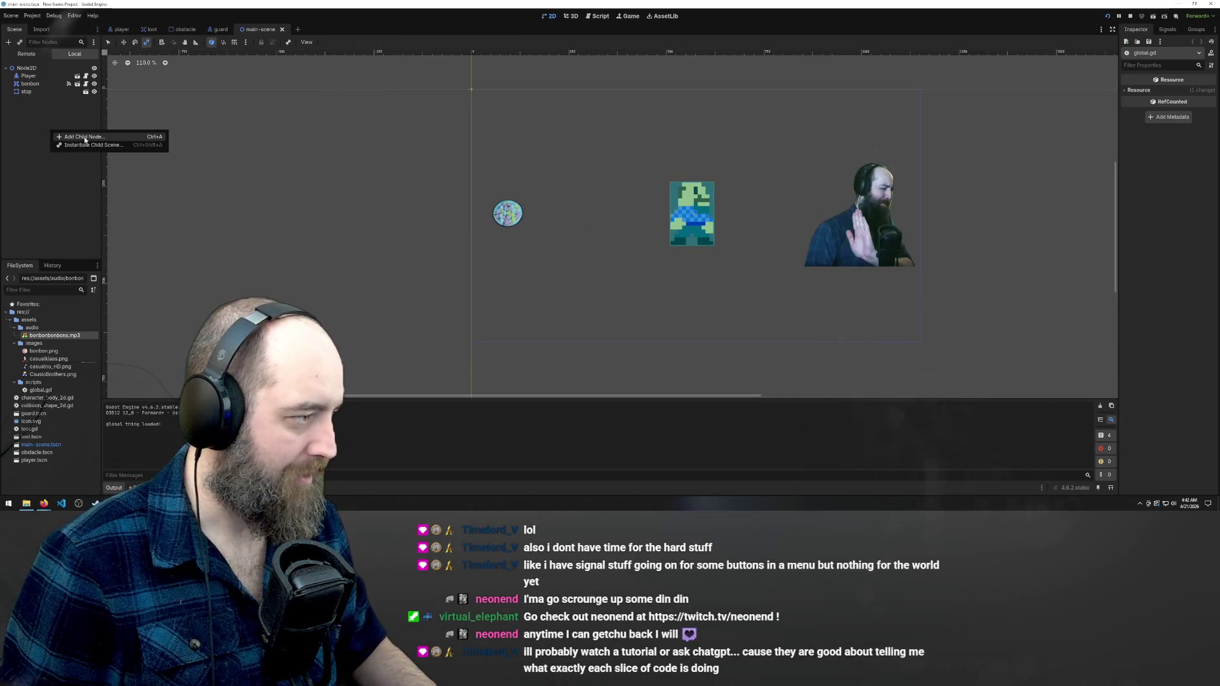
Instance guard.tscn into the main scene and adjust the new guard's scale
click(89, 145)
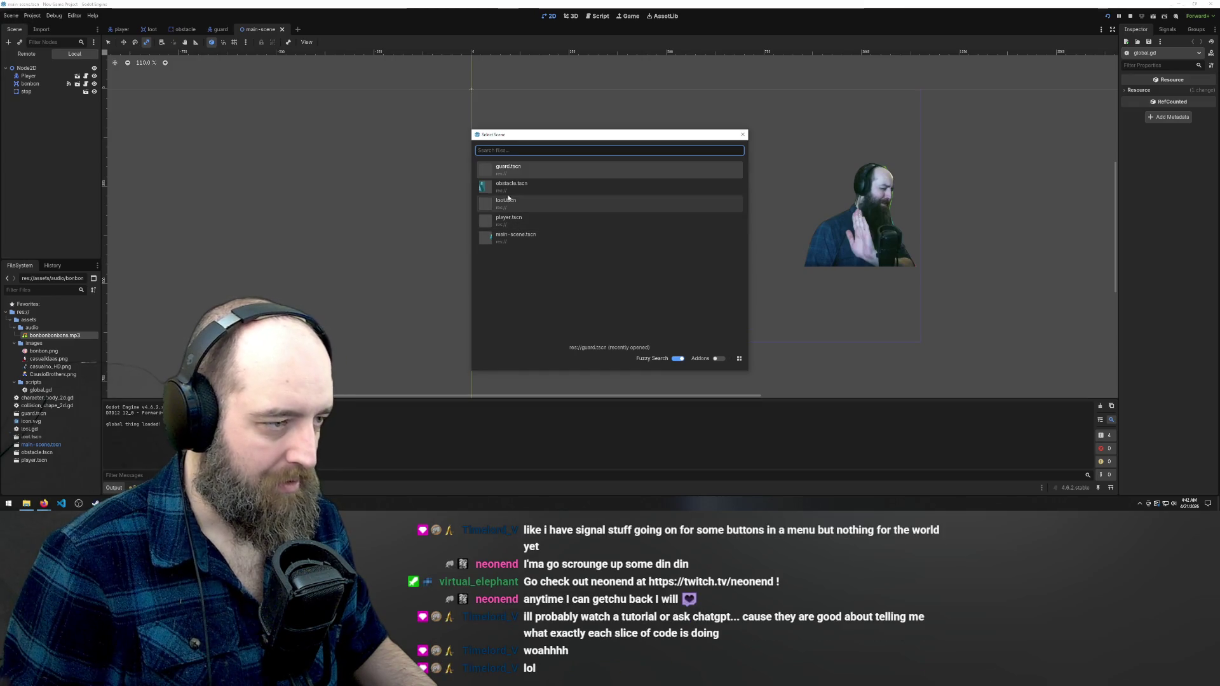
double_click(516, 219)
scroll(508, 140, down, 1)
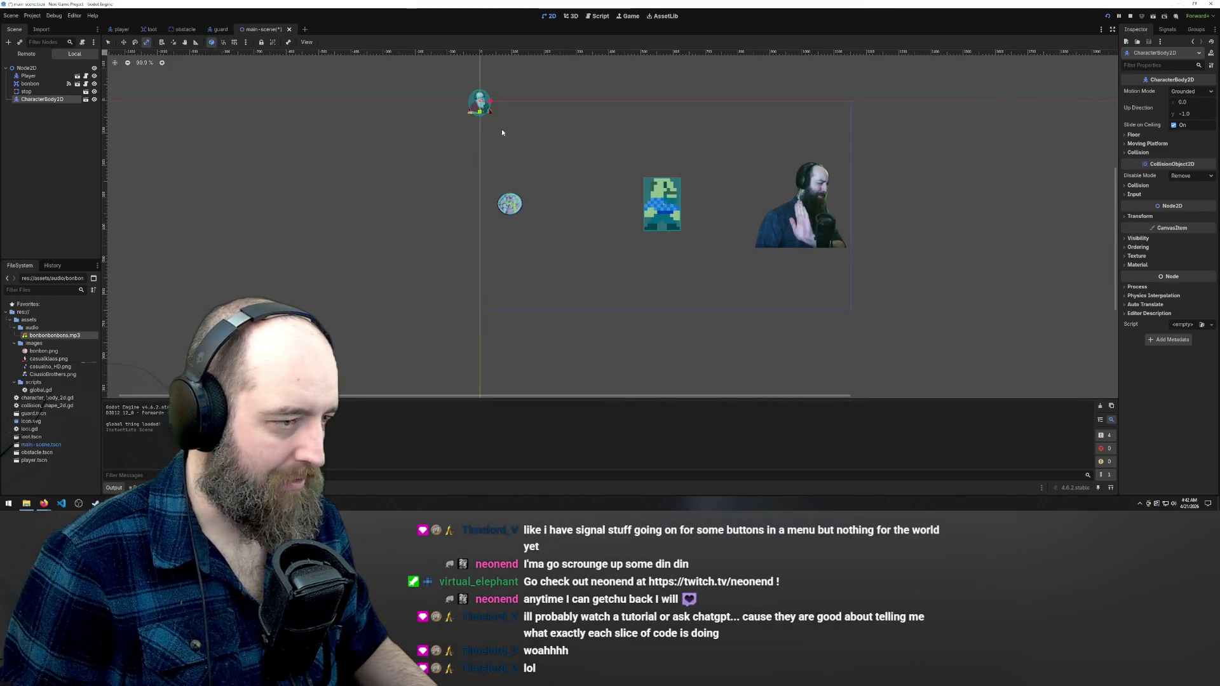
drag(497, 129, 516, 134)
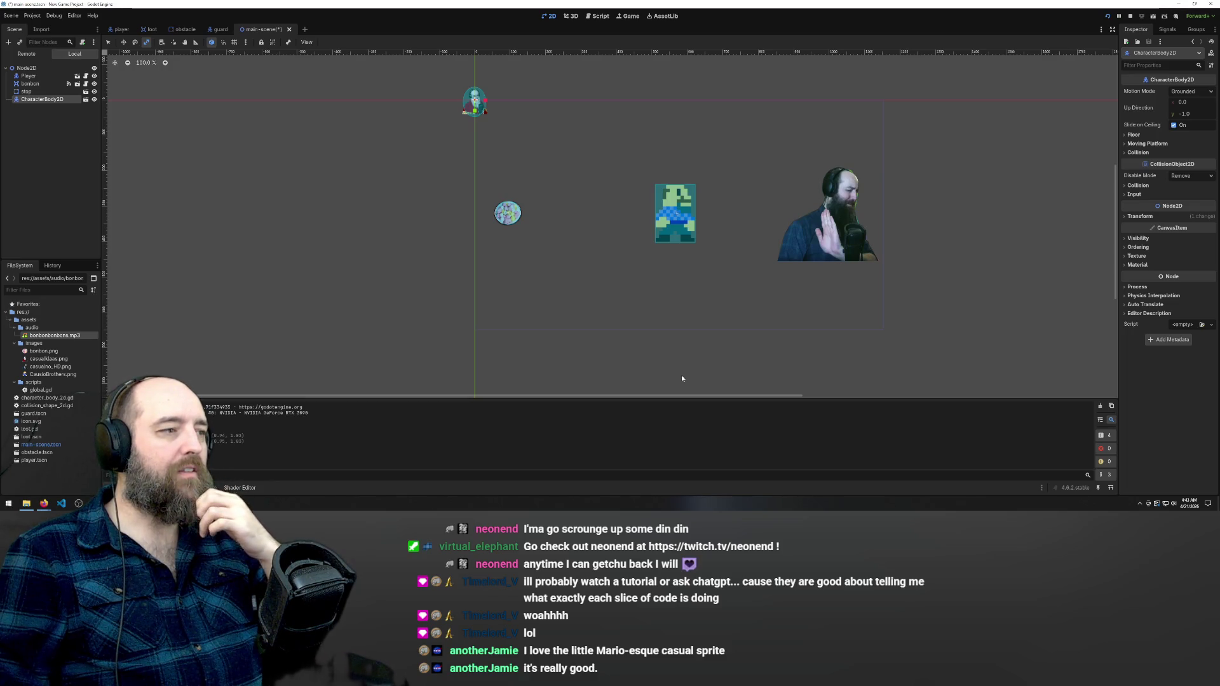
click(220, 28)
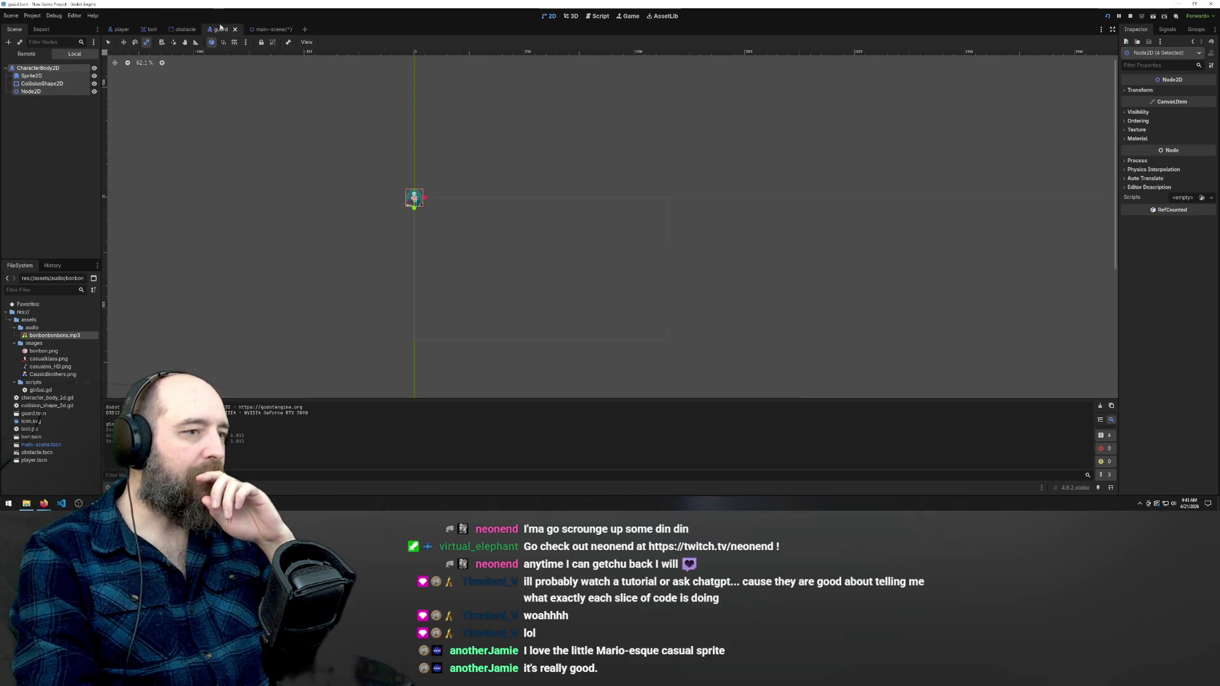
Delete the Node2D from the guard scene and inspect the remaining sprite and collision shape
click(39, 91)
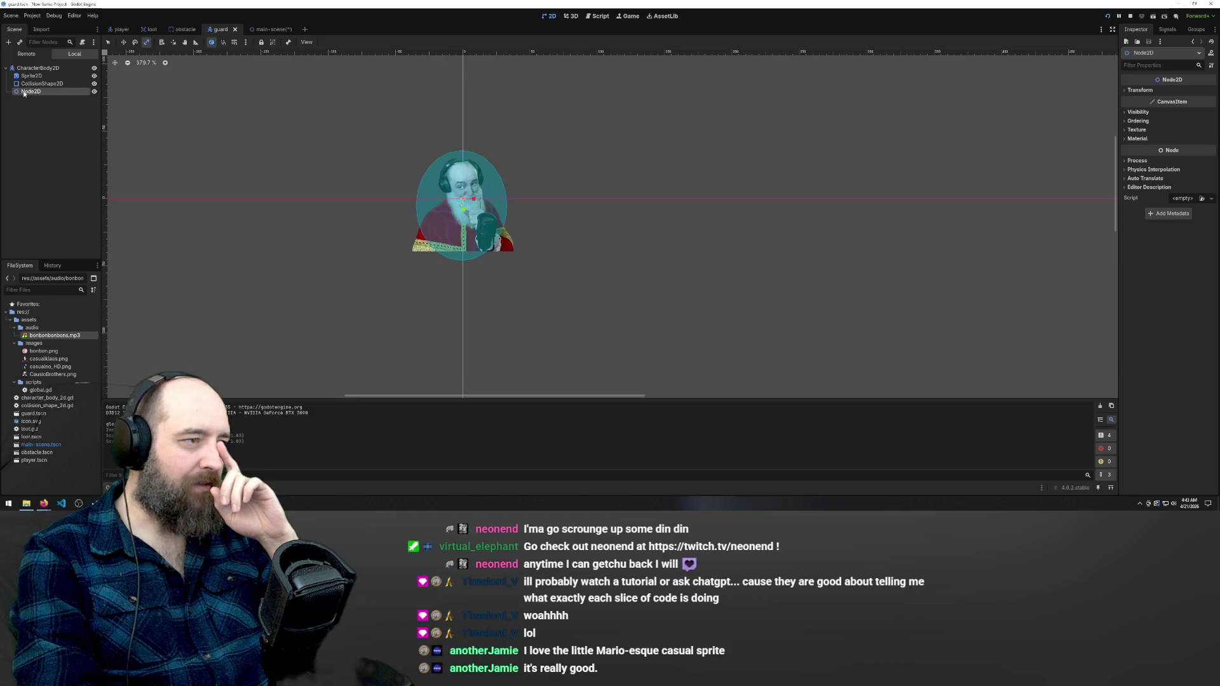
click(33, 83)
click(35, 92)
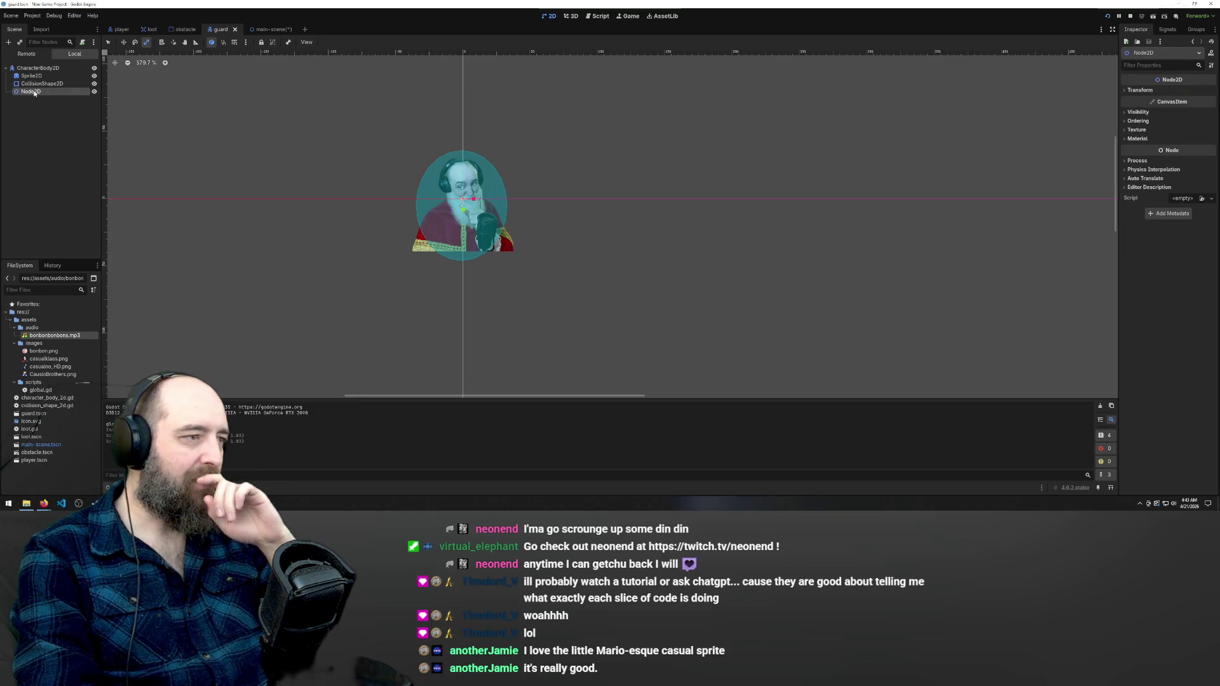
key(Delete)
key(Return)
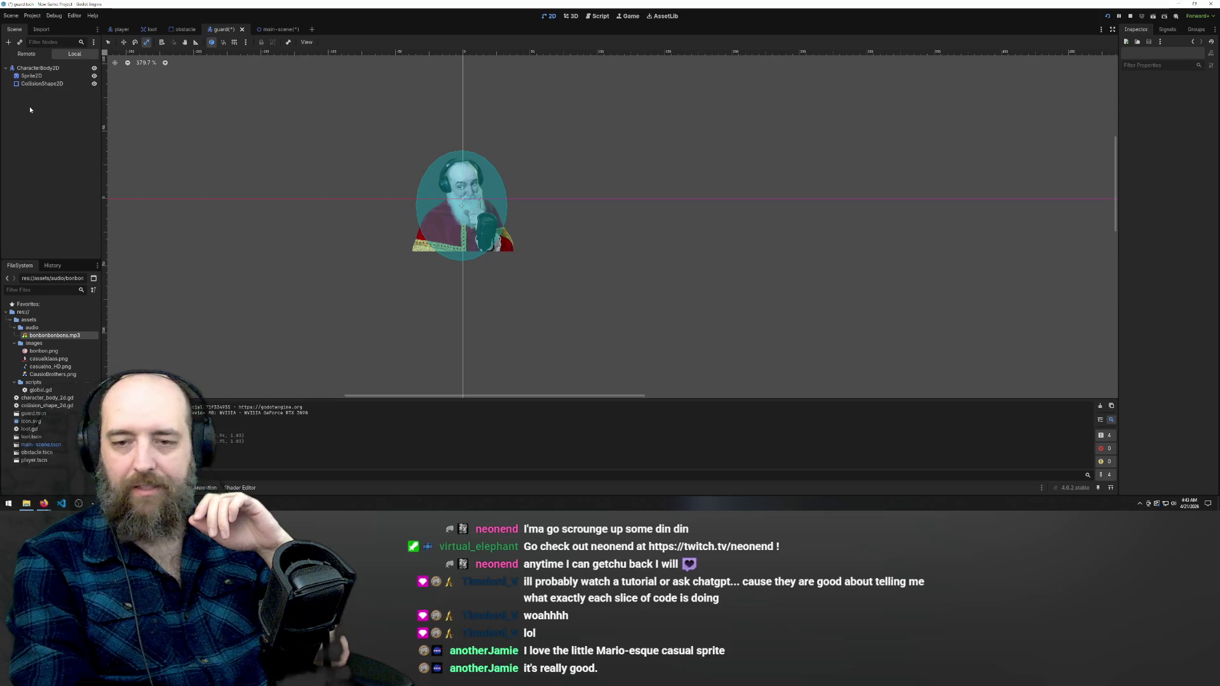
scroll(580, 259, down, 3)
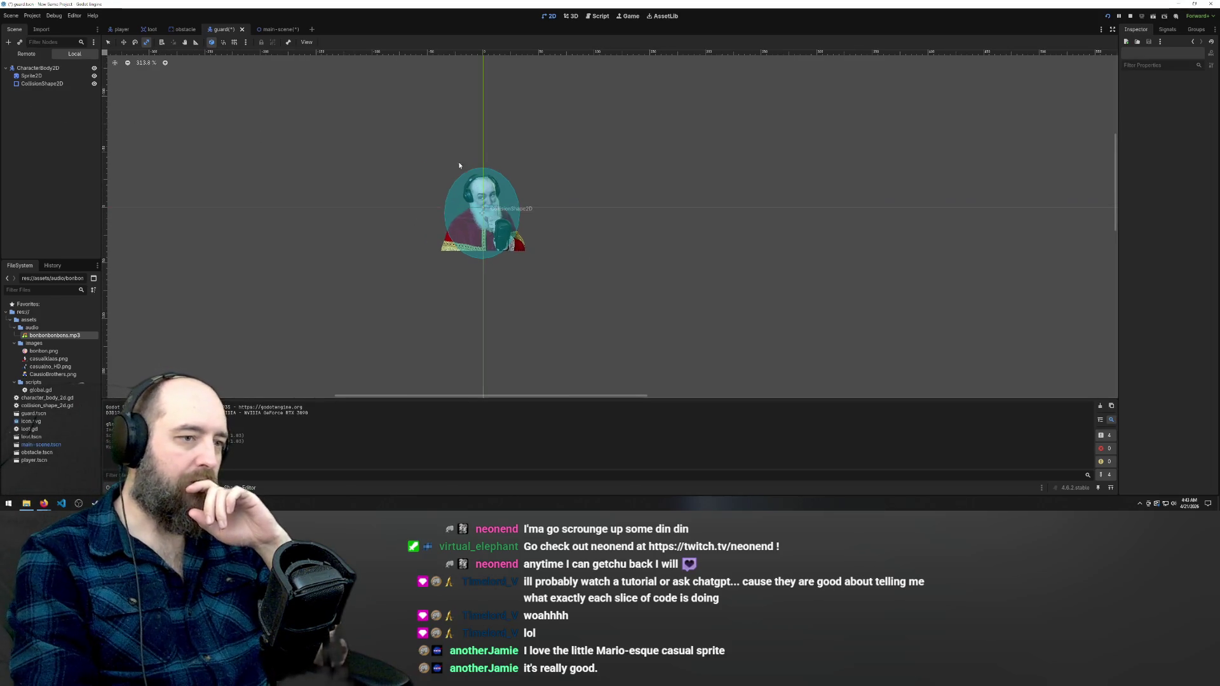
scroll(454, 154, up, 3)
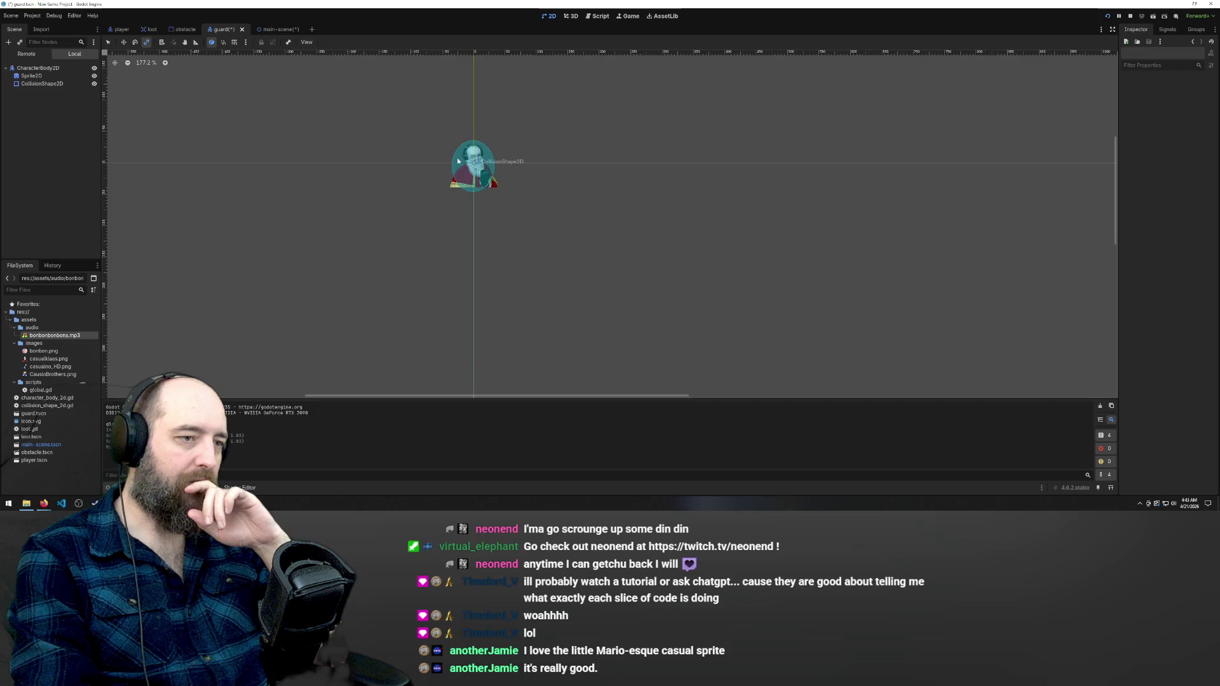
scroll(453, 154, up, 7)
scroll(481, 171, down, 6)
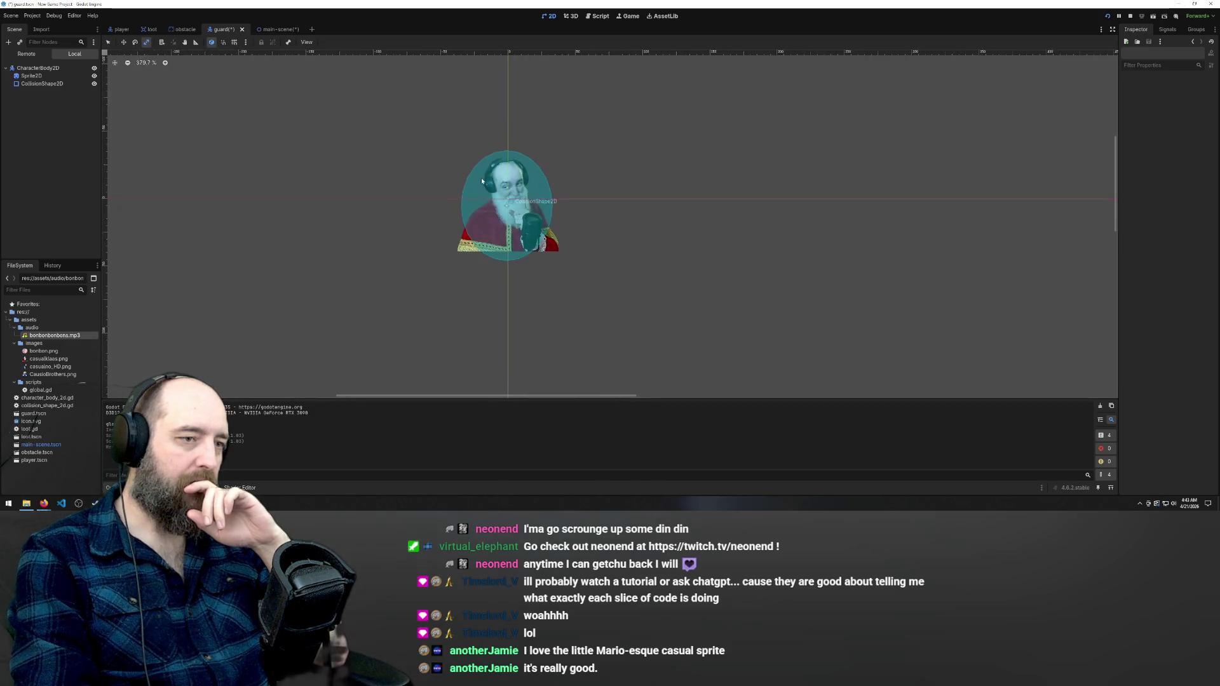
scroll(490, 157, down, 3)
scroll(490, 165, up, 10)
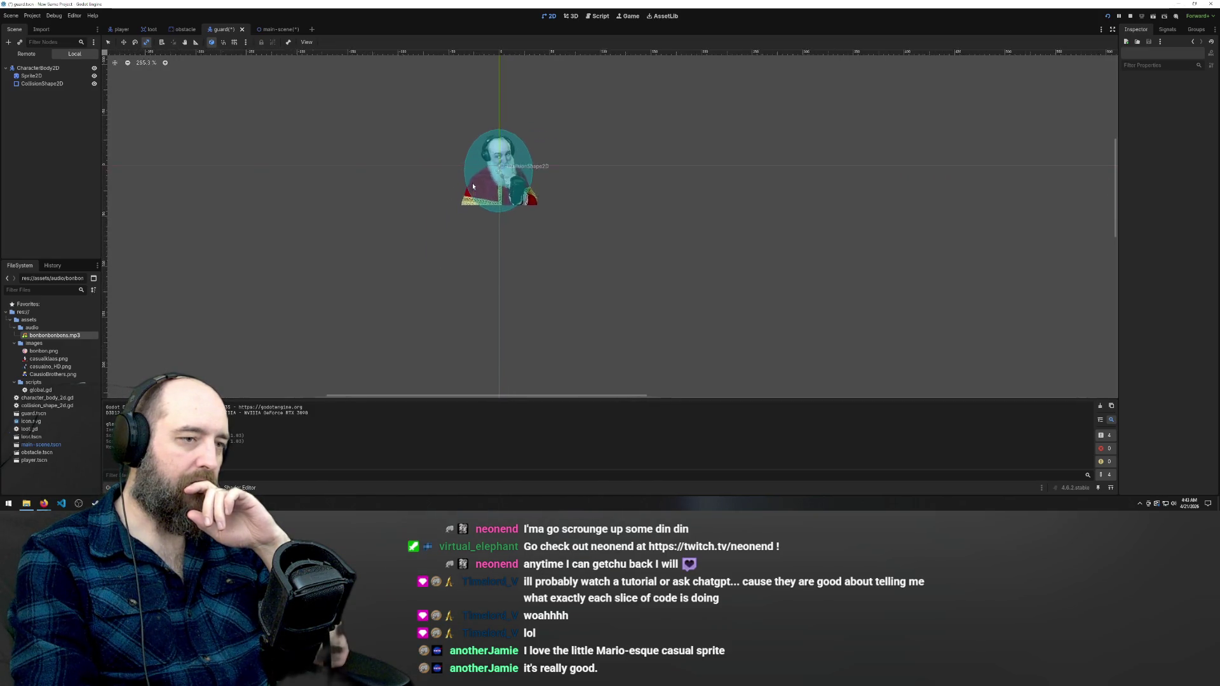
scroll(519, 259, down, 6)
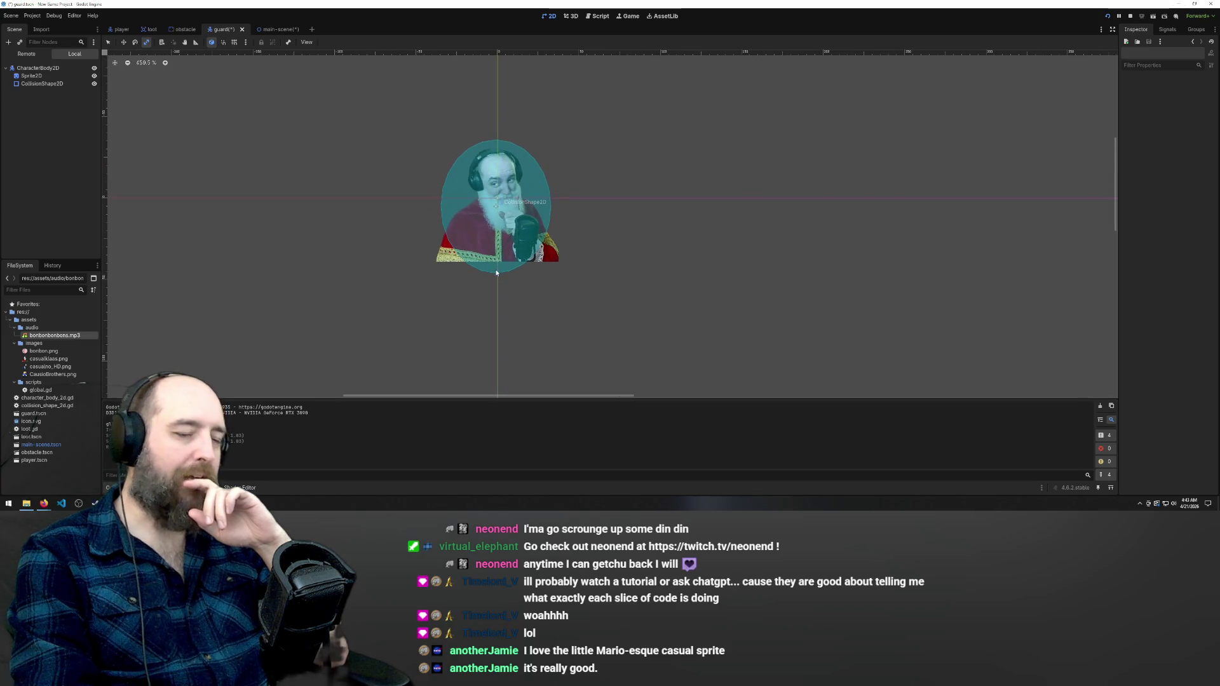
scroll(444, 180, down, 1)
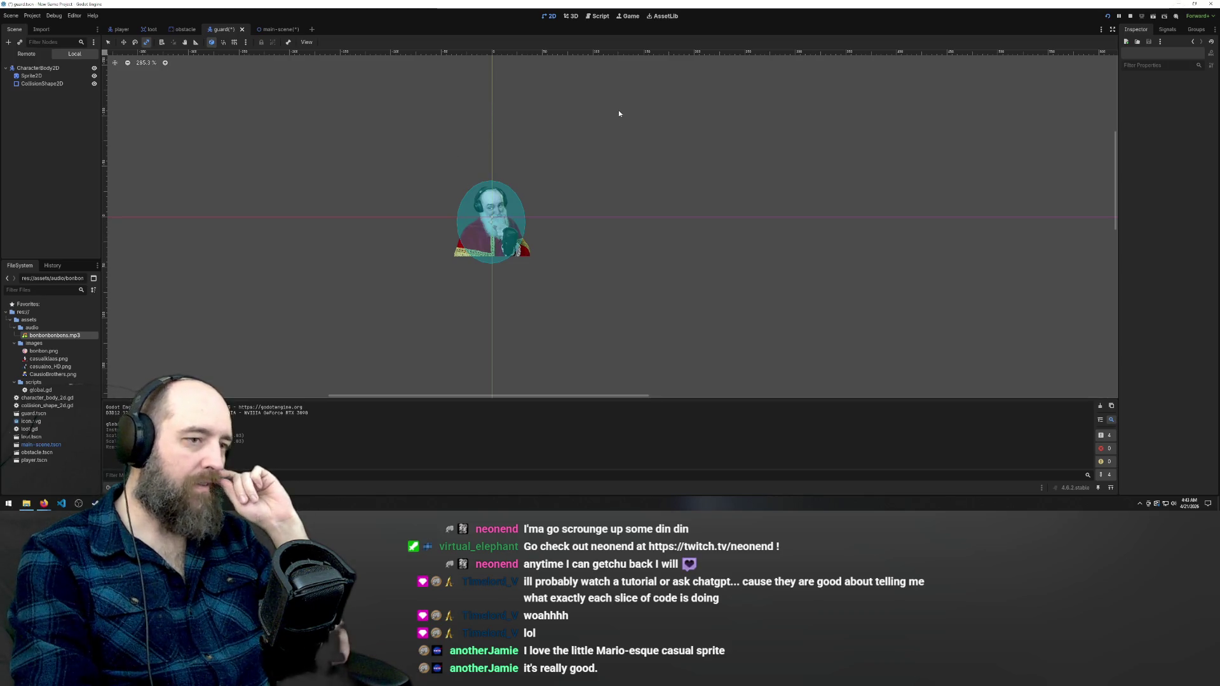
scroll(476, 118, up, 1)
scroll(481, 108, up, 3)
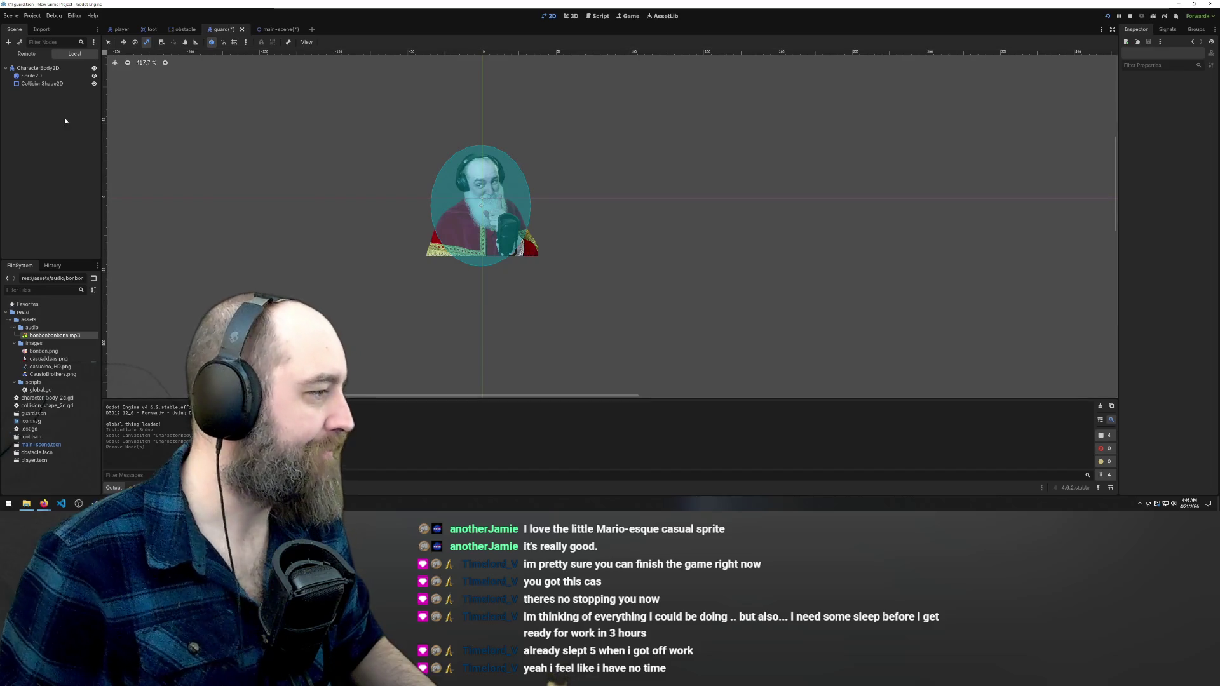
Add an Area2D child under the guard's CharacterBody2D
click(43, 83)
right_click(44, 104)
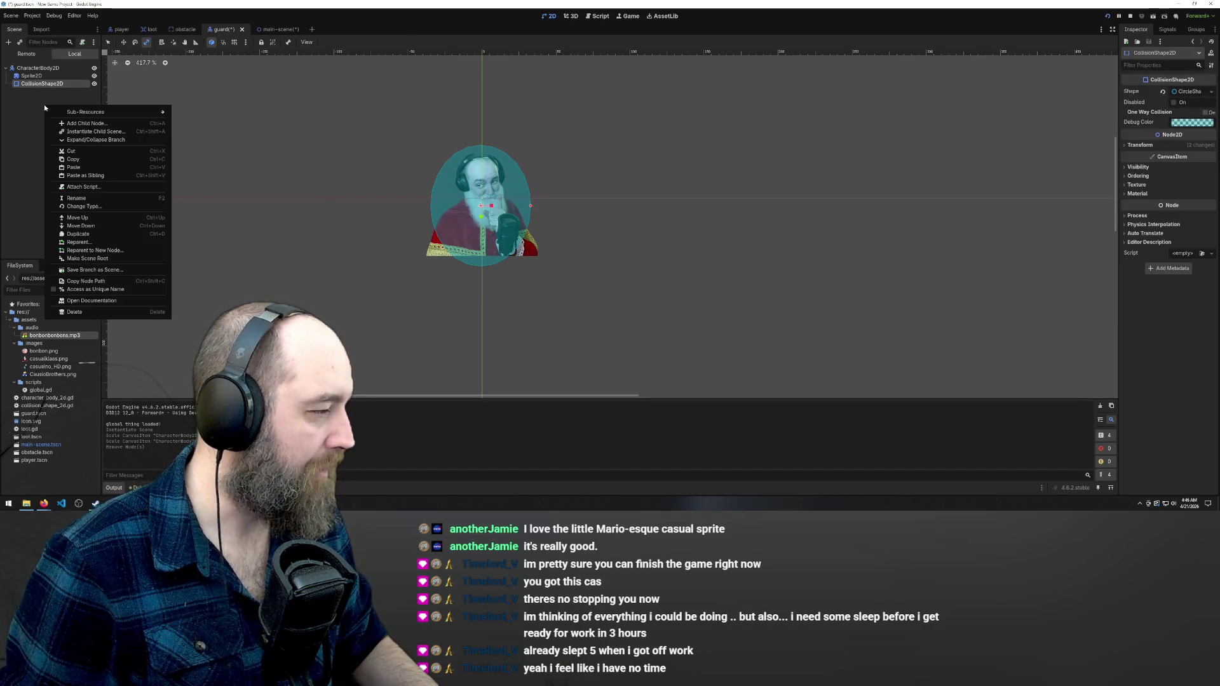
click(39, 68)
right_click(42, 67)
click(69, 76)
text(area)
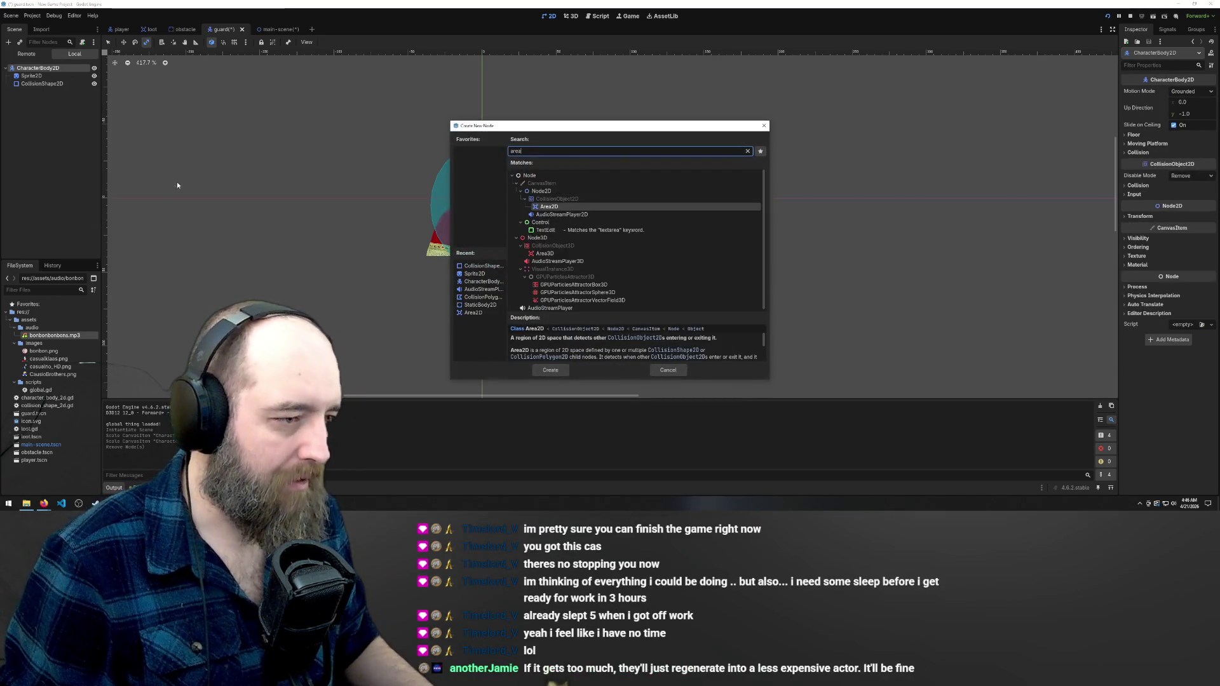
double_click(548, 208)
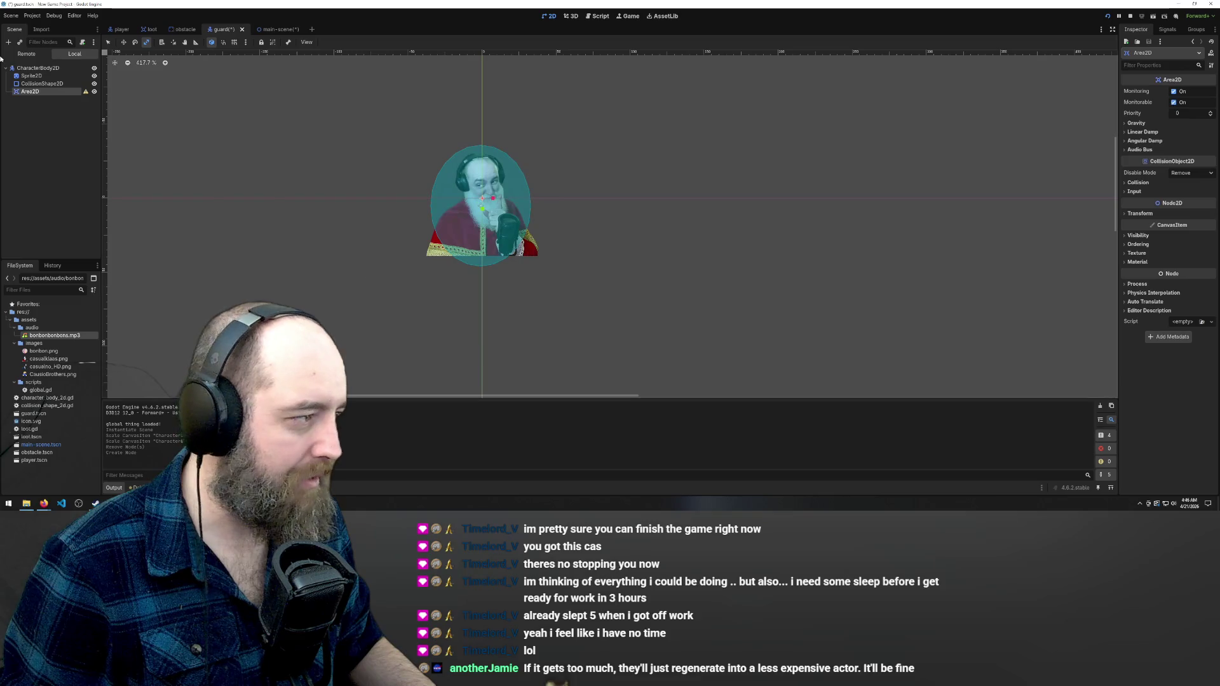
Move the CollisionShape2D into the Area2D and paste a copy under the body above Sprite2D
drag(28, 85, 39, 92)
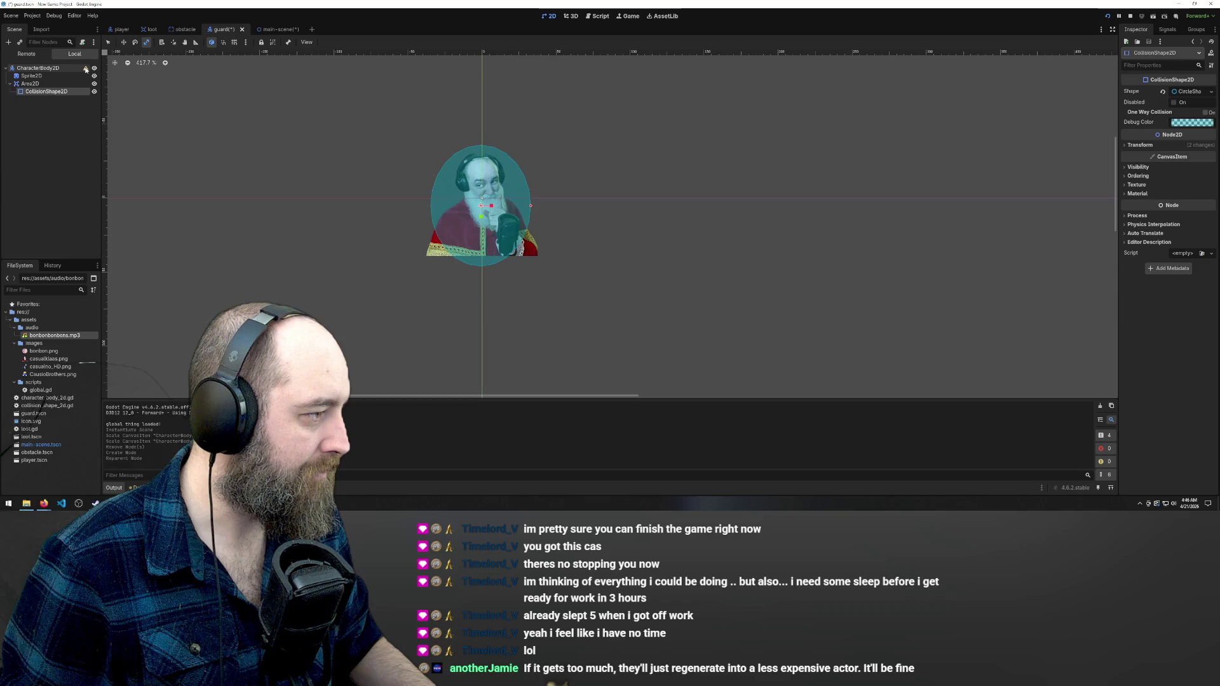
mouse_move(86, 69)
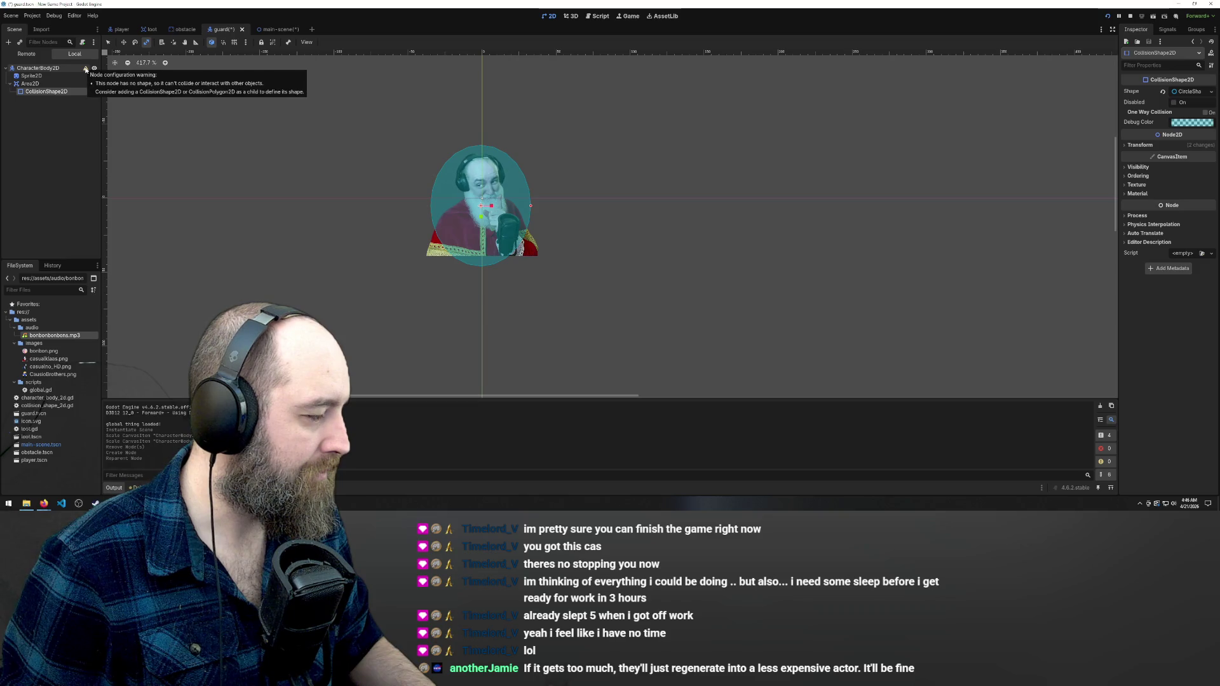
click(30, 83)
click(38, 92)
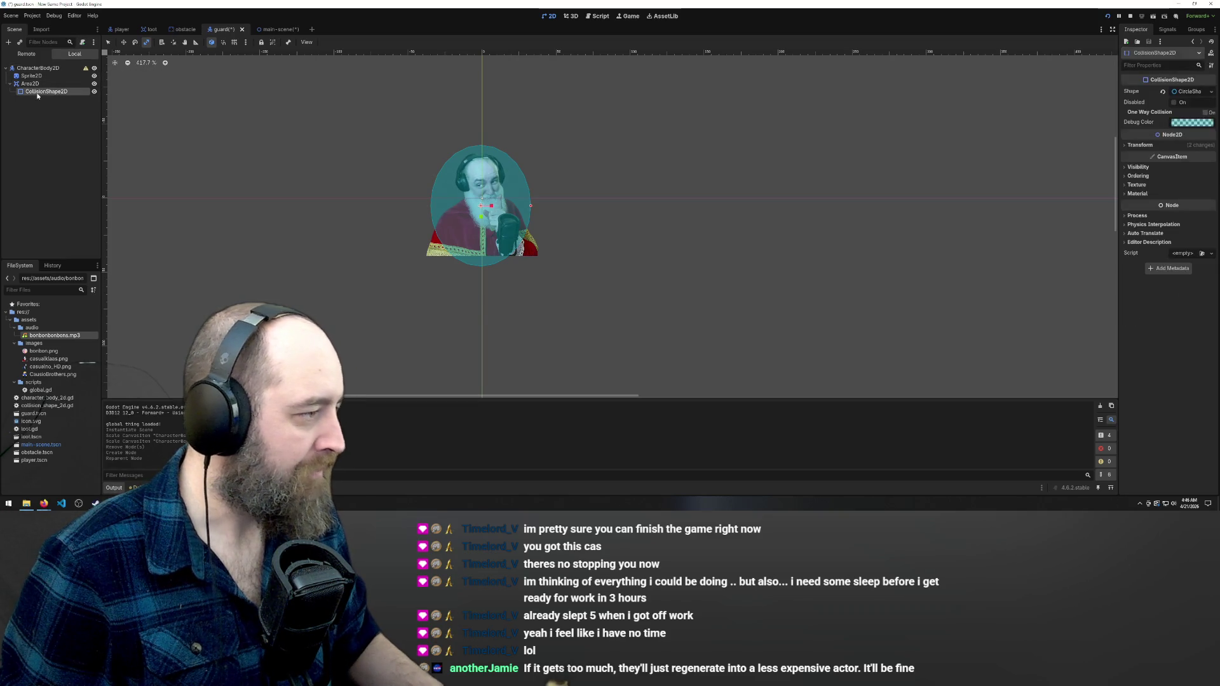
click(42, 68)
key(ctrl+v)
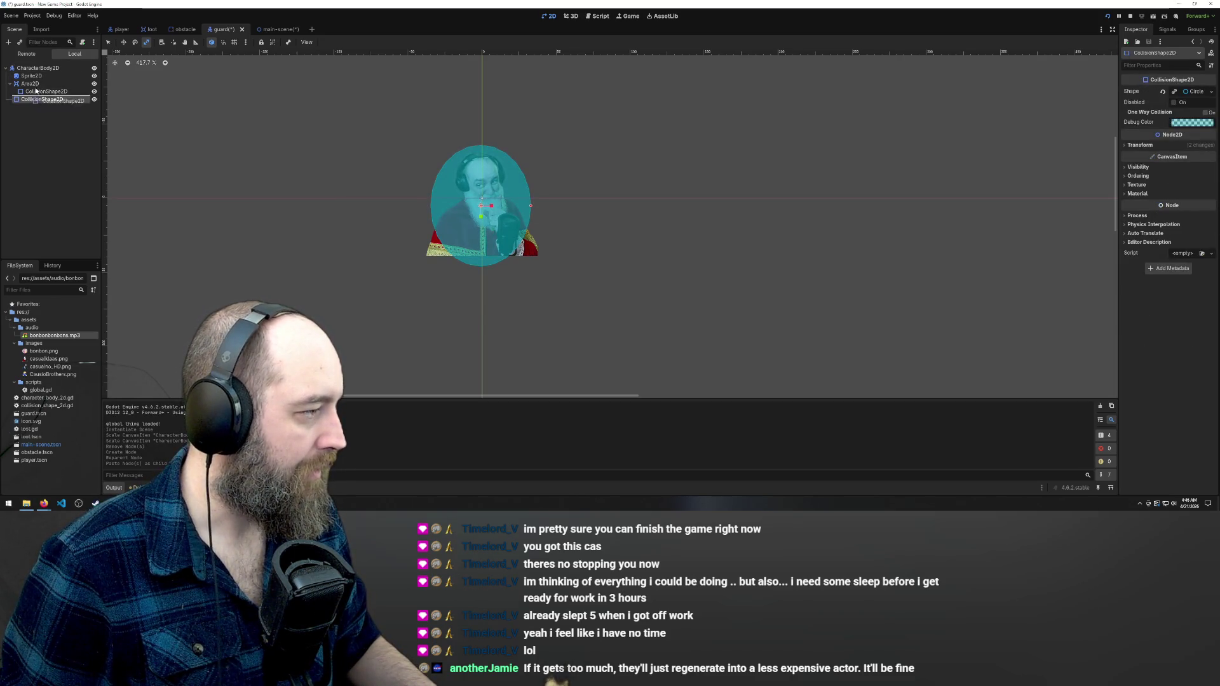
drag(49, 73, 49, 72)
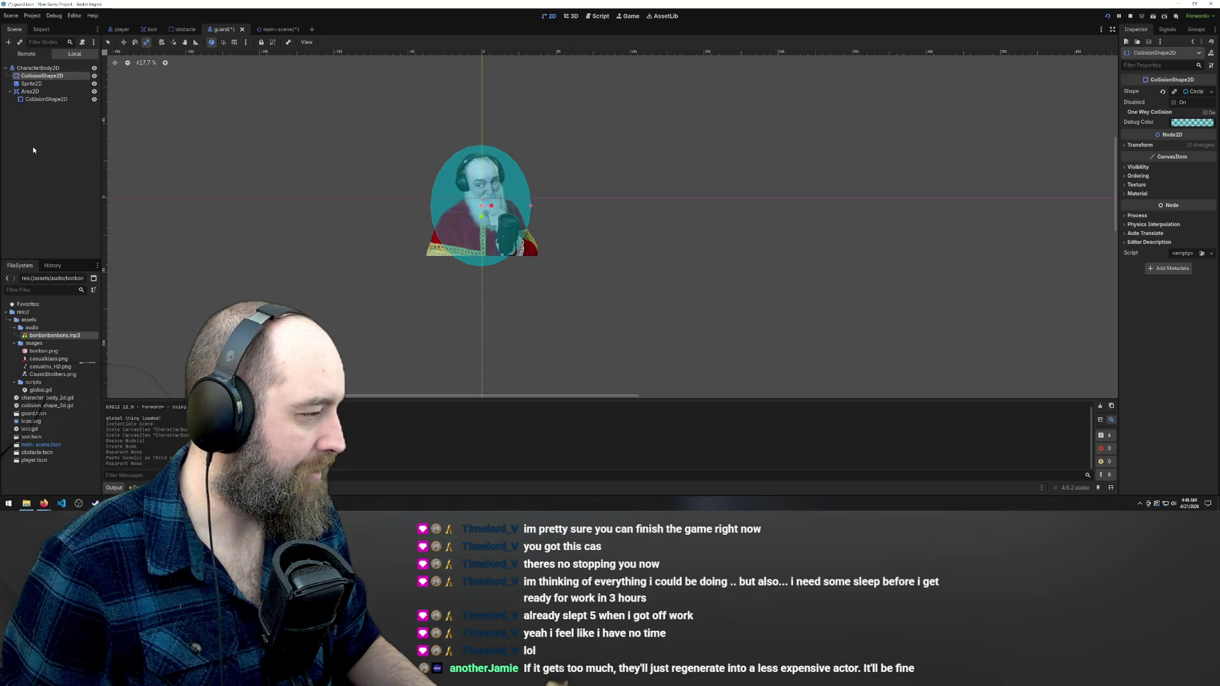
Enlarge the Area2D's collision circle, undoing an accidental stretch of the body's circle
click(56, 101)
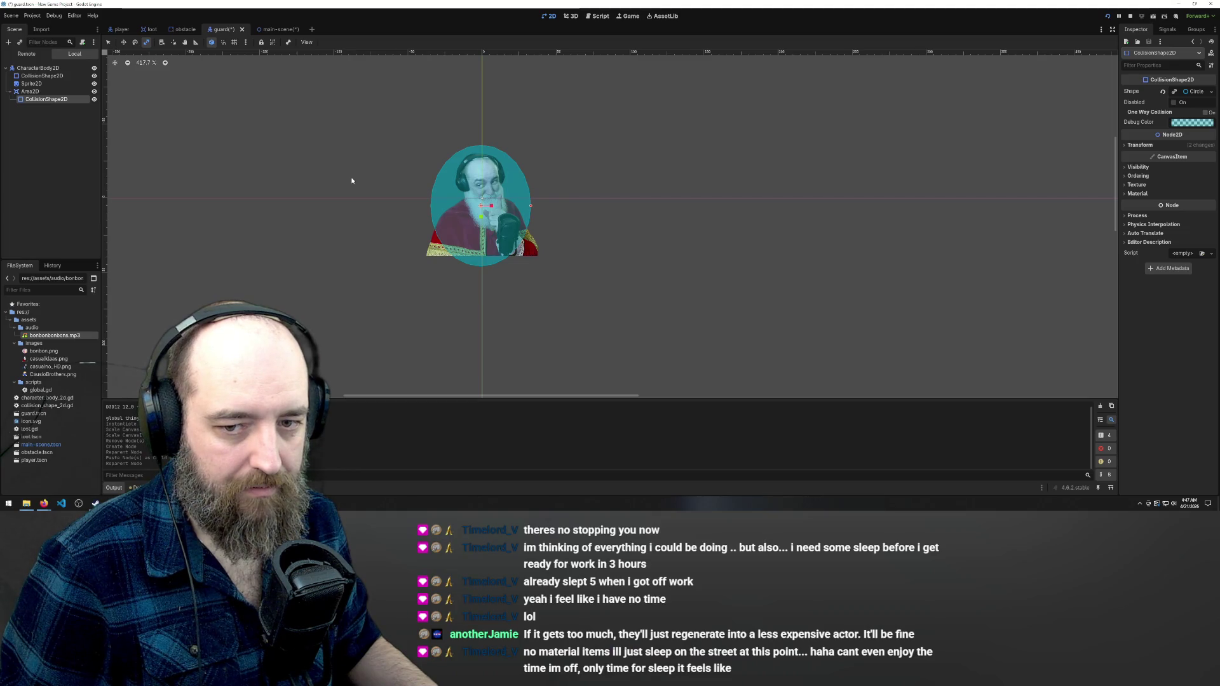
mouse_move(530, 205)
mouse_down()
mouse_move(541, 209)
mouse_move(502, 207)
mouse_move(524, 206)
mouse_up()
click(33, 76)
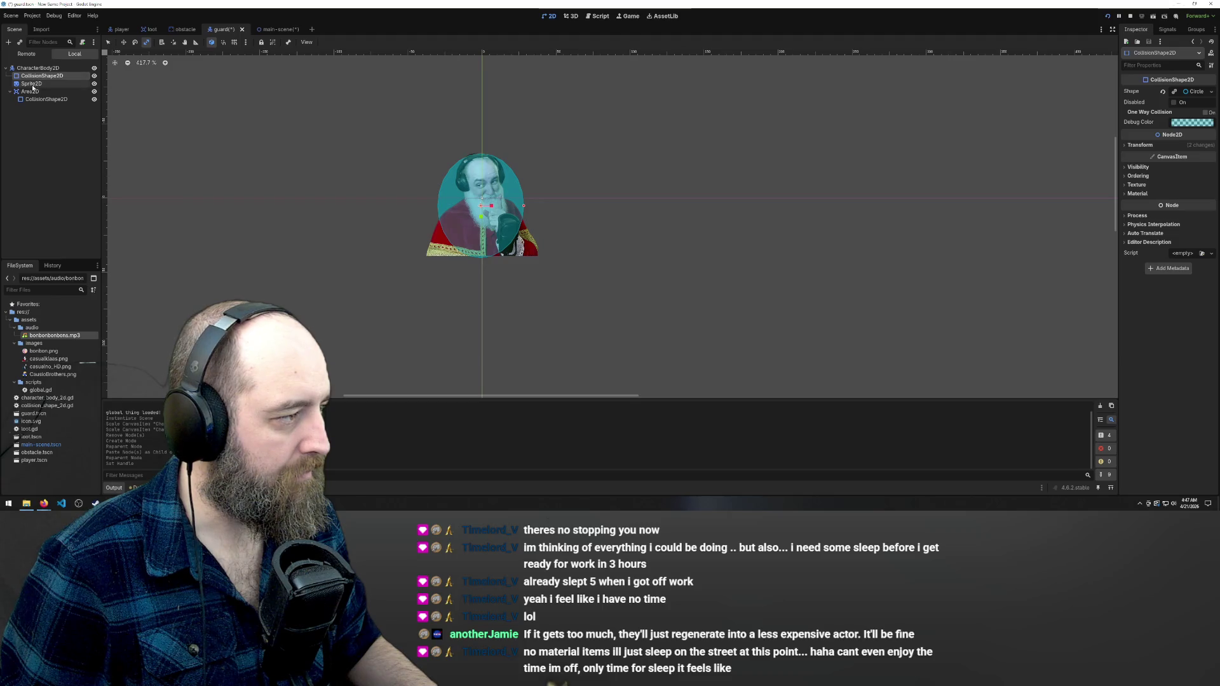
click(31, 91)
click(45, 99)
click(32, 76)
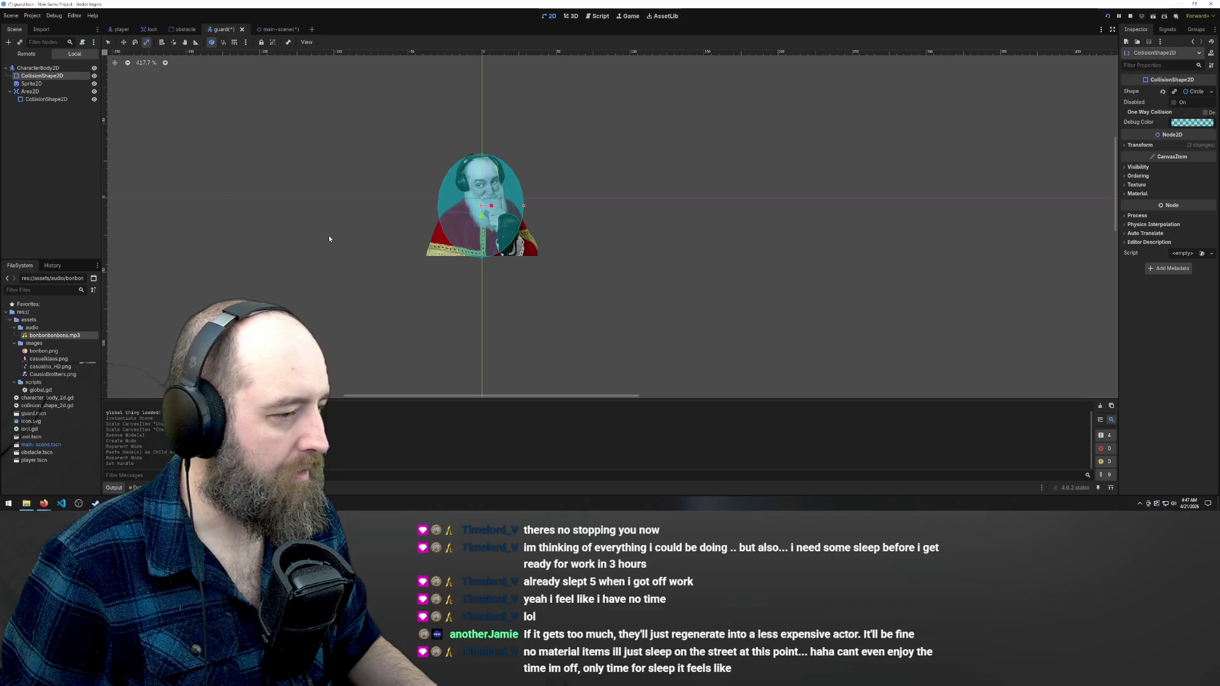
mouse_move(464, 219)
mouse_down()
mouse_move(566, 223)
mouse_move(508, 219)
mouse_up()
key(ctrl+z)
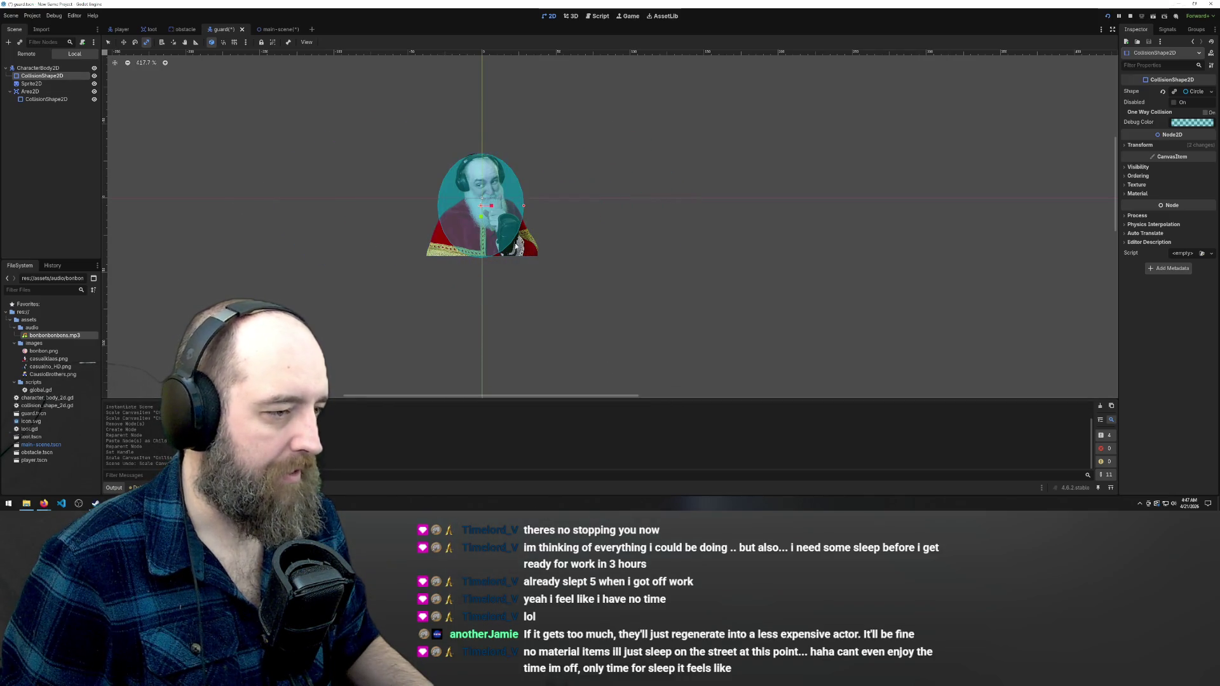
Scale the Area2D's collision circle outward to about 1.36 around the guard sprite
click(48, 100)
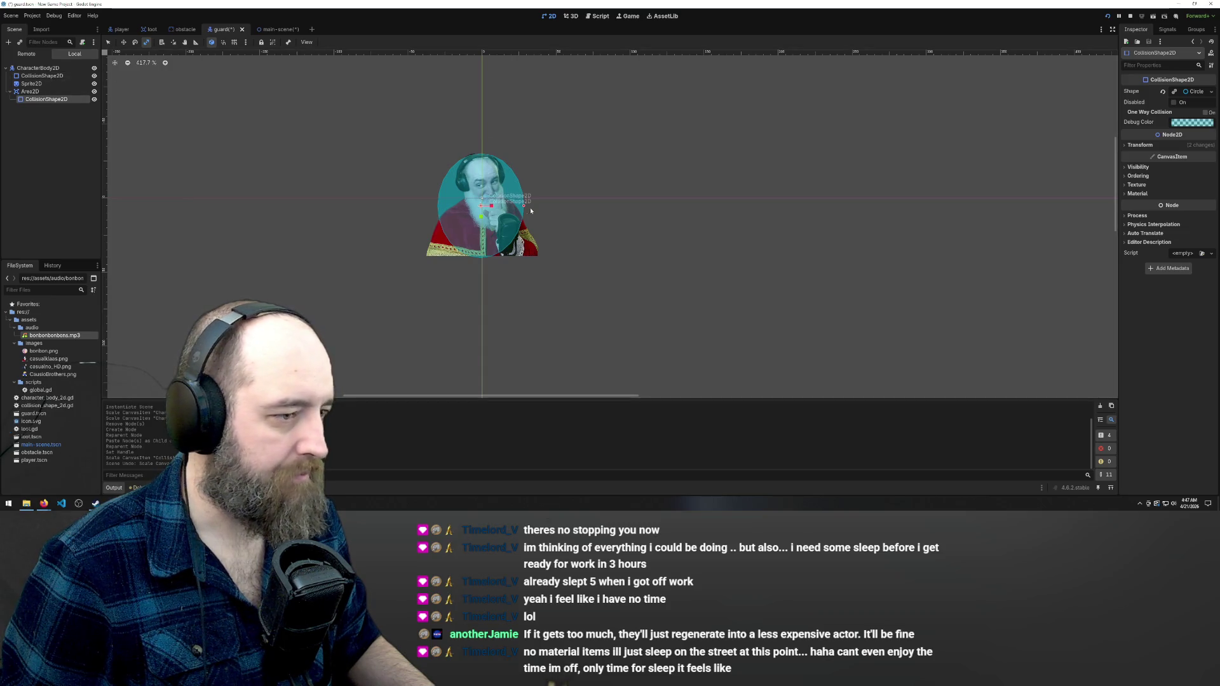
mouse_move(519, 207)
mouse_down()
mouse_move(508, 225)
mouse_move(512, 197)
mouse_move(528, 206)
mouse_up()
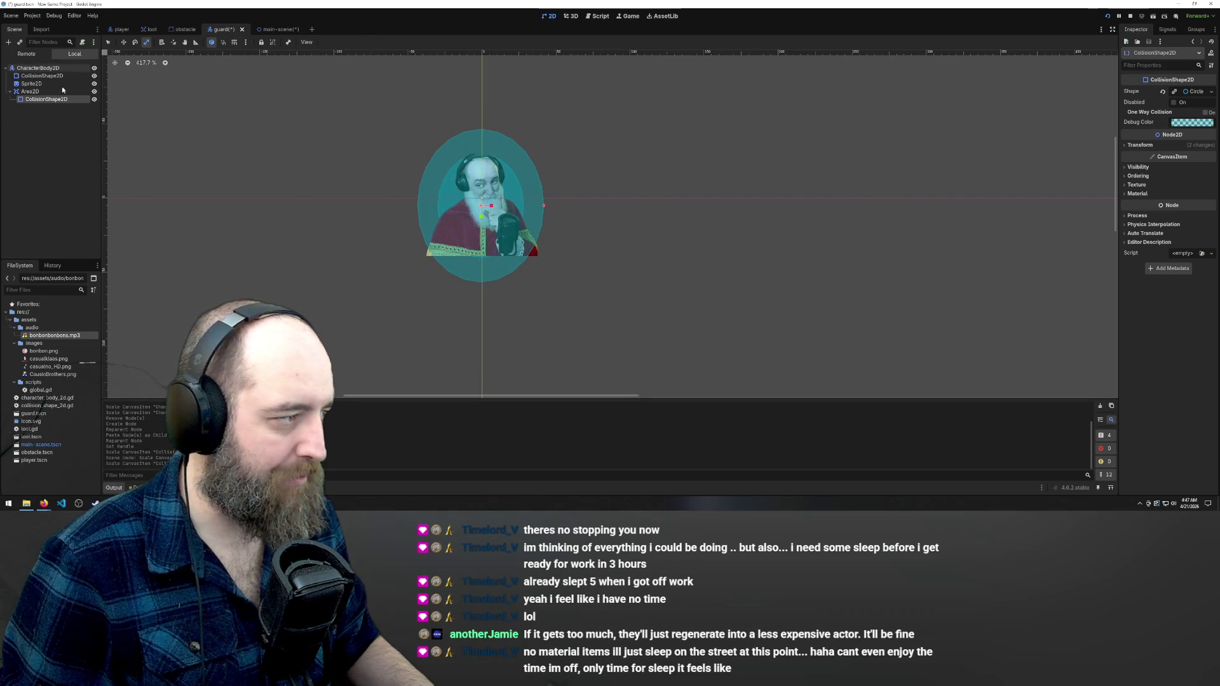
click(32, 110)
double_click(45, 98)
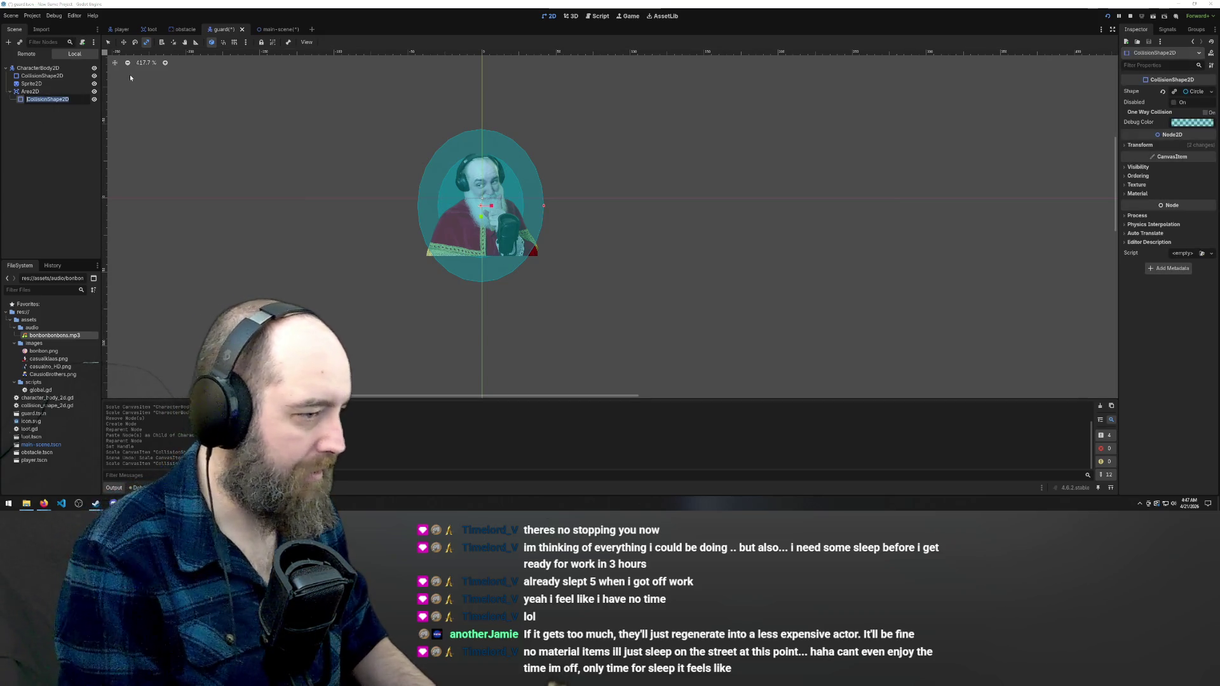
Rename the area's collision shape to 'Attack Range' and the body's shape to 'Collision'
text(Attack)
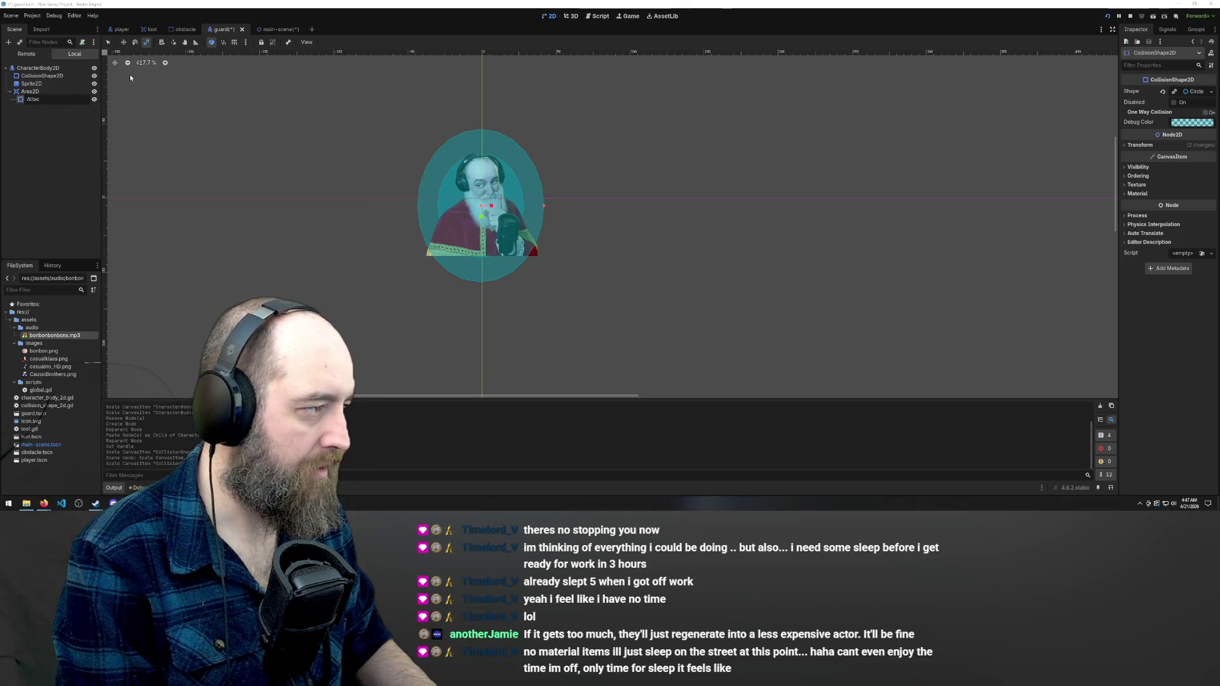
key(BackSpace)
key(BackSpace)
key(BackSpace)
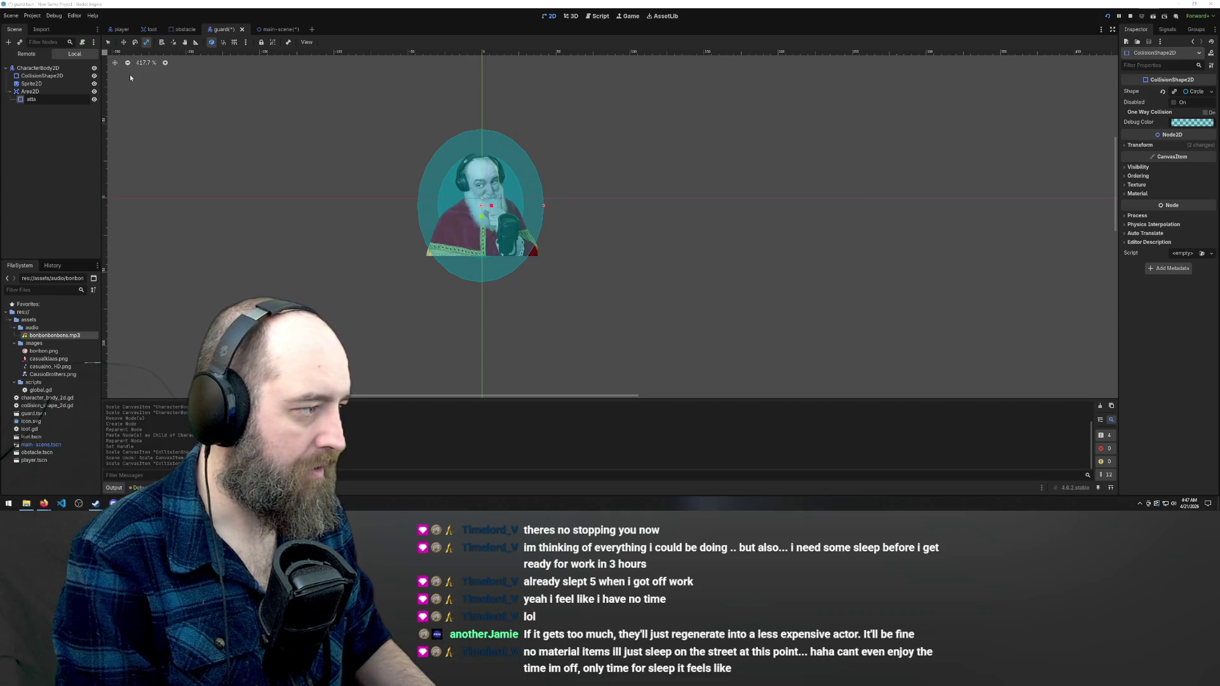
text(ttack )
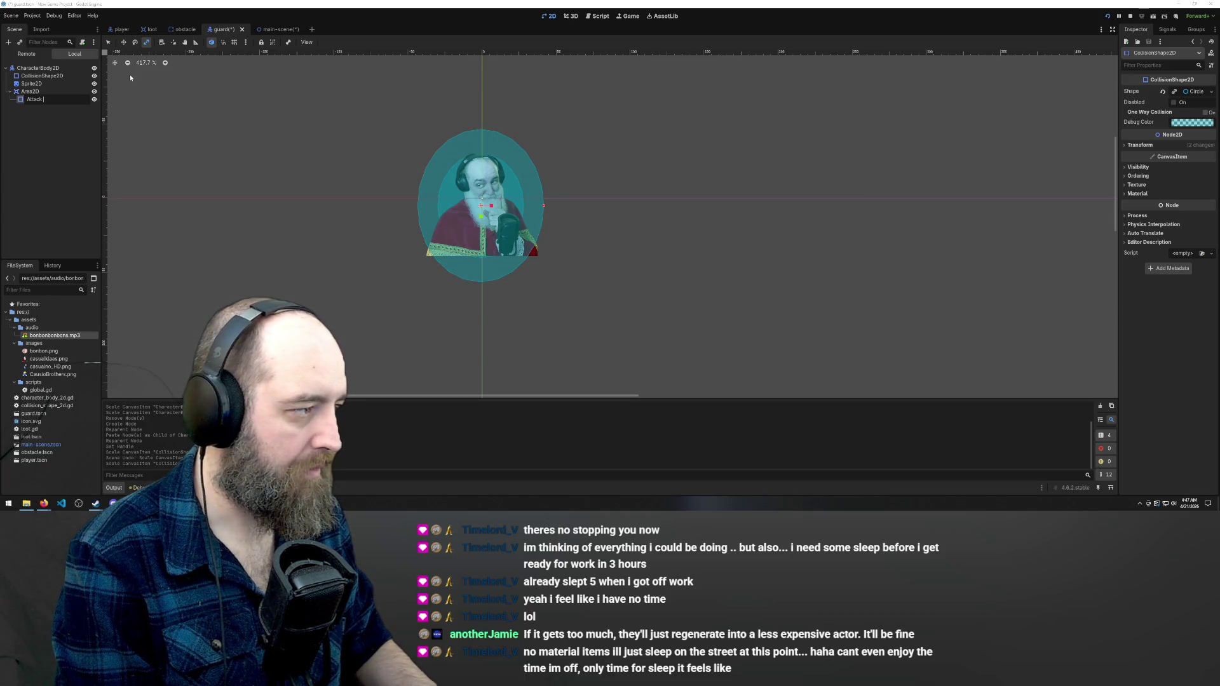
text(Range)
key(Return)
click(49, 77)
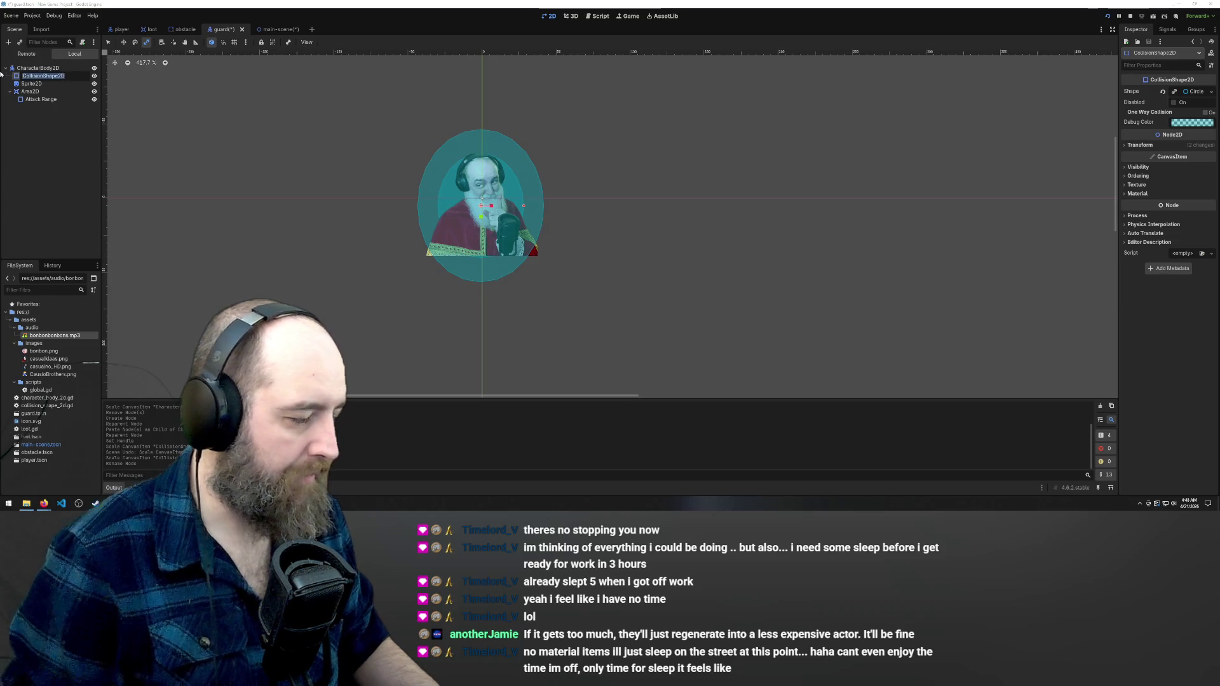
text(Co)
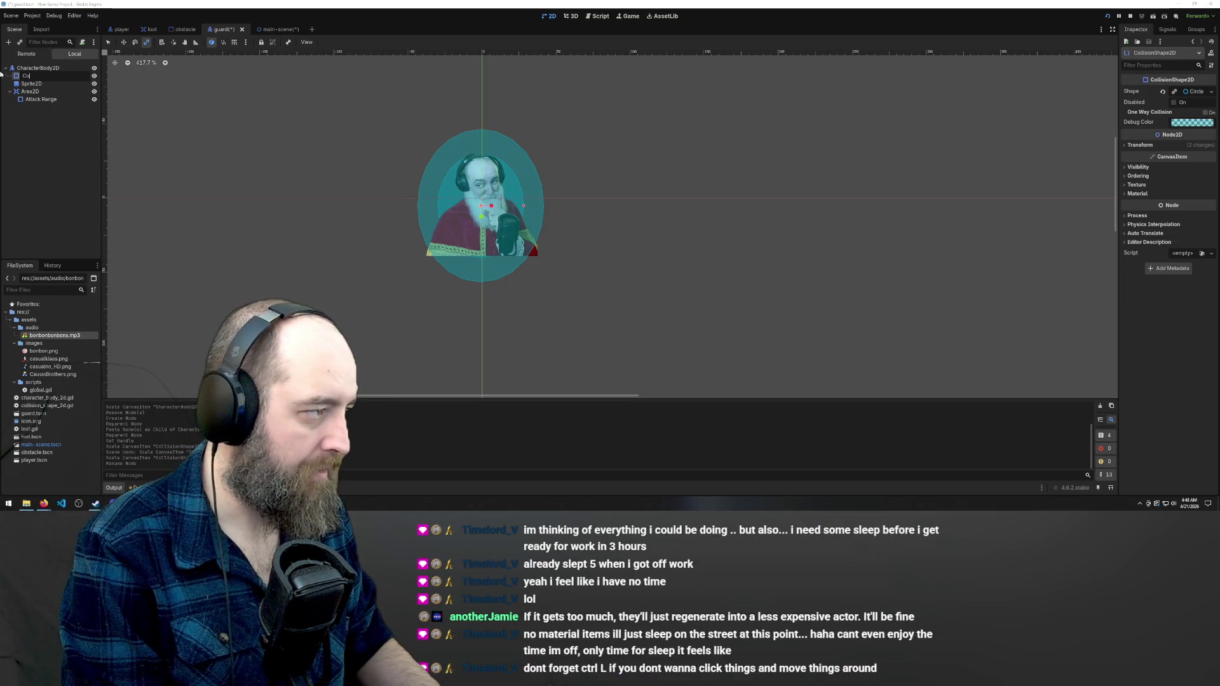
text(llision)
key(Return)
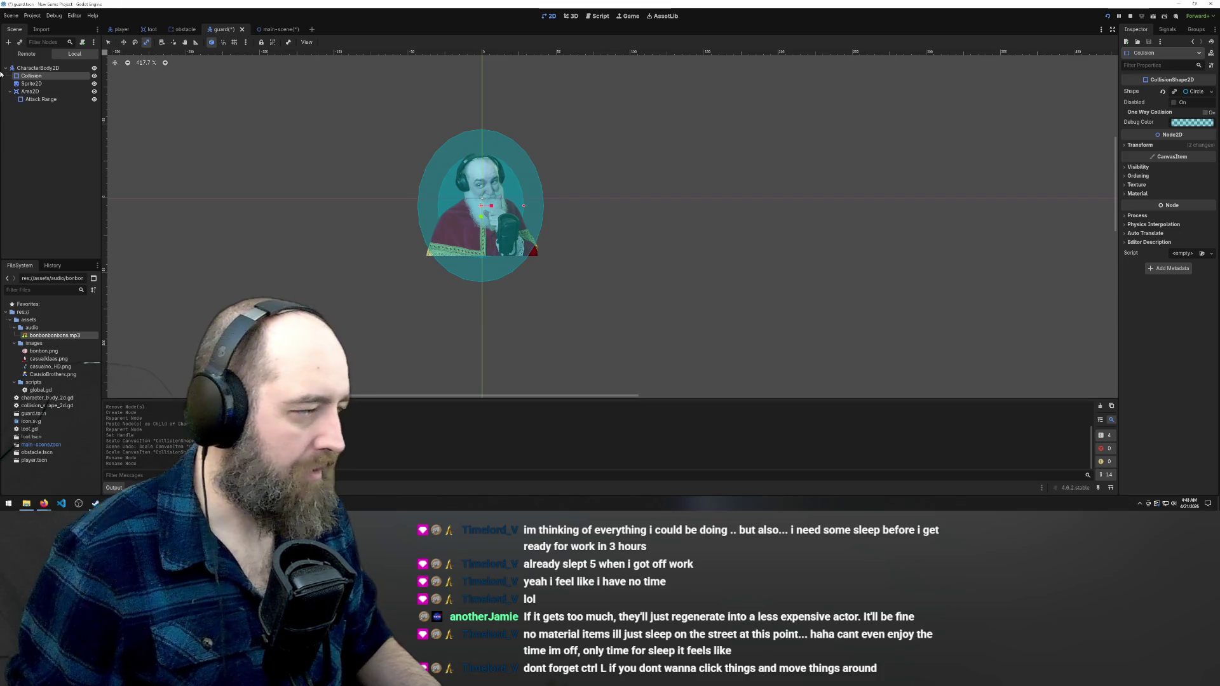
Save the guard scene and bring the Trello board window to the front
click(50, 105)
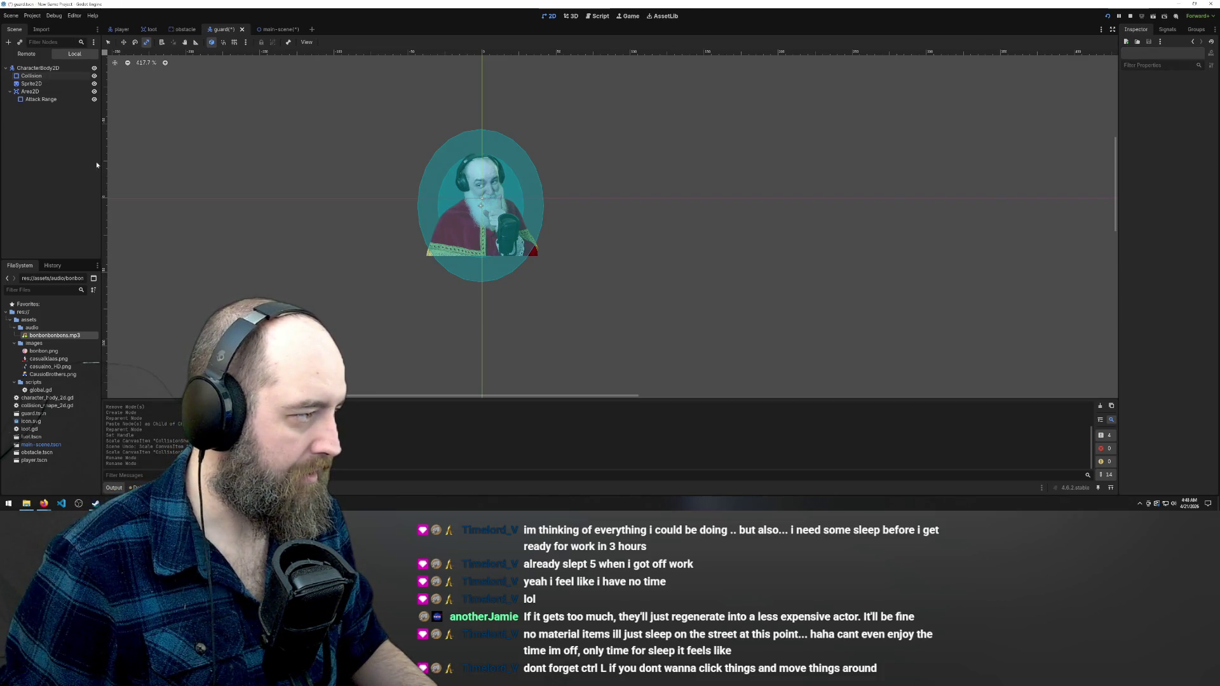
key(ctrl+s)
click(290, 30)
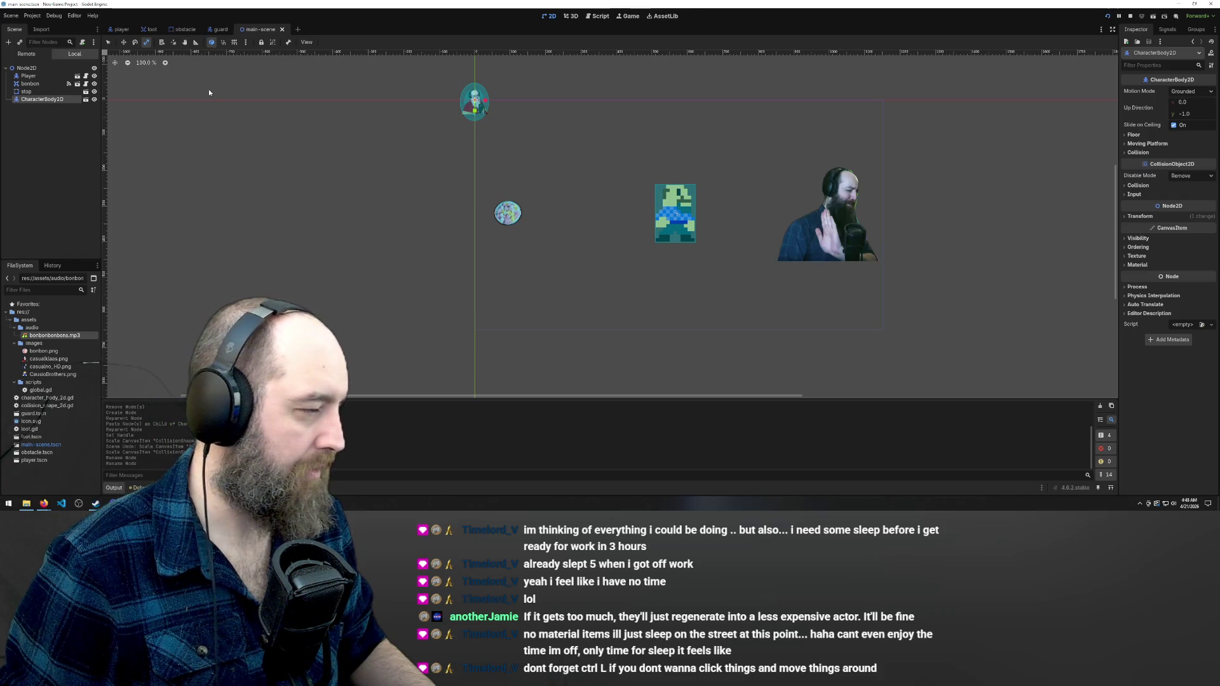
click(216, 30)
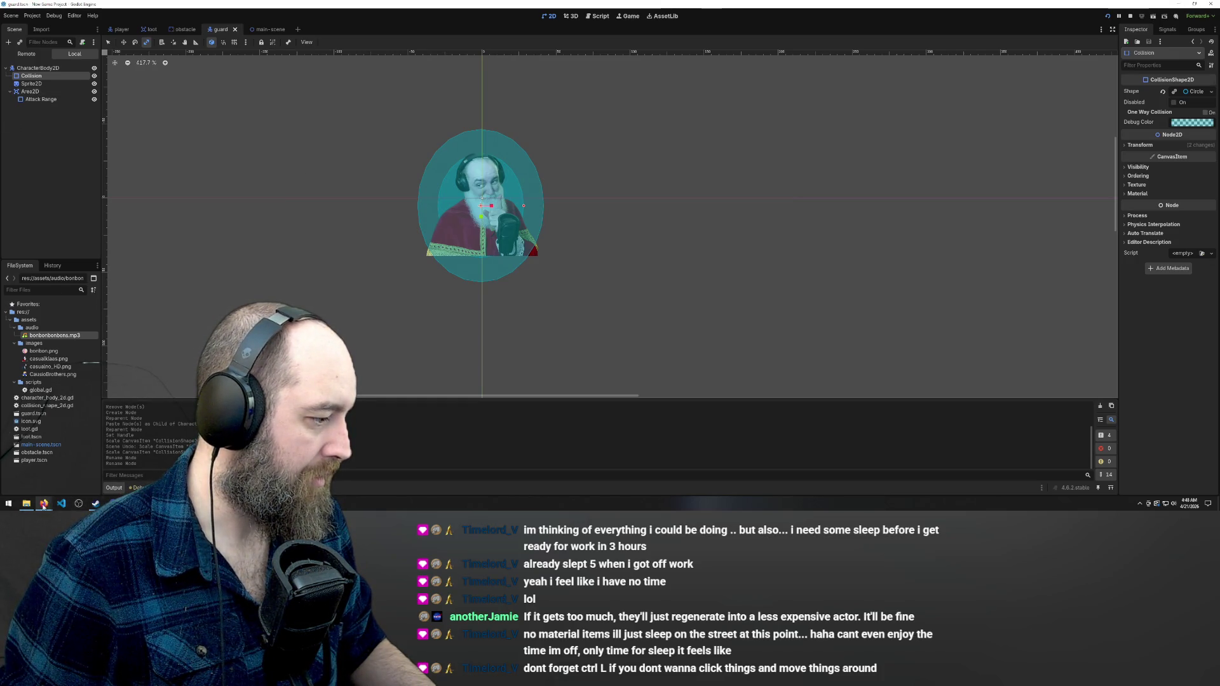
mouse_move(43, 505)
click(78, 484)
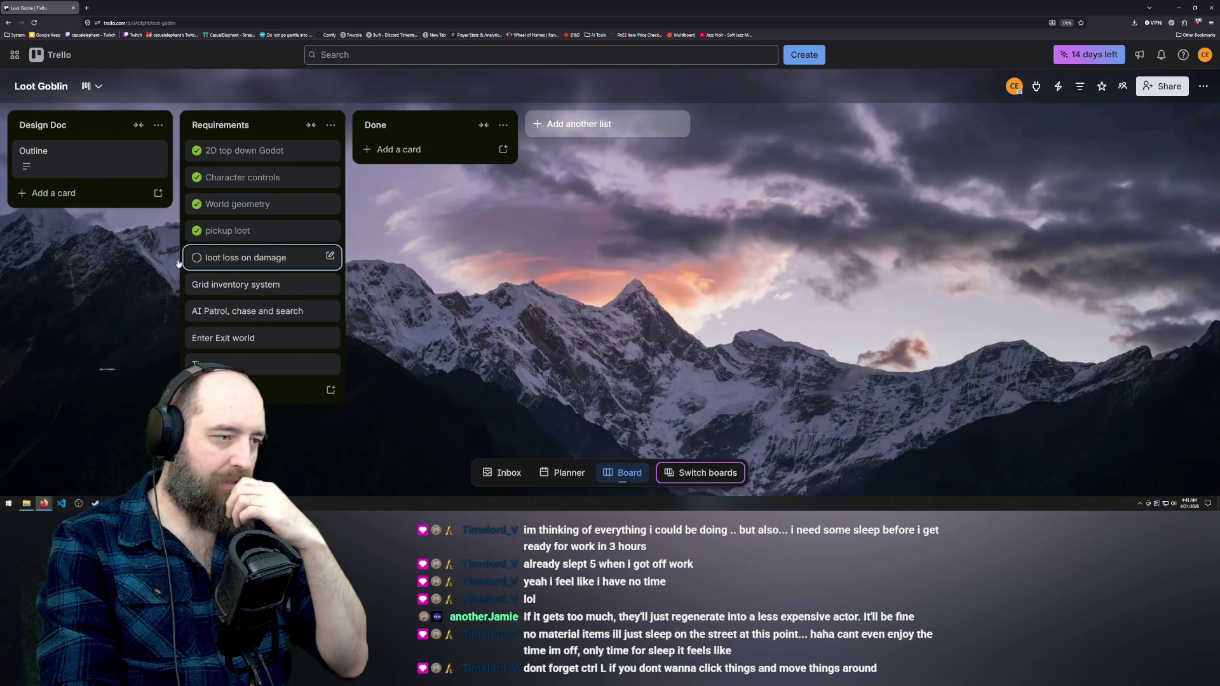
Move the Grid inventory system card below Timer in Requirements, then return to Godot
drag(229, 285, 249, 365)
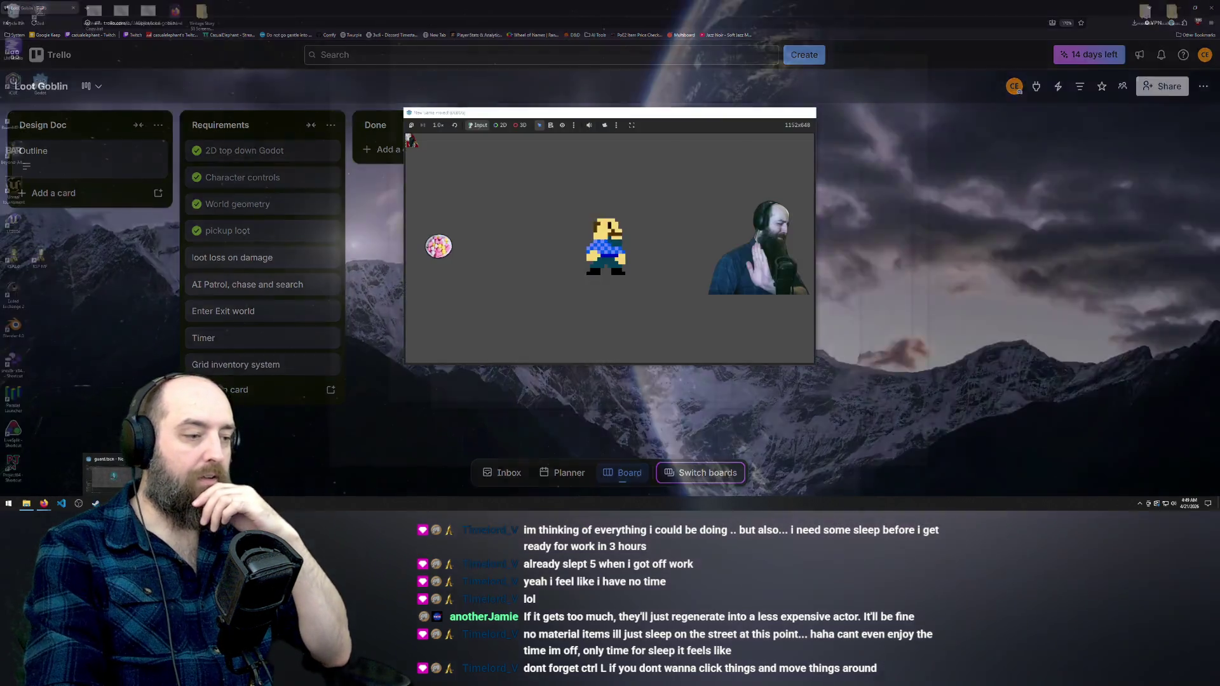
click(108, 480)
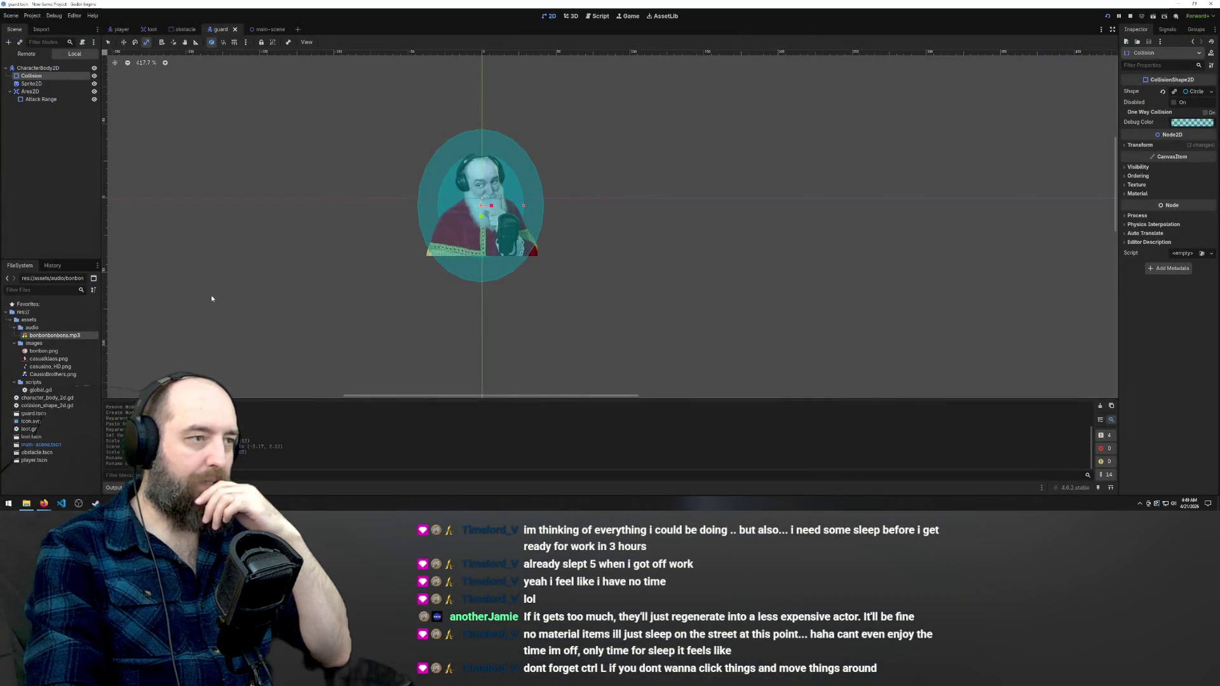
Go from the loot scene to the script editor and open character_body_2d.gd
click(149, 29)
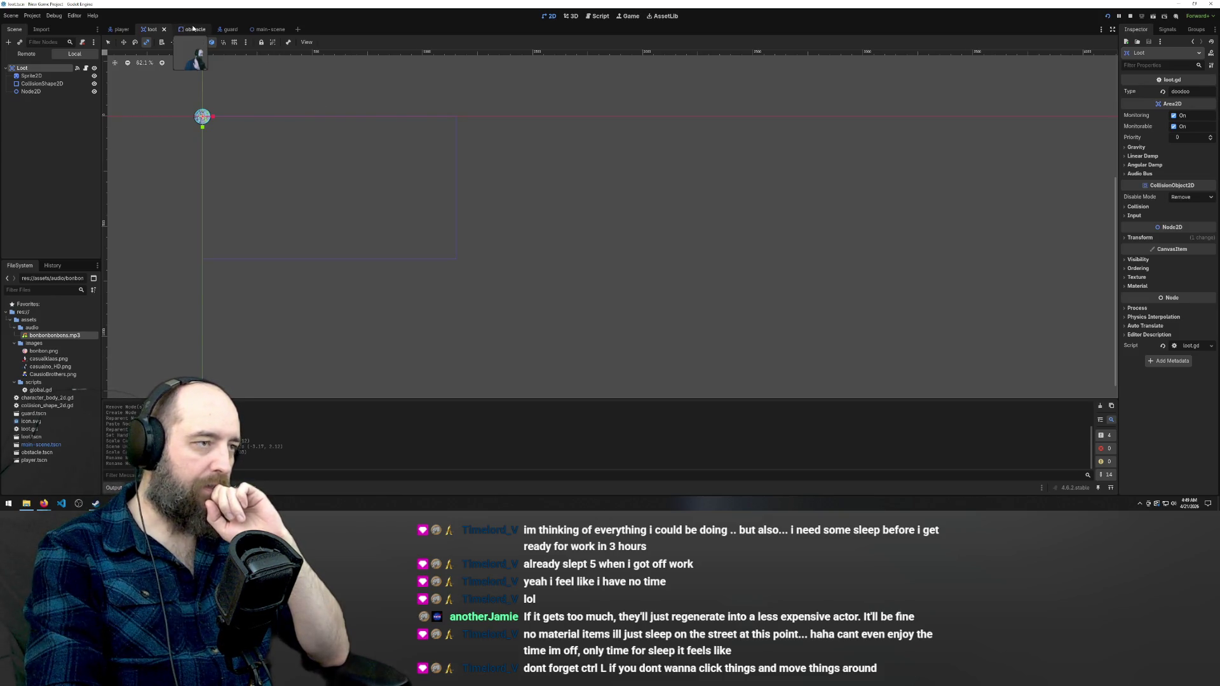
click(595, 16)
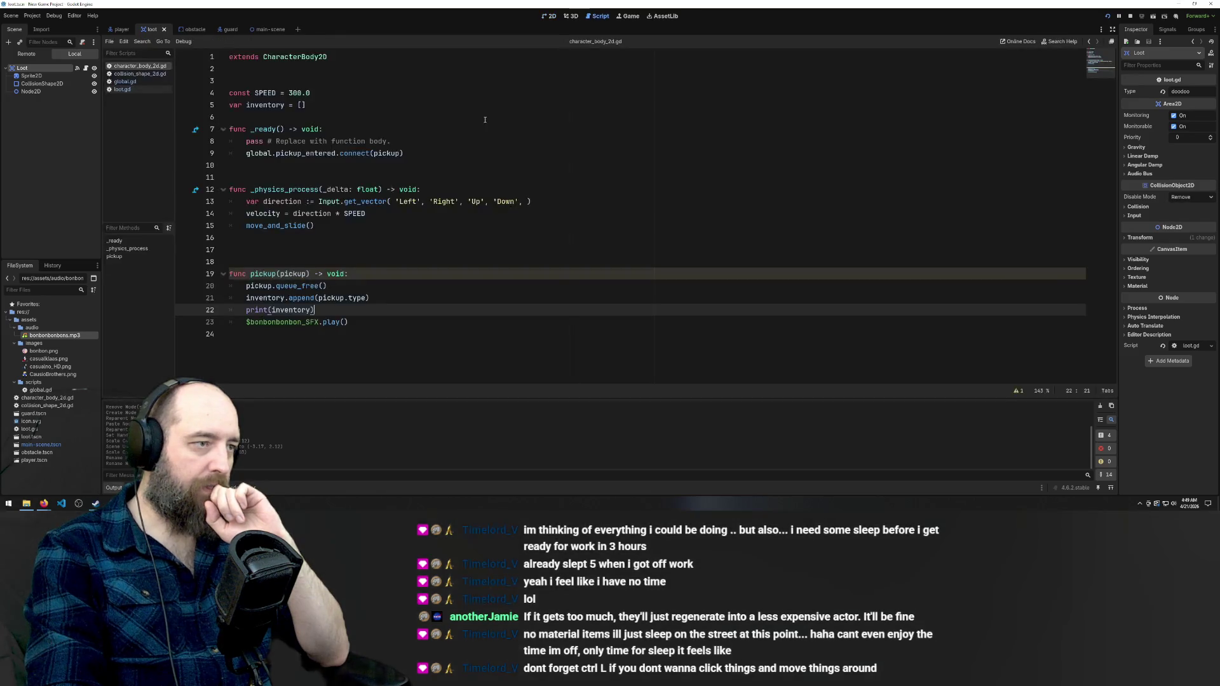
click(123, 90)
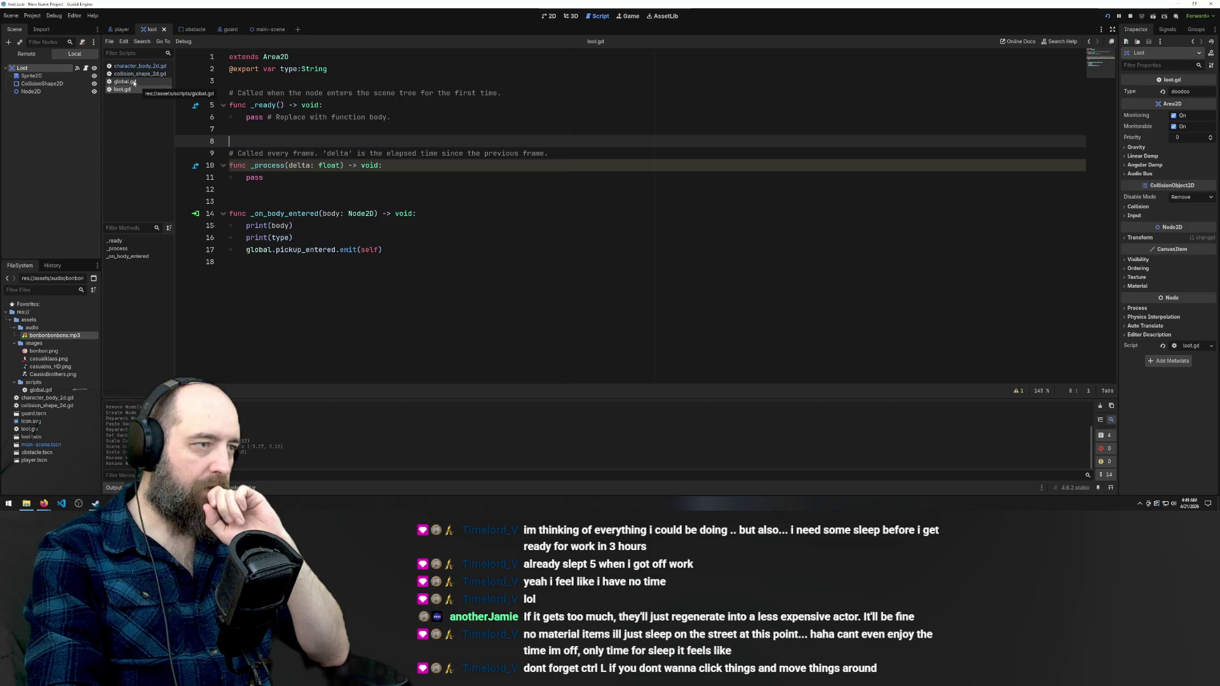
click(135, 75)
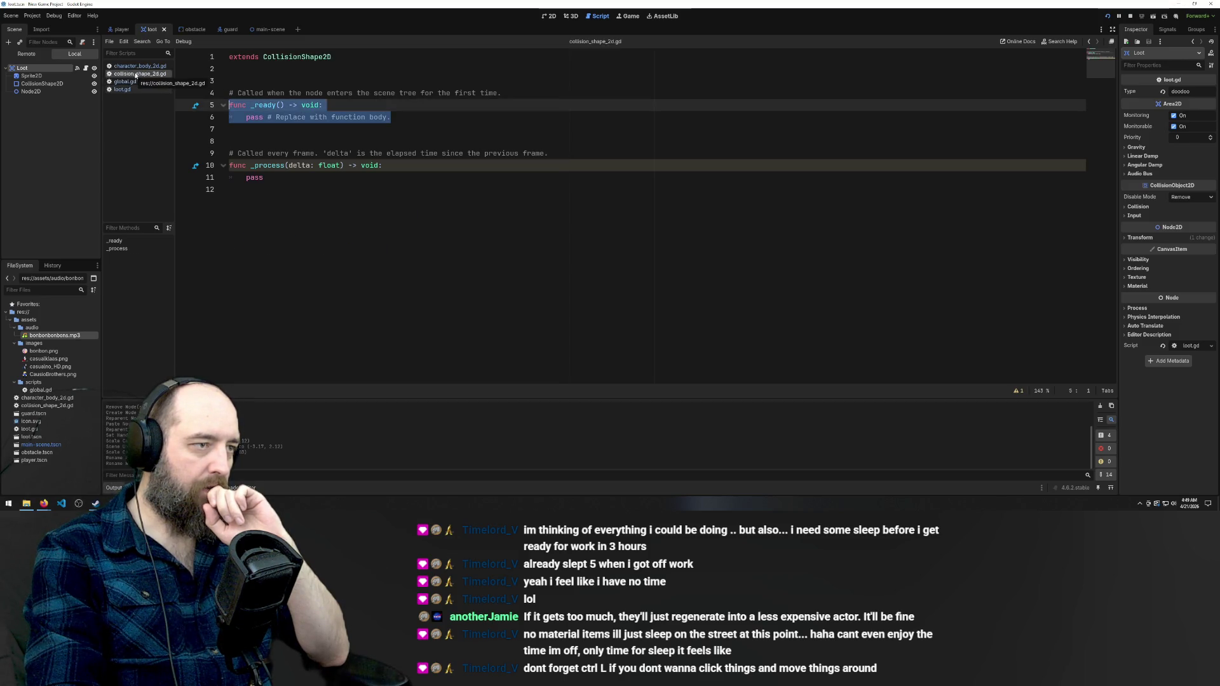
click(135, 66)
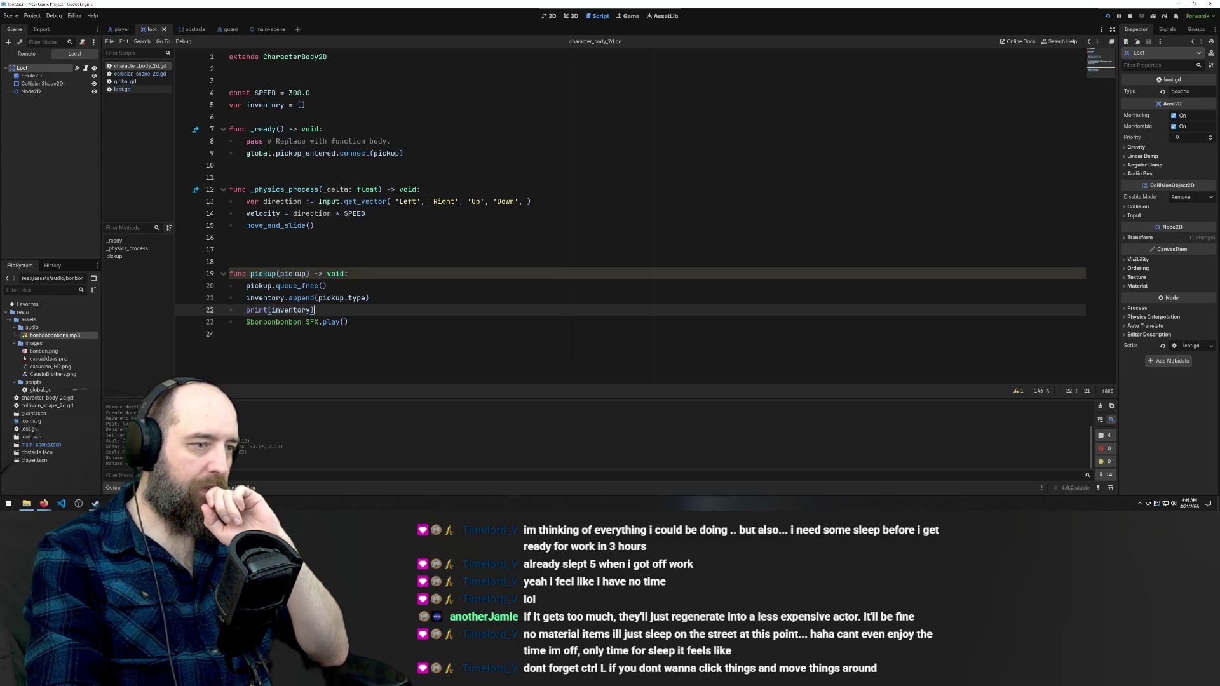
Revert the accidental const-to-var edit on SPEED, save, and add a blank line below the direction line
double_click(242, 93)
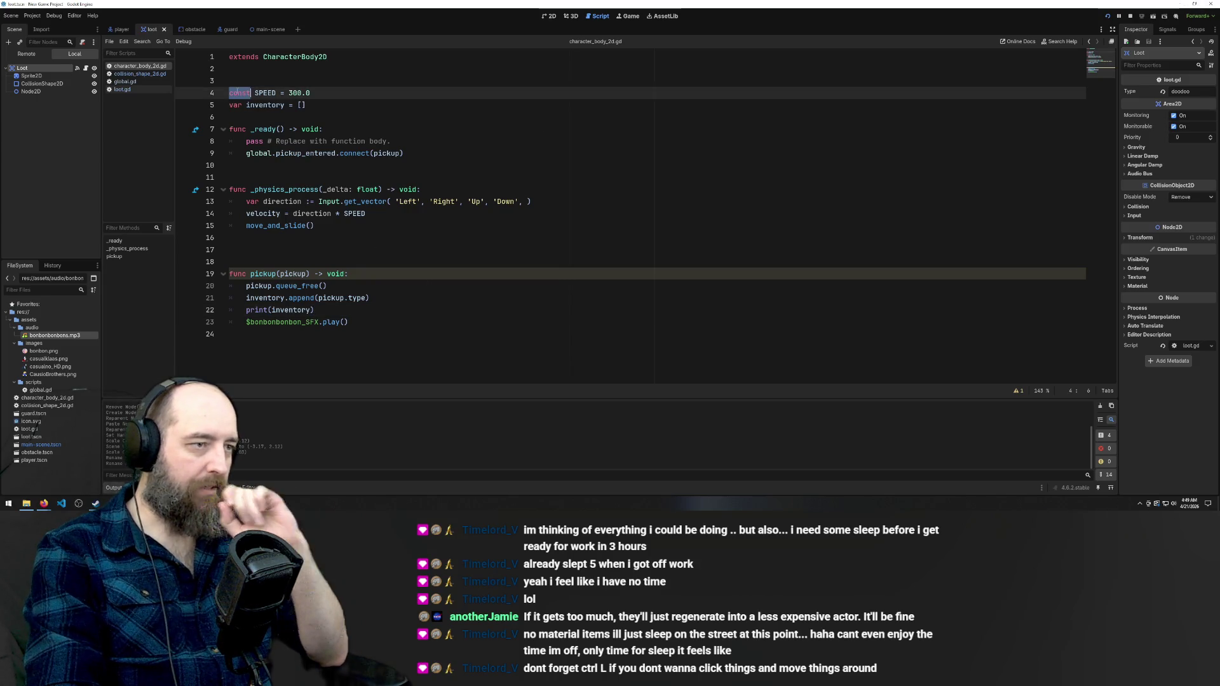
text(var)
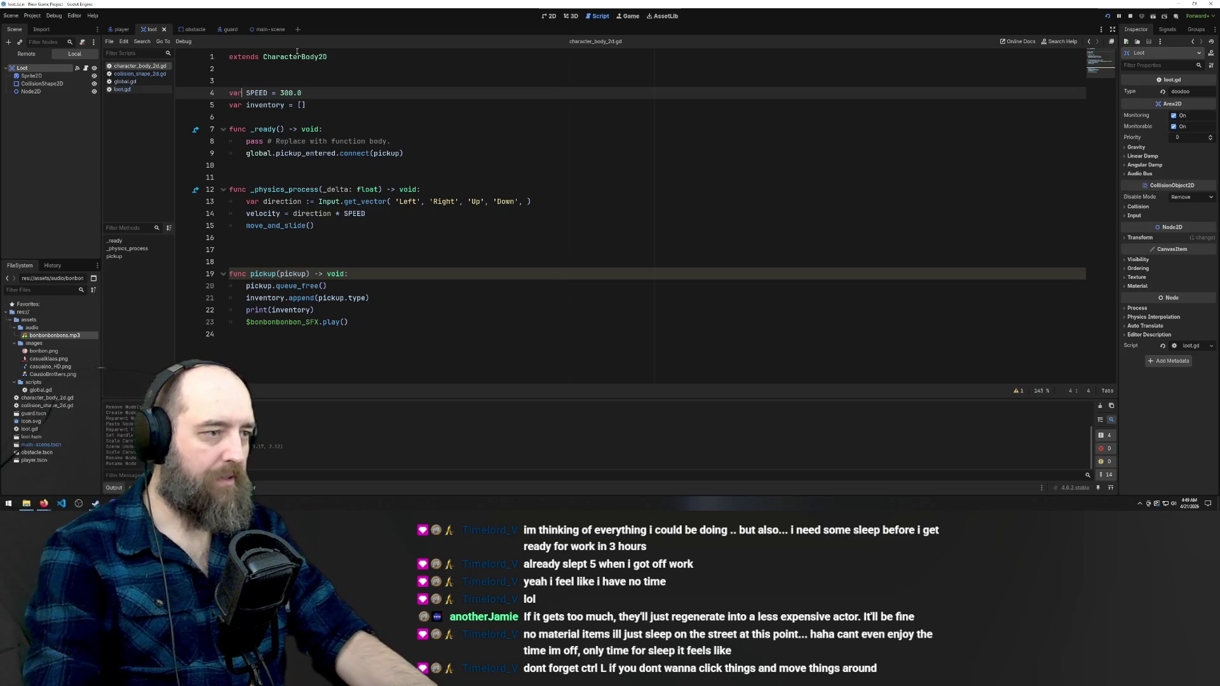
click(370, 227)
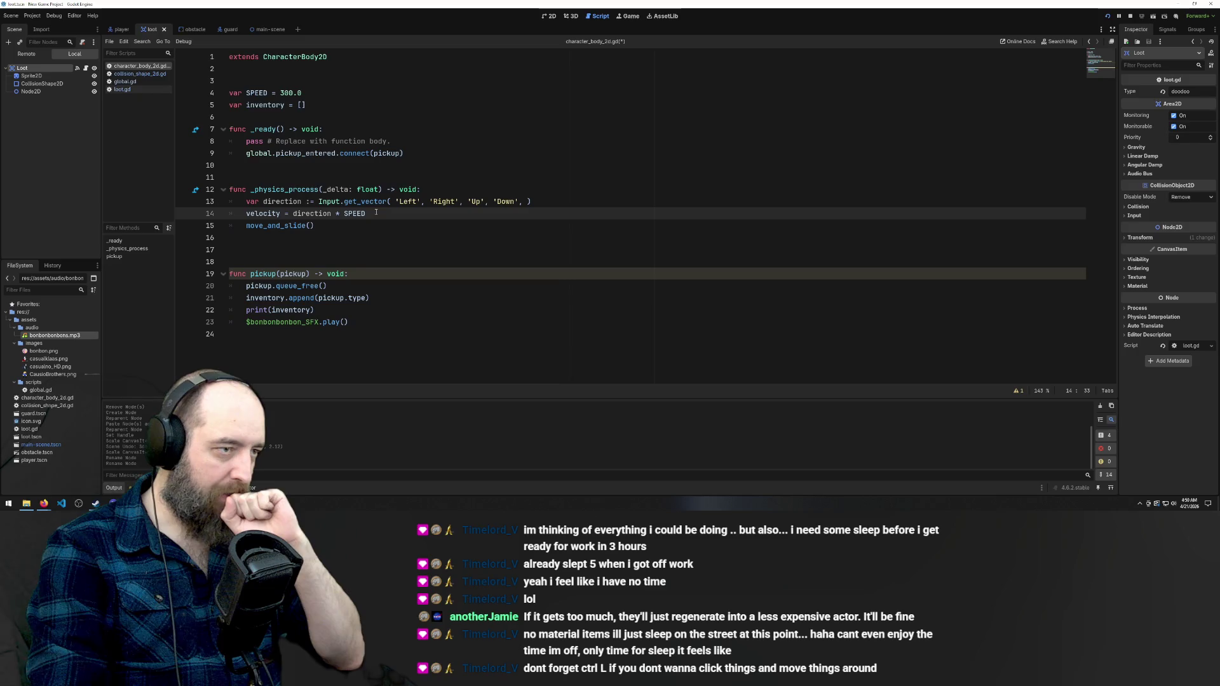
click(379, 116)
key(ctrl+z)
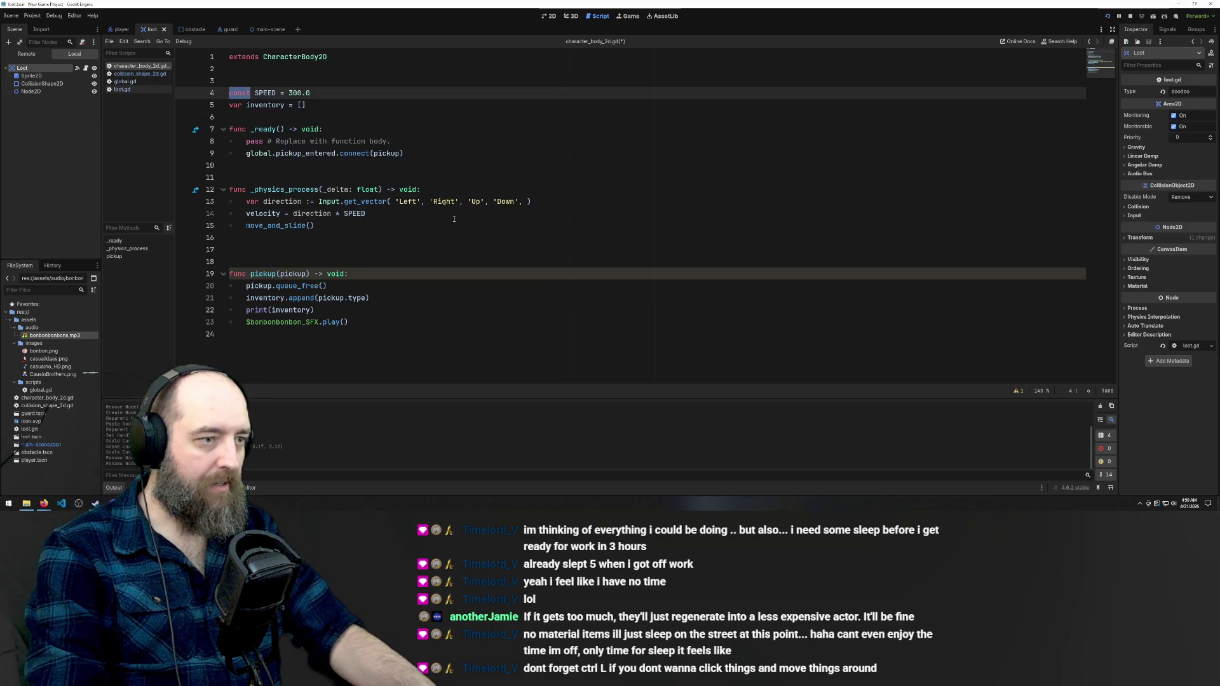
click(549, 201)
key(ctrl+s)
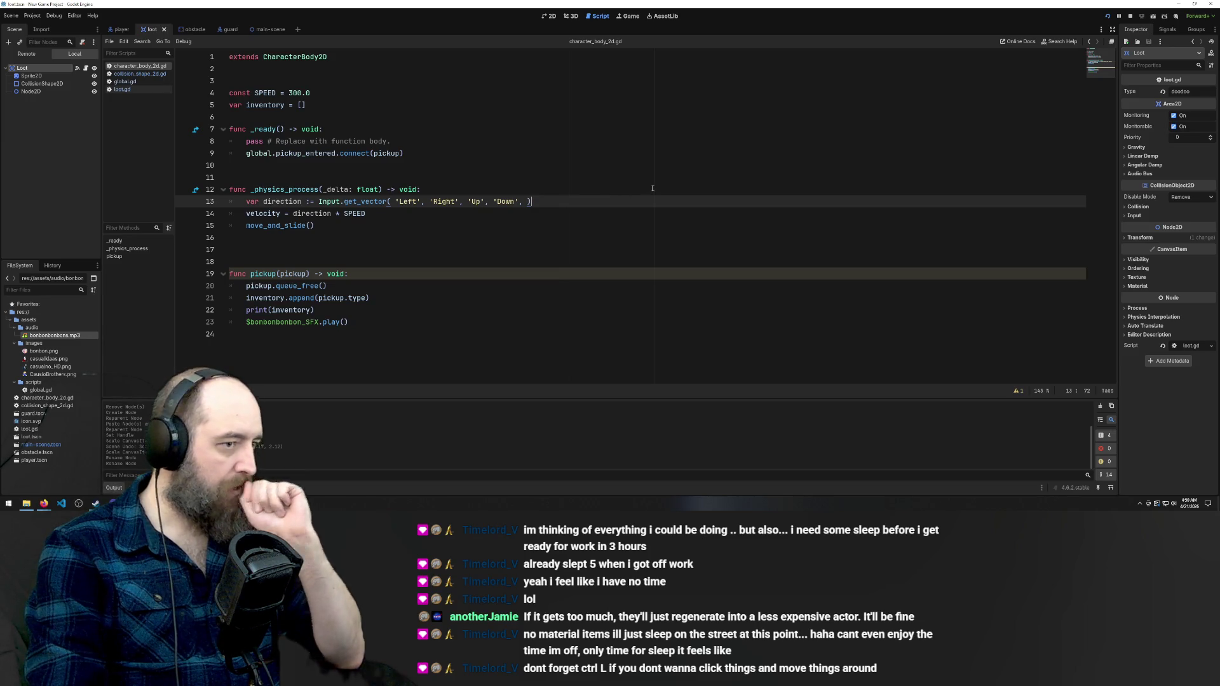
key(Return)
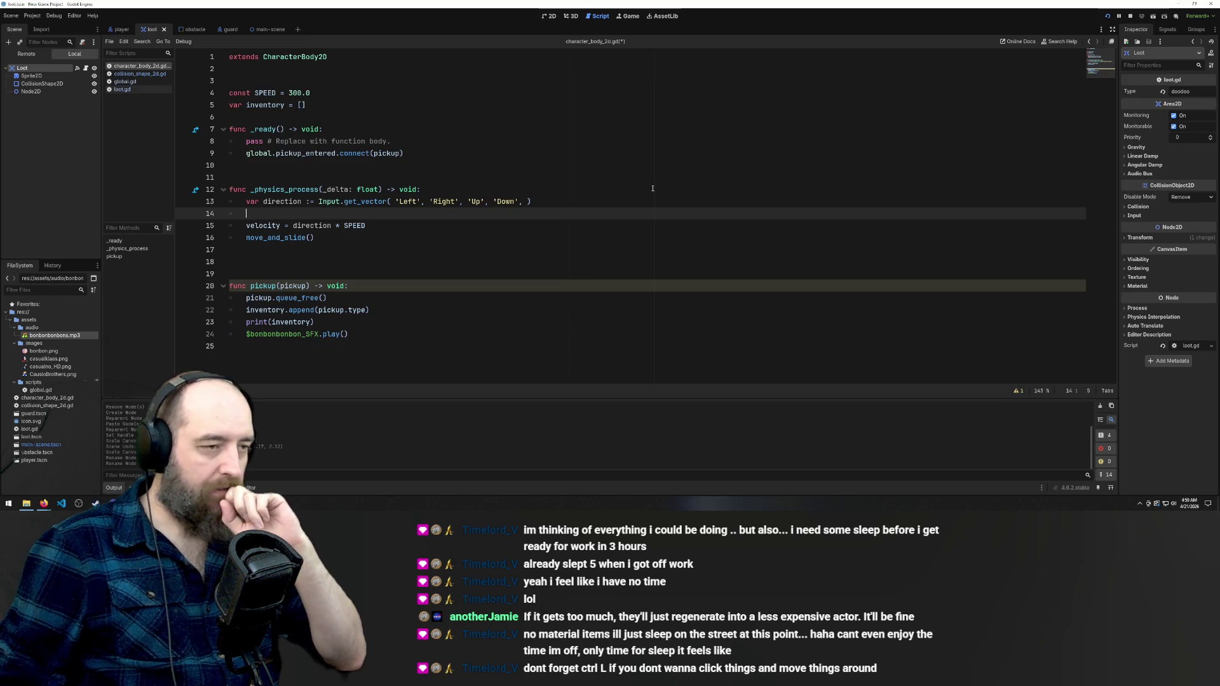
text(for)
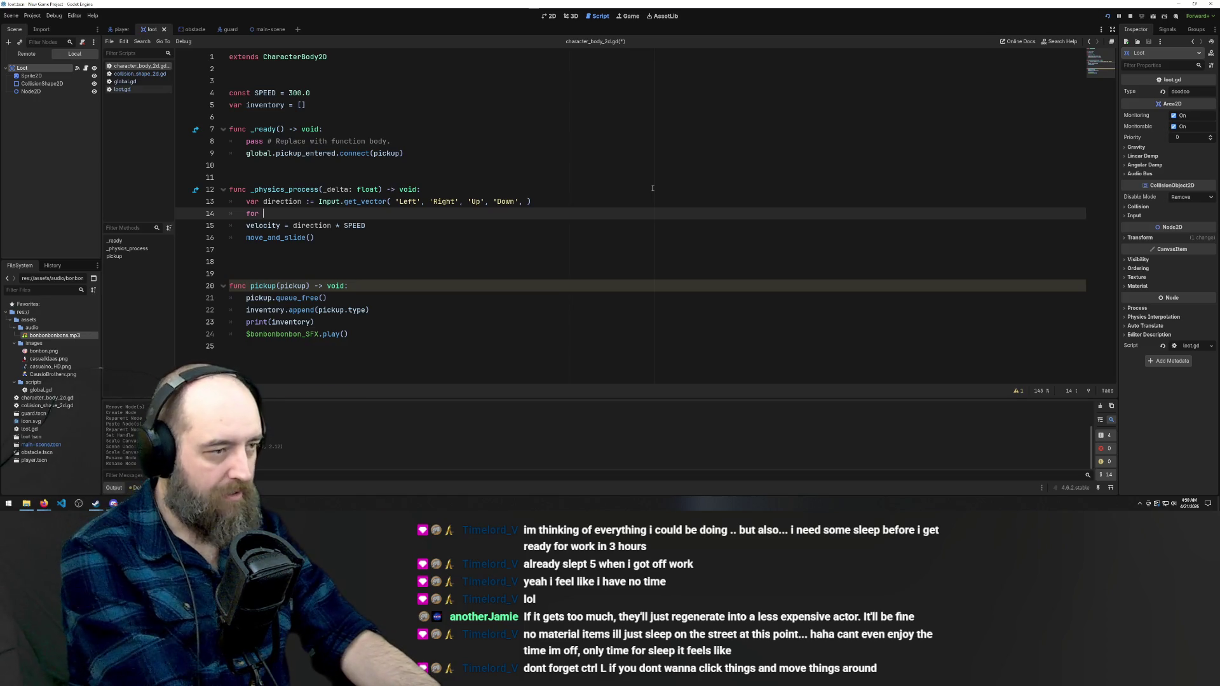
text( inventort.)
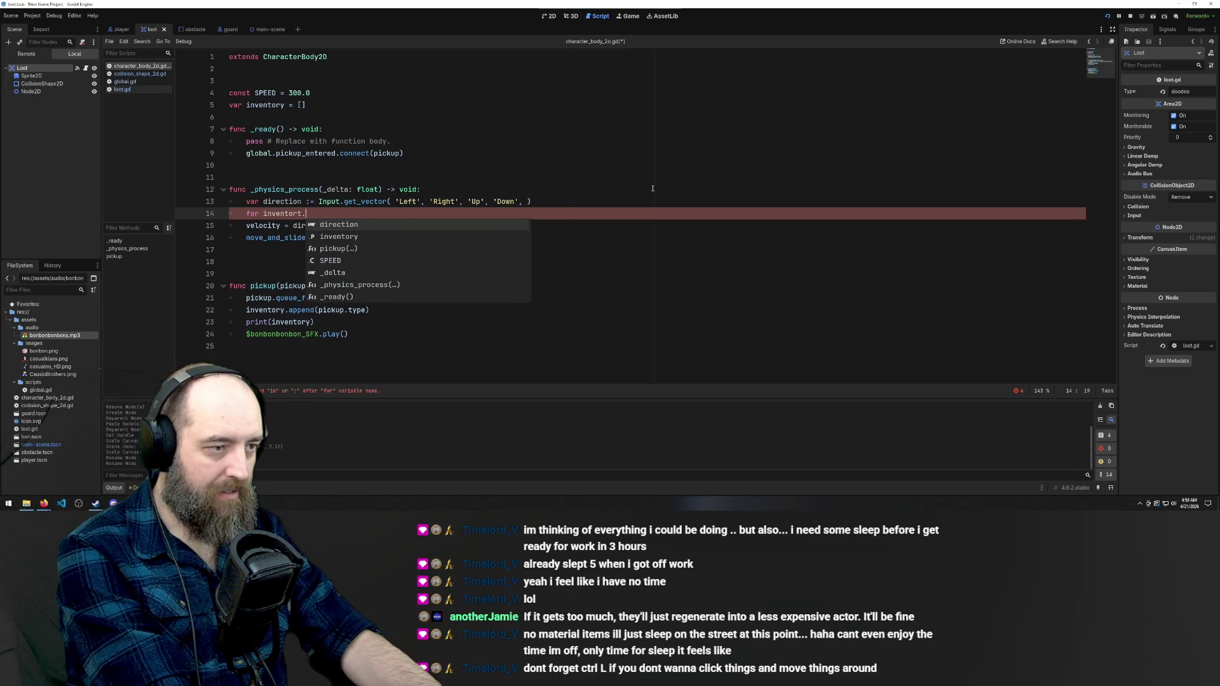
text(length)
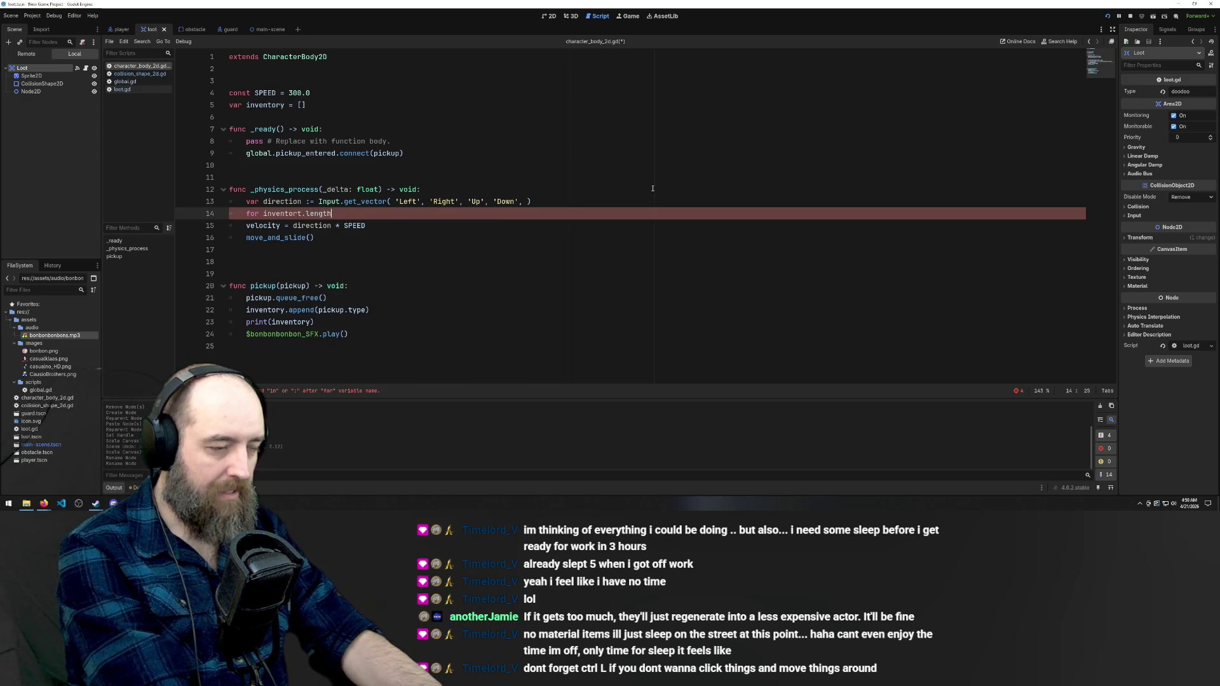
text(())
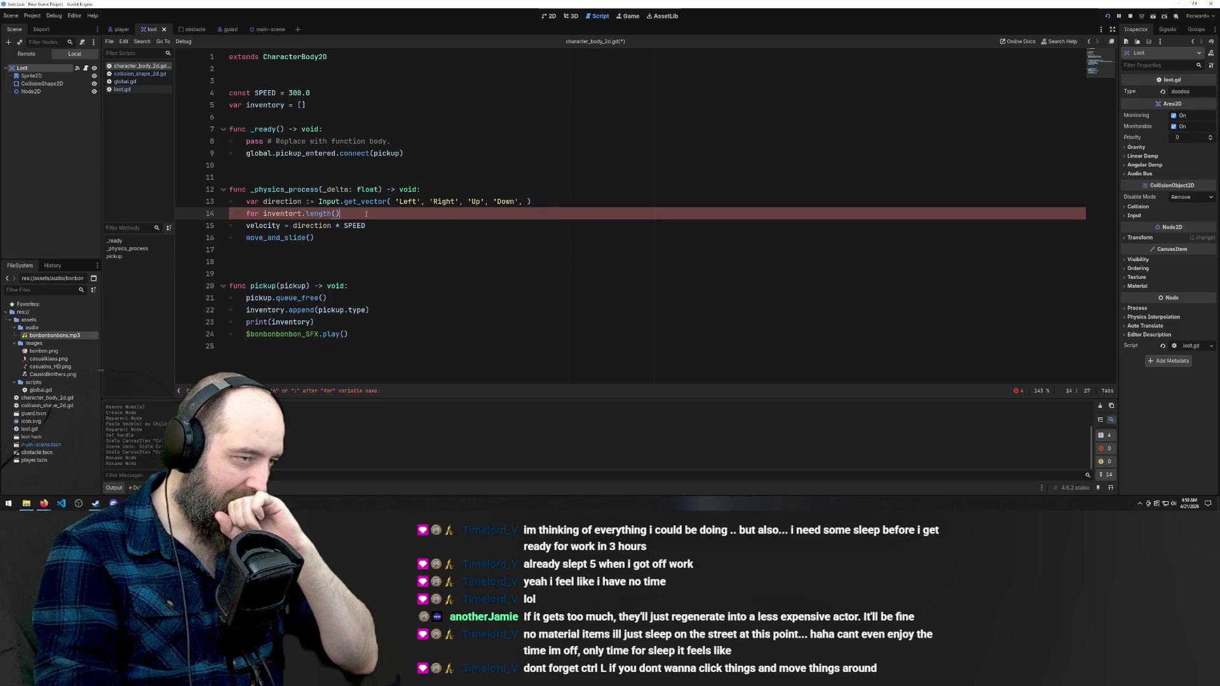
shift+click(263, 213)
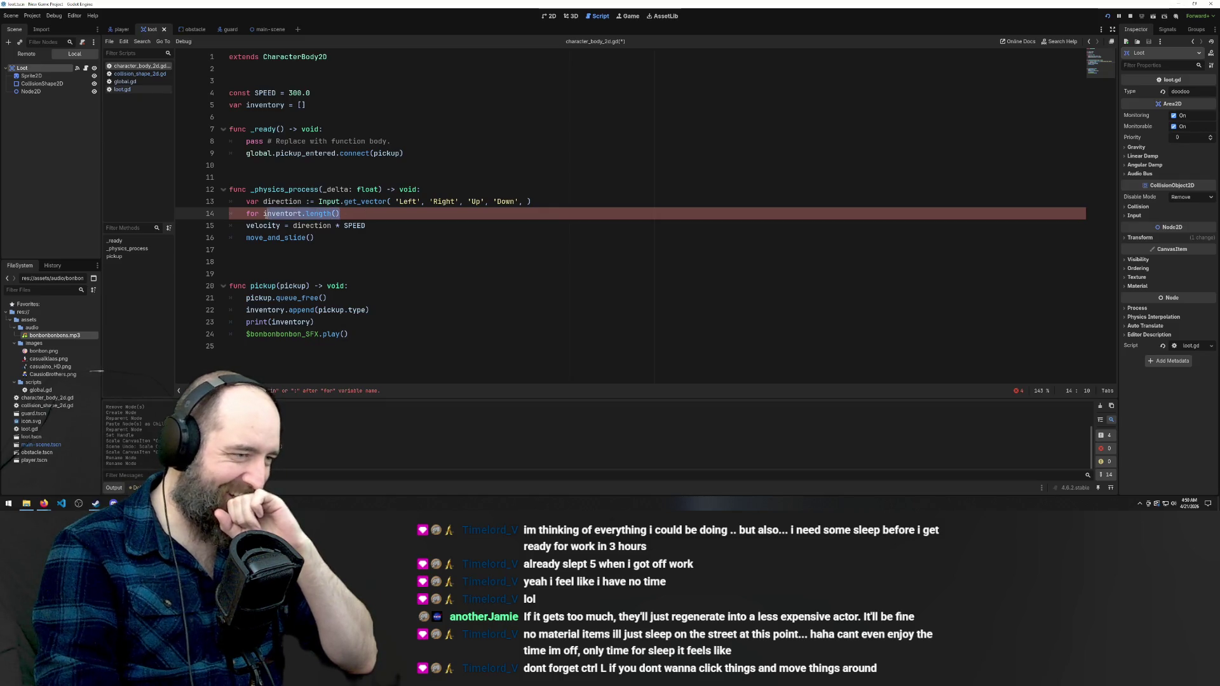
key(BackSpace)
key(BackSpace)
key(BackSpace)
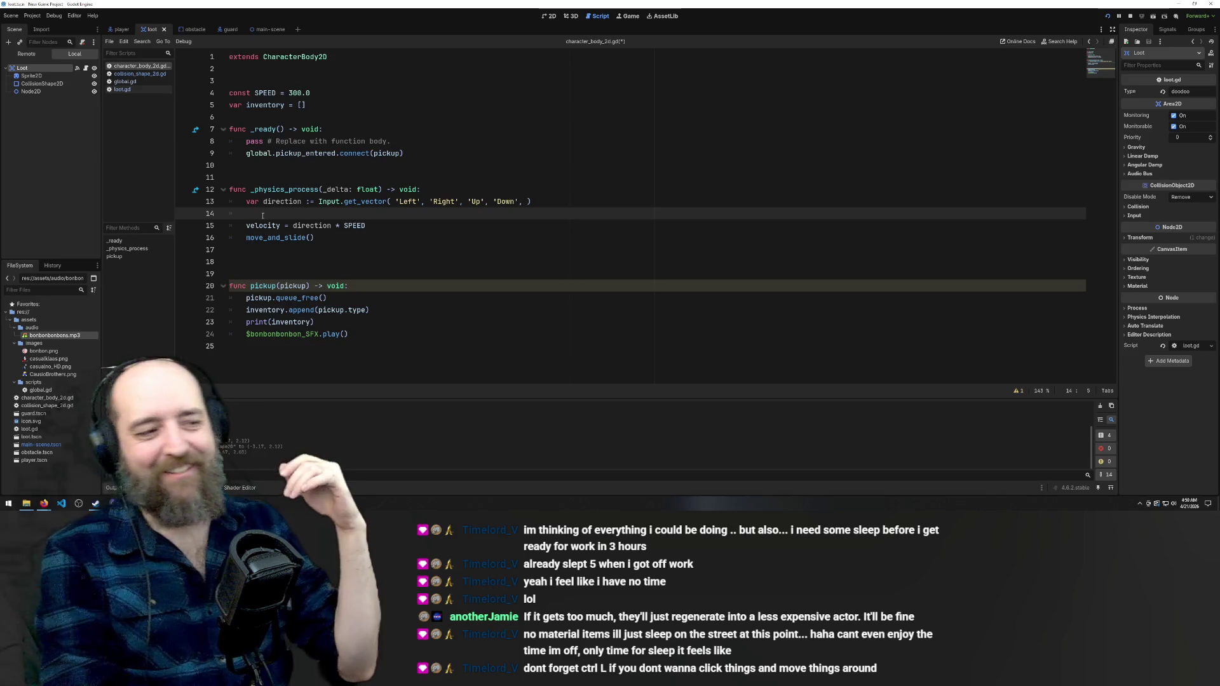
key(BackSpace)
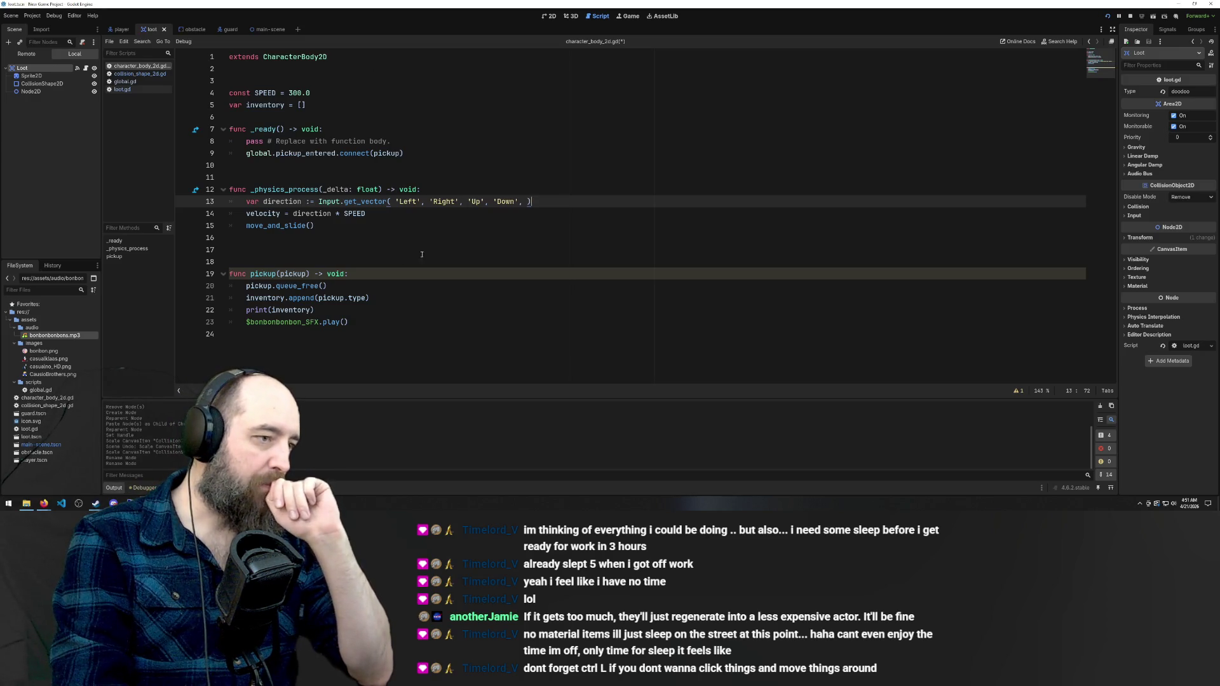
Delete the placeholder 'pass' line in _ready
click(426, 149)
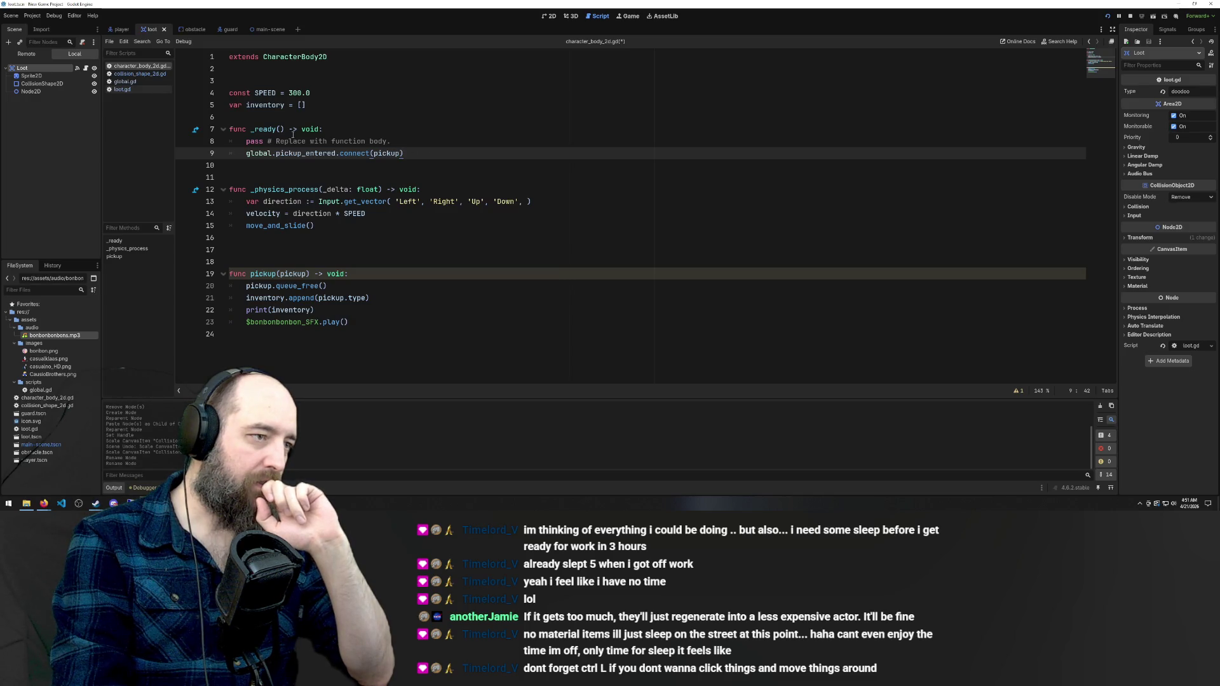
drag(412, 144, 497, 129)
key(BackSpace)
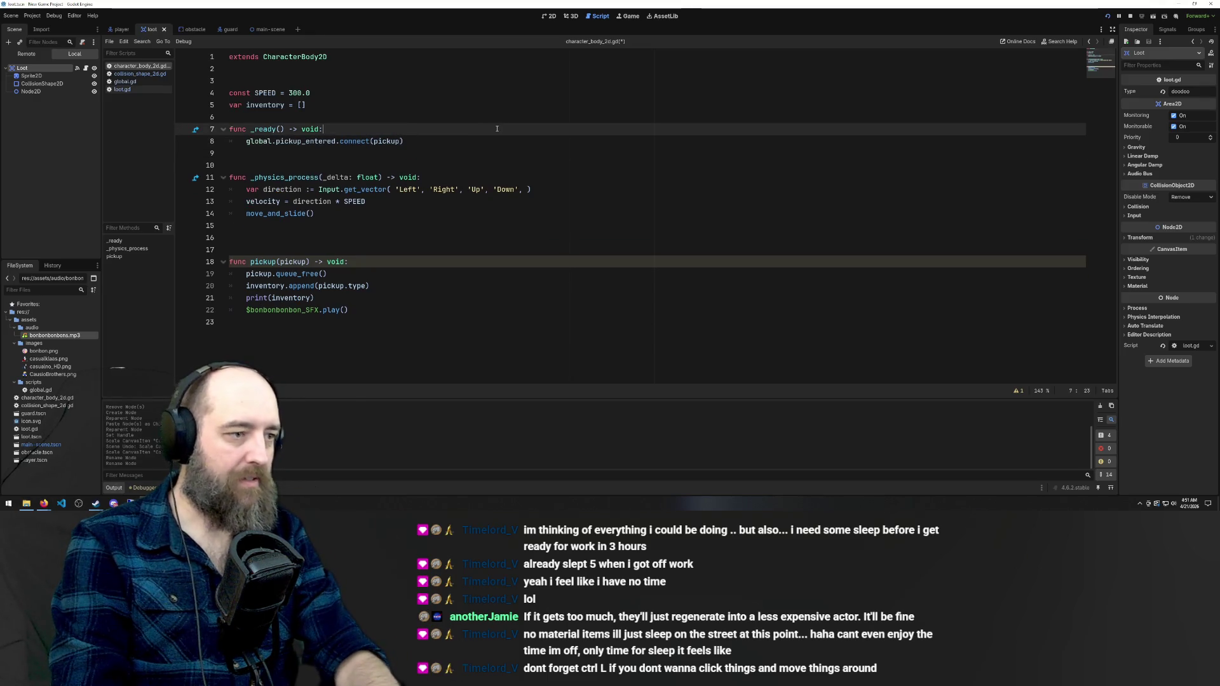
click(536, 189)
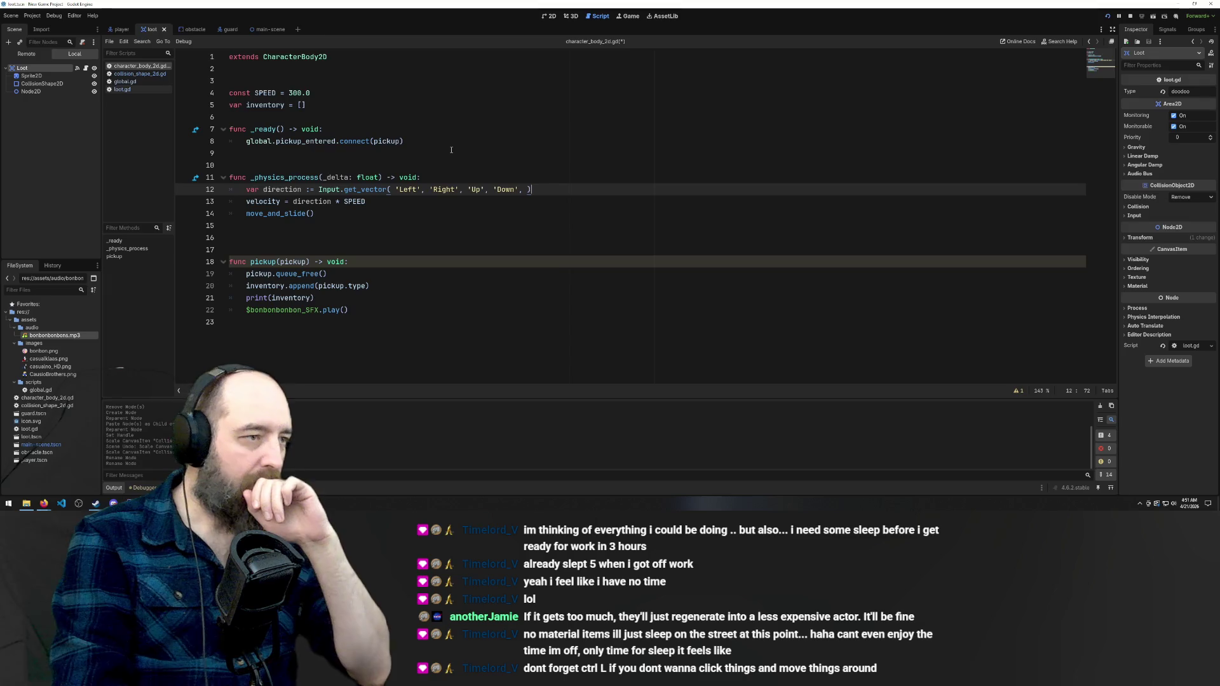
click(351, 105)
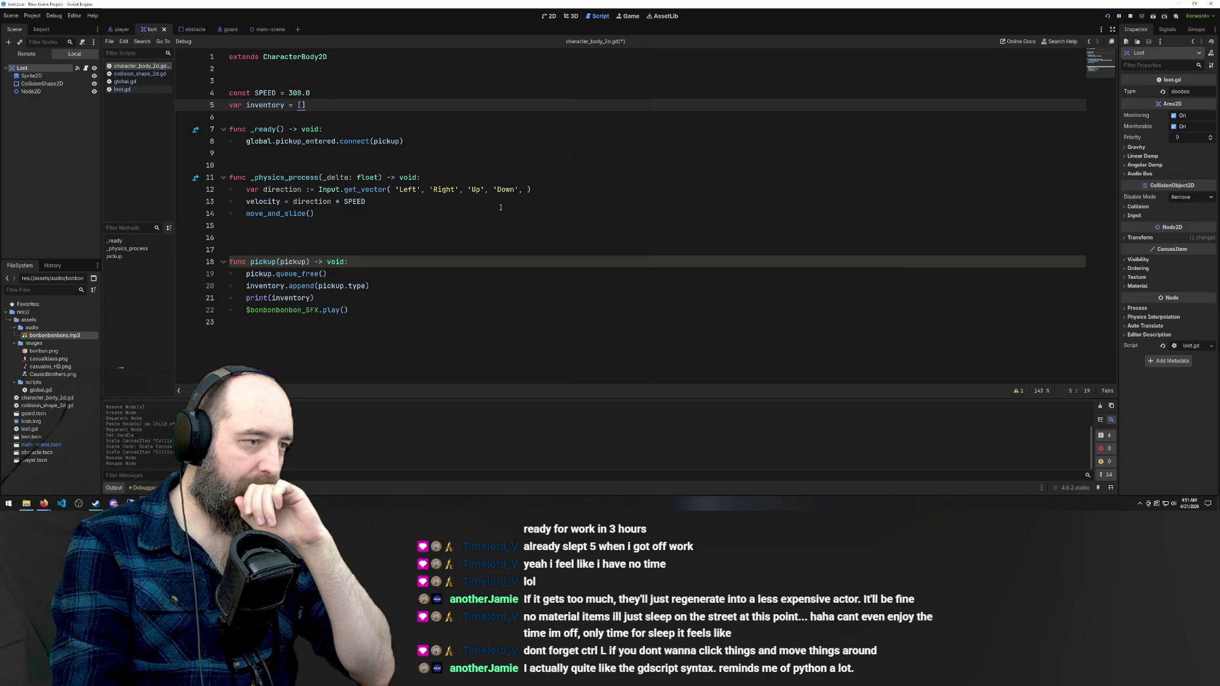
Declare 'func drop() -> void:' below pickup() and save the script
click(260, 333)
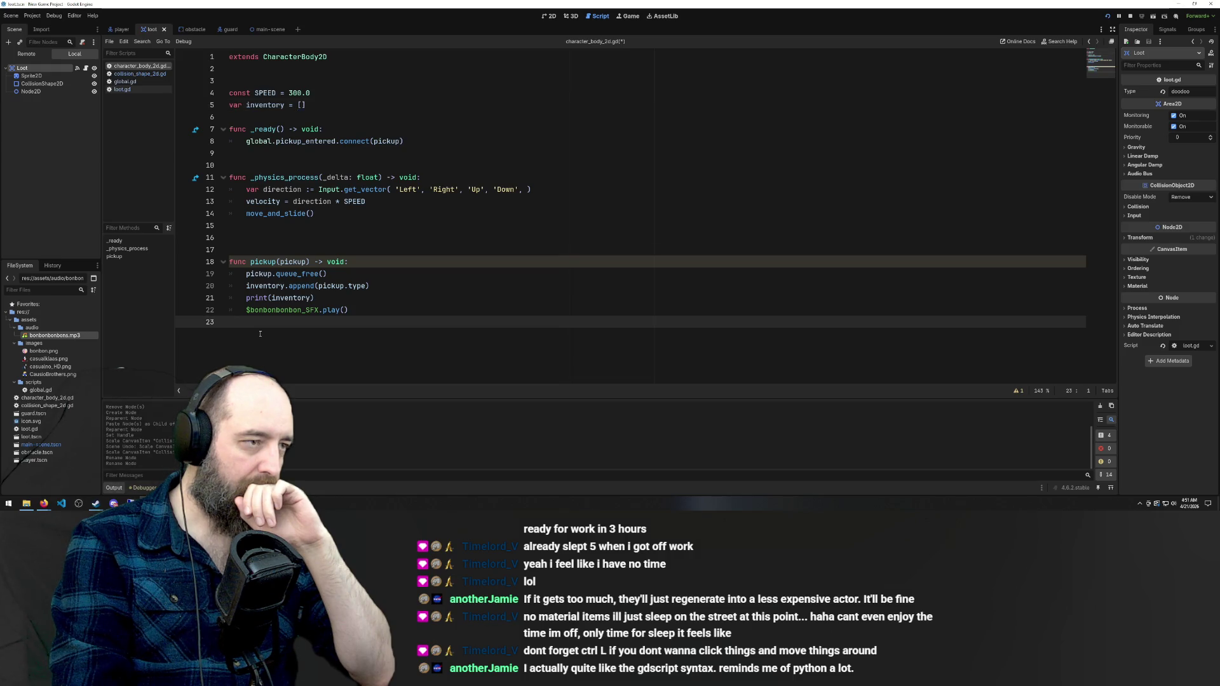
key(Return)
text(fun)
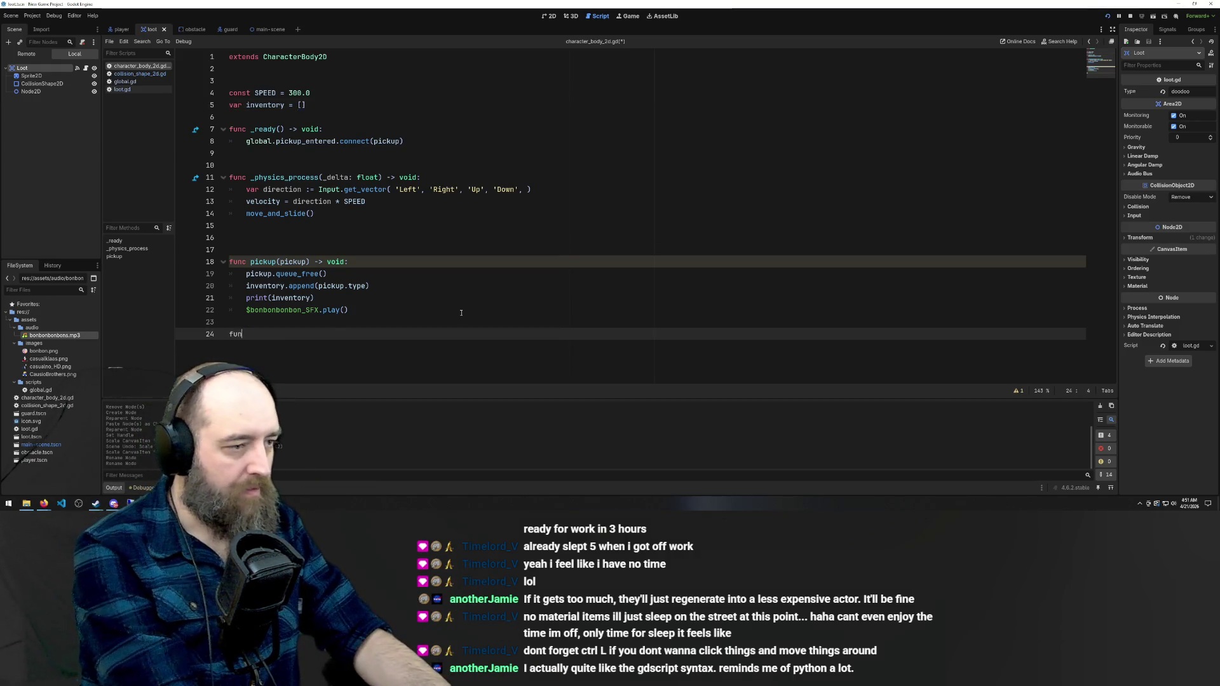
text(c p)
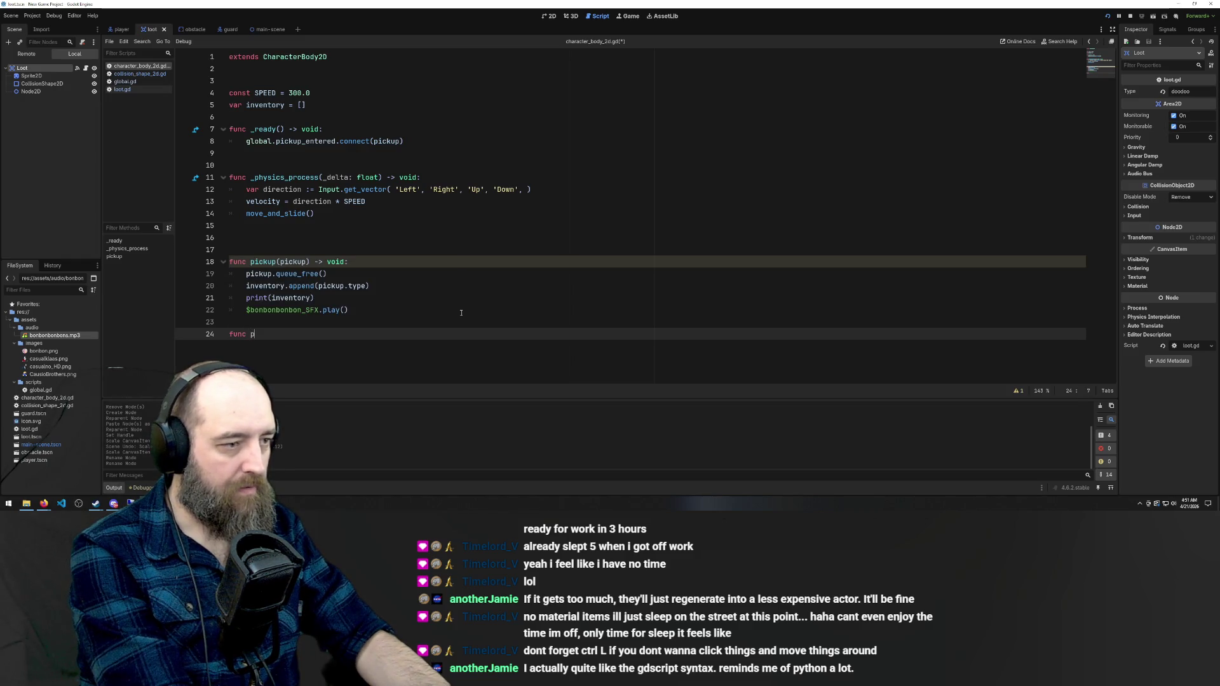
key(BackSpace)
text(dr)
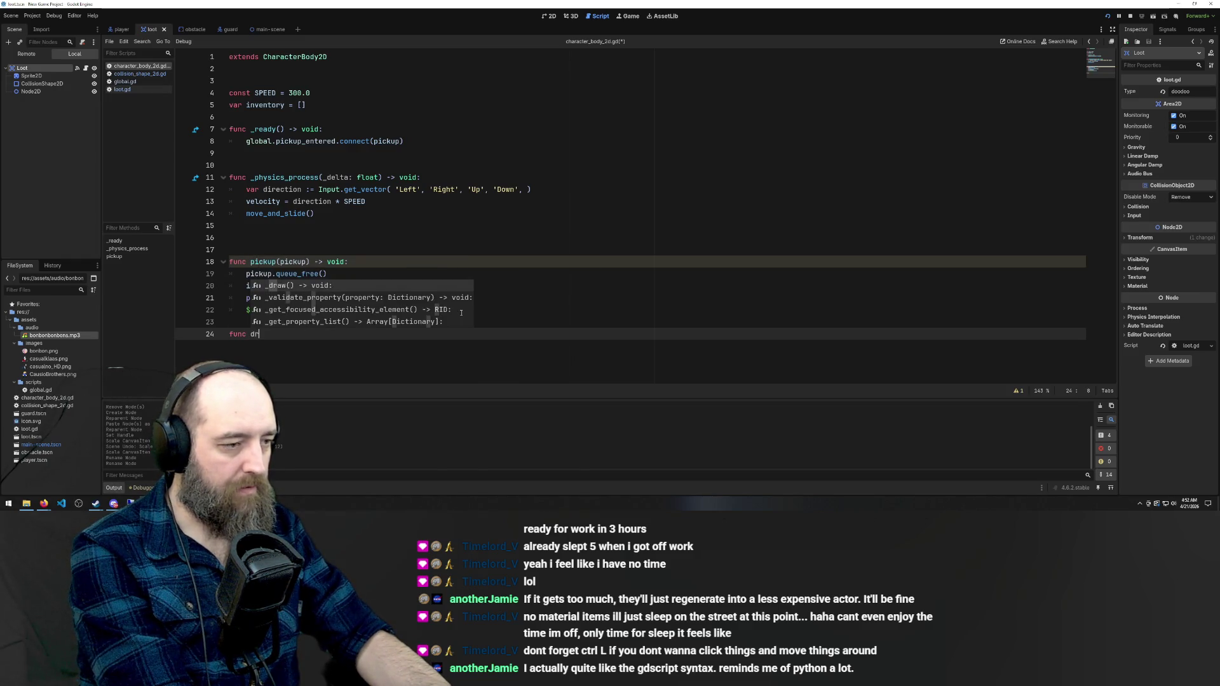
text(op()
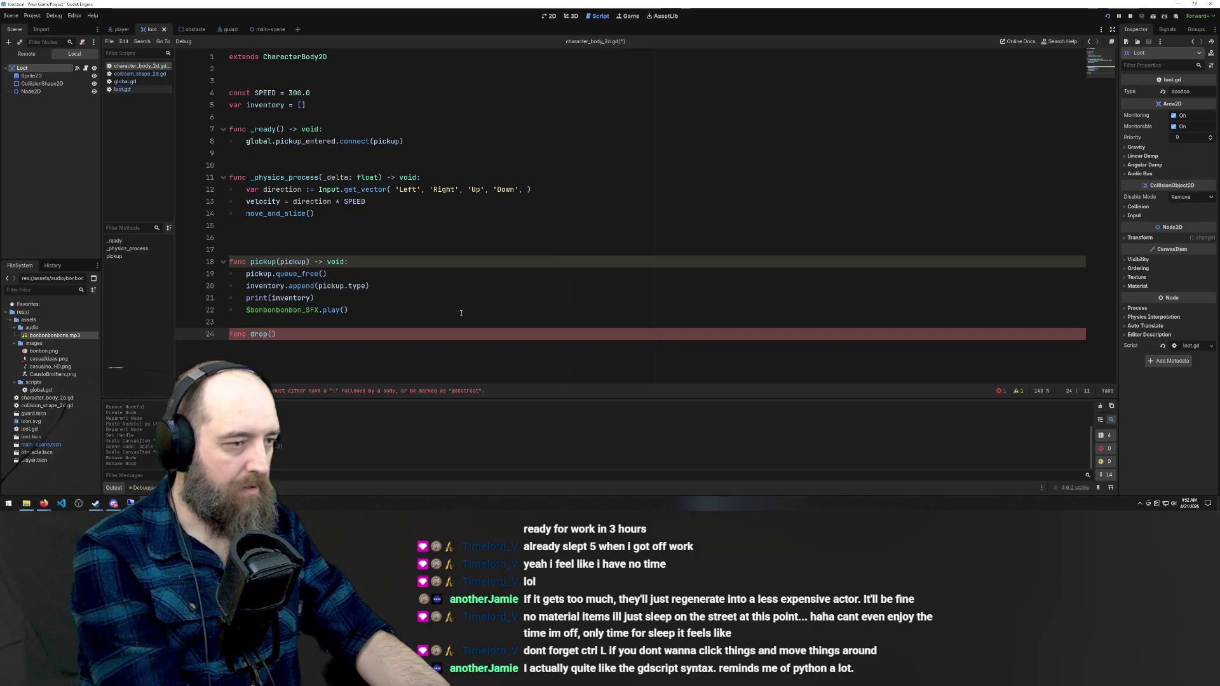
text() - void)
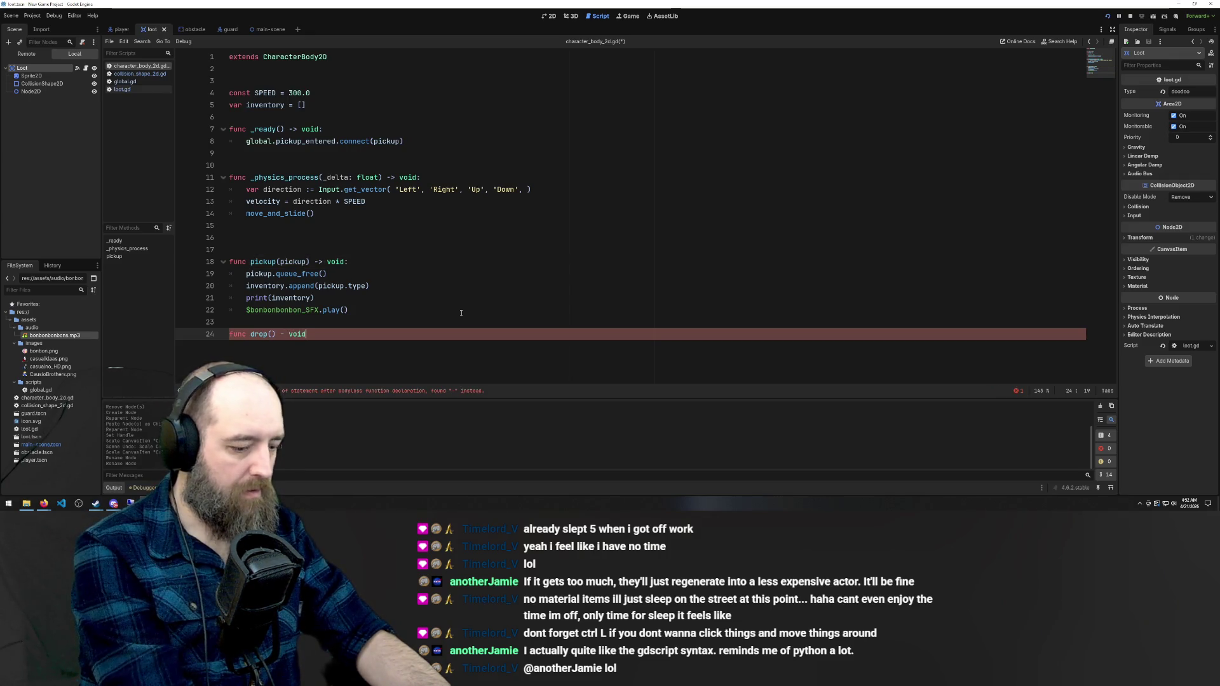
key(Left)
key(Left)
key(Left)
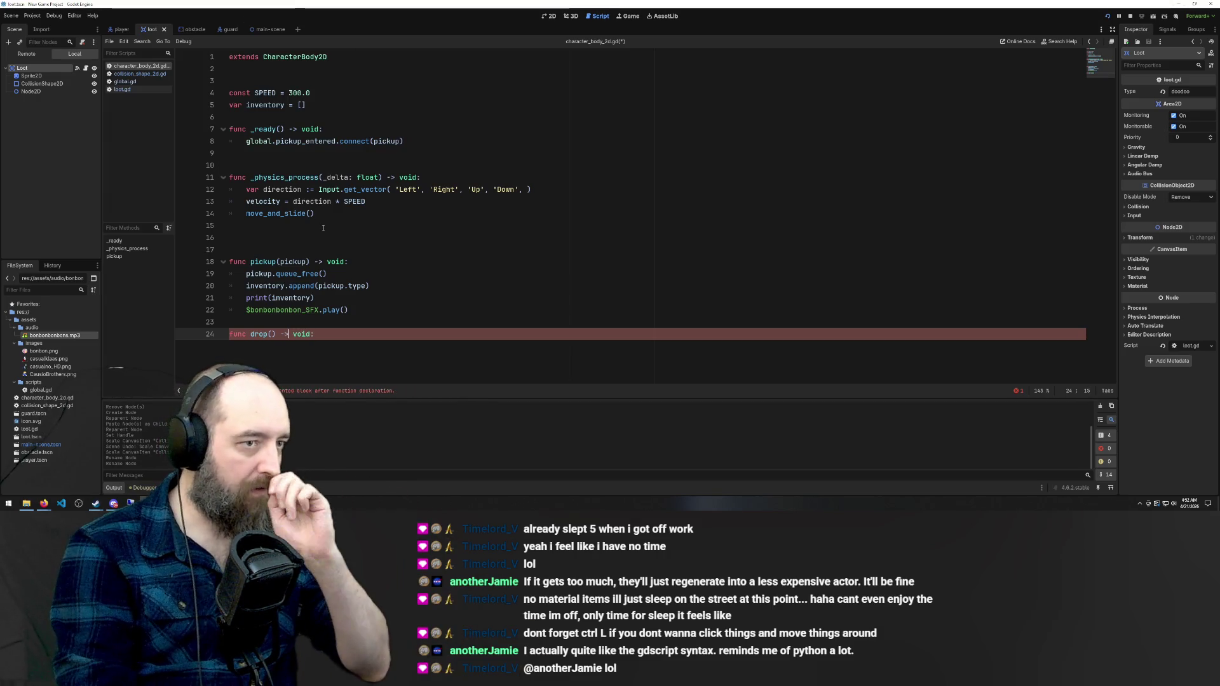
click(345, 334)
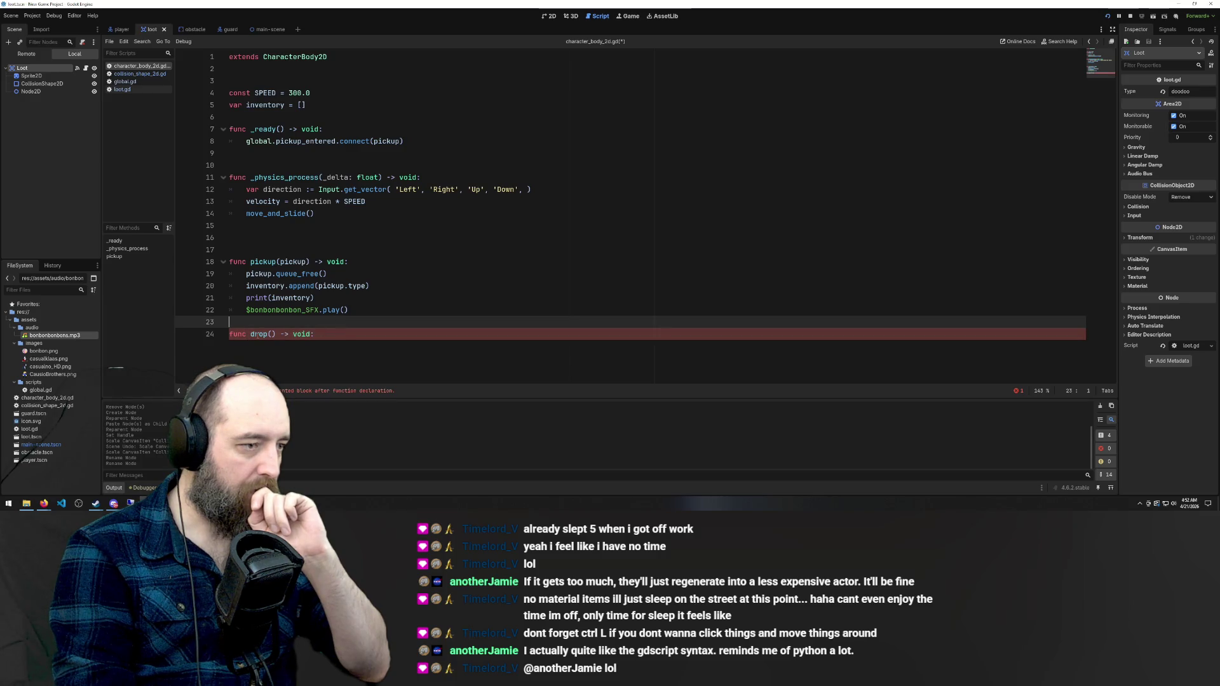
key(Return)
text(pass)
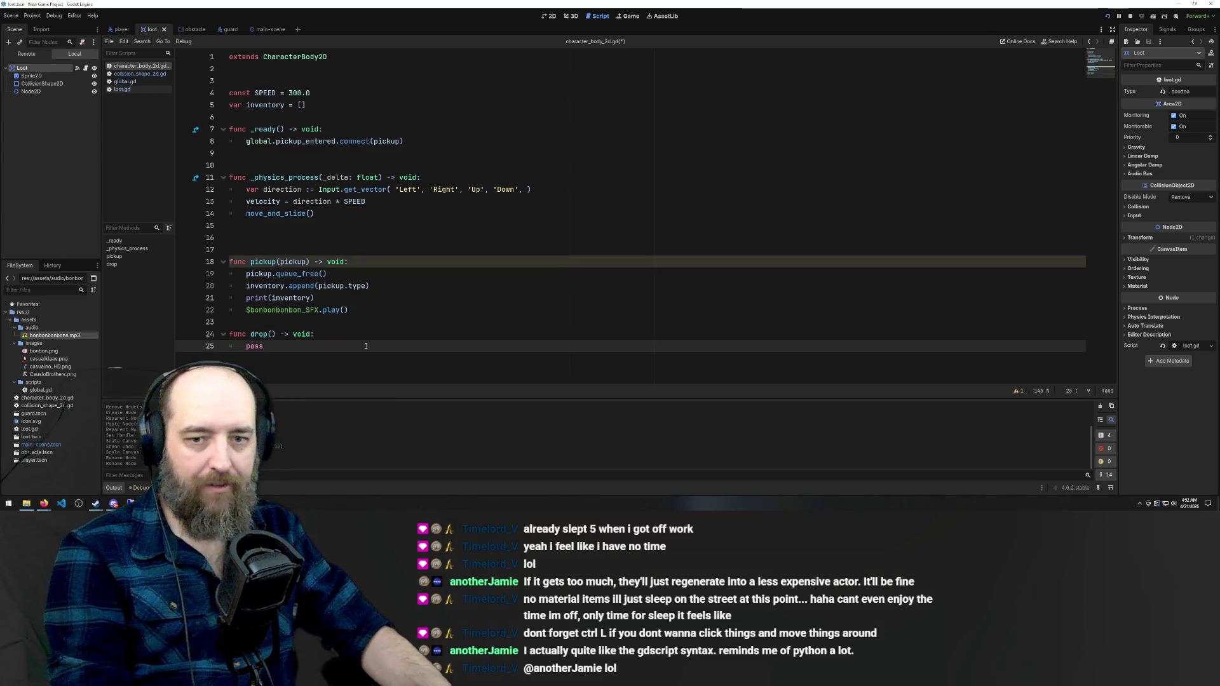
key(ctrl+s)
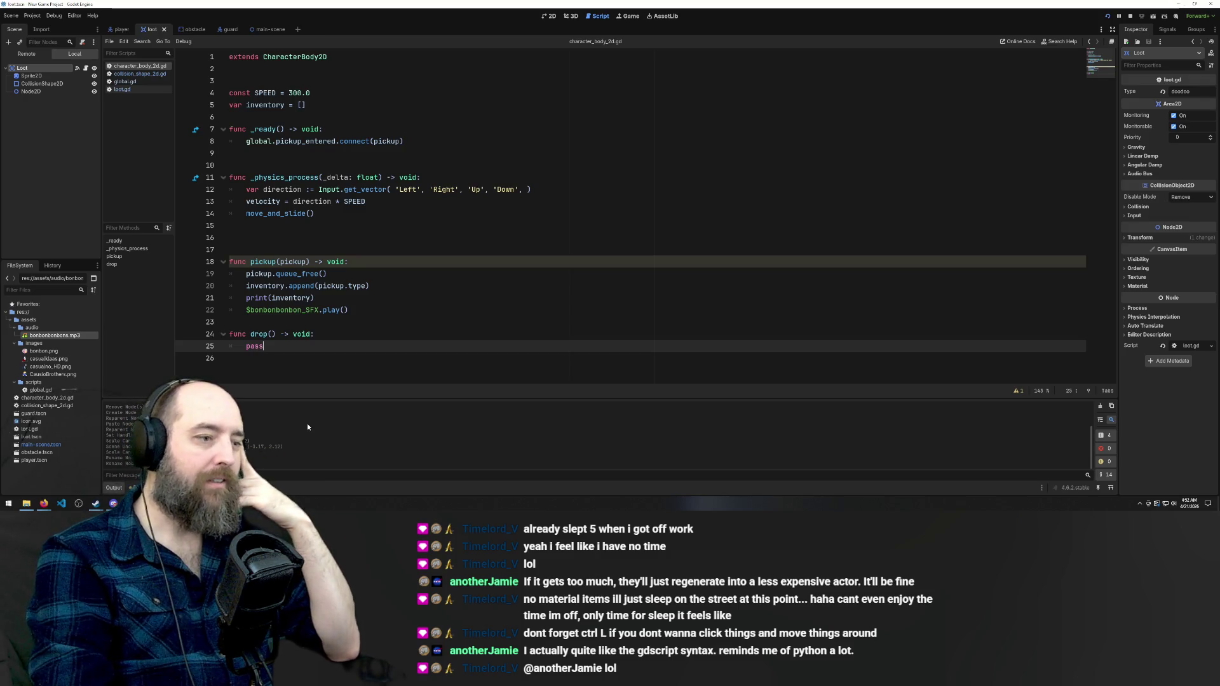
Clear the 'pass' placeholder out of drop()'s body, leaving it empty
click(284, 364)
click(281, 345)
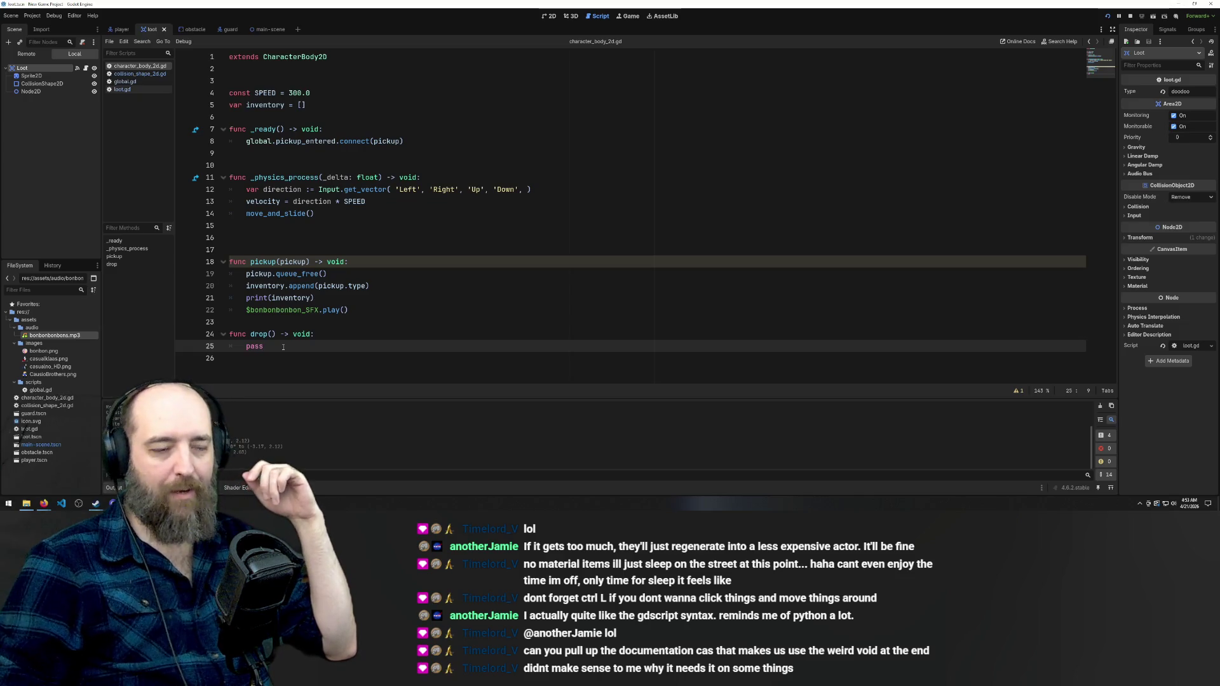
click(260, 346)
double_click(259, 346)
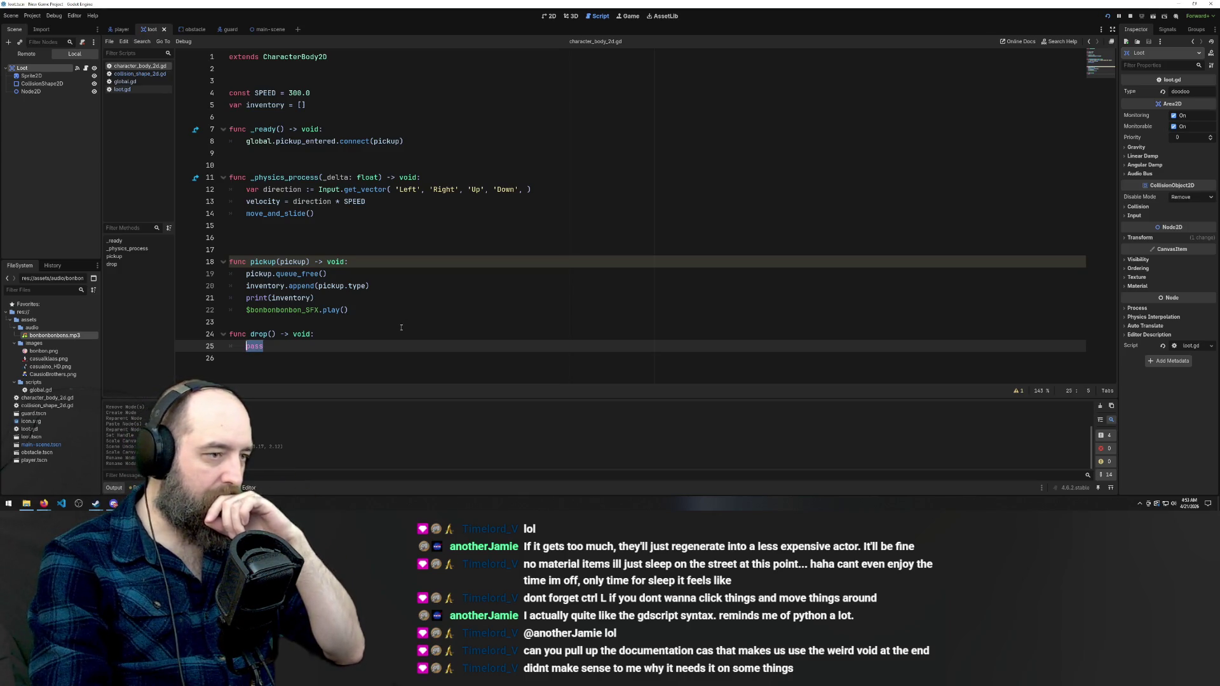
text(incv)
key(BackSpace)
text(e)
key(BackSpace)
key(BackSpace)
key(BackSpace)
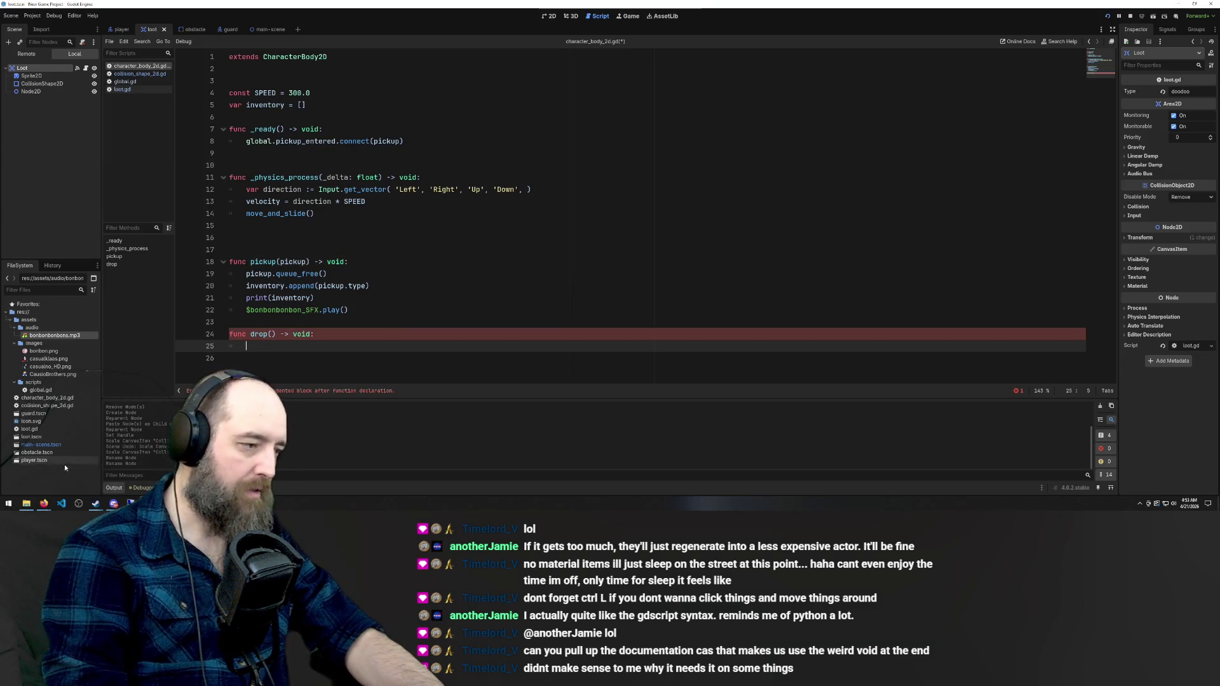
mouse_move(44, 505)
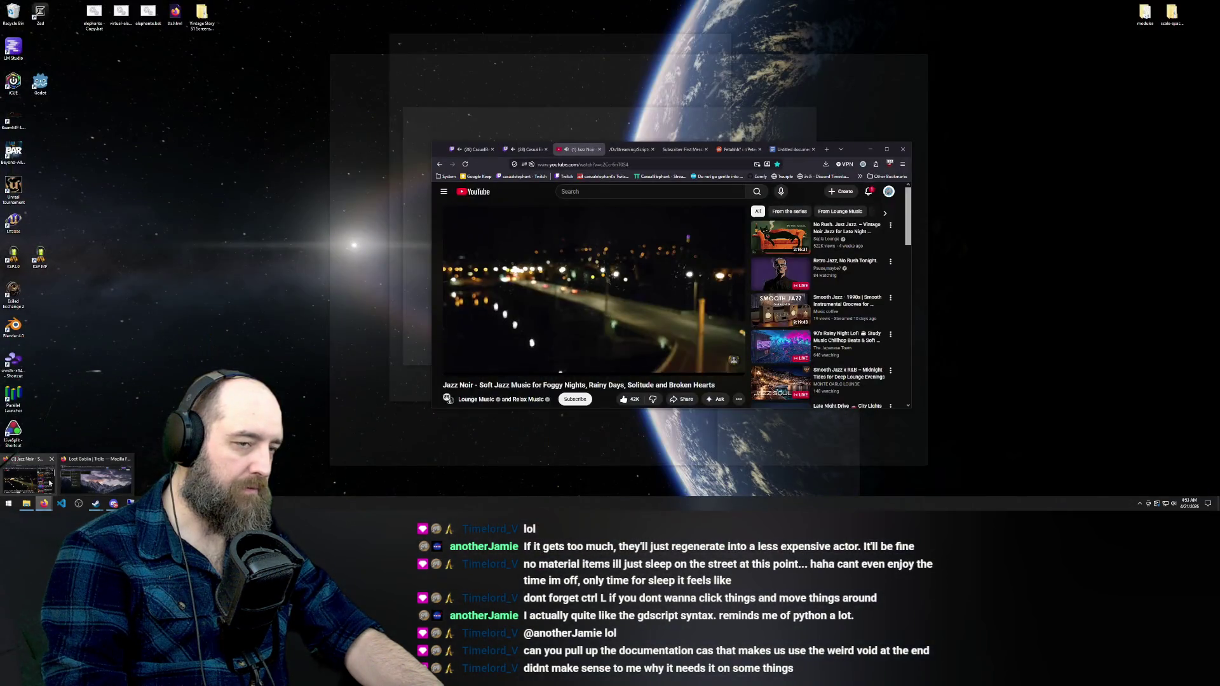
Google 'gd script get array size' in a new Firefox tab, read the .size() answer, then return to Godot
click(49, 482)
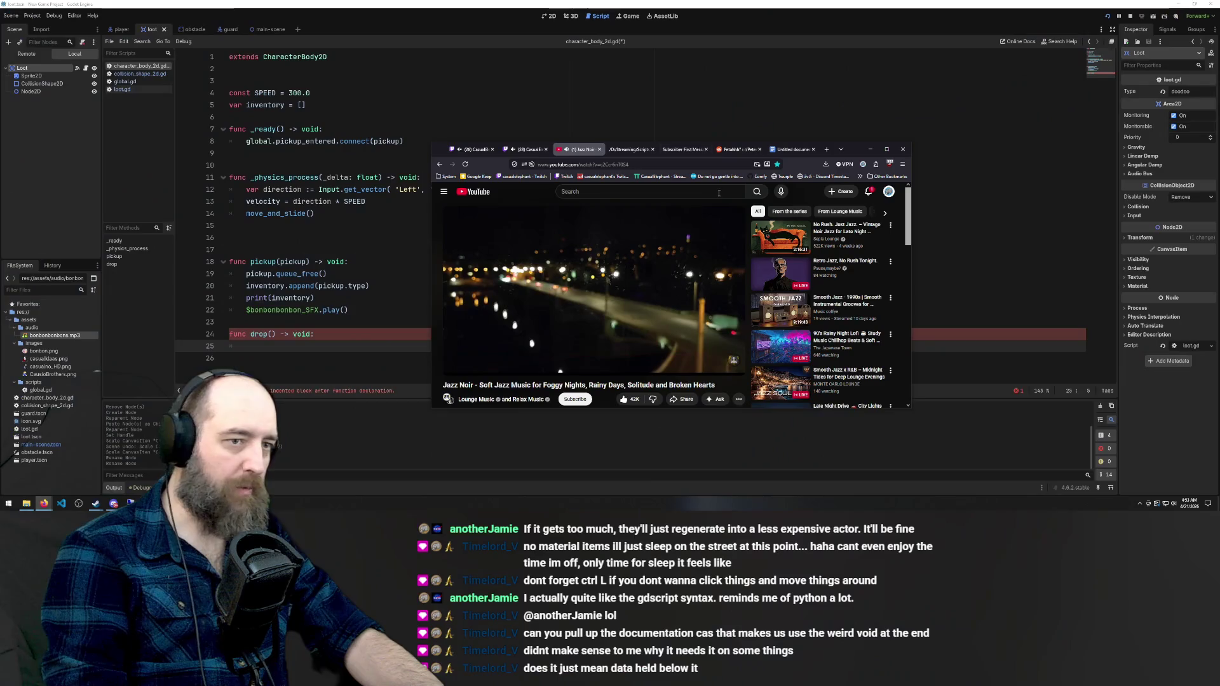
click(826, 149)
text(gd scr)
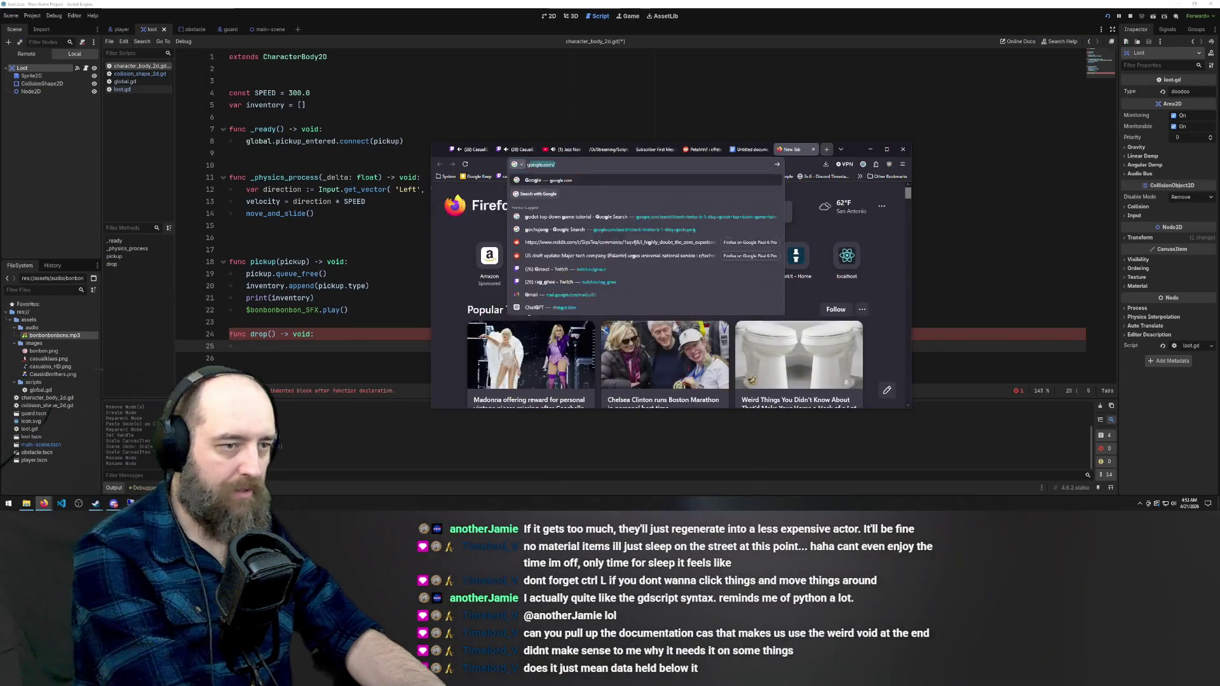
text(ipt g)
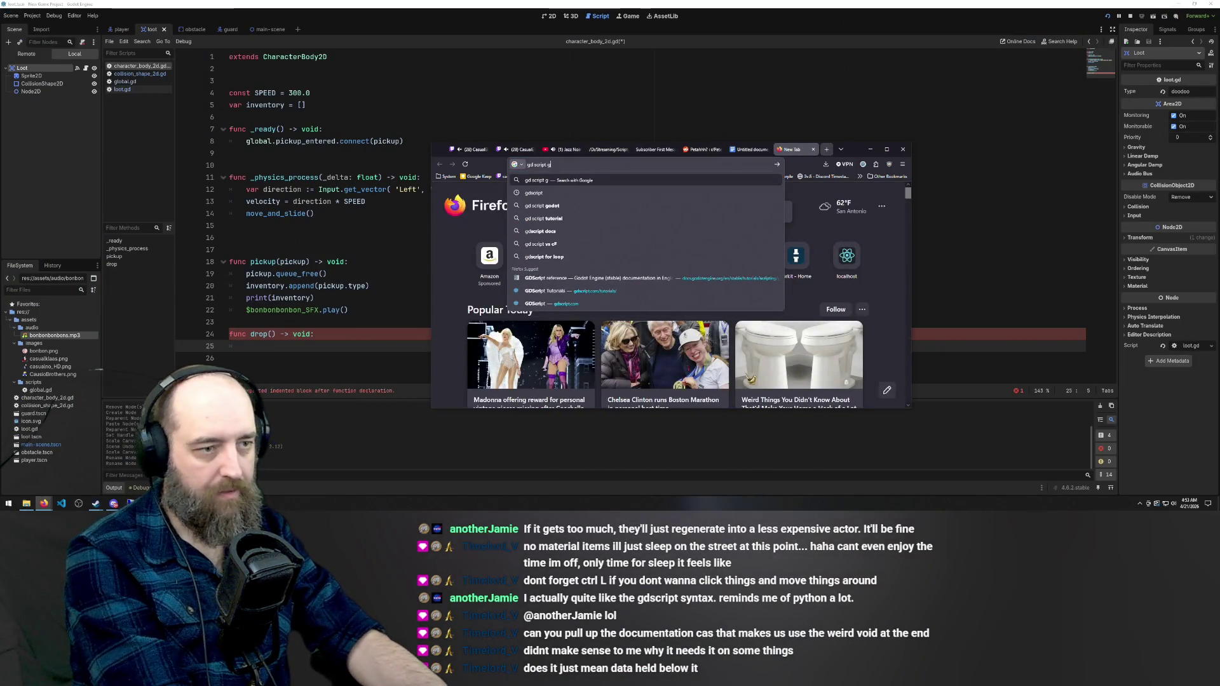
text(et array size)
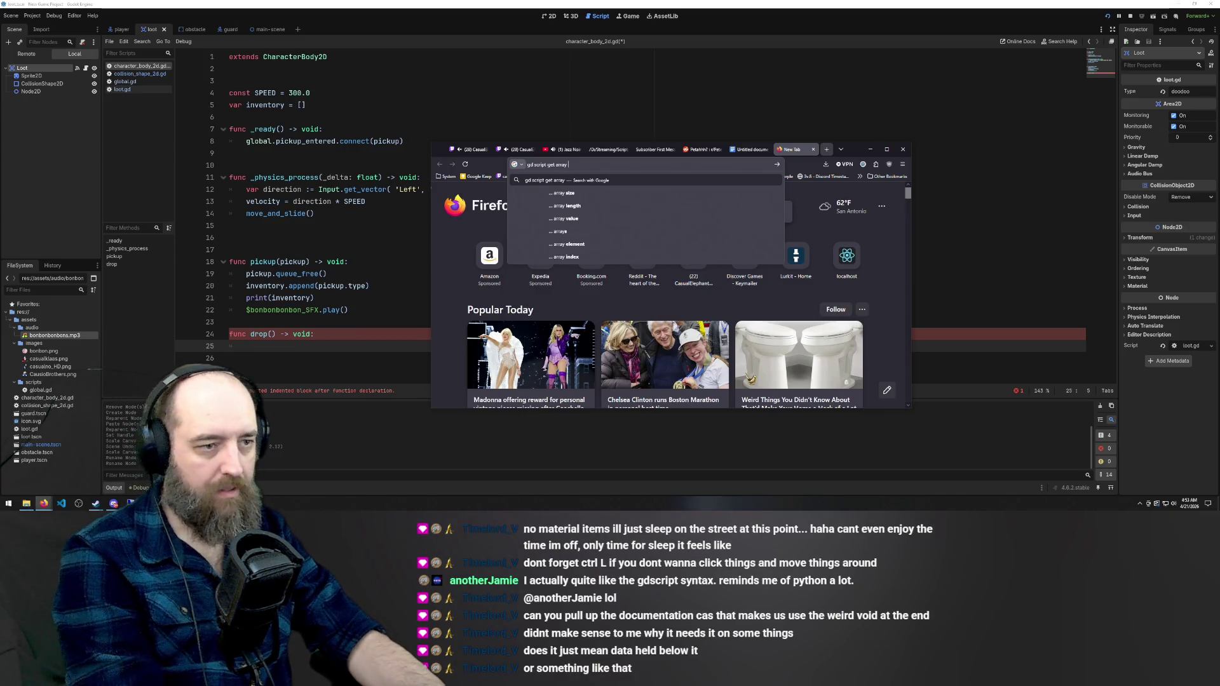
key(Down)
key(Return)
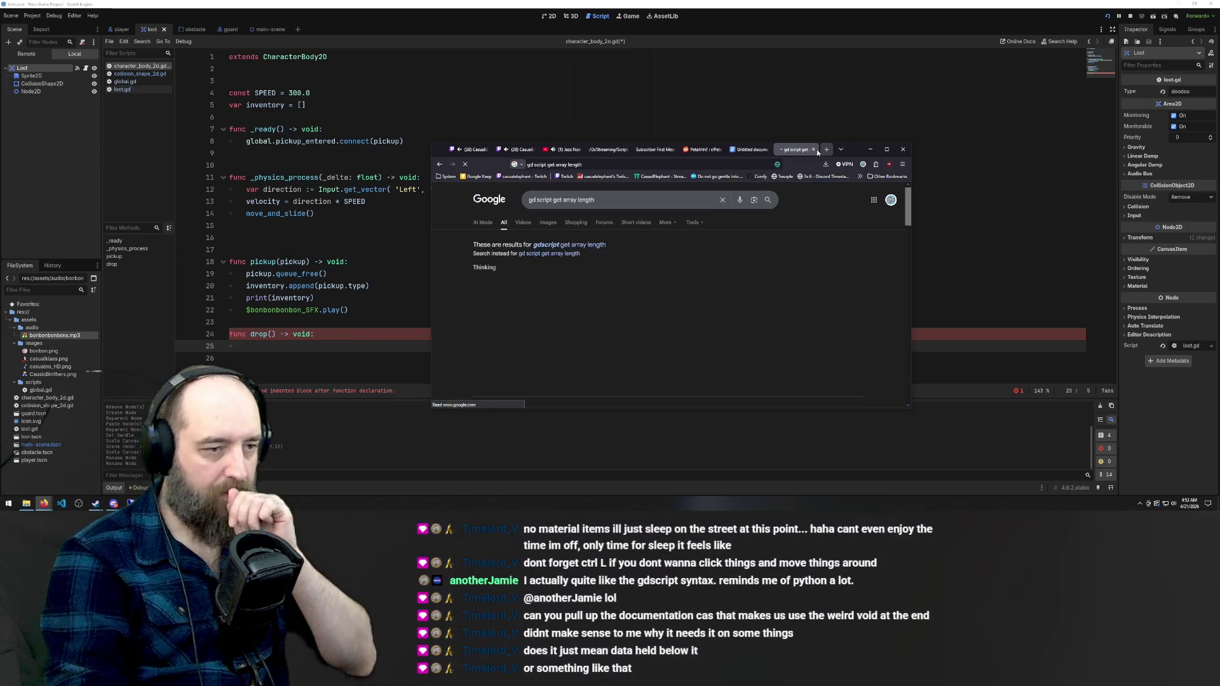
scroll(510, 317, down, 3)
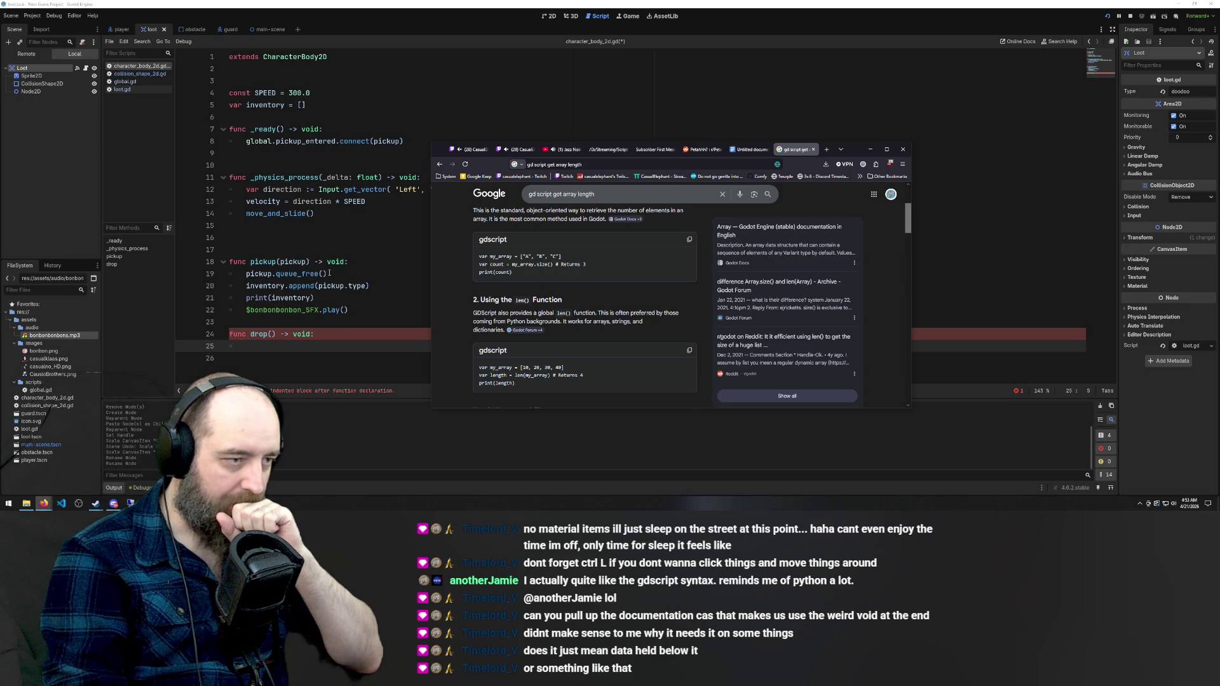
click(321, 298)
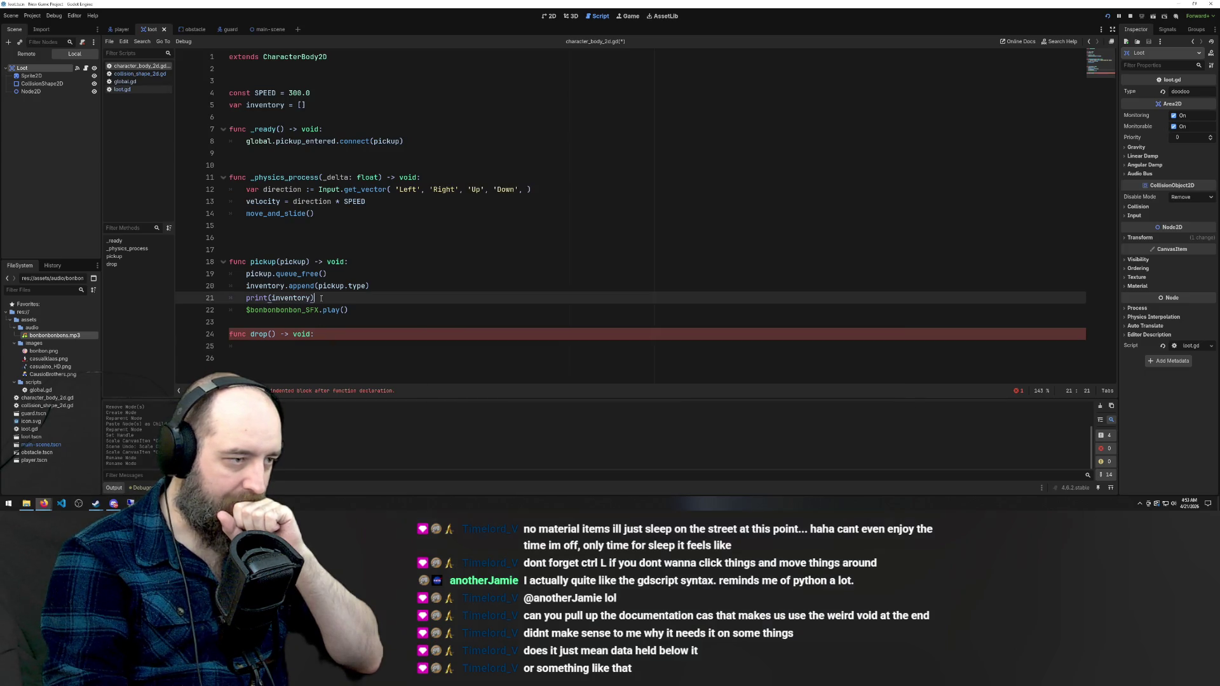
Type a trial 'for array.size()' line in drop(), then delete it
click(251, 341)
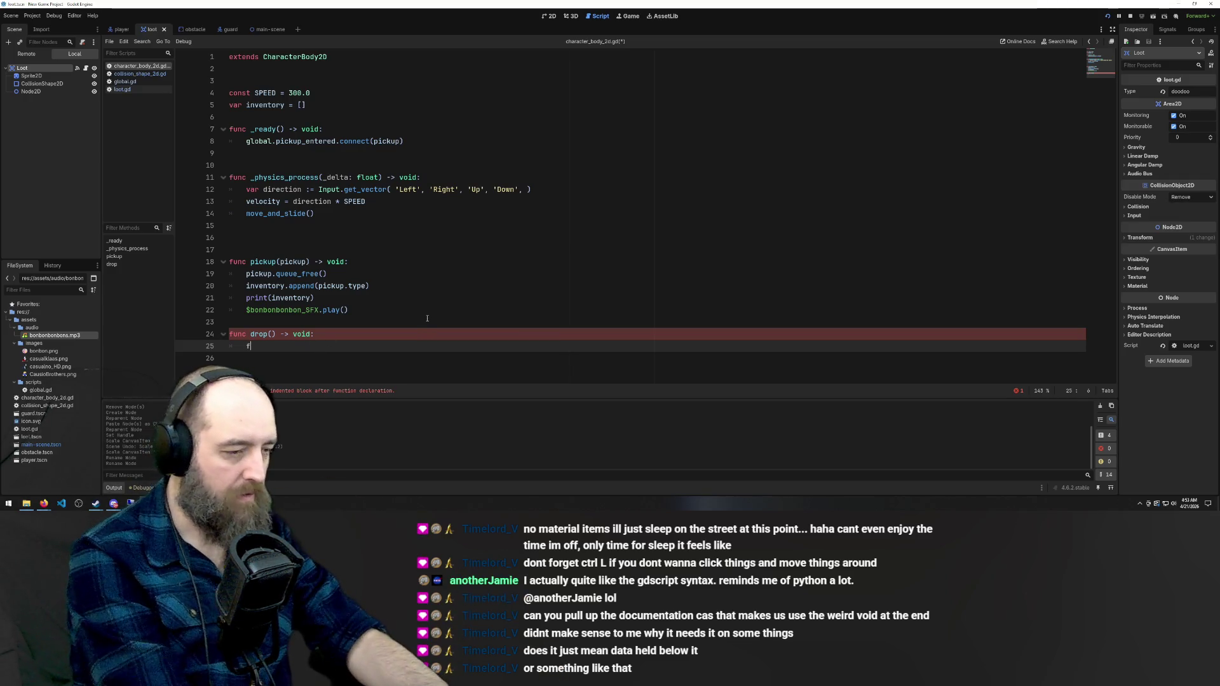
text(for arrayt)
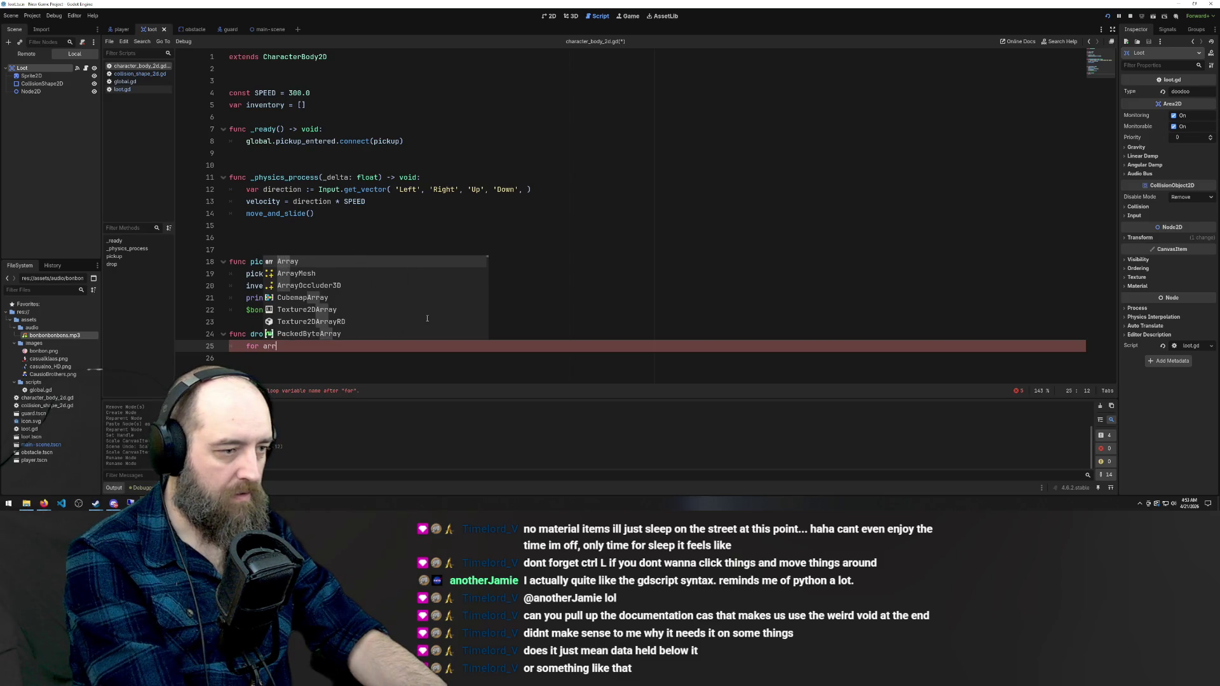
key(BackSpace)
text(.)
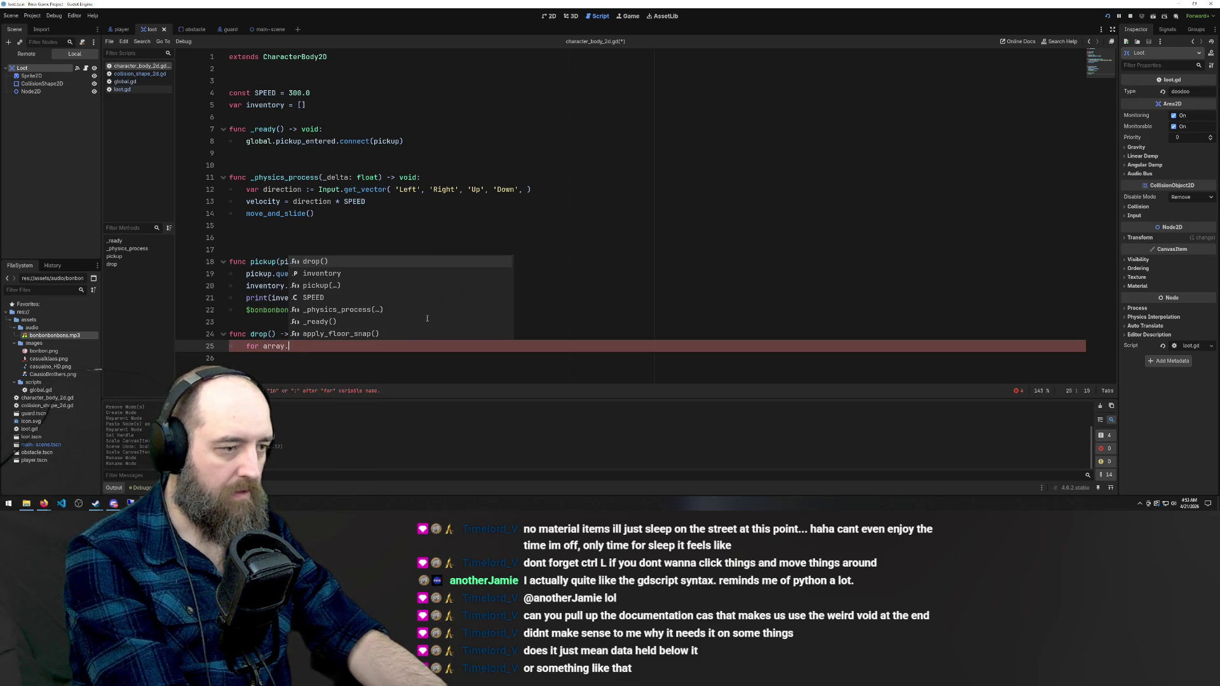
text(si)
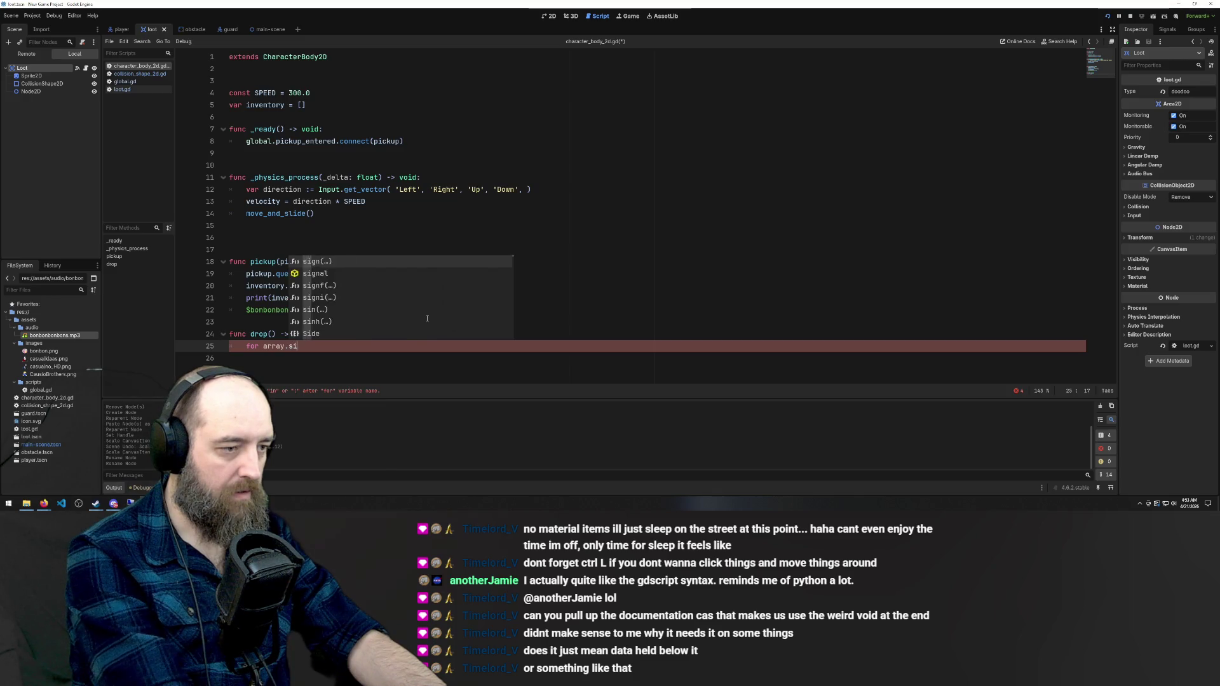
text(ze())
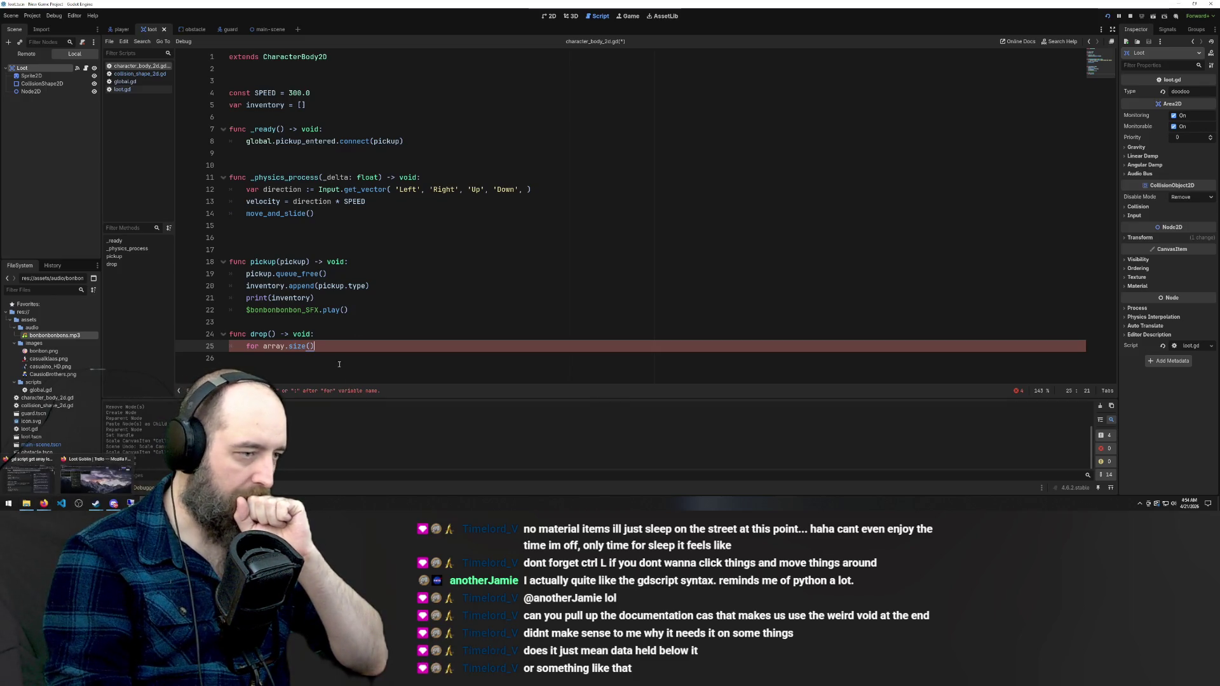
drag(314, 346, 246, 349)
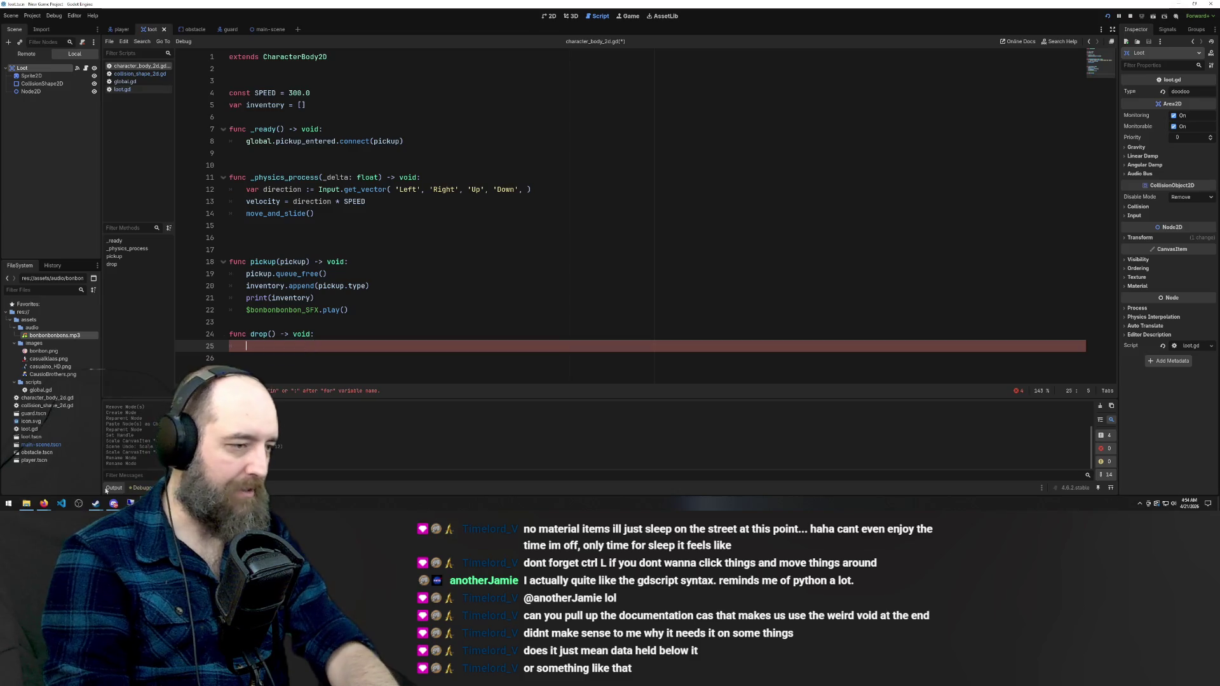
key(BackSpace)
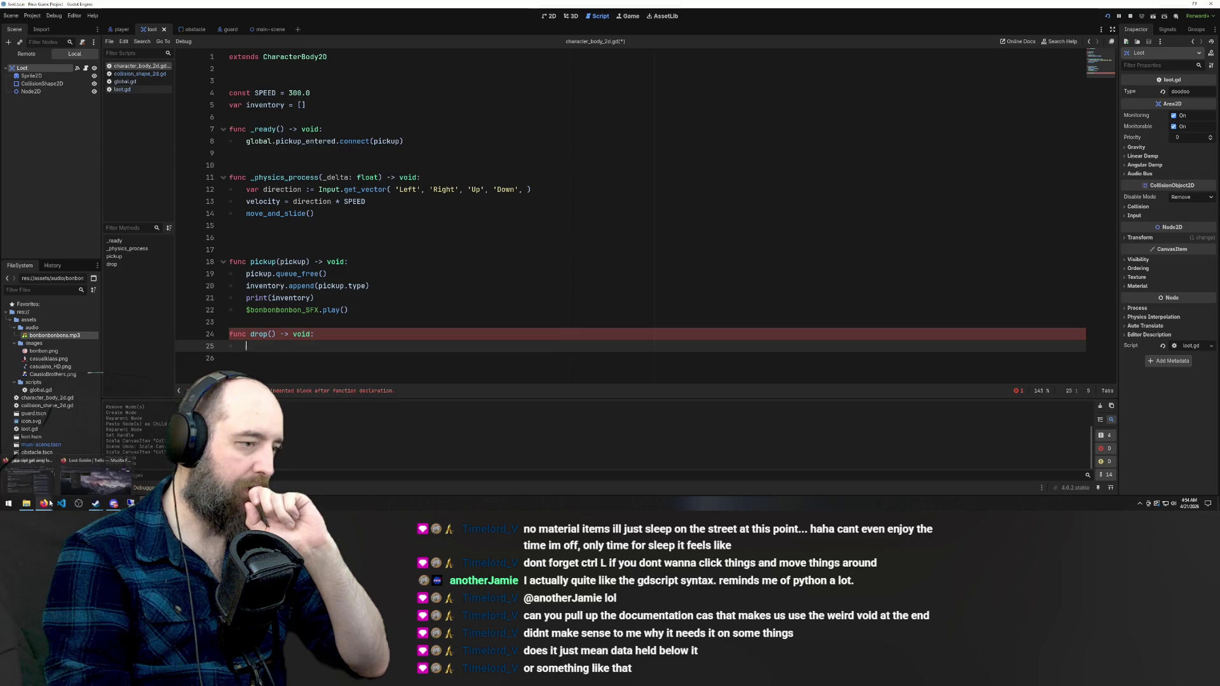
Write 'var inventorySize = inventory.size()' in drop() and bring the array-length search back up
text(var)
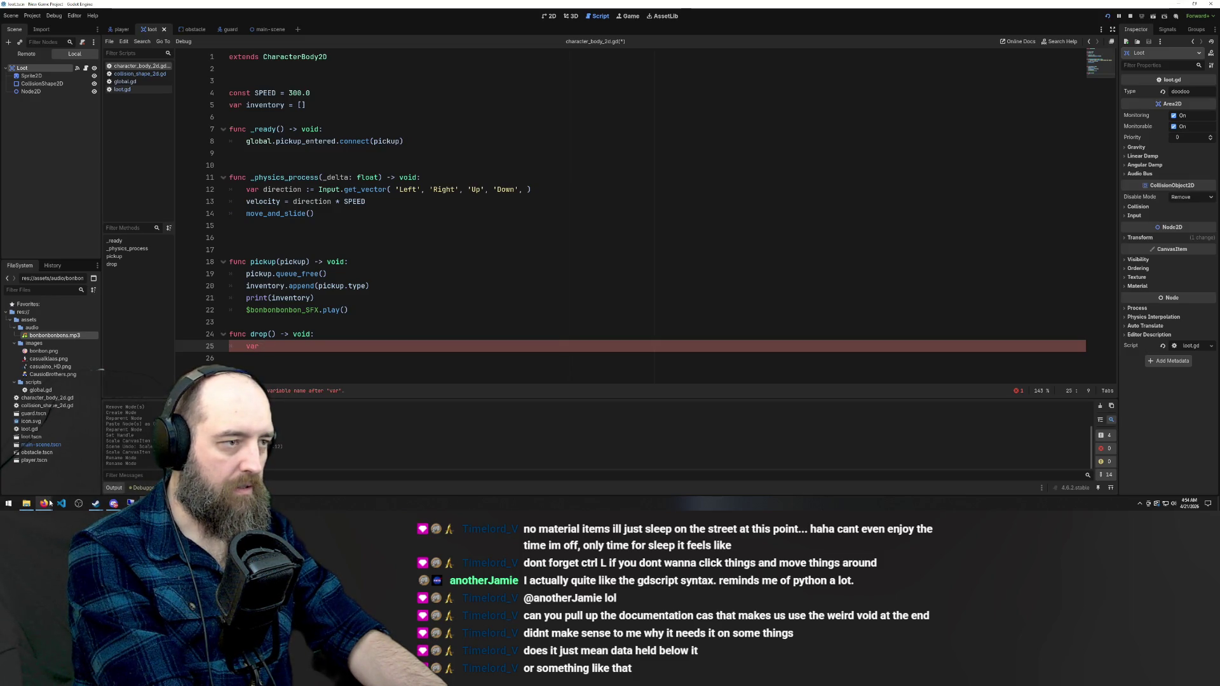
text(inventorySize )
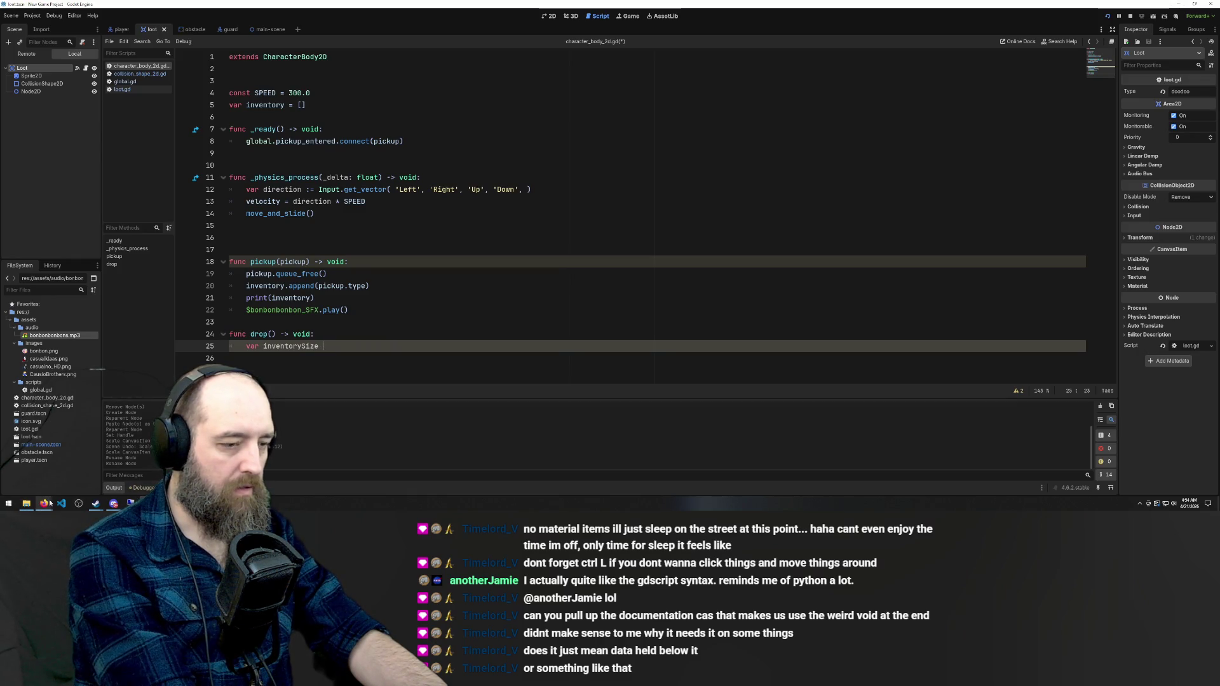
text(= a)
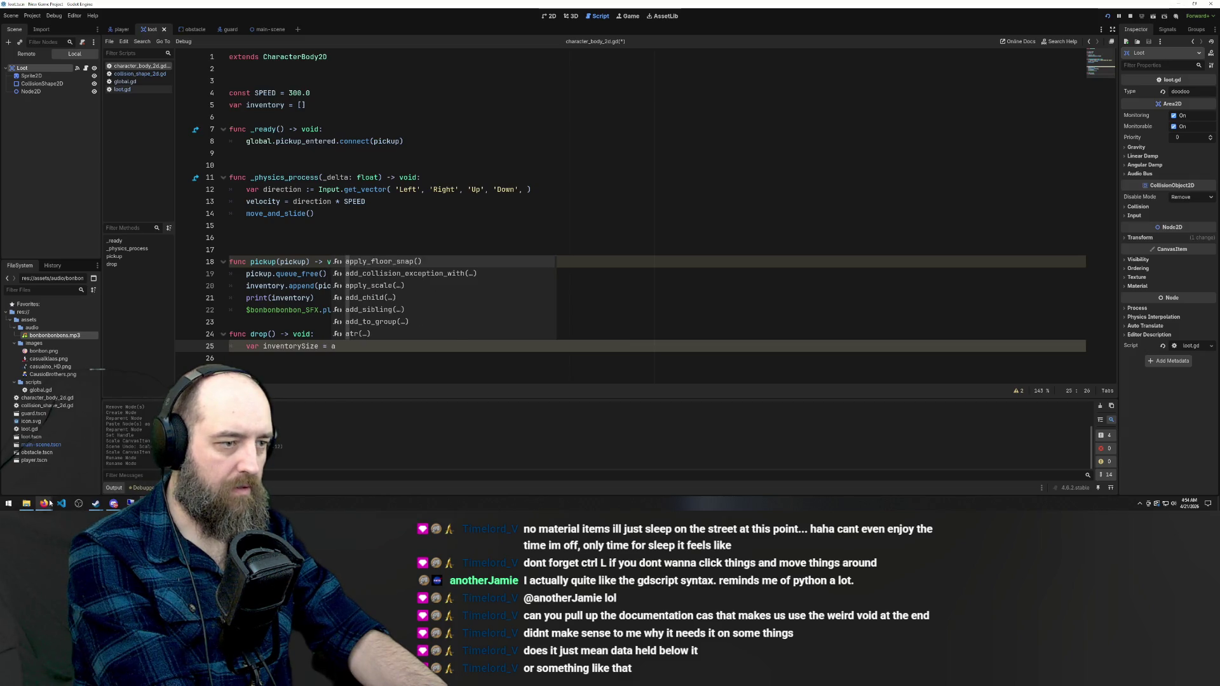
text(rr)
key(BackSpace)
key(BackSpace)
key(BackSpace)
text(in)
text(ventor)
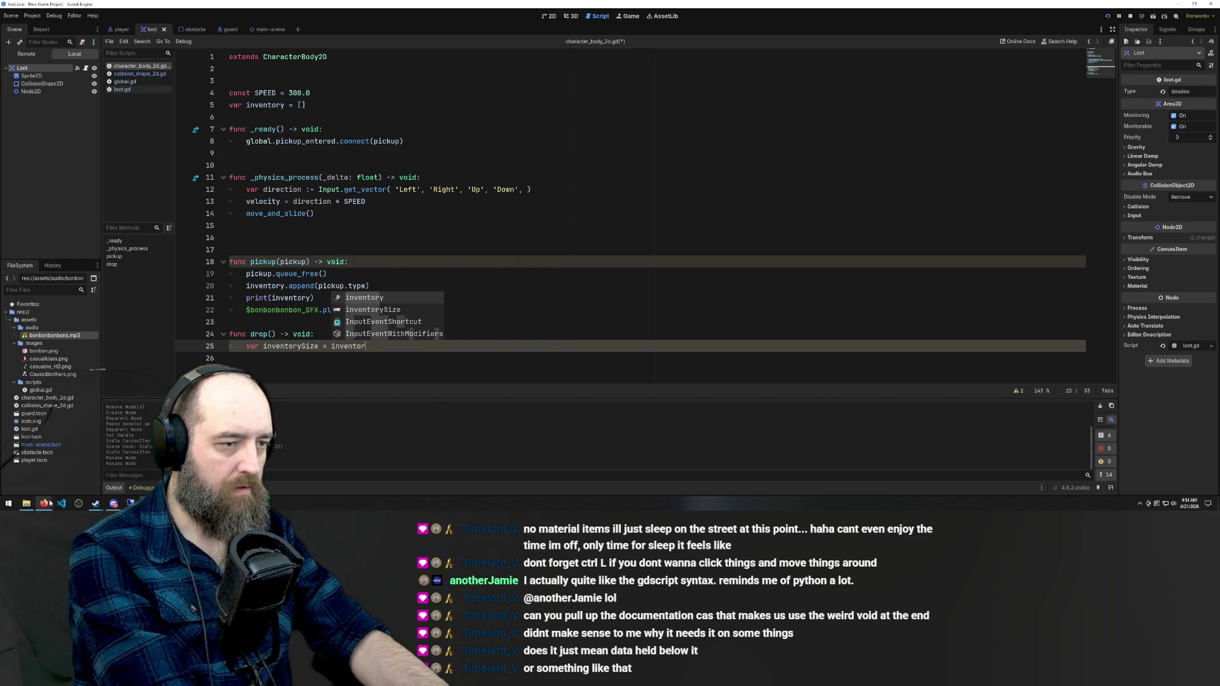
text(yt..)
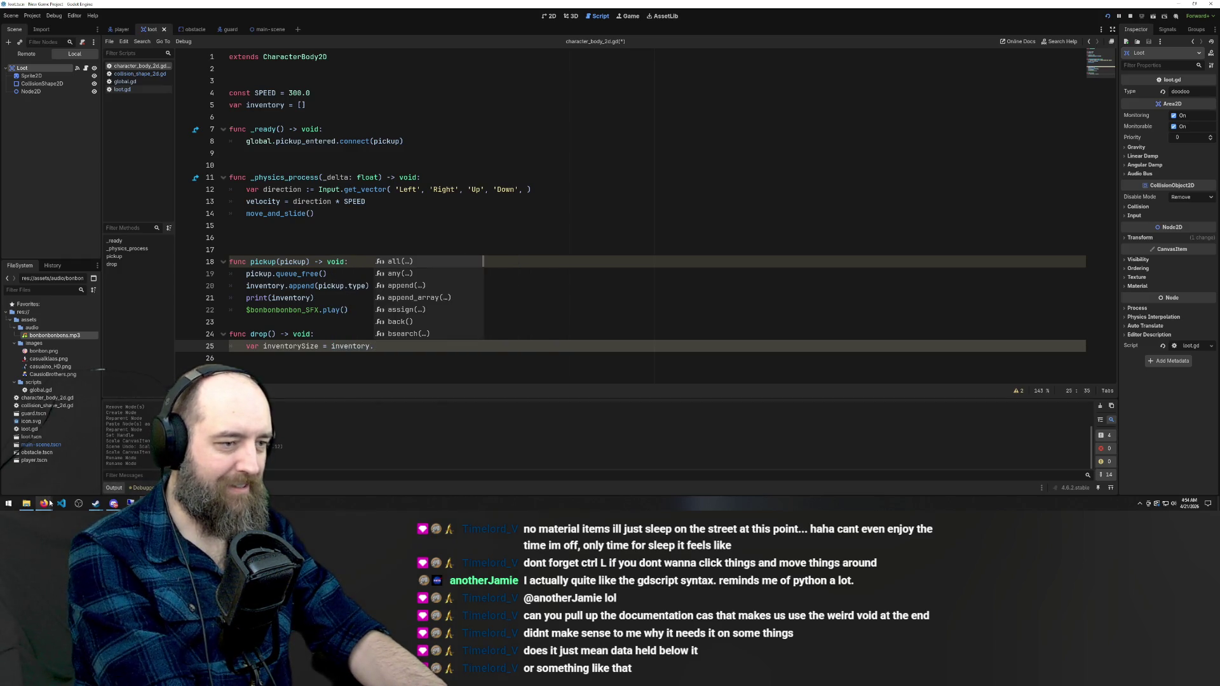
text(size()
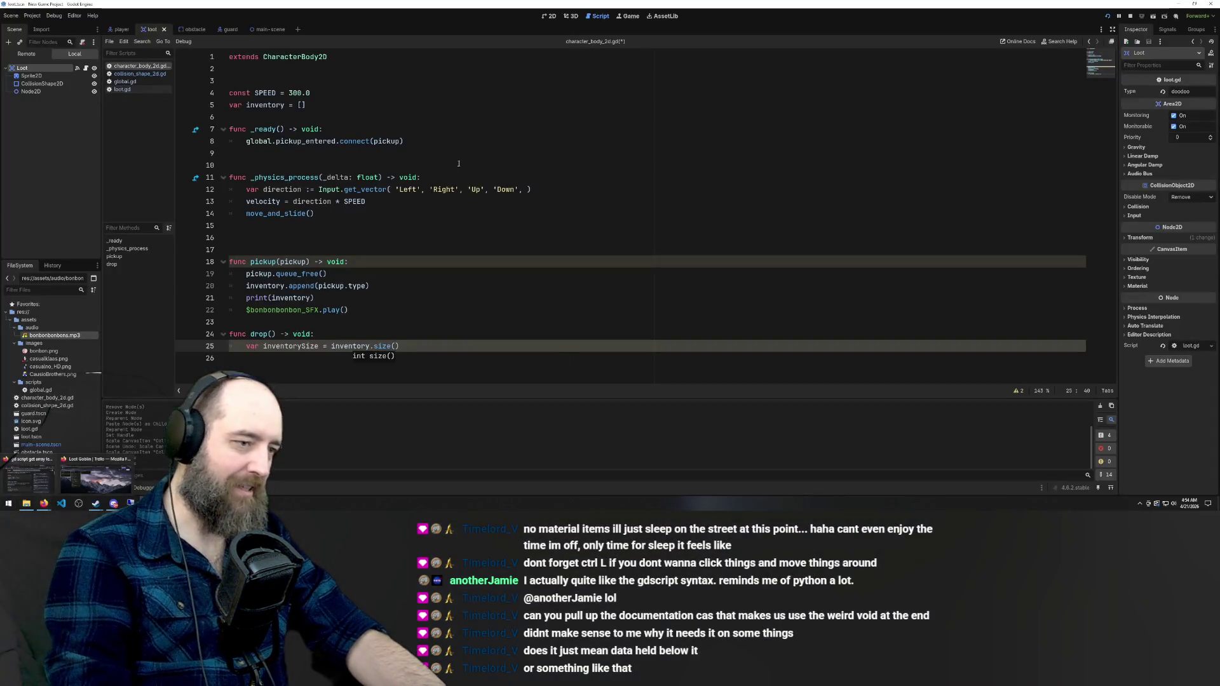
click(531, 280)
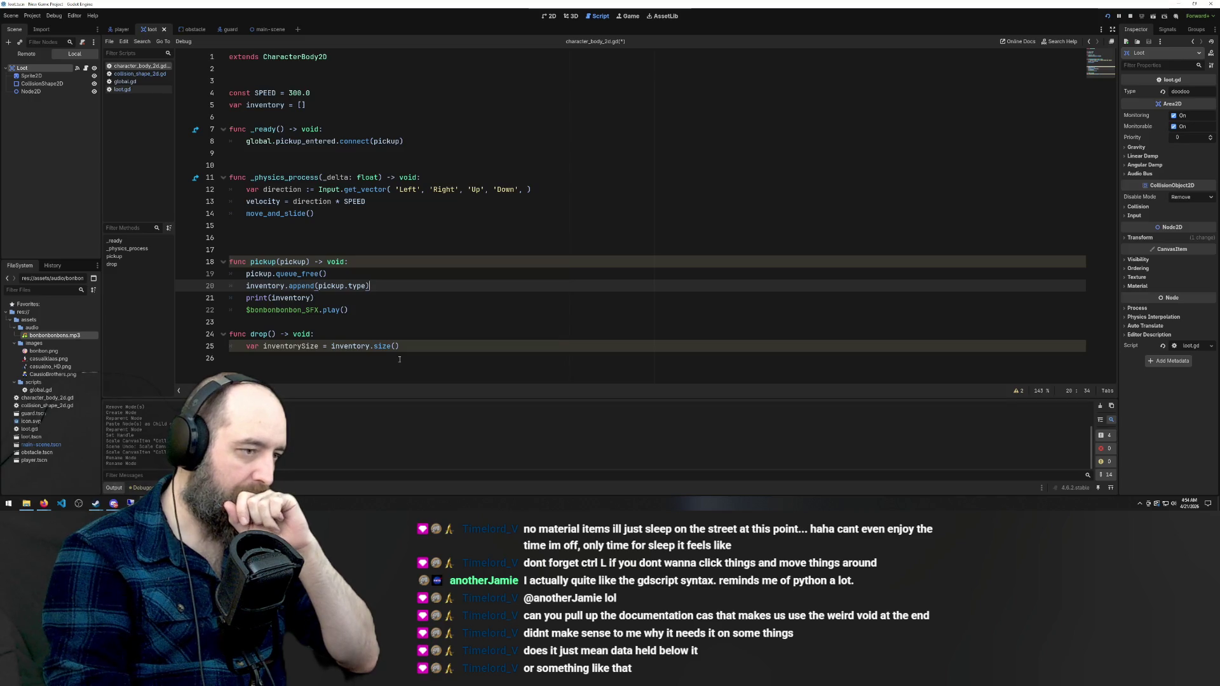
mouse_move(47, 507)
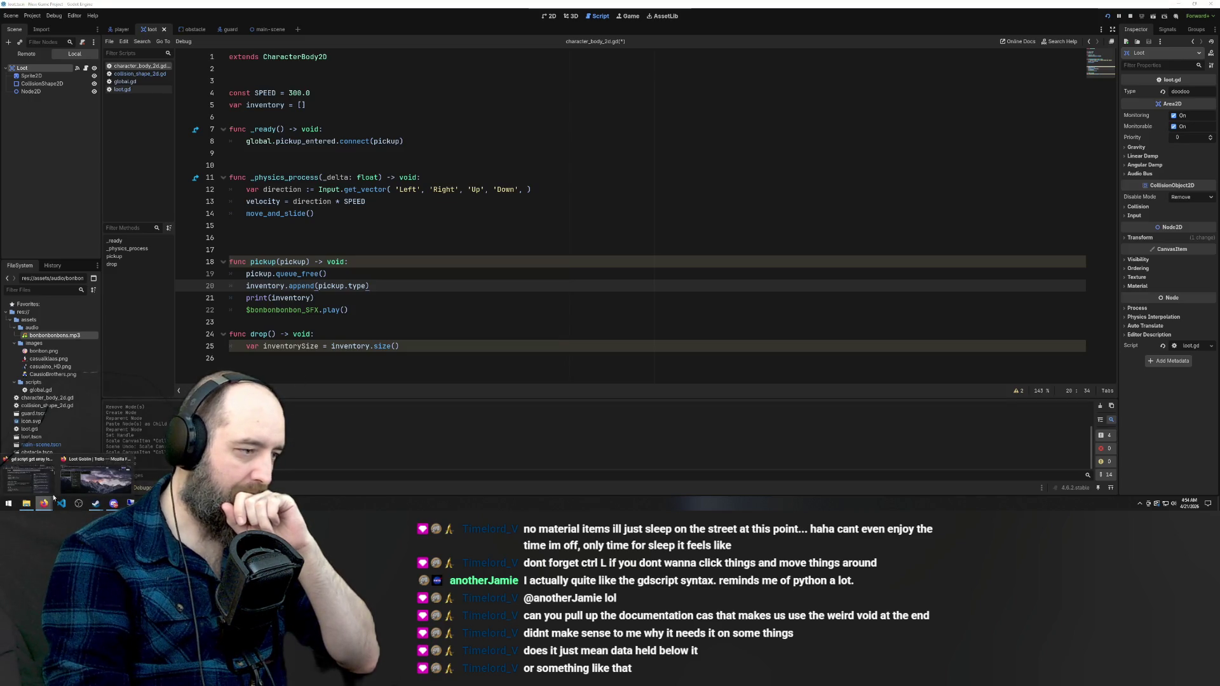
click(29, 476)
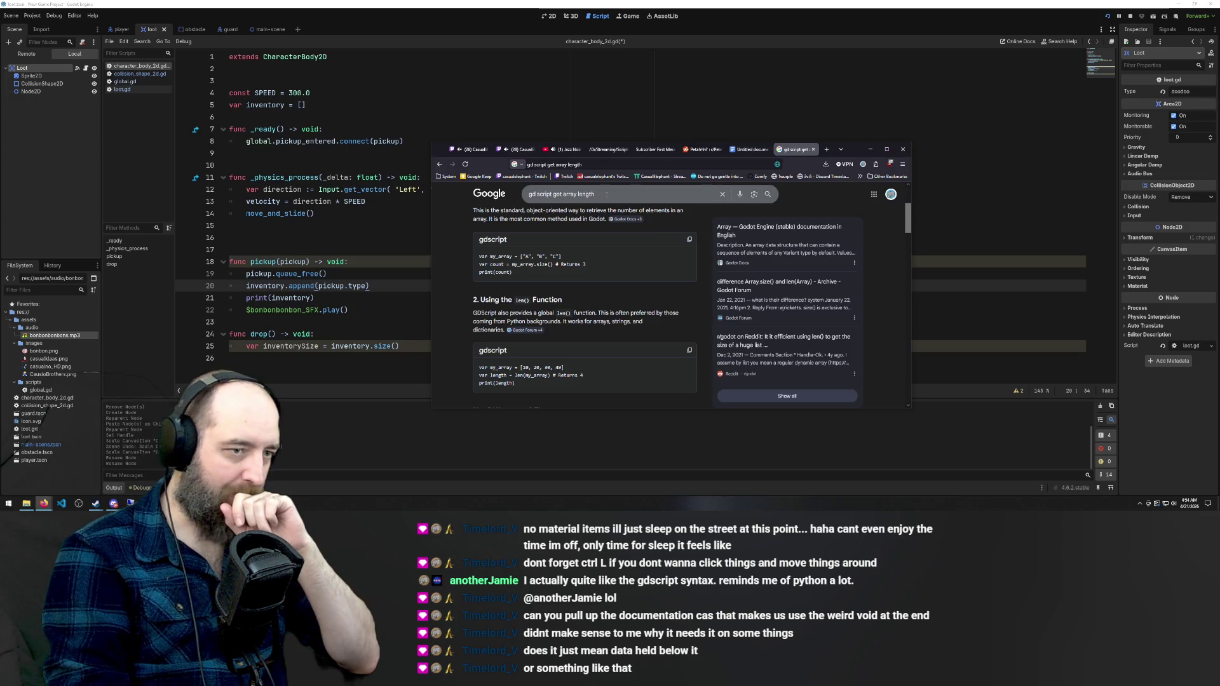
Search Google for 'gd script random number' and expand the AI overview to read more
text(gd s)
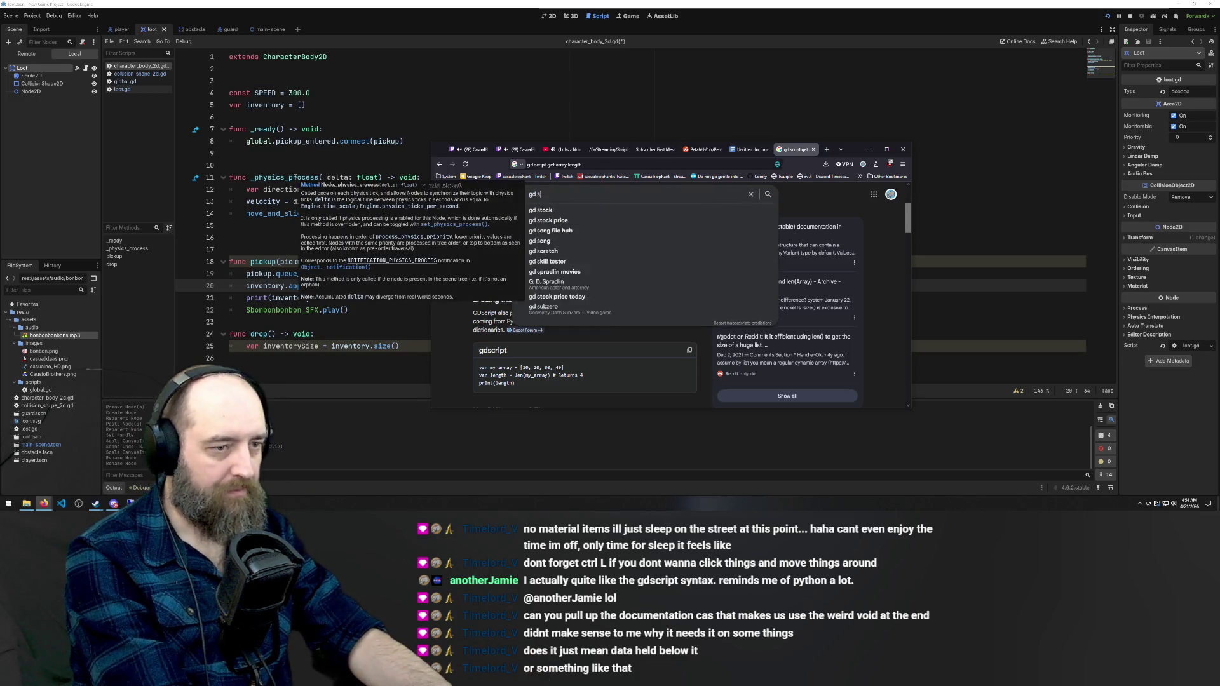
text(cript random )
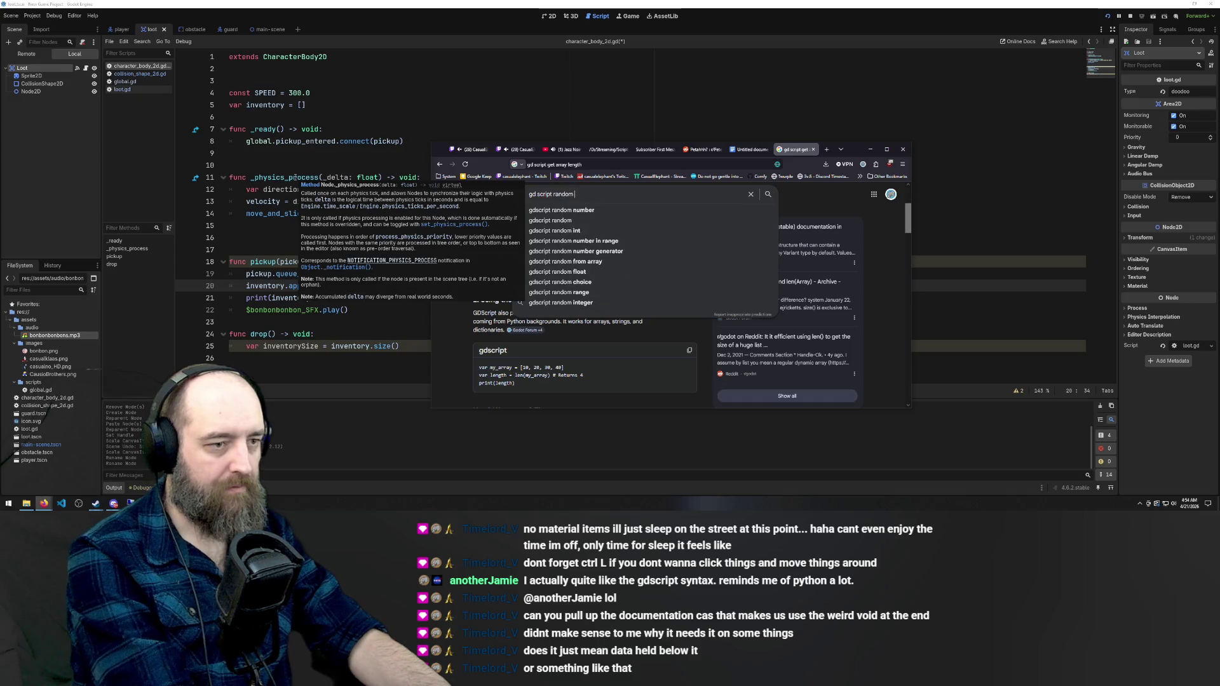
text(number)
key(Return)
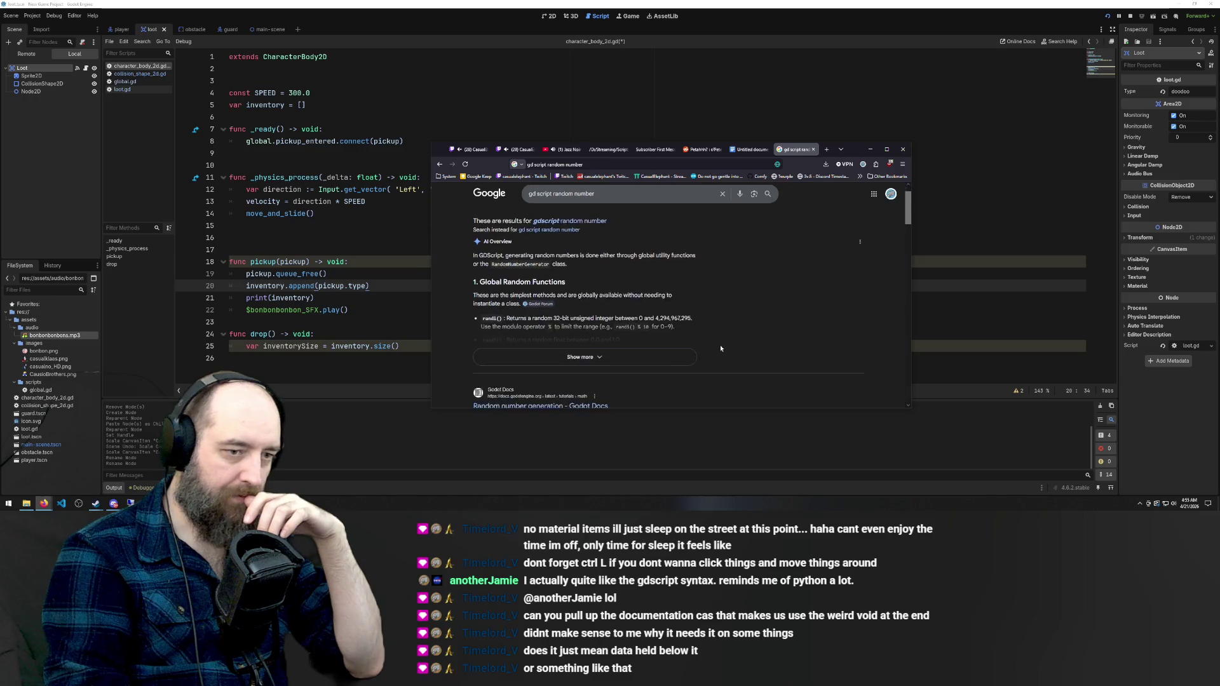
scroll(602, 335, down, 1)
click(600, 338)
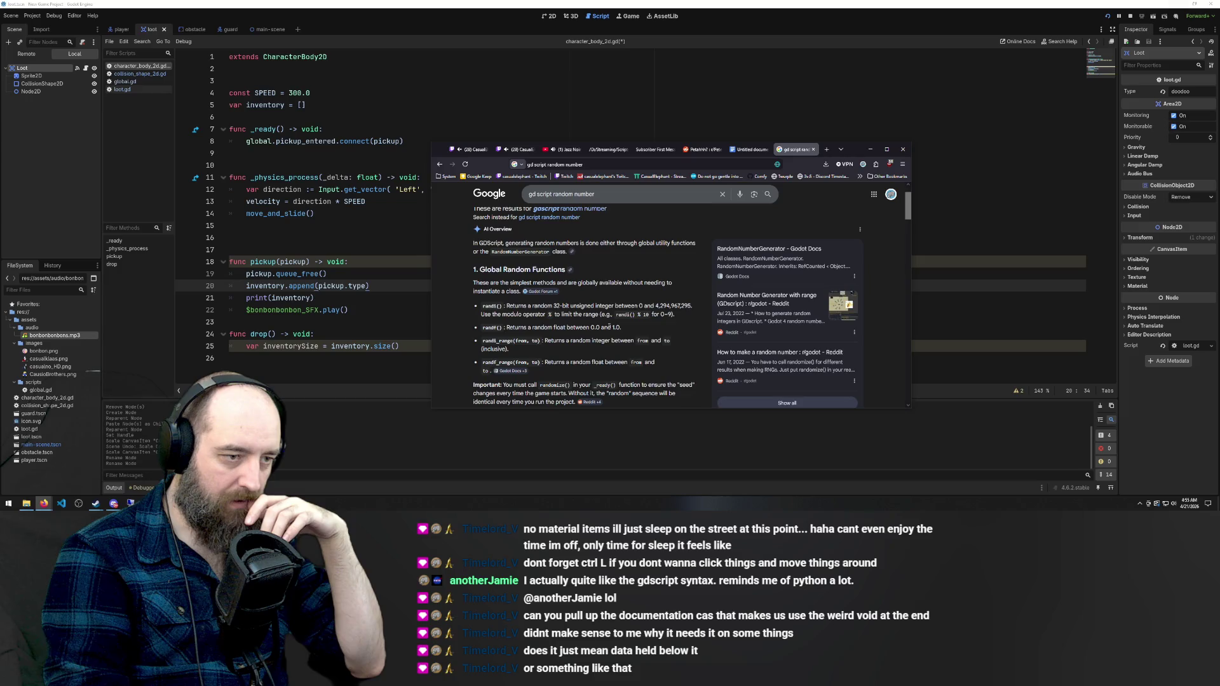
scroll(608, 326, down, 2)
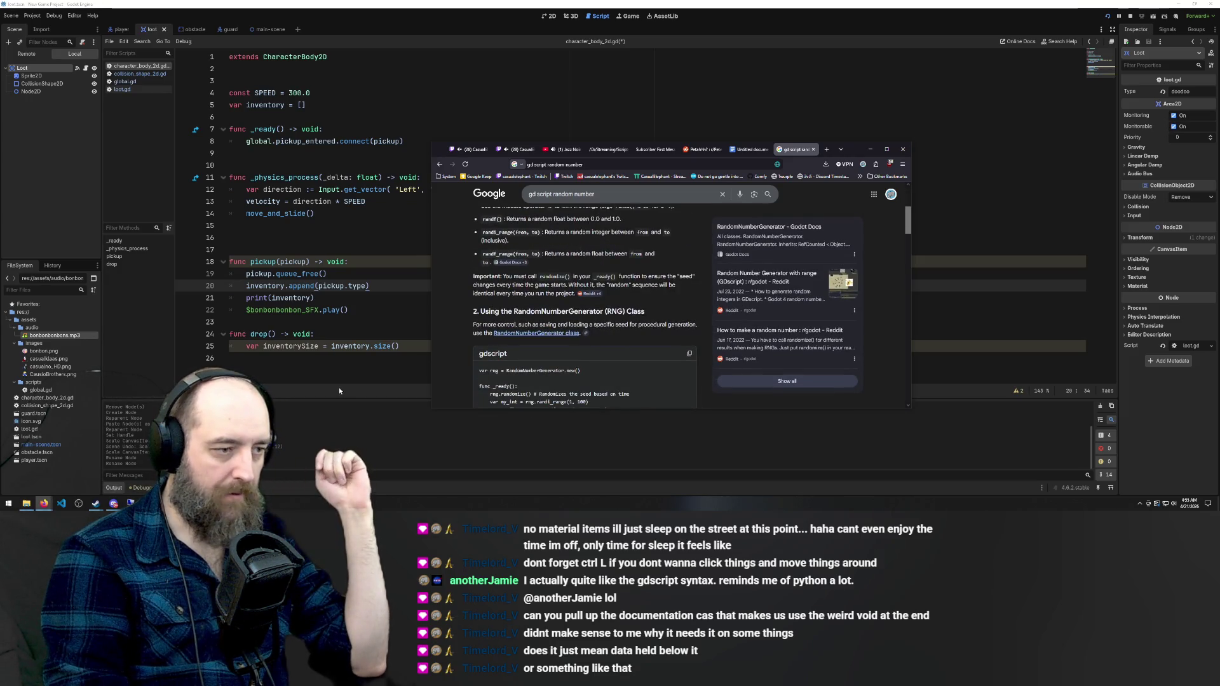
Start a second line in drop() reading 'let toDrop ='
click(306, 347)
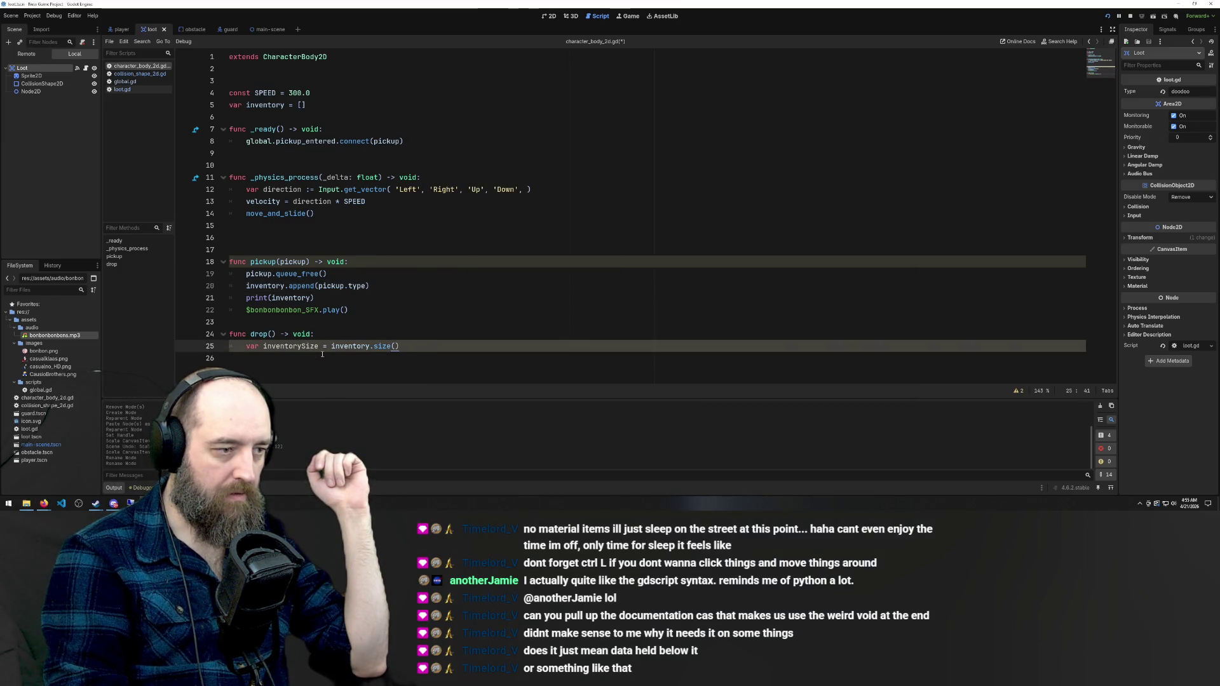
key(Down)
key(Tab)
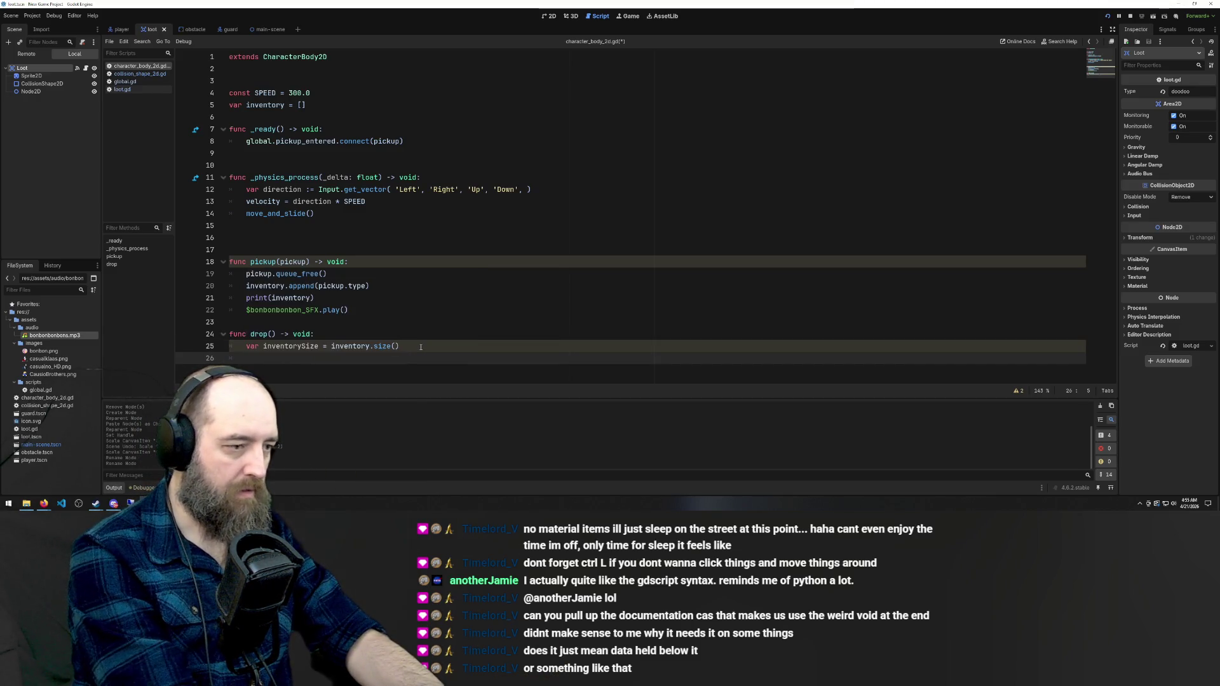
text(let )
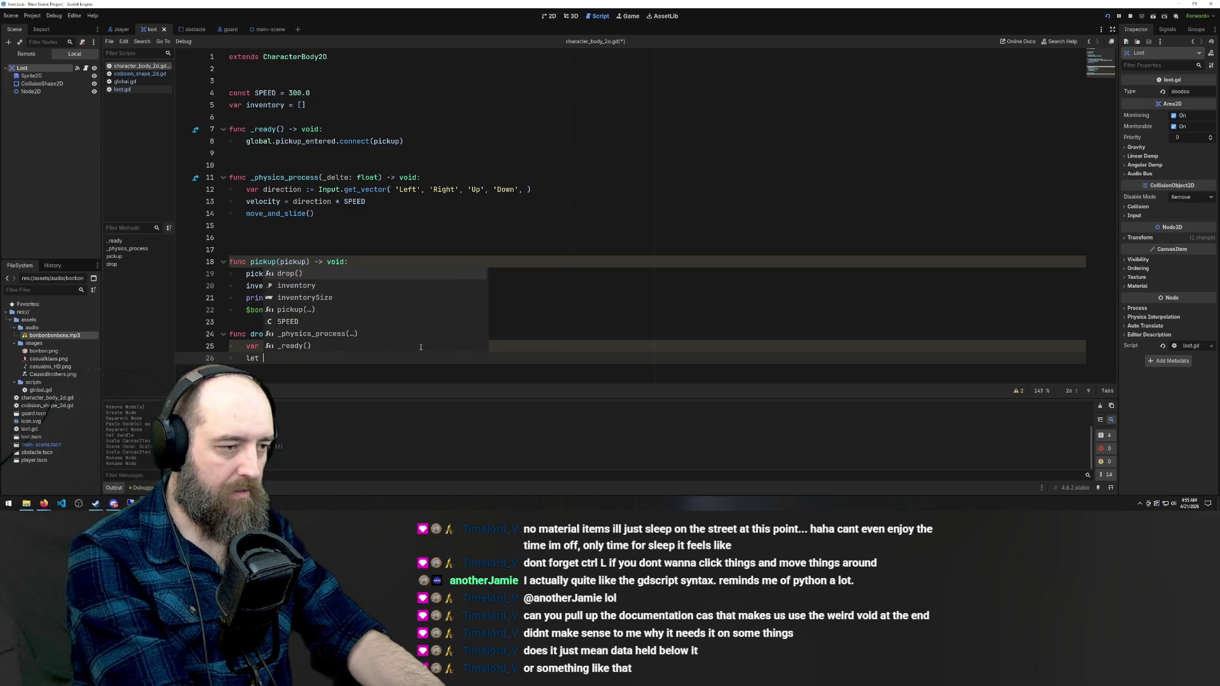
text(t)
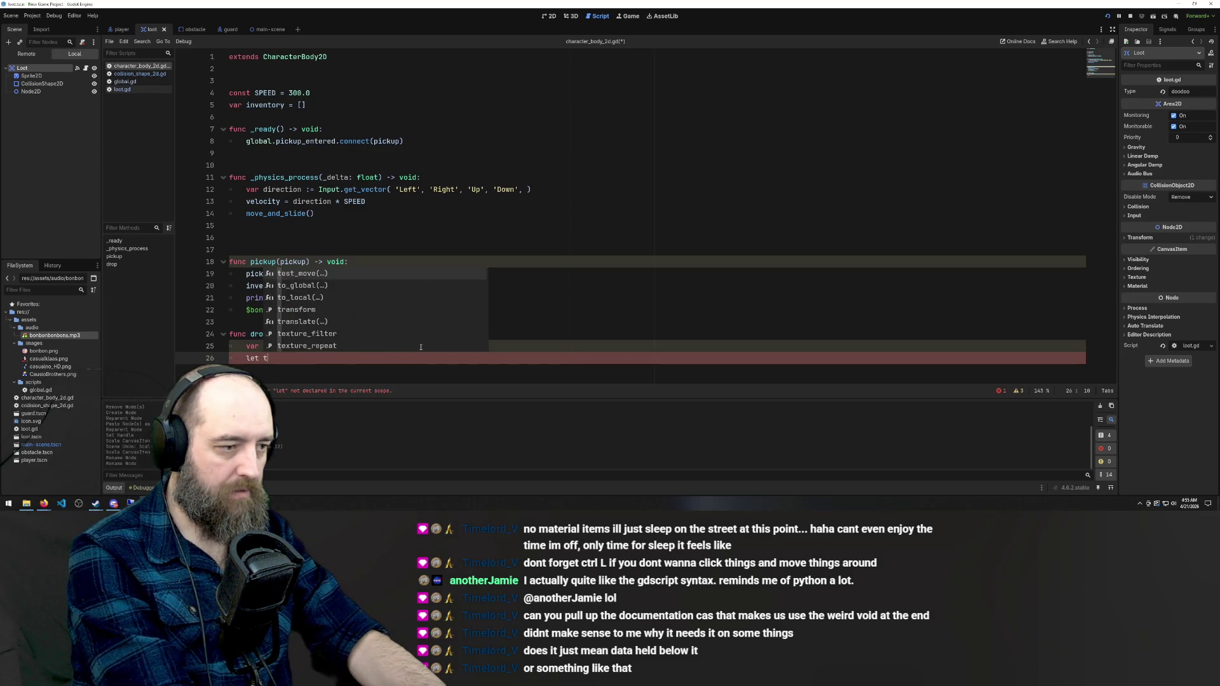
text(oDrop)
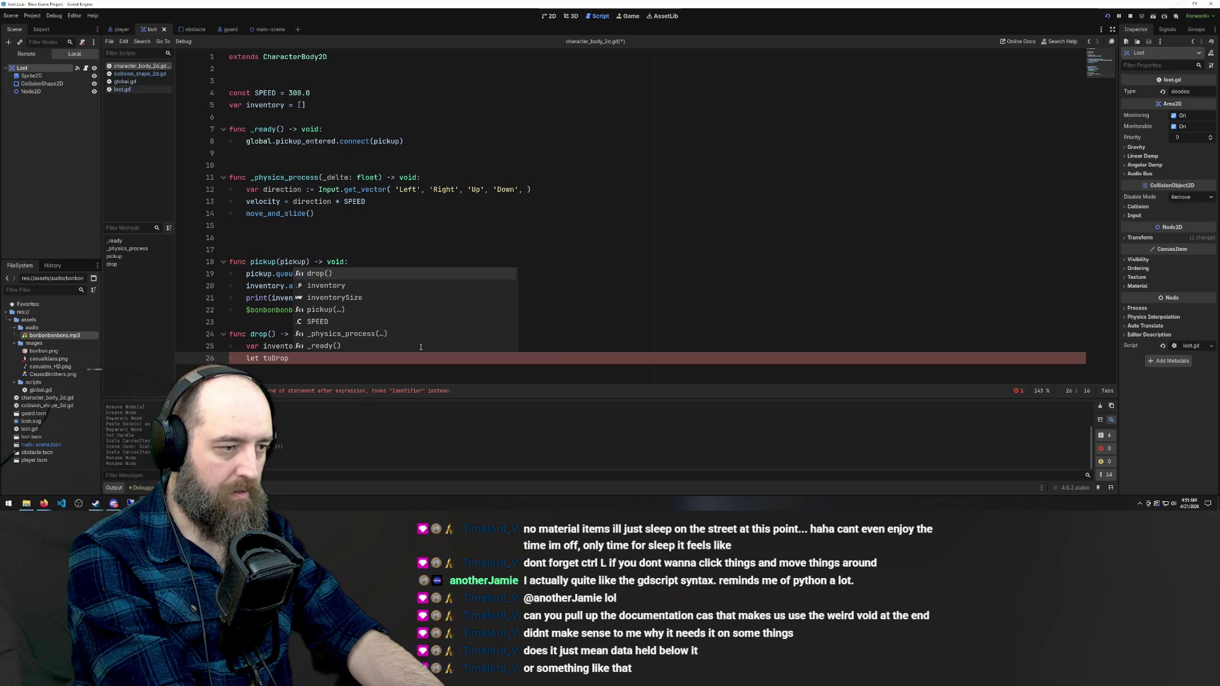
text( =)
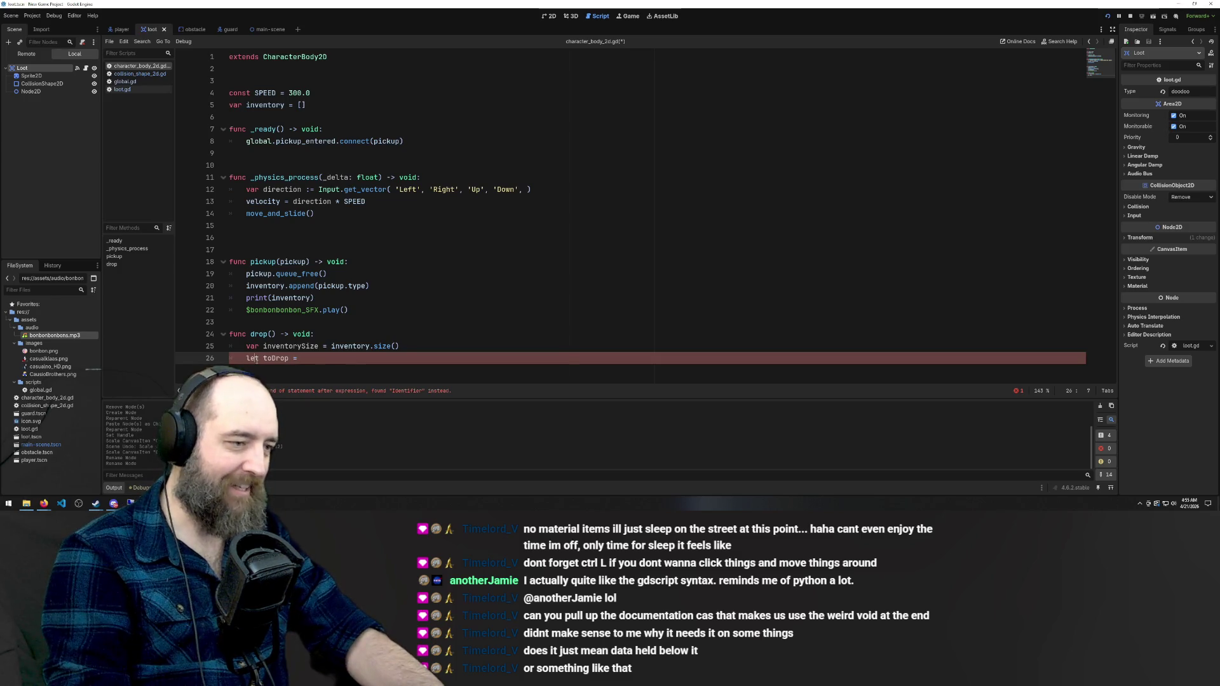
Rewrite line 26 as 'var toDrop = rand(1, inventorySize)' with autocomplete
text(var)
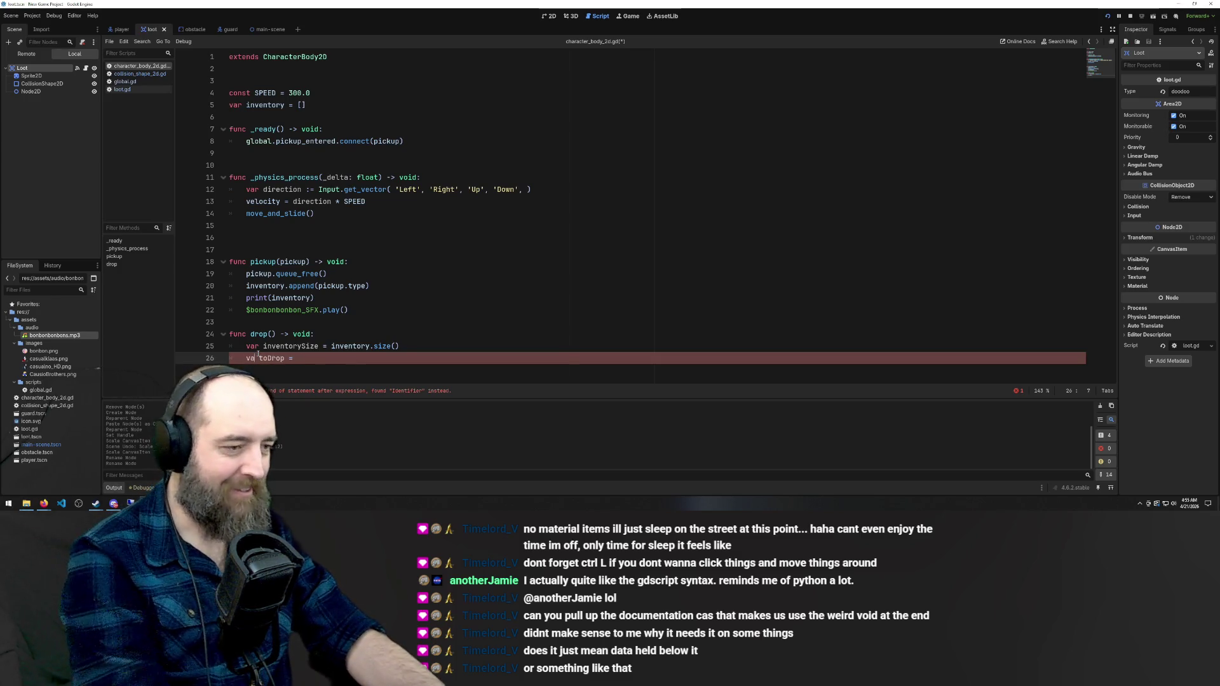
click(321, 359)
text(rand)
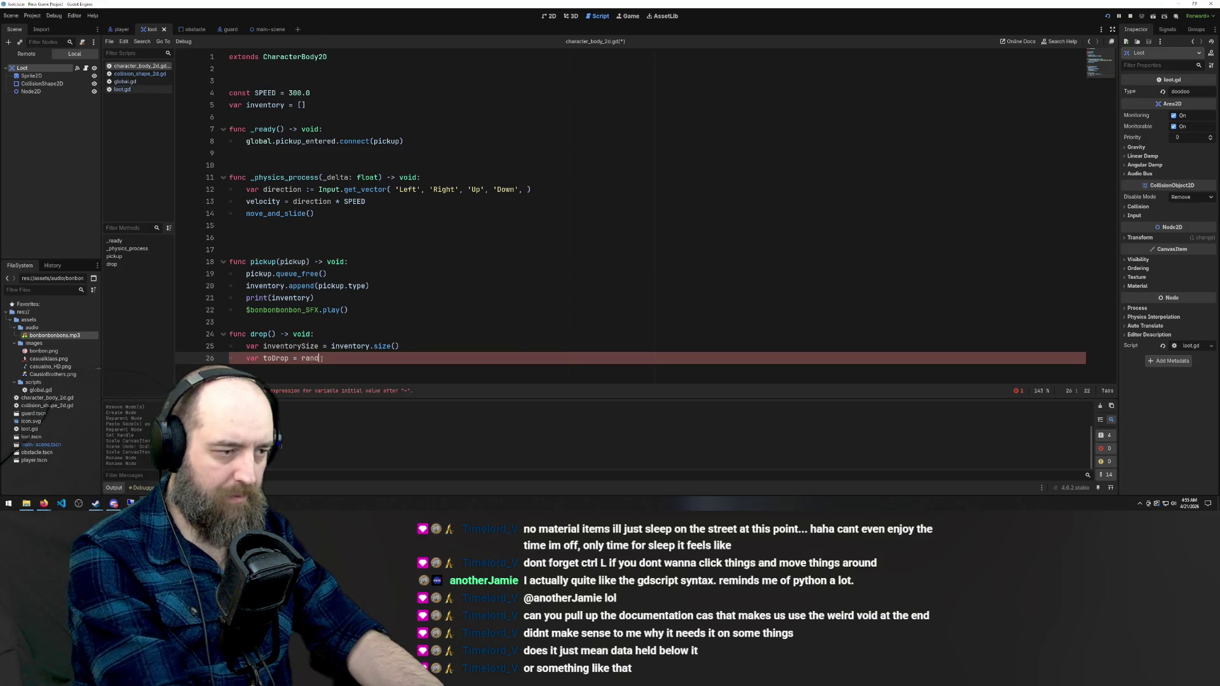
text((1,)
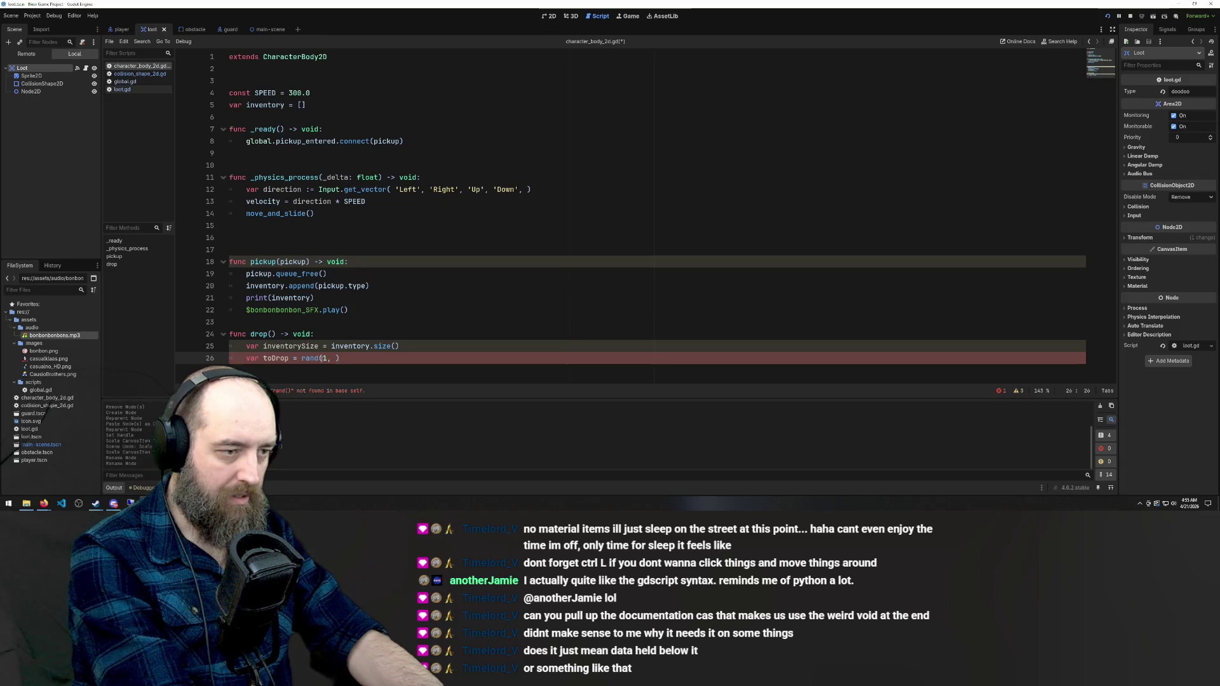
text(ventory)
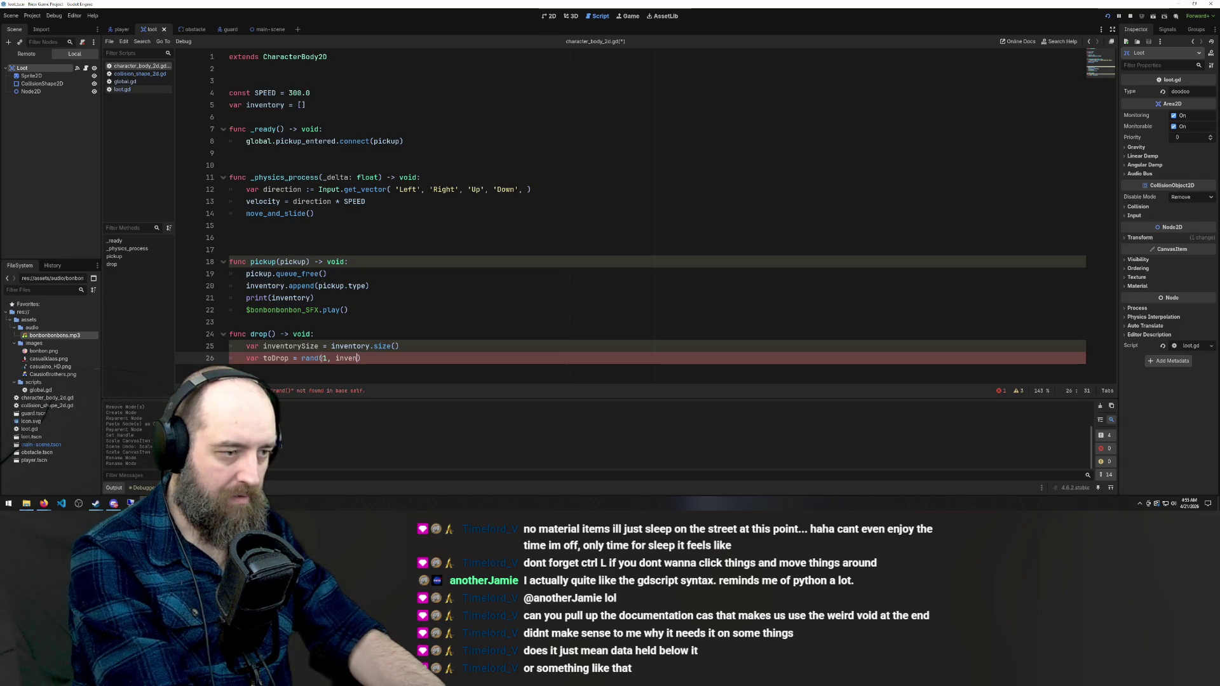
text(Size)
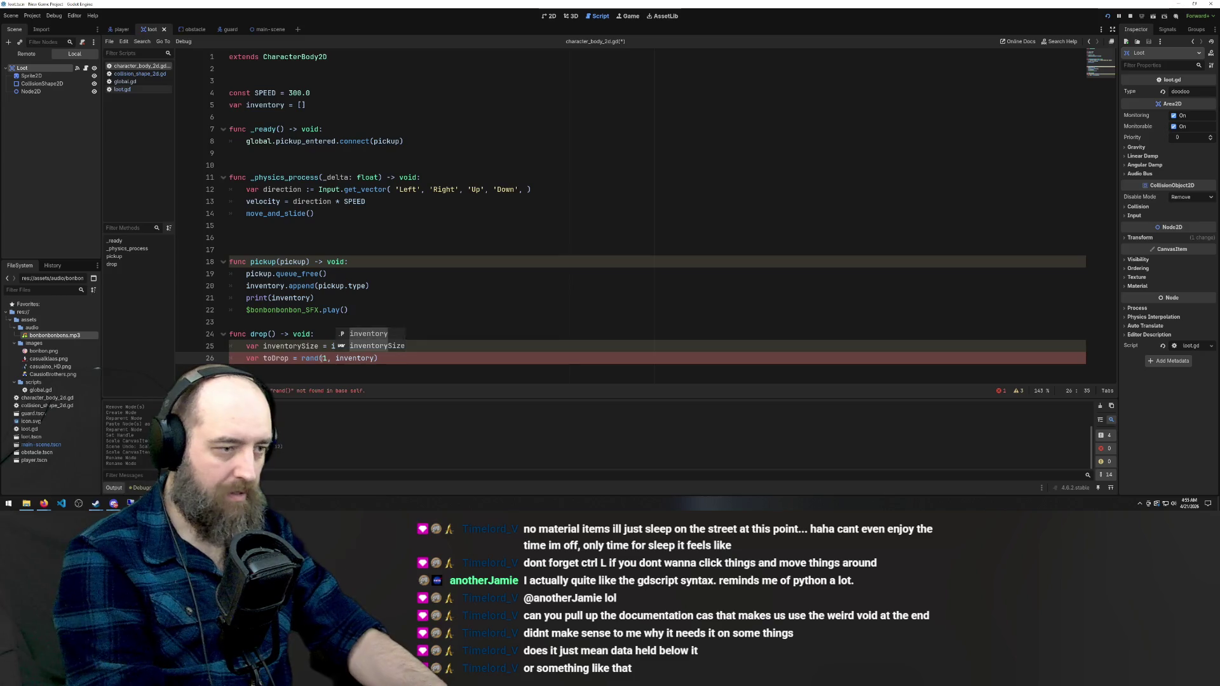
click(470, 324)
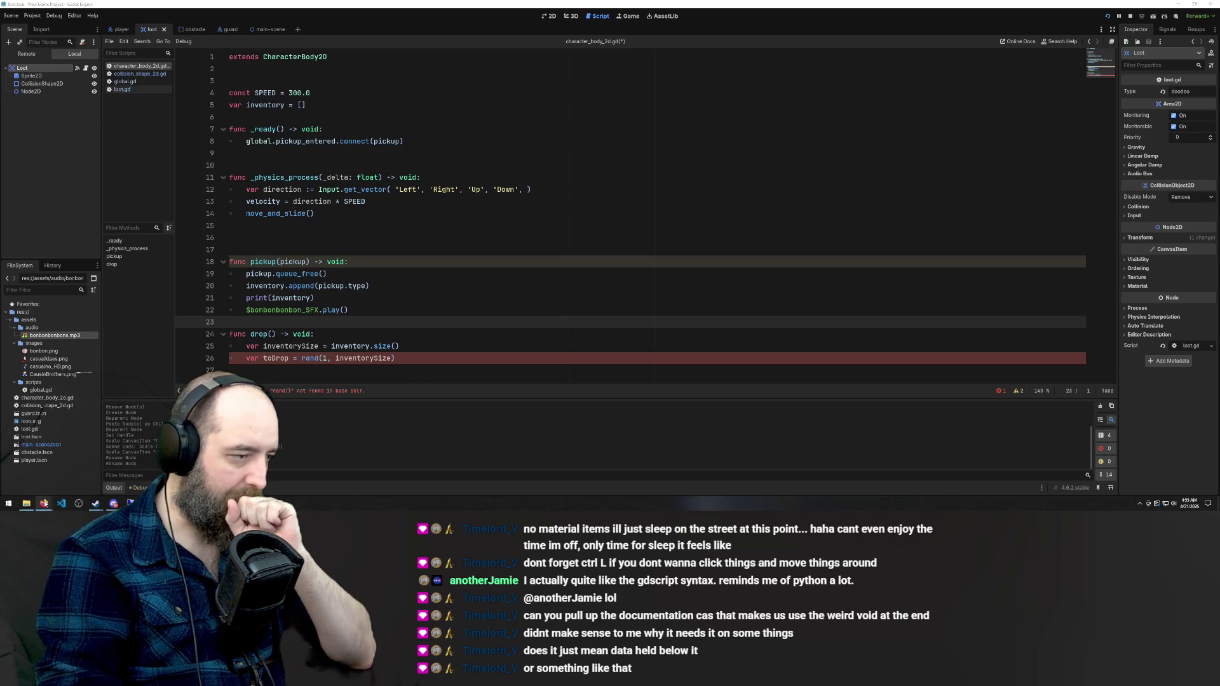
mouse_move(43, 503)
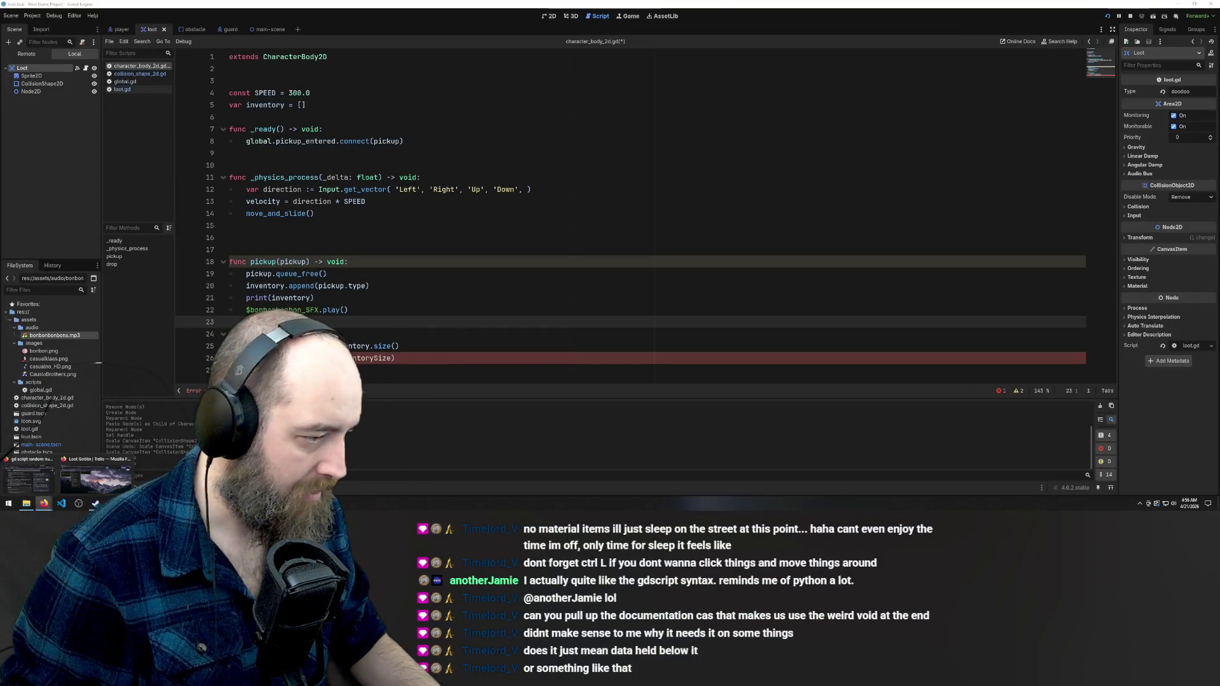
Pick a completion suggestion for the rand call, save, and revisit the random-number search
click(399, 358)
key(ctrl+space)
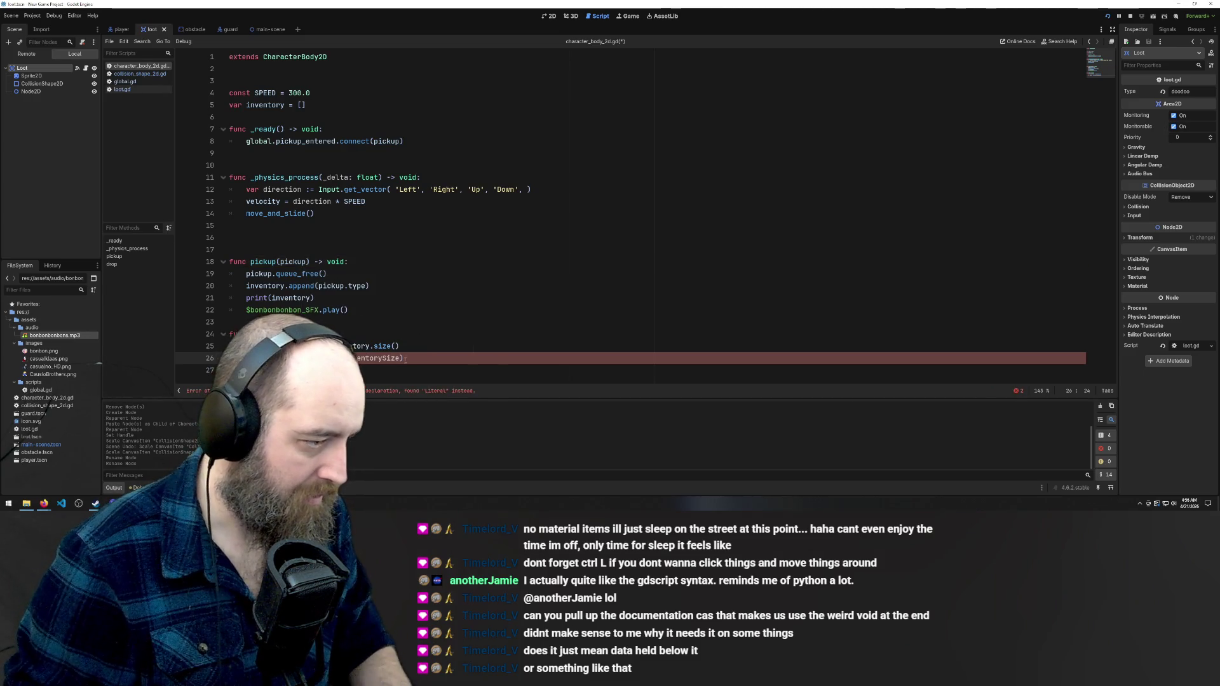
click(422, 298)
key(ctrl+s)
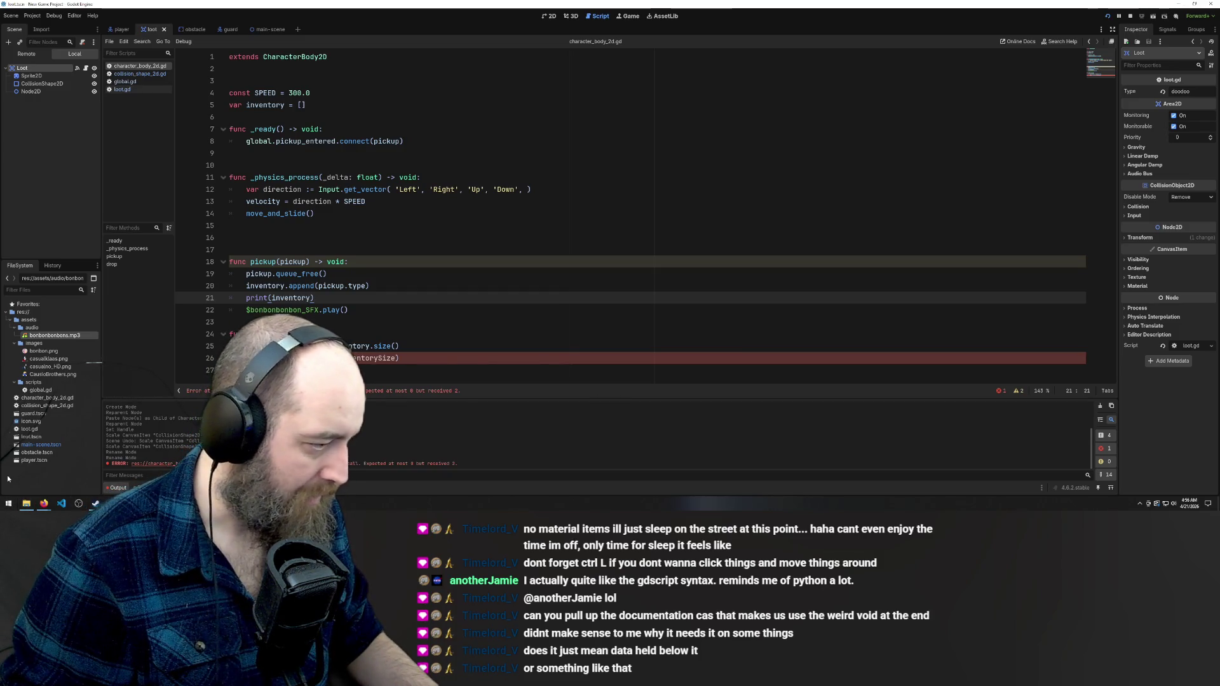
click(26, 486)
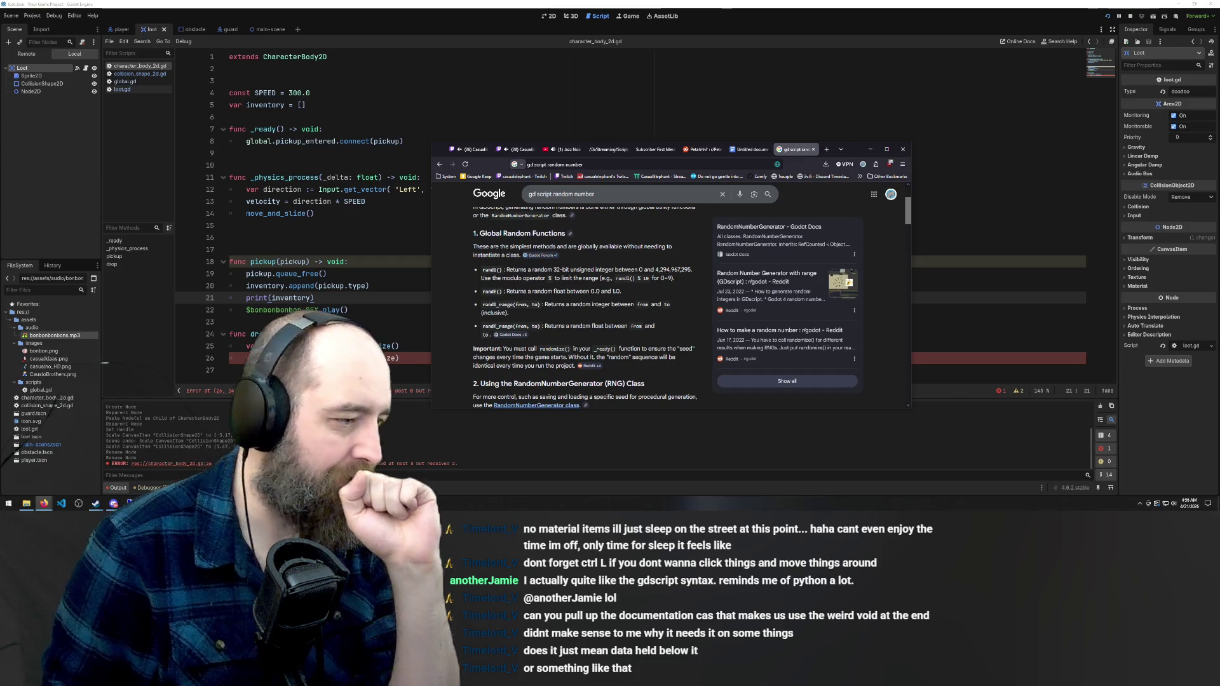
Change the call to randi_range(1, inventorySize), save, and bring the search results back
click(394, 357)
key(BackSpace)
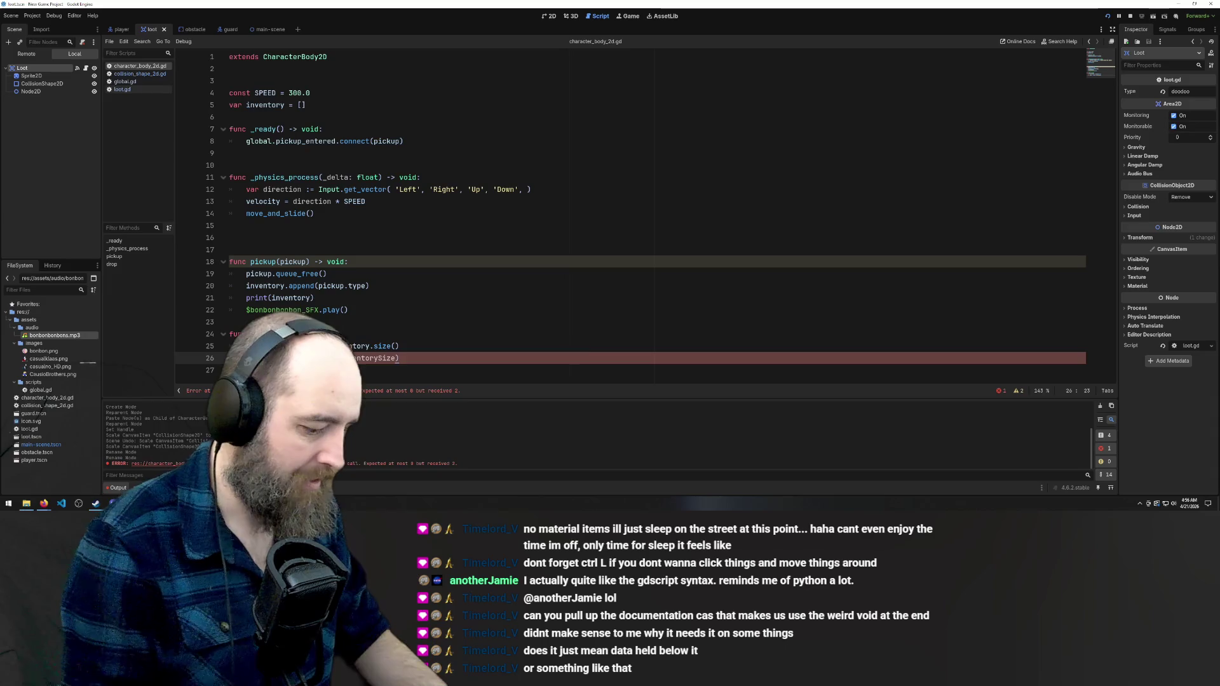
text(i_range)
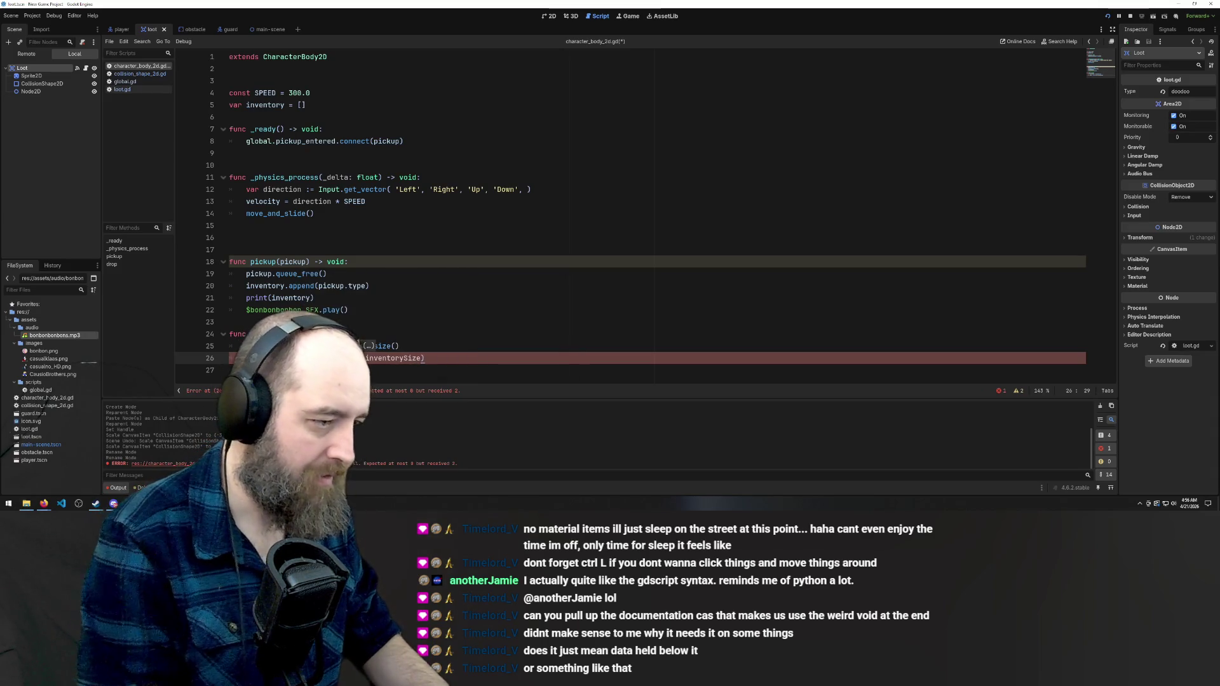
key(ctrl+s)
key(Up)
key(Up)
key(Up)
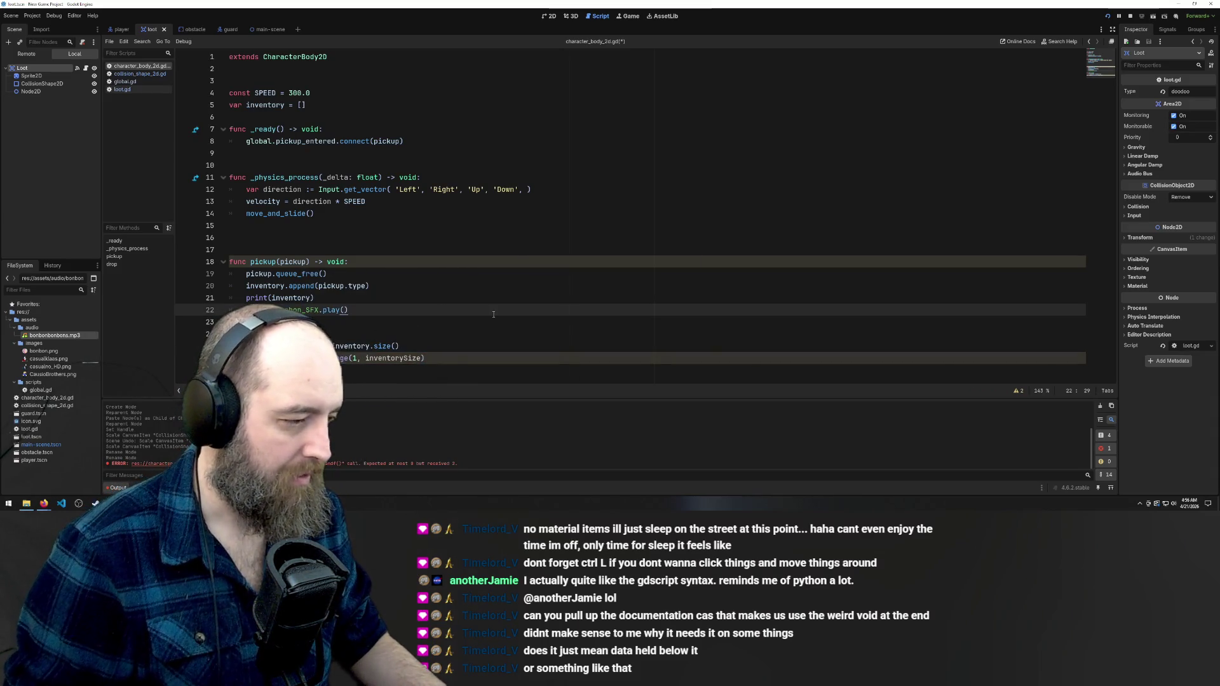
click(420, 357)
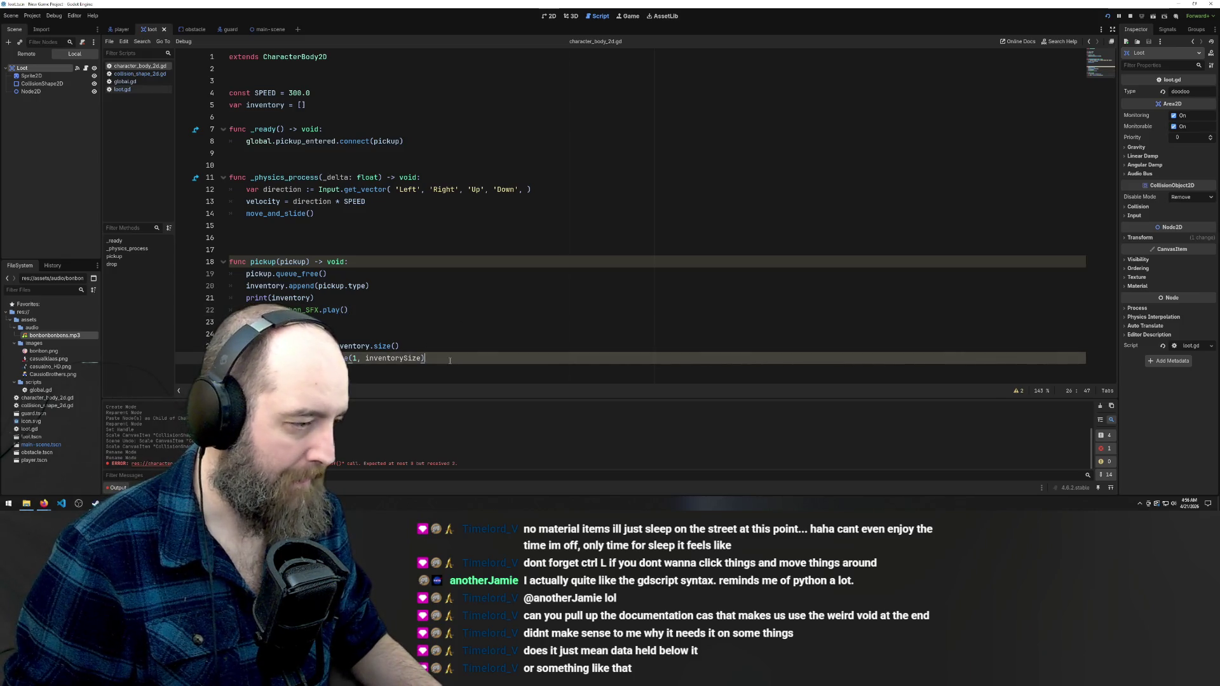
mouse_move(44, 502)
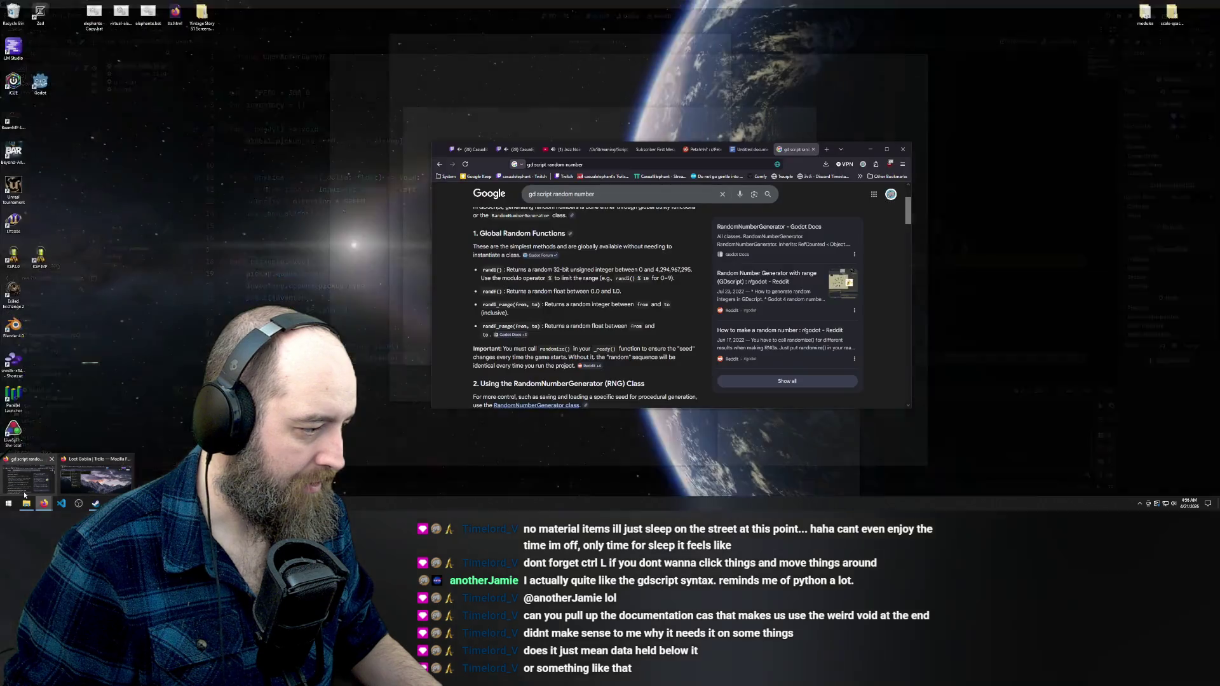
click(29, 479)
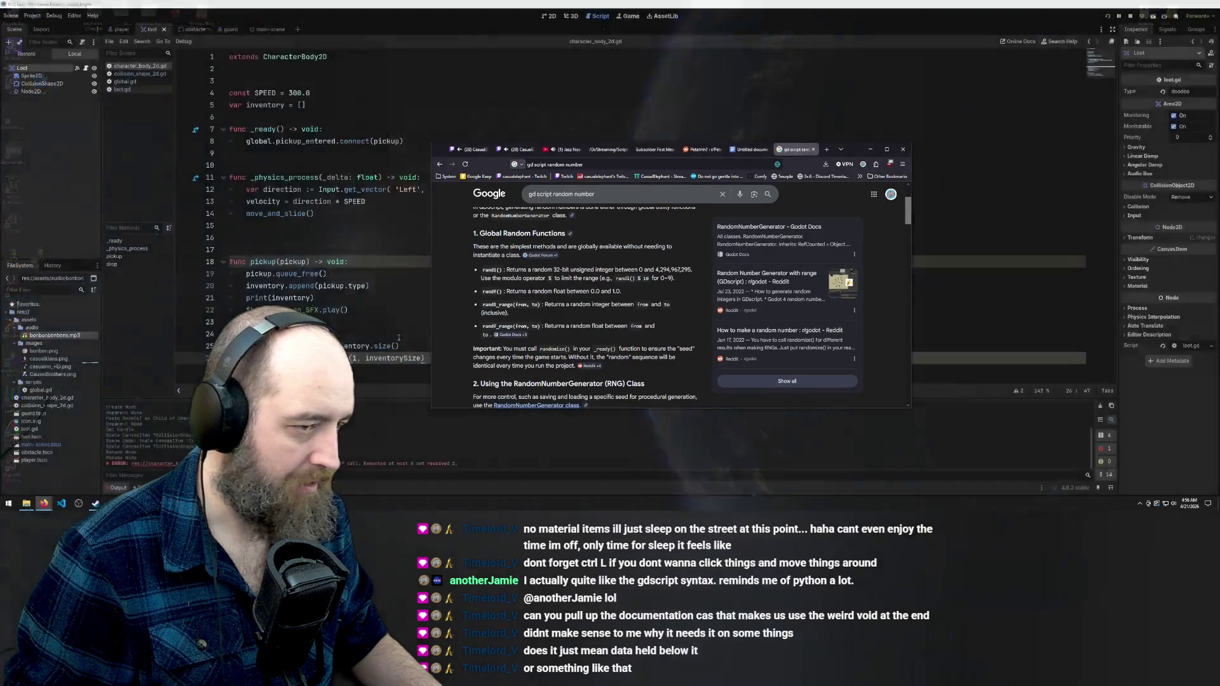
Search Google for 'gdscript remove element from array', read the erase() guidance, then switch back to Godot
click(613, 194)
key(BackSpace)
key(BackSpace)
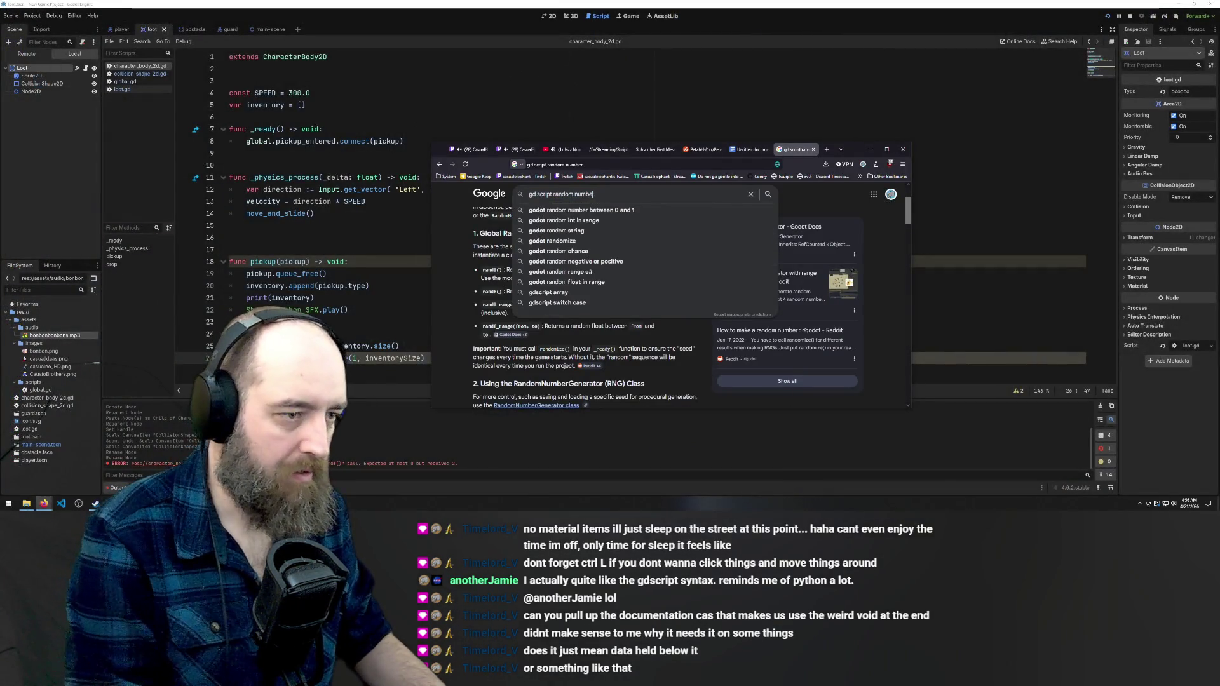
key(BackSpace)
key(BackSpace)
key(BackSpace)
text(remove)
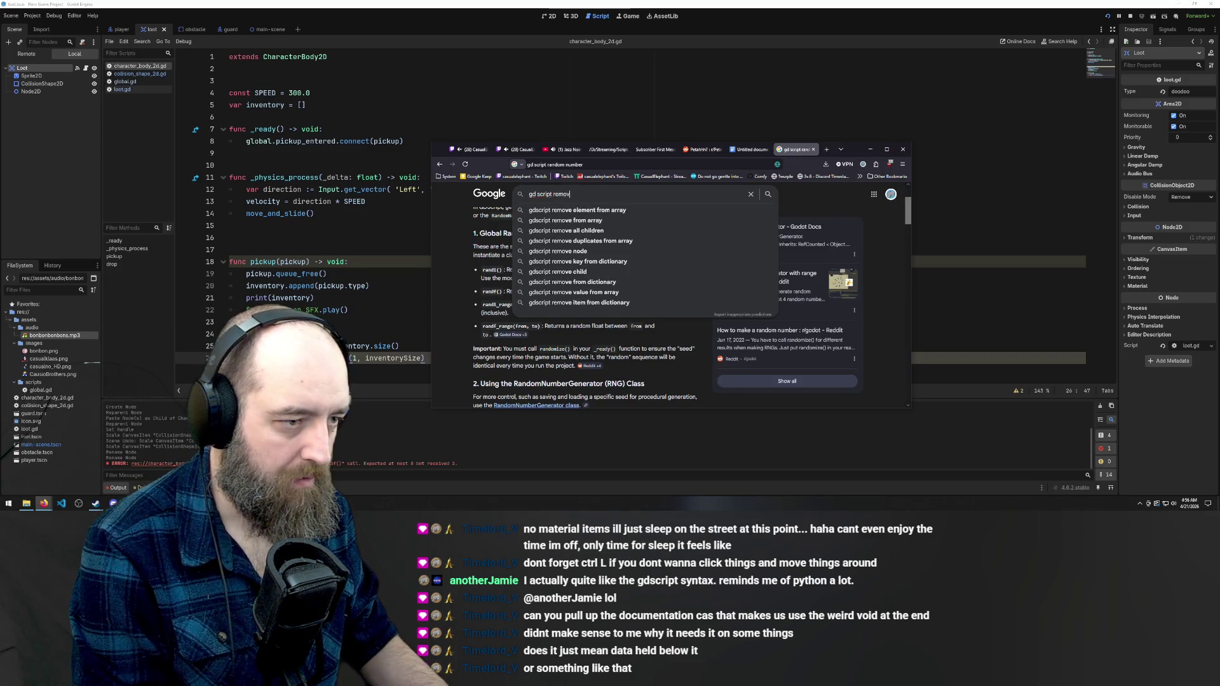
key(Down)
key(Return)
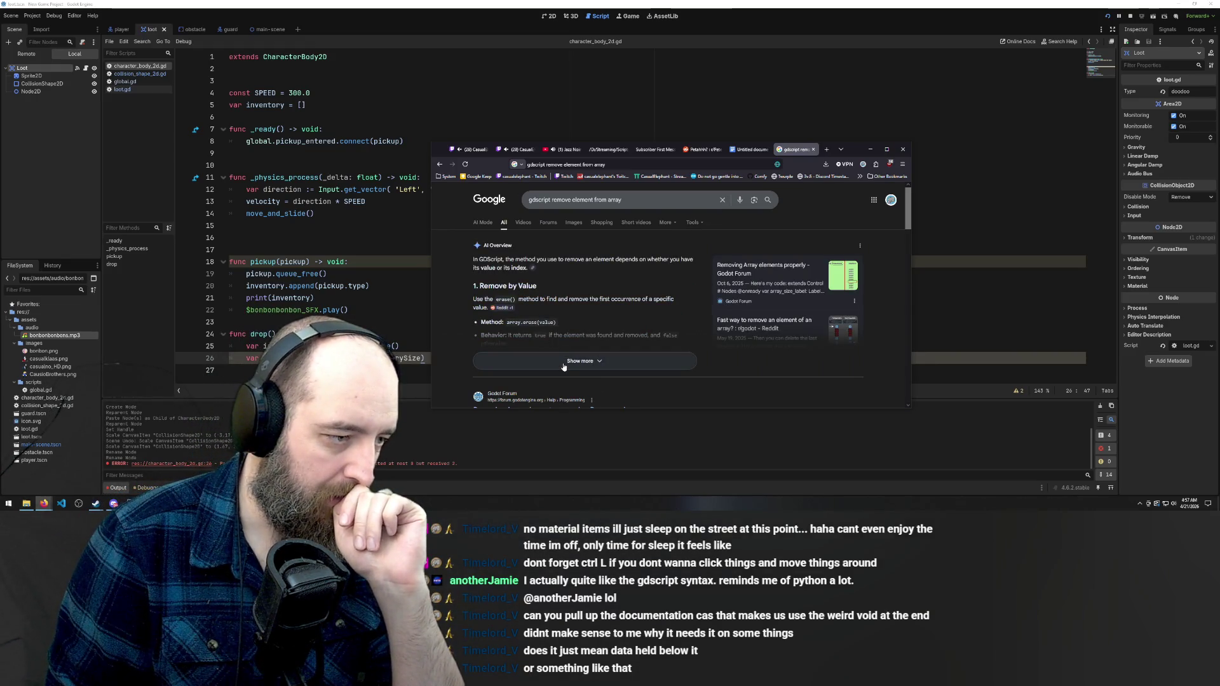
key(alt+Tab)
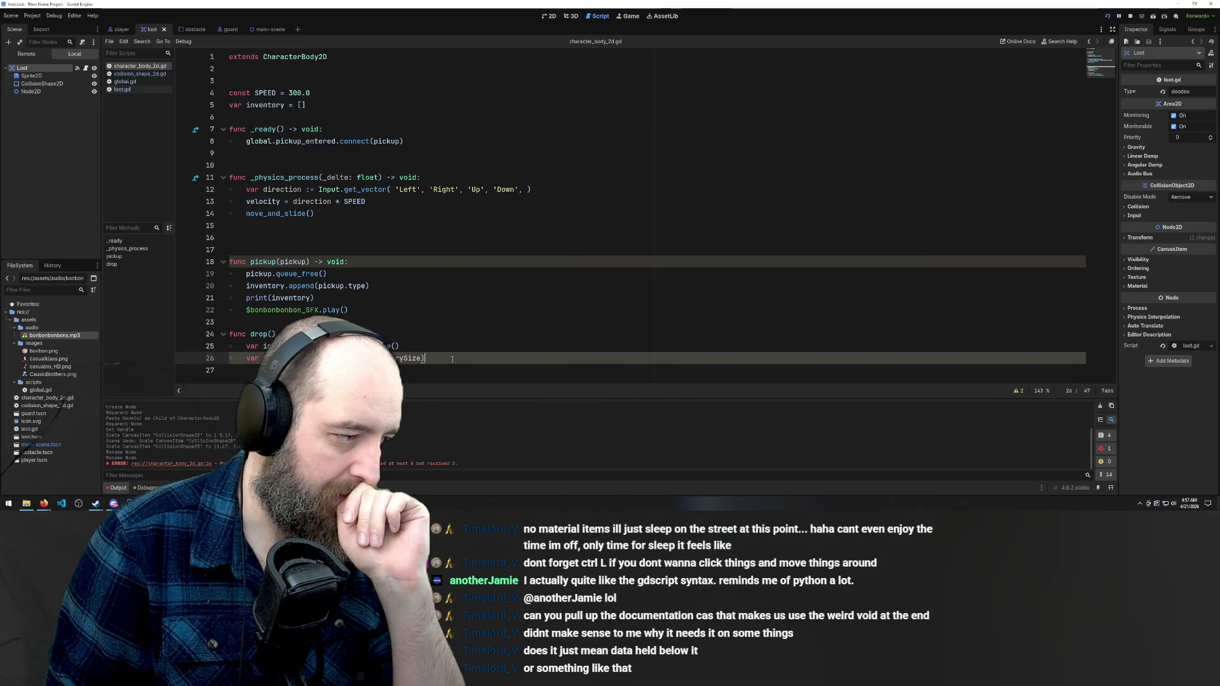
Add line 27 to drop() removing the toDrop entry from the inventory array
key(Return)
text(Array)
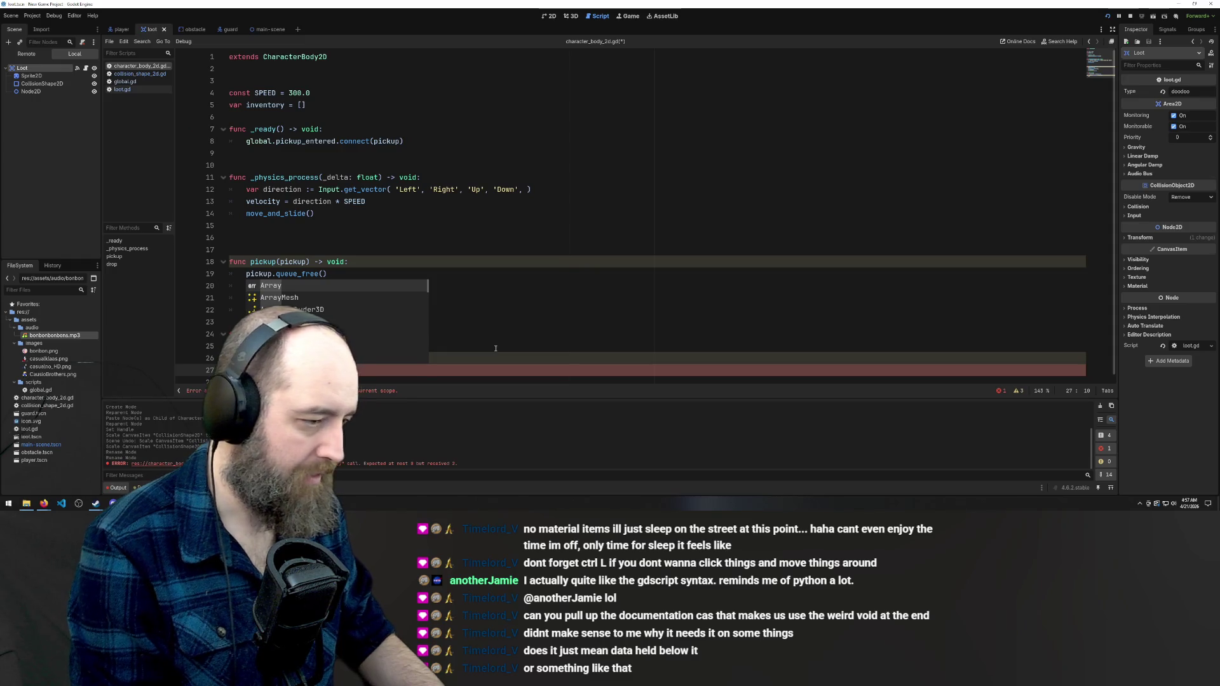
text(())
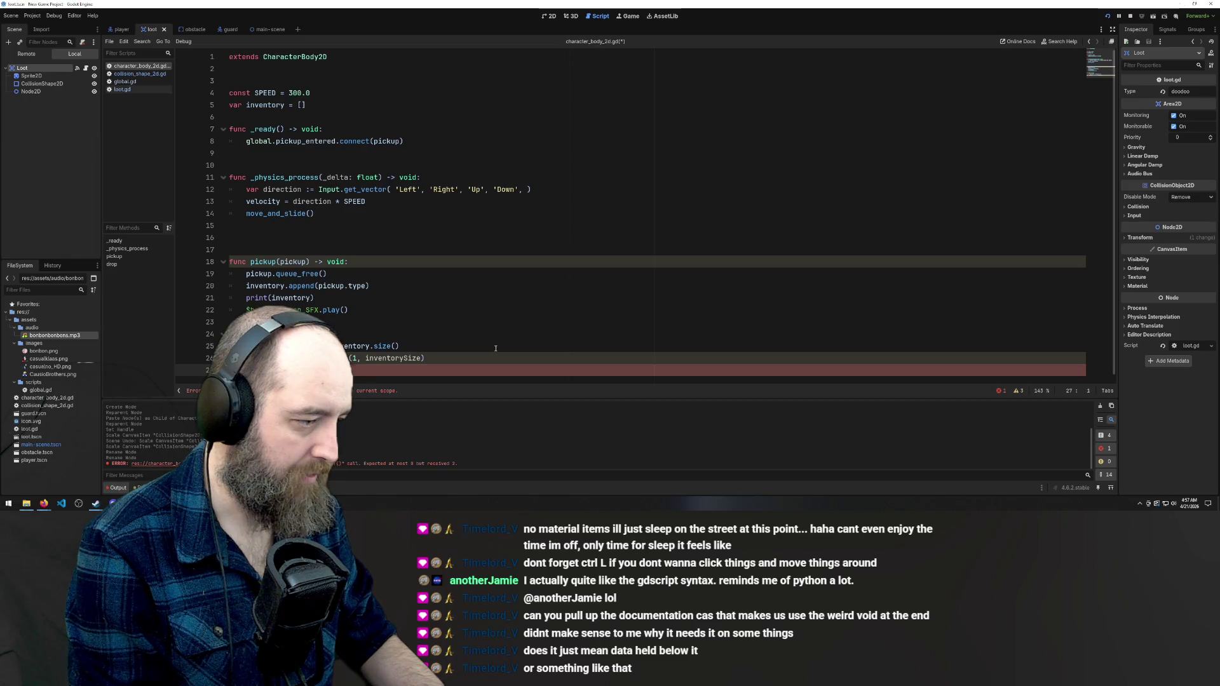
key(End)
mouse_move(44, 503)
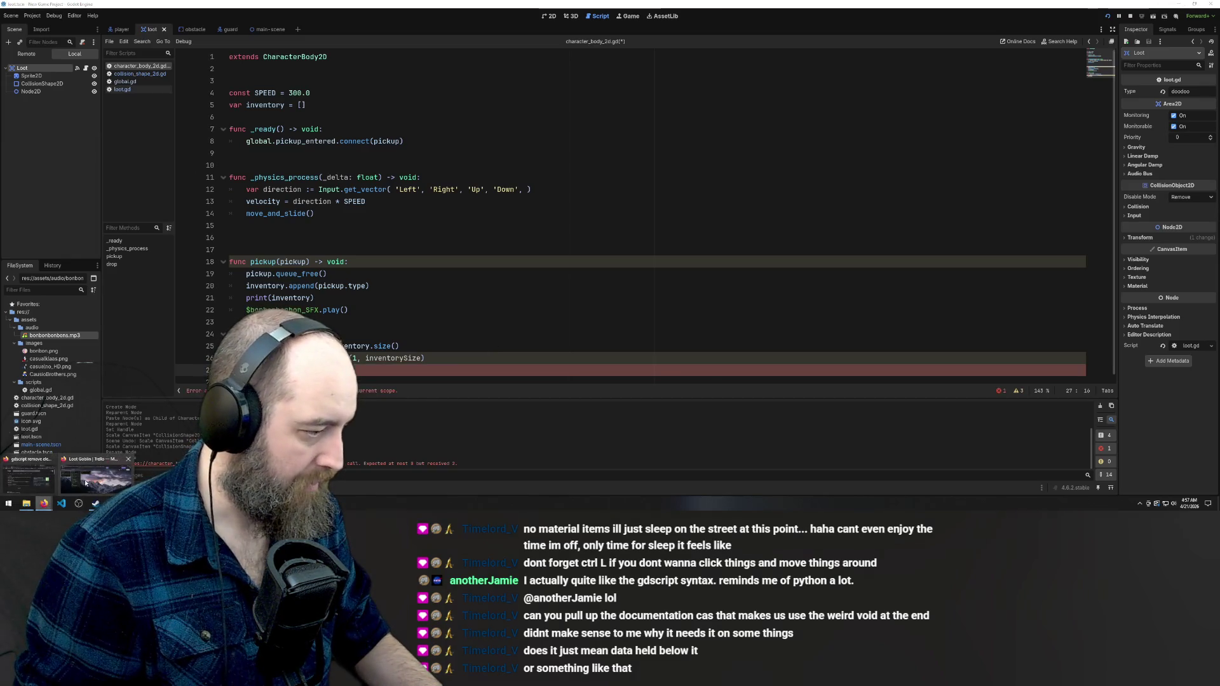
mouse_move(26, 484)
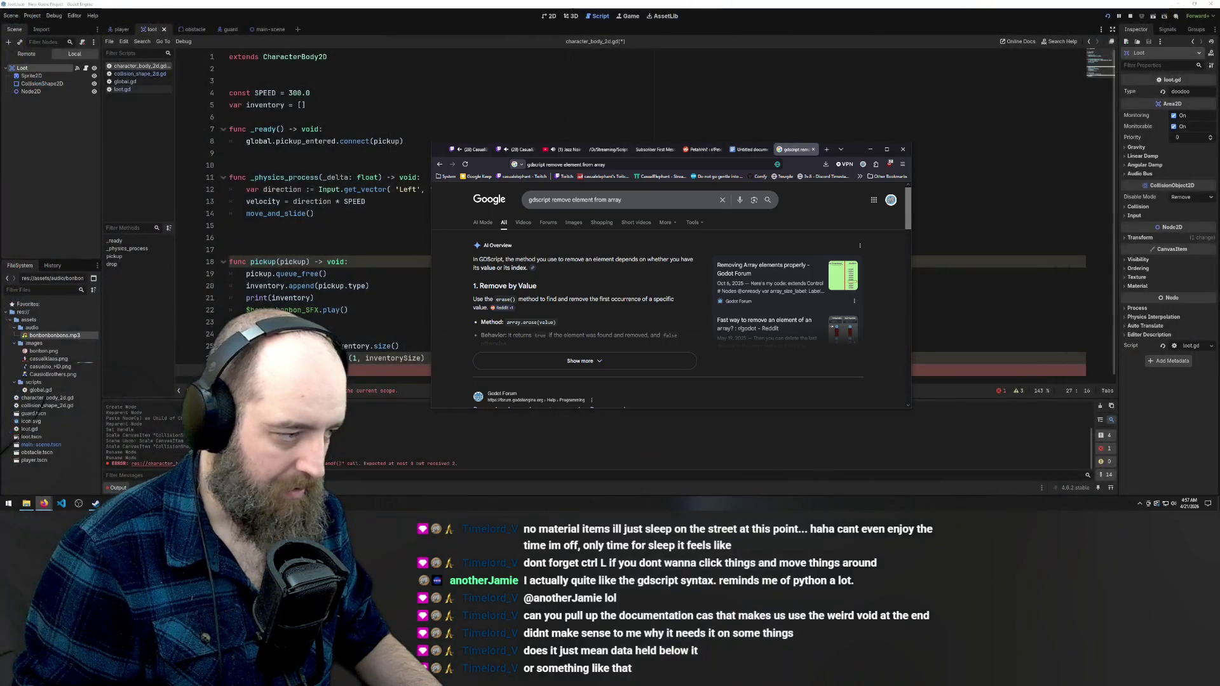
key(BackSpace)
key(BackSpace)
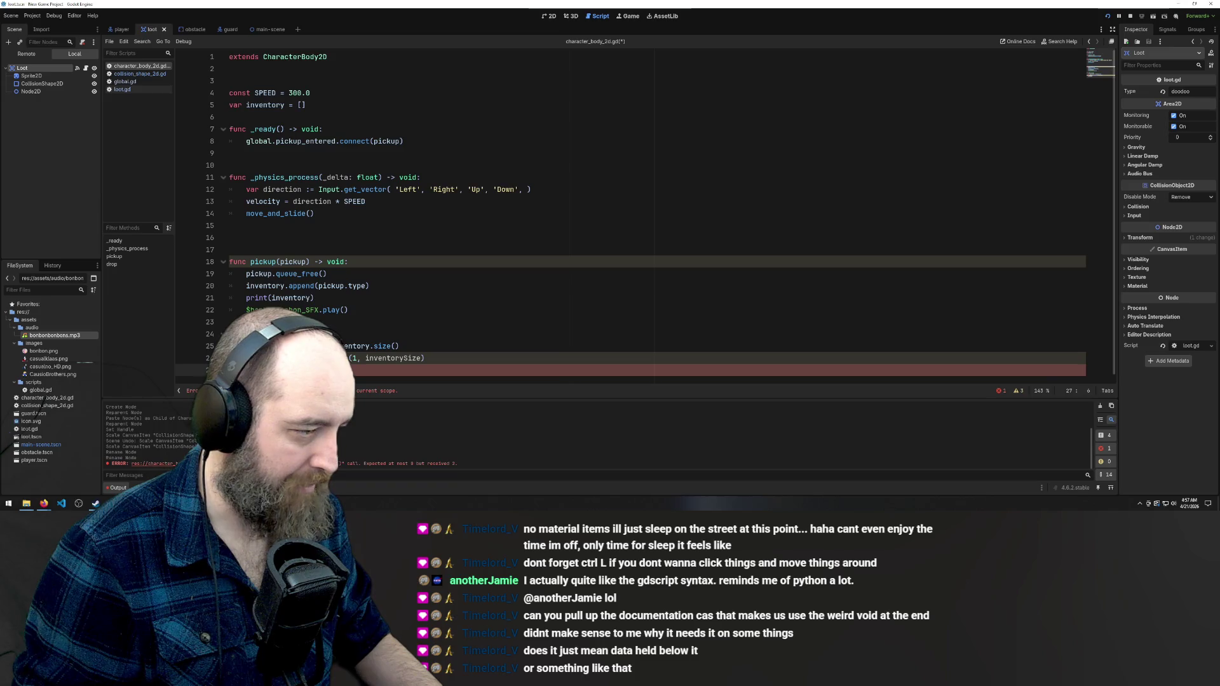
text(print(inv)
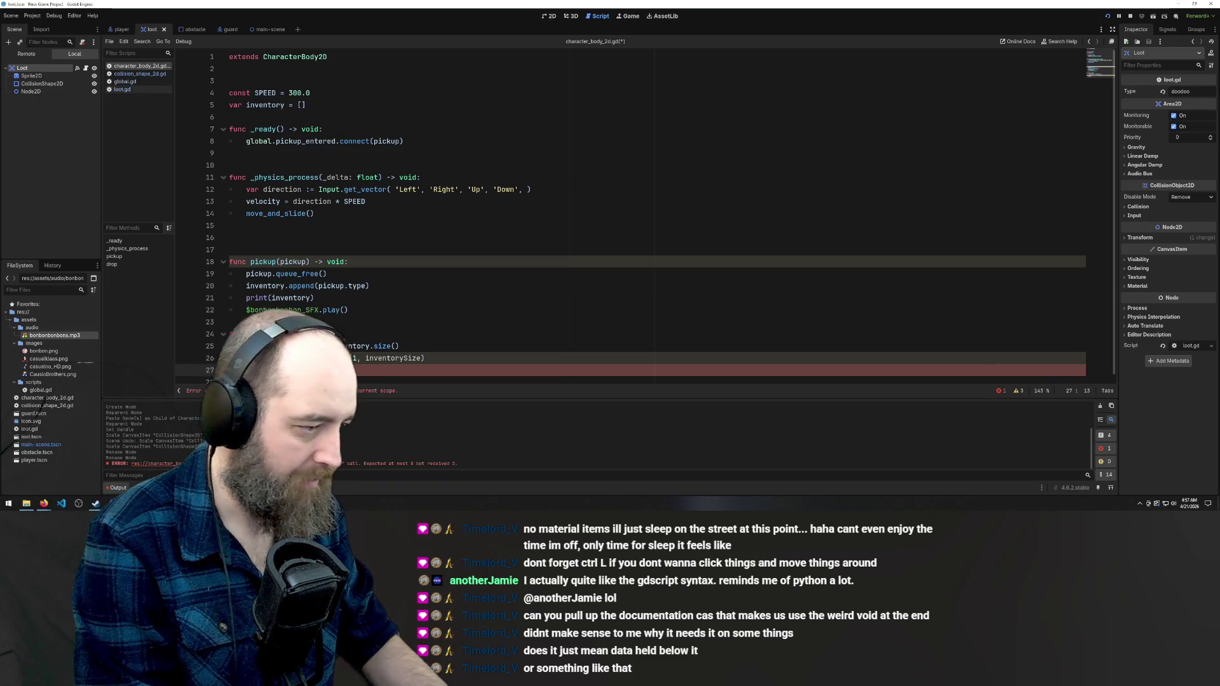
text(ento)
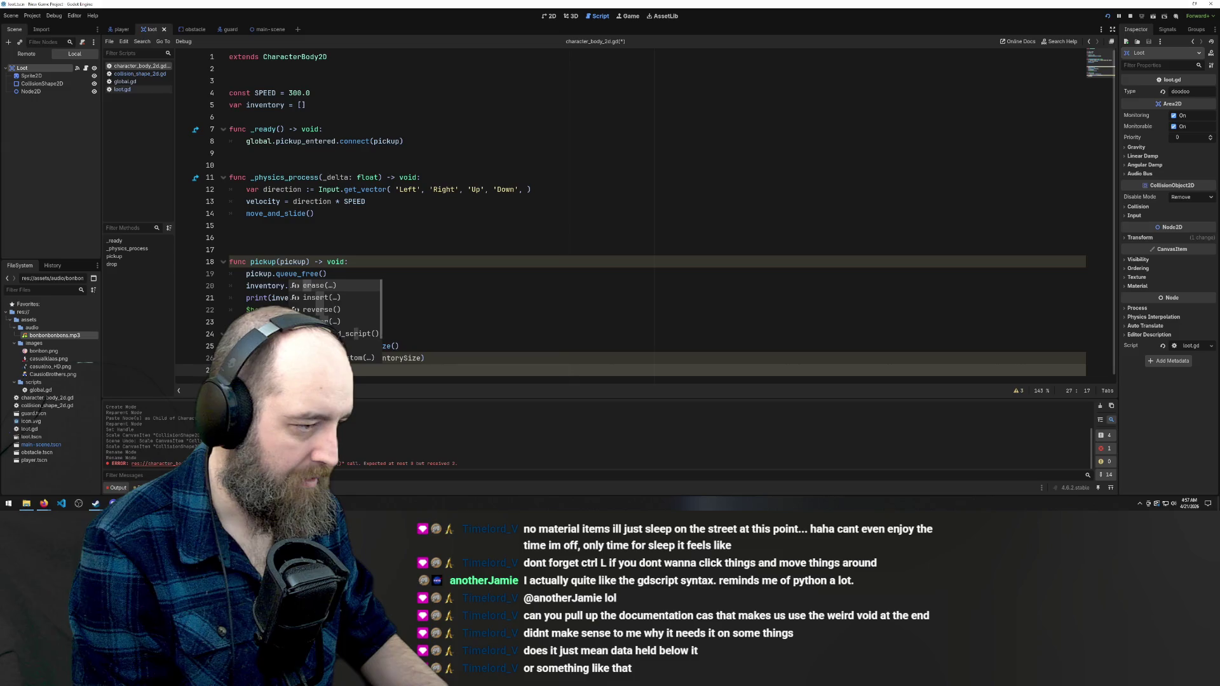
text(y)
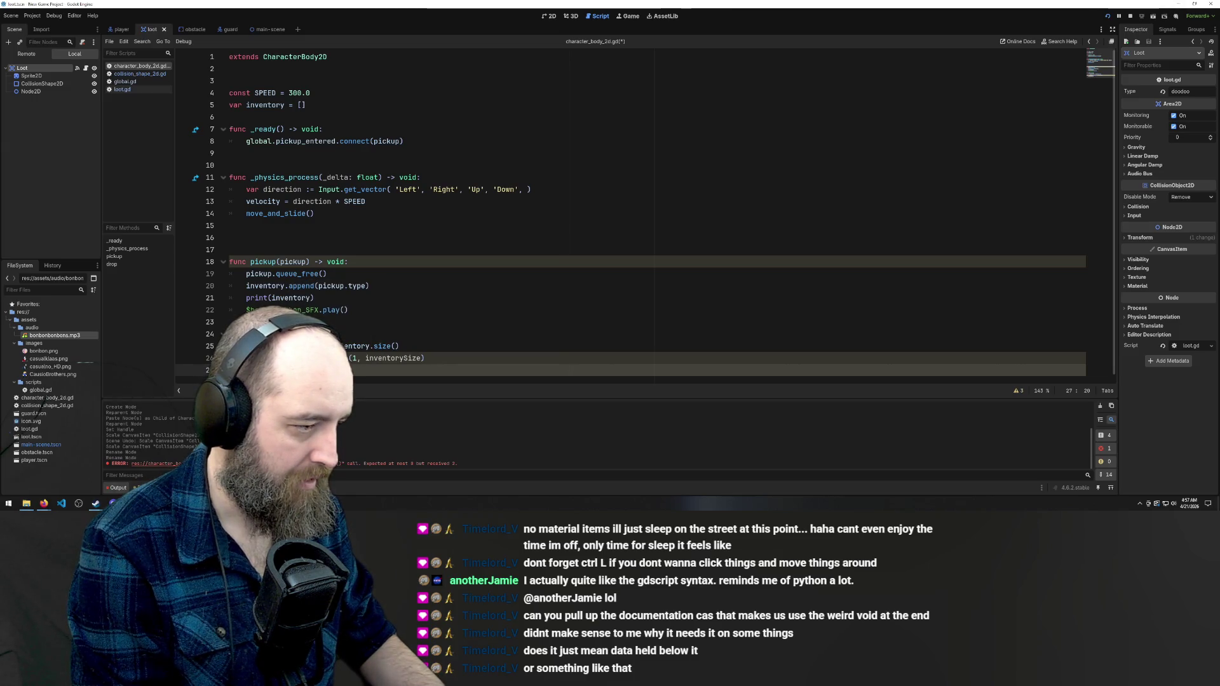
text(, to)
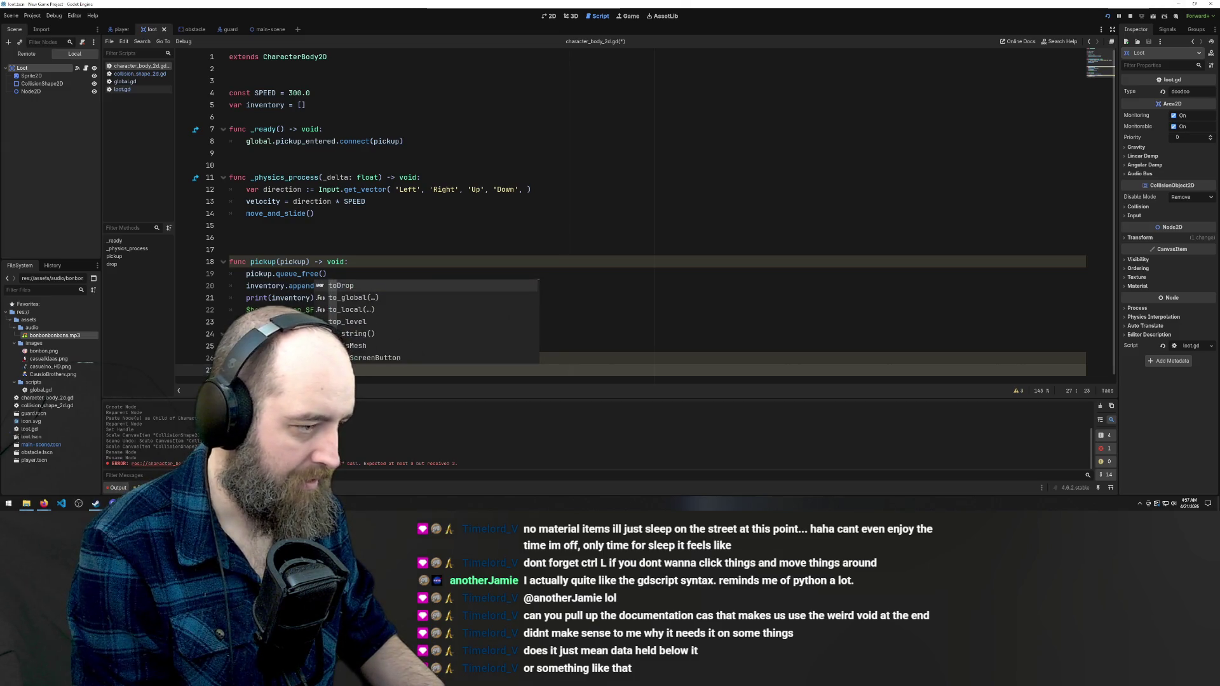
text(_pos)
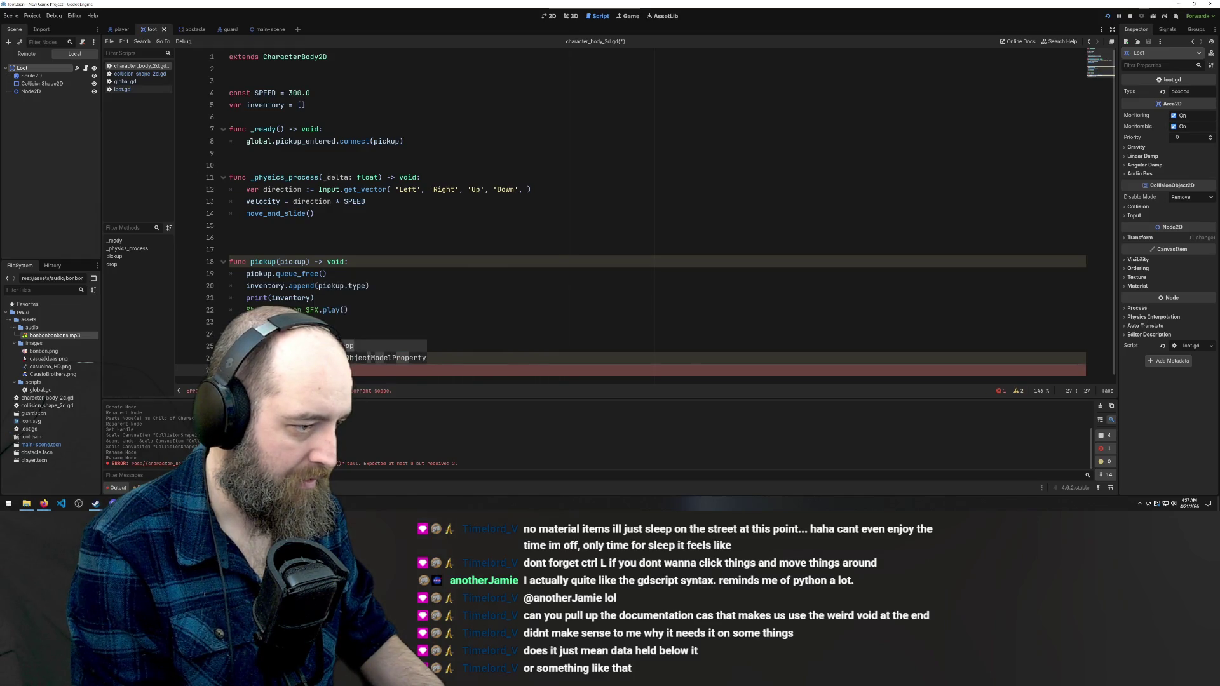
click(430, 265)
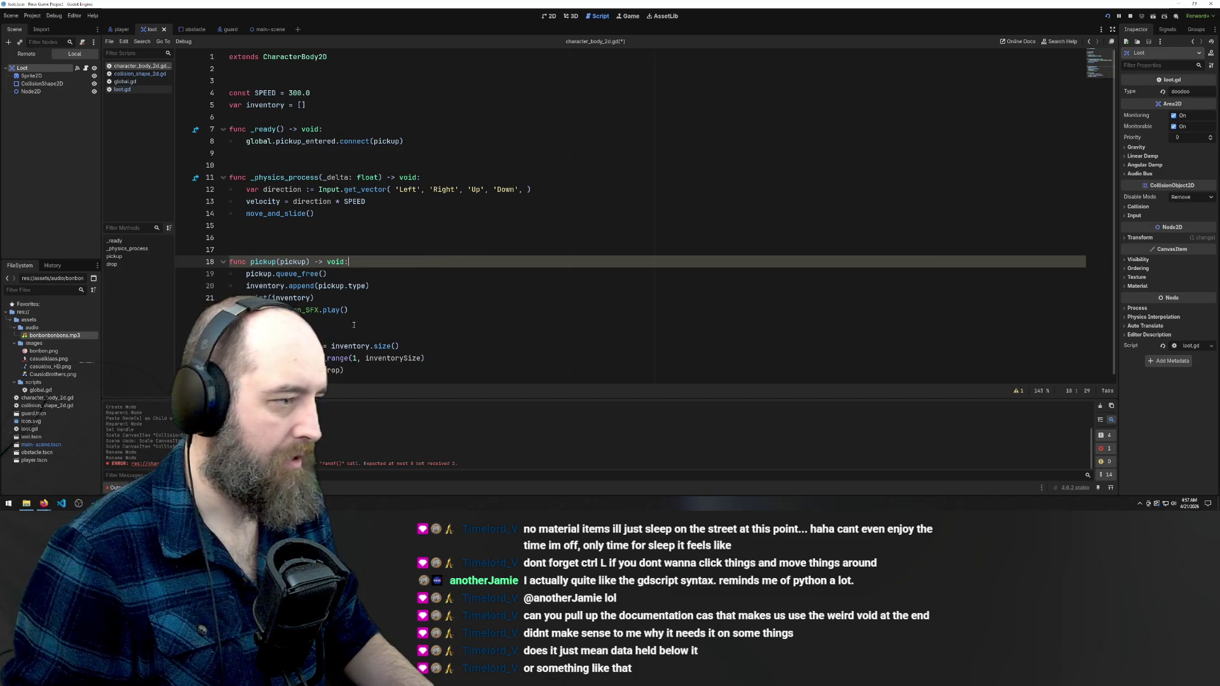
click(512, 131)
click(464, 291)
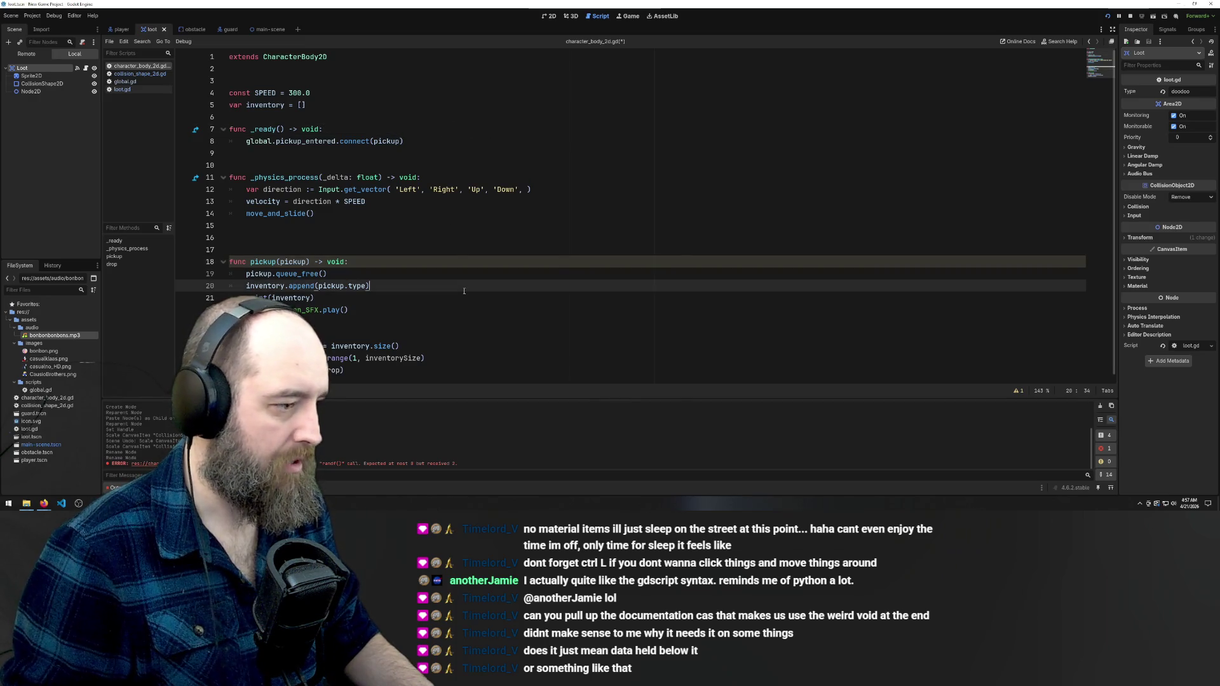
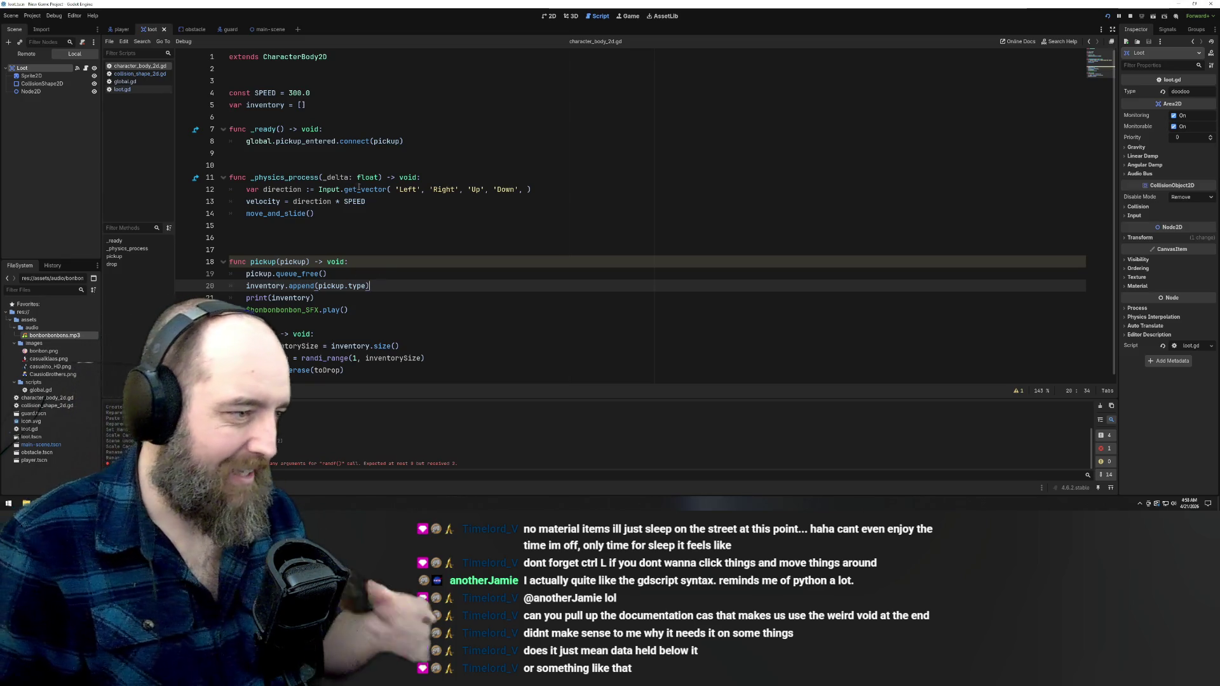
Rename the drop function on line 24 to dropRandom
click(419, 177)
click(399, 177)
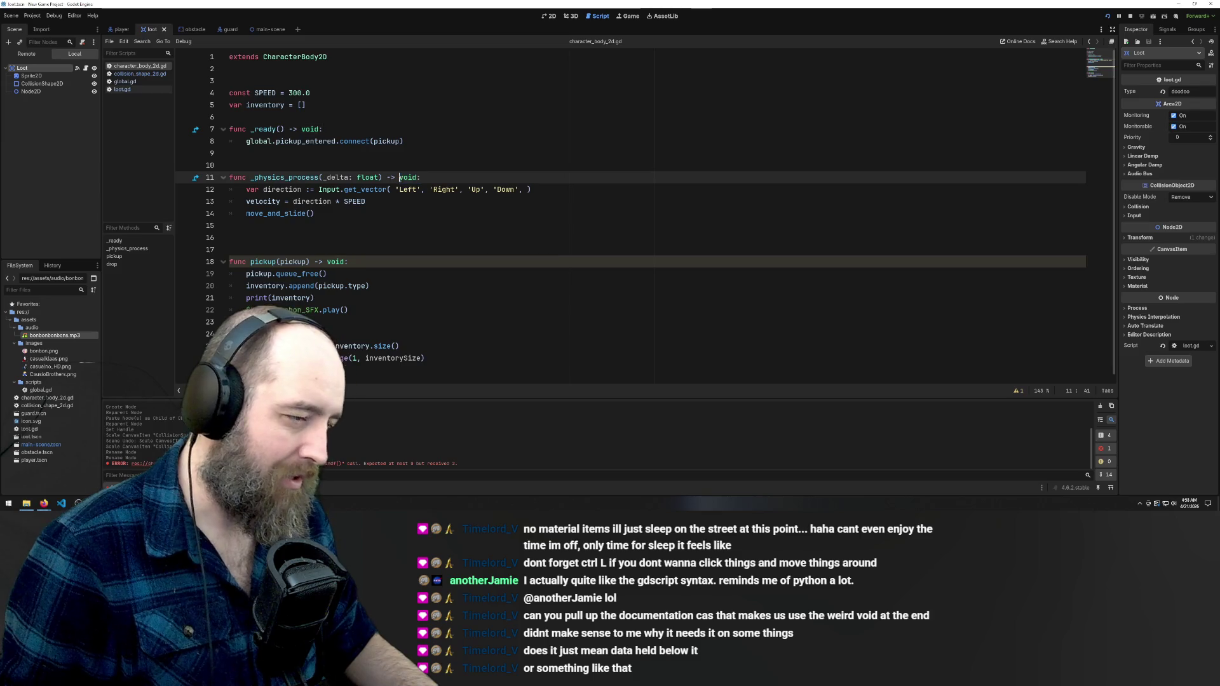
drag(425, 178, 394, 177)
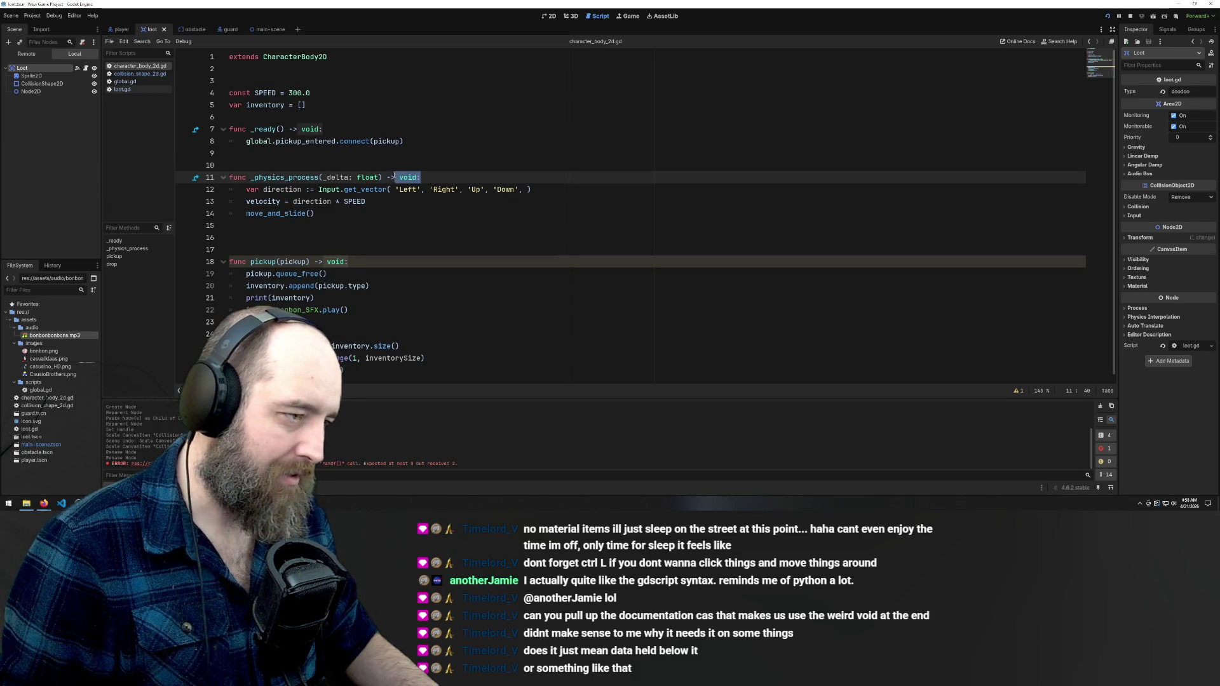
click(502, 240)
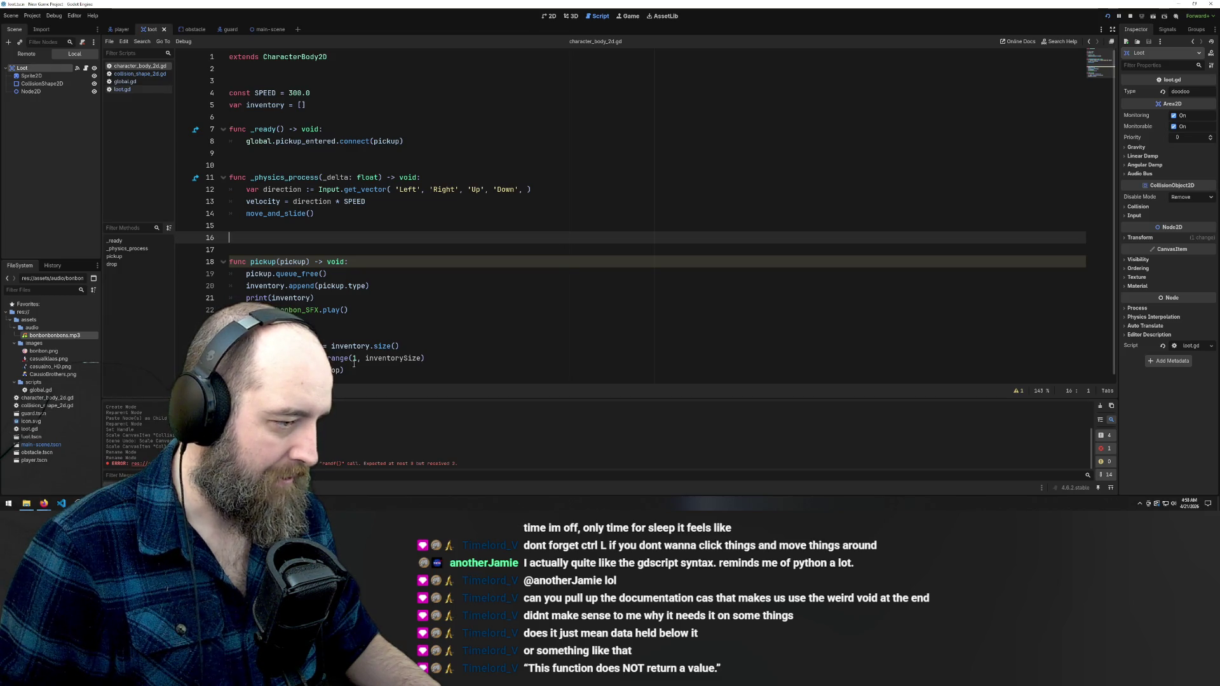
click(526, 347)
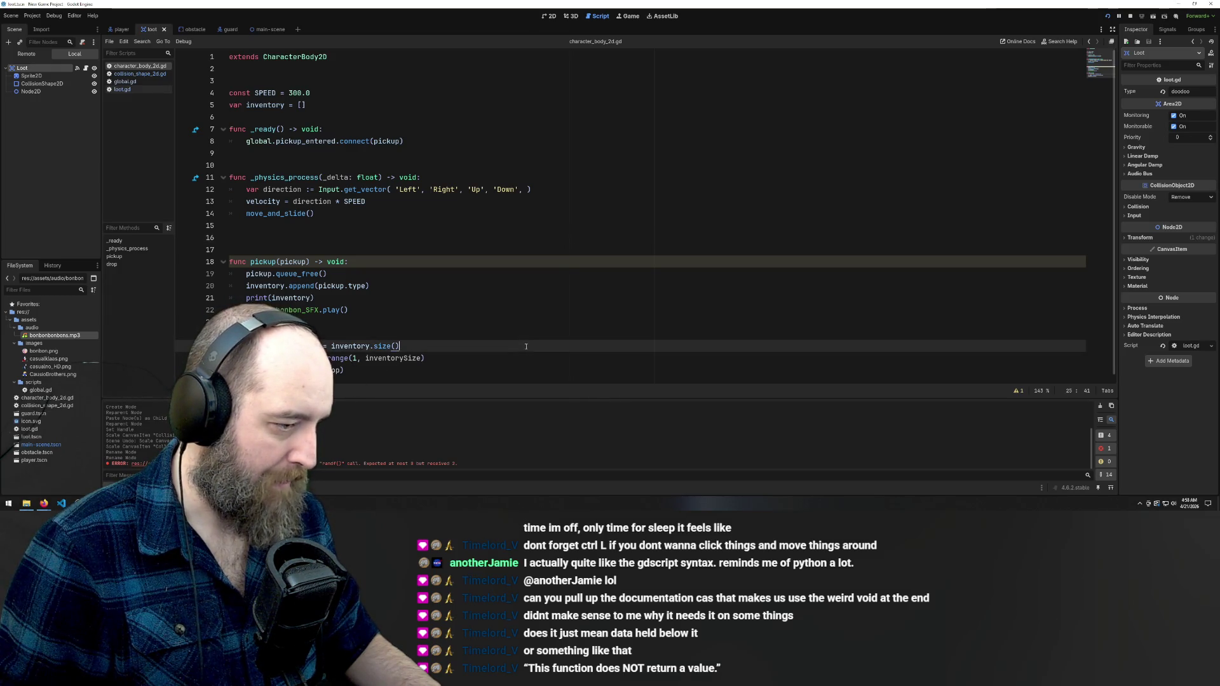
click(535, 269)
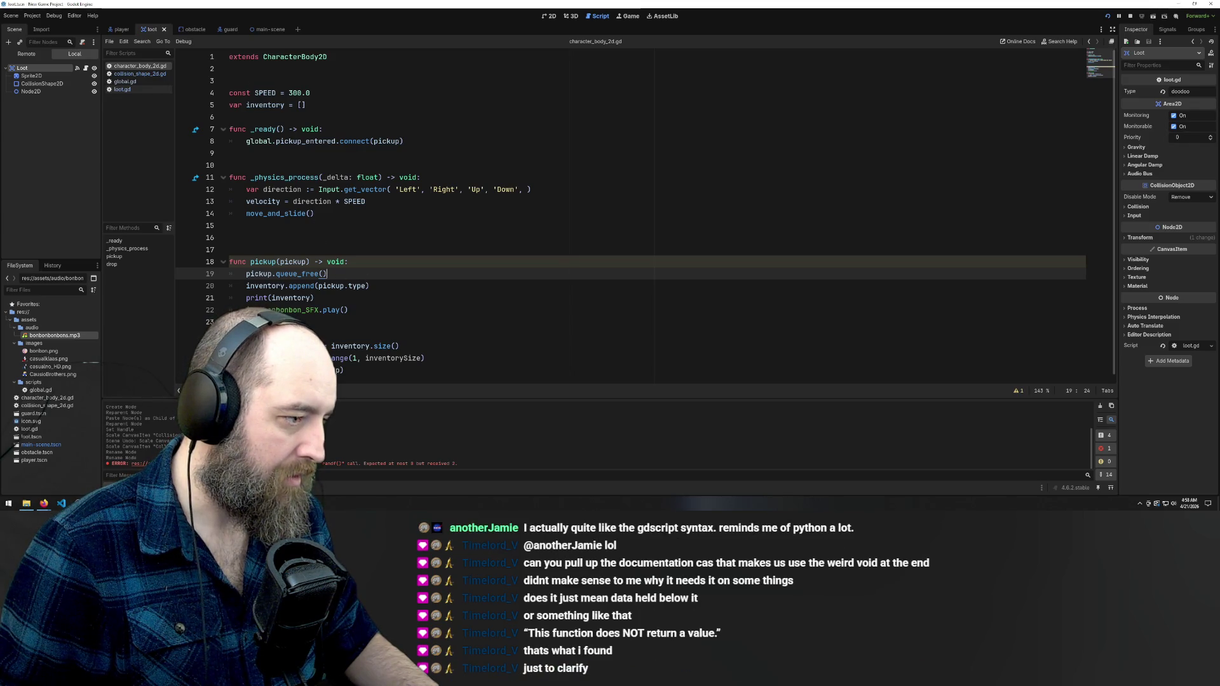
click(272, 333)
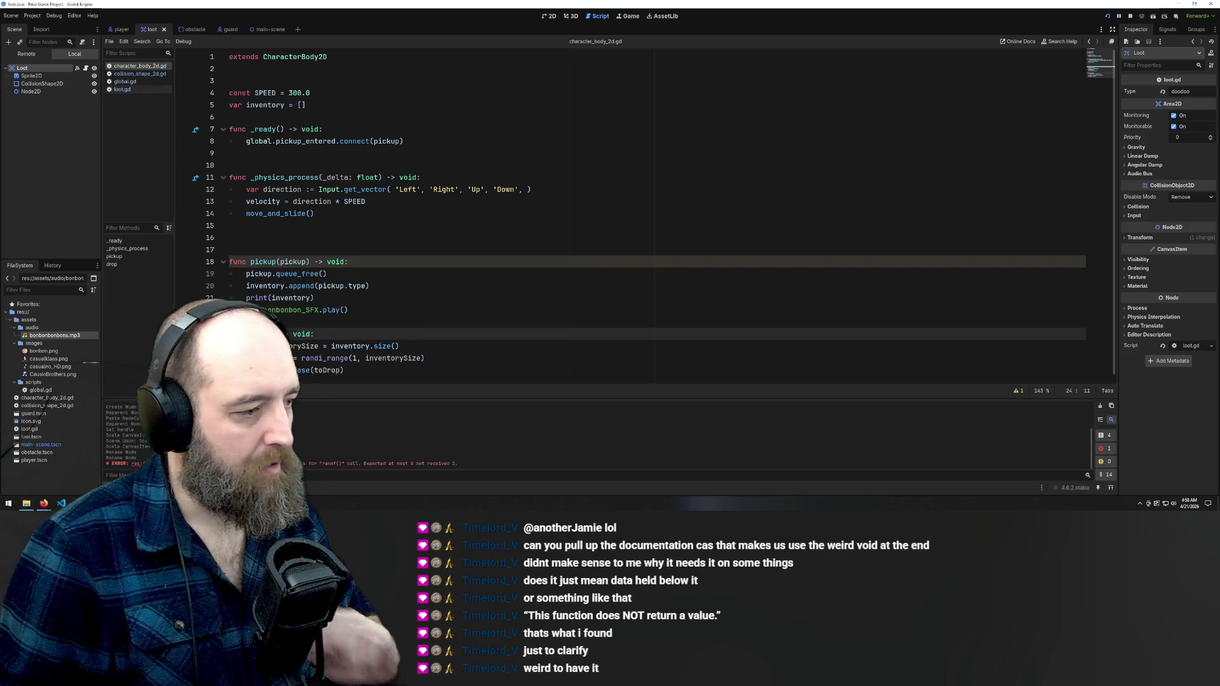
text(pos)
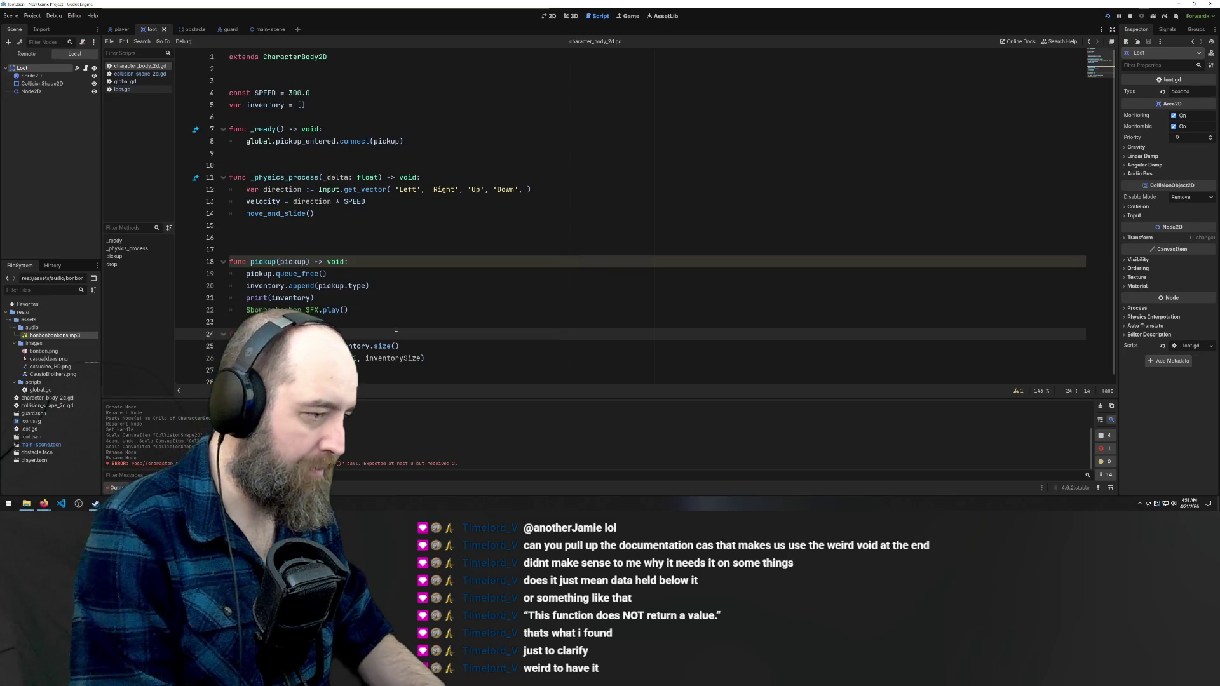
Add blank lines at line 23 and above _ready, then save the character body script
click(462, 289)
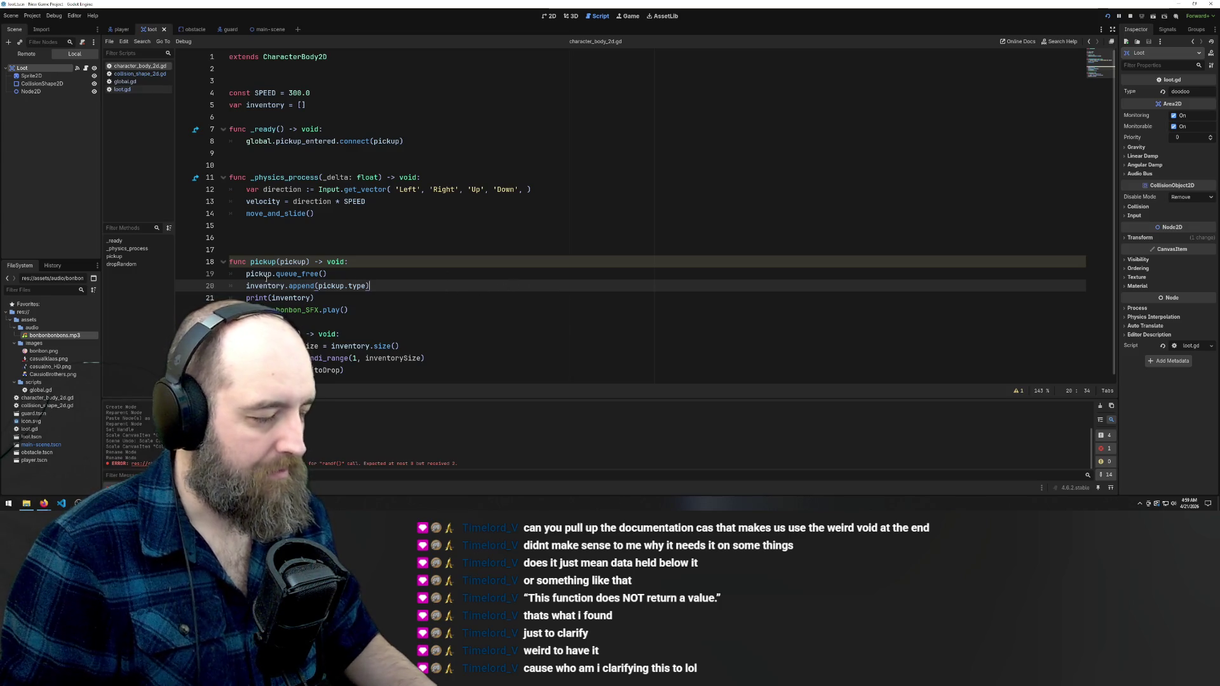
click(413, 318)
key(Return)
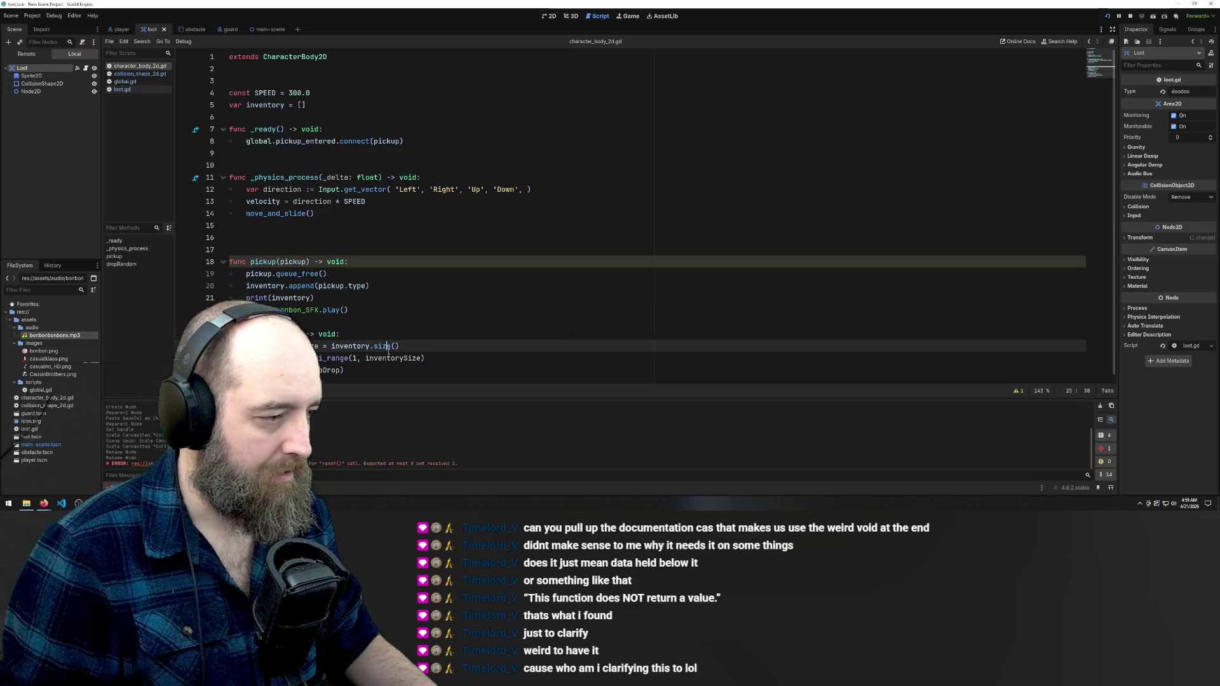
click(315, 114)
key(Return)
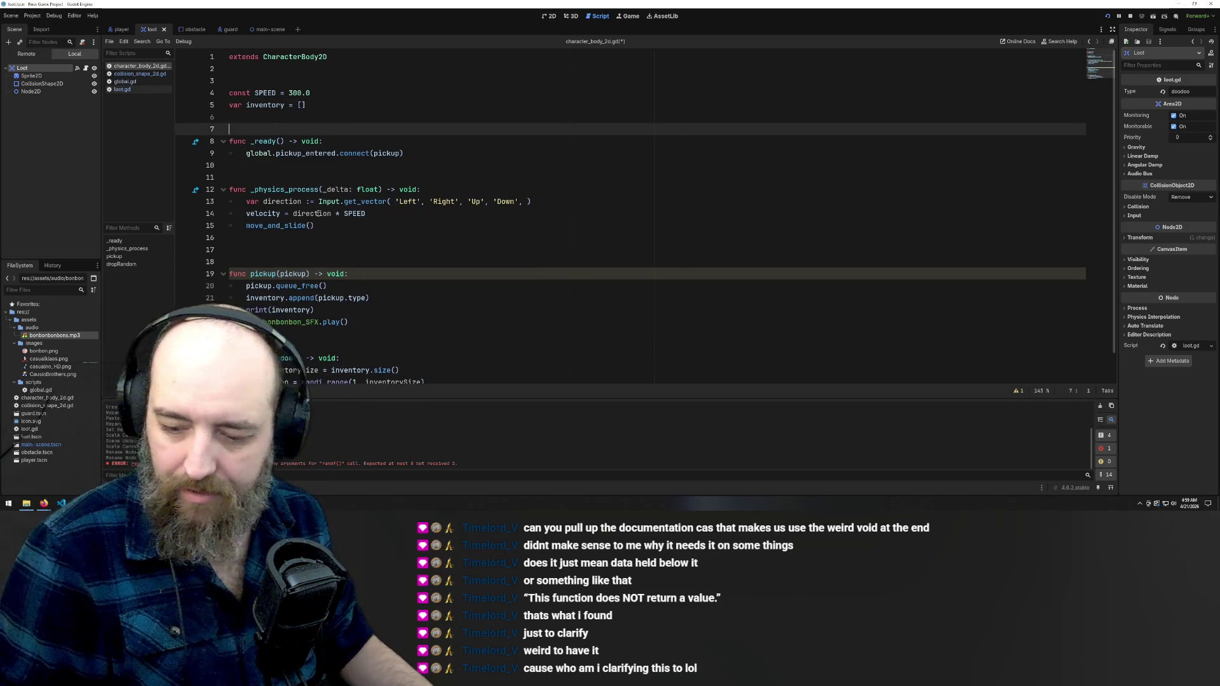
scroll(305, 264, down, 1)
key(ctrl+s)
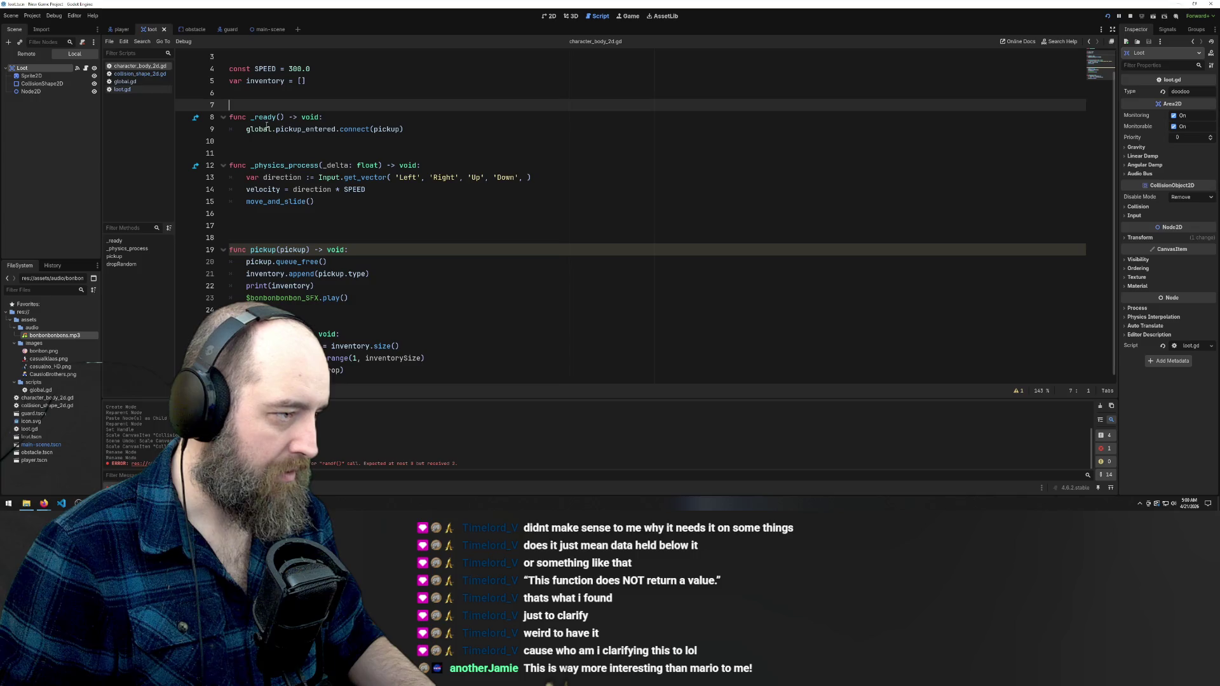
Duplicate the global.pickup_entered connect line from line 9 onto line 10
click(405, 129)
key(ctrl+shift+Left)
key(ctrl+shift+Left)
key(ctrl+shift+Left)
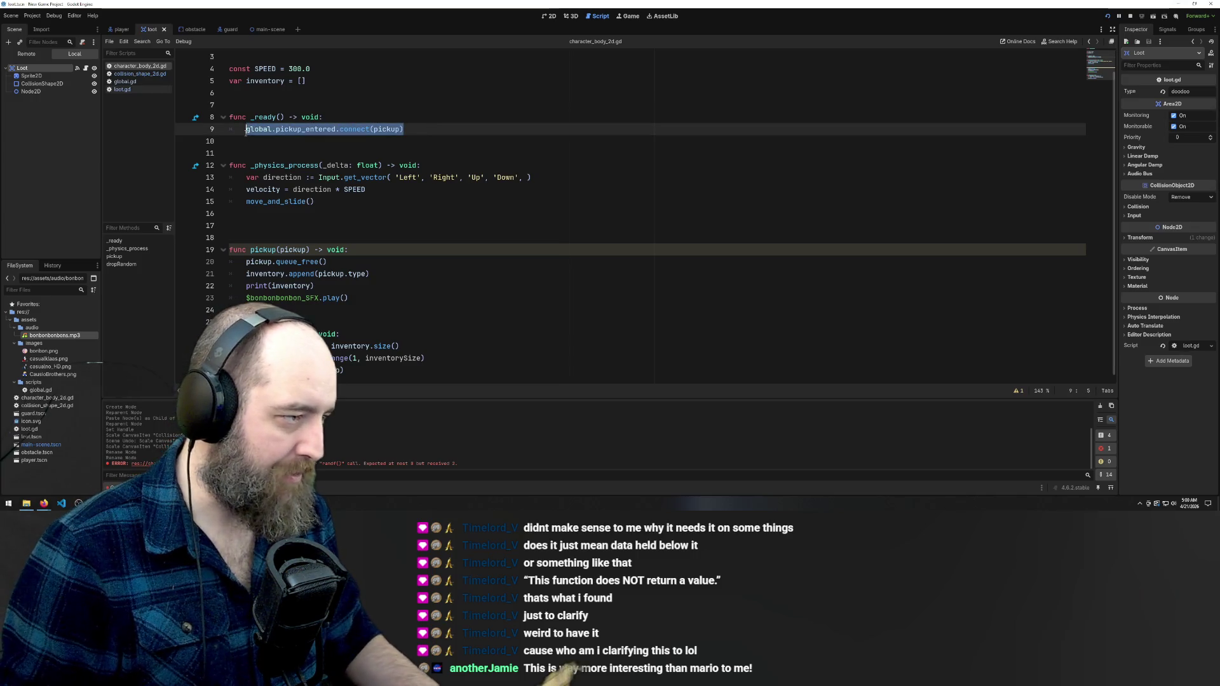
key(ctrl+c)
click(451, 125)
key(Return)
key(ctrl+v)
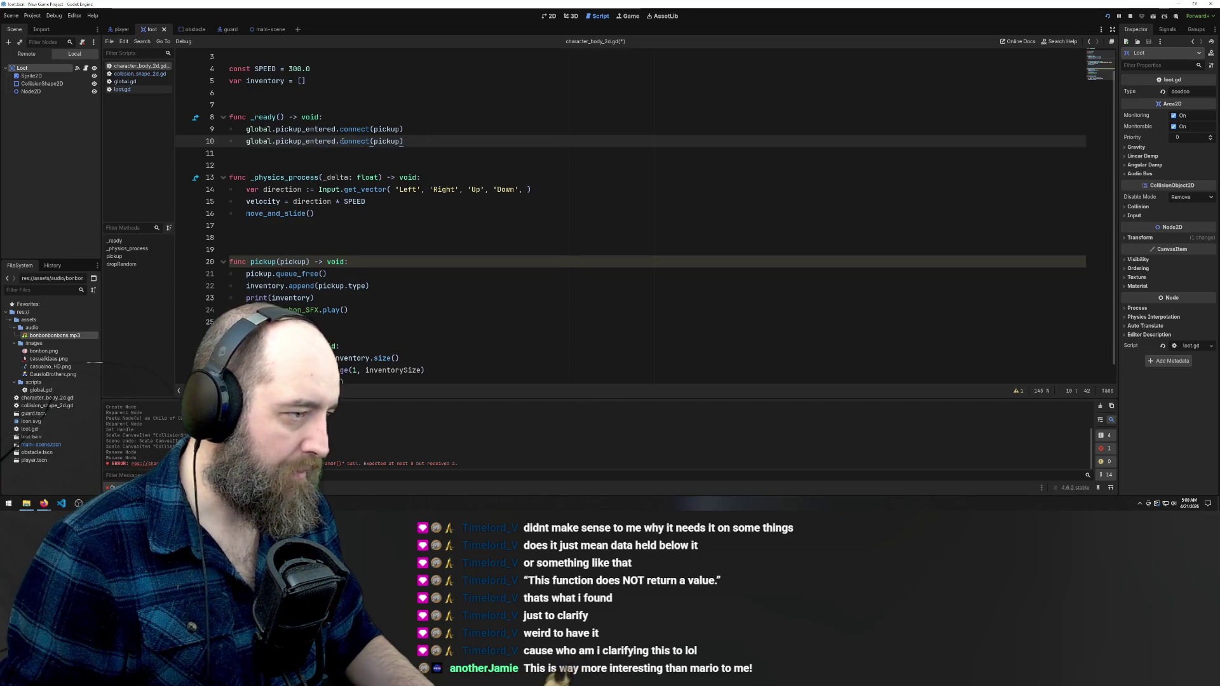
Change the signal on line 10 from pickup_entered to guard_got
click(301, 159)
click(275, 130)
mouse_move(276, 141)
mouse_down()
mouse_move(337, 141)
mouse_move(301, 141)
mouse_up()
click(301, 141)
double_click(305, 141)
click(300, 141)
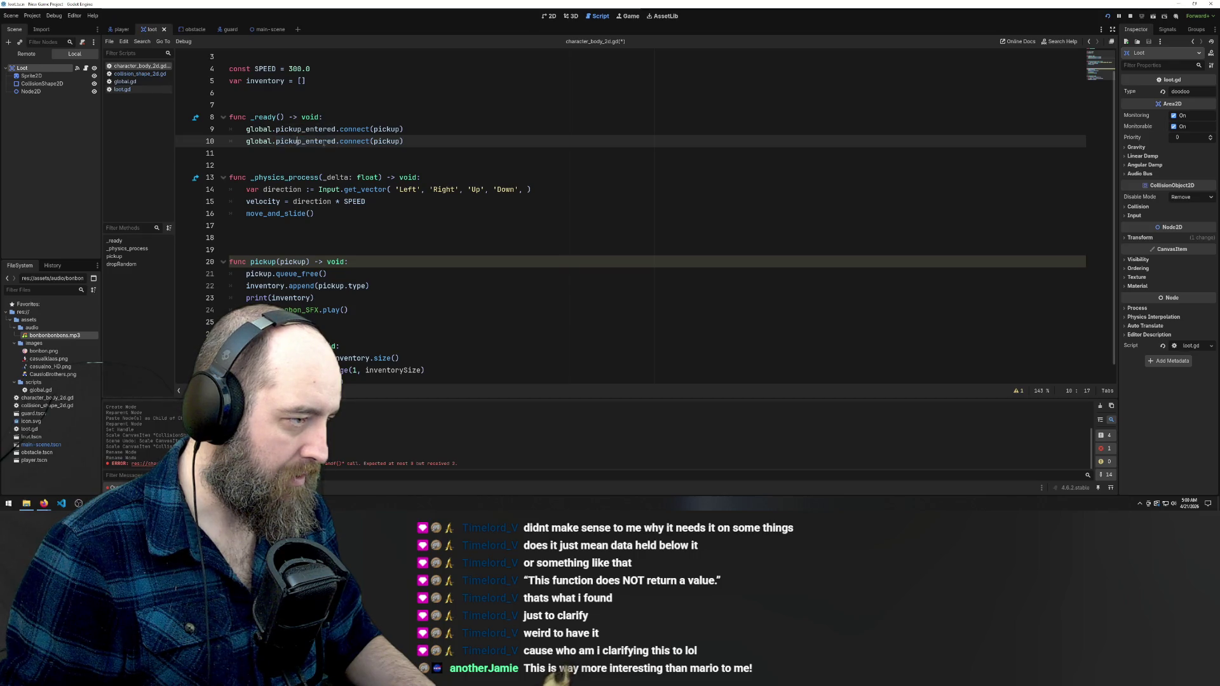
drag(335, 141, 276, 141)
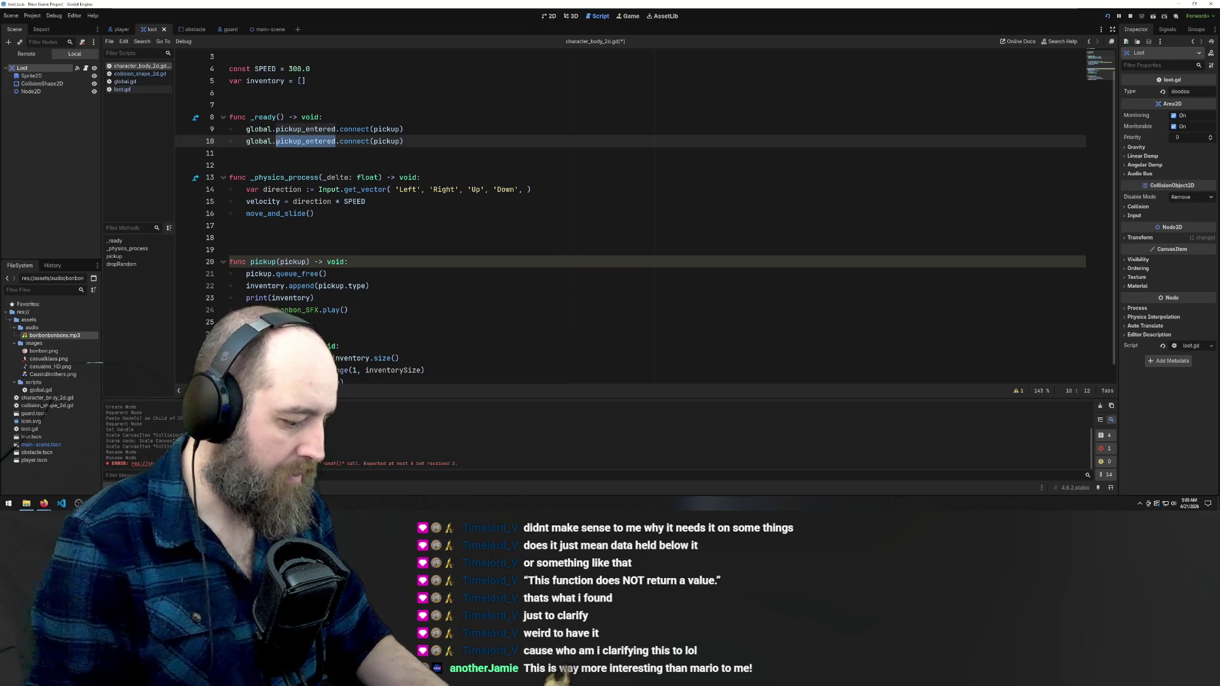
text(guard_)
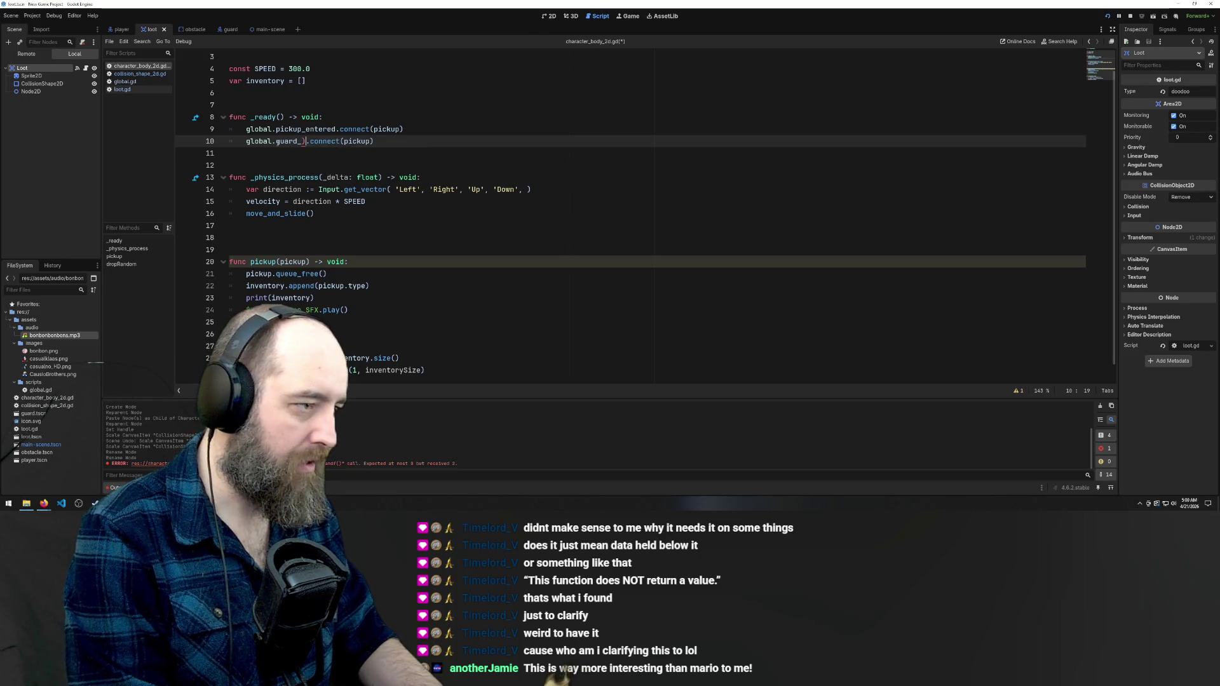
text(got)
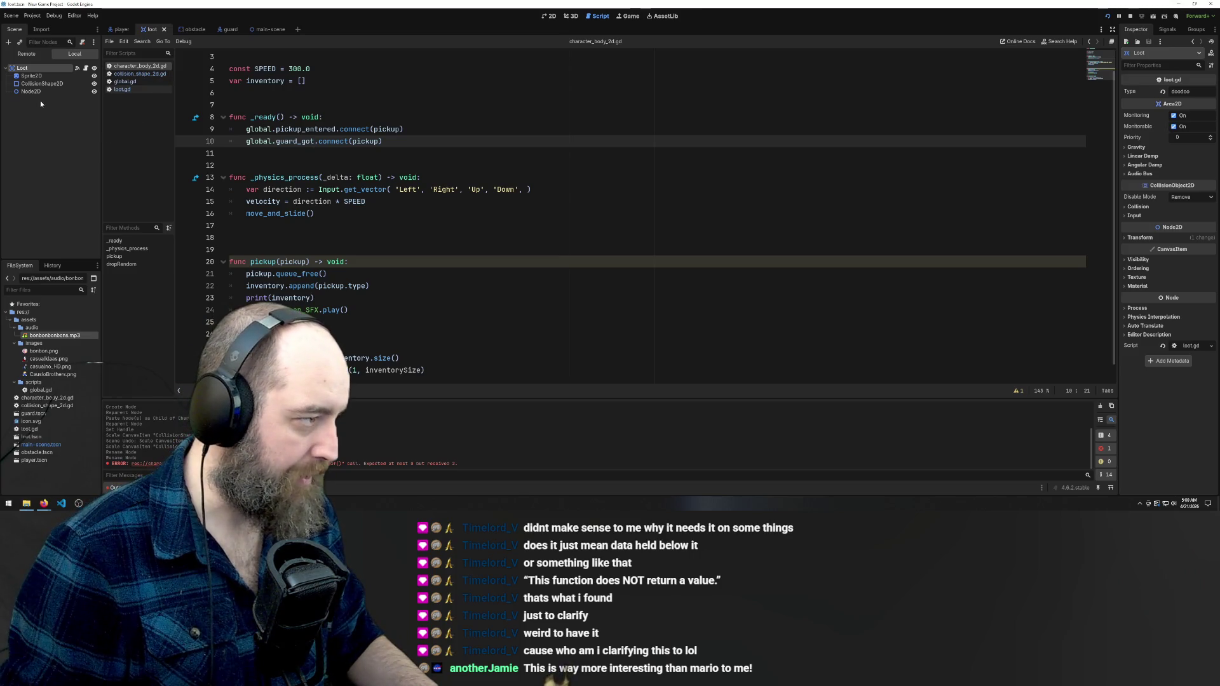
click(134, 89)
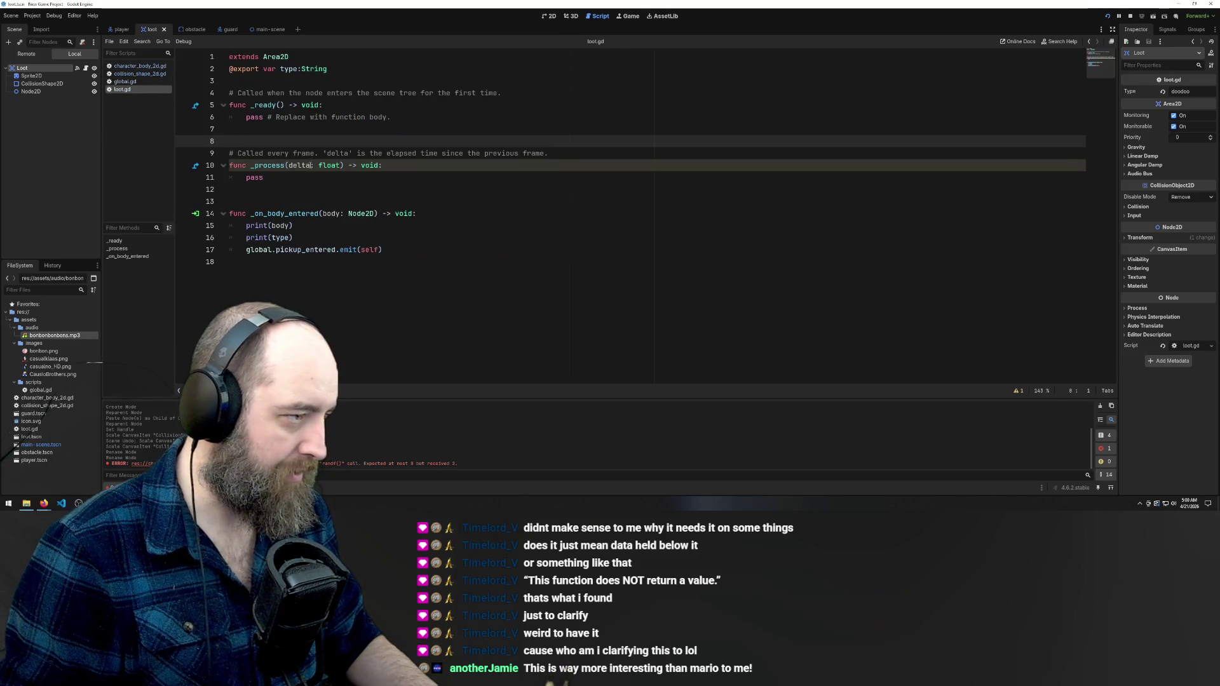
Select and read loot.gd's _on_body_entered handler, then switch to the guard scene
drag(425, 263, 159, 217)
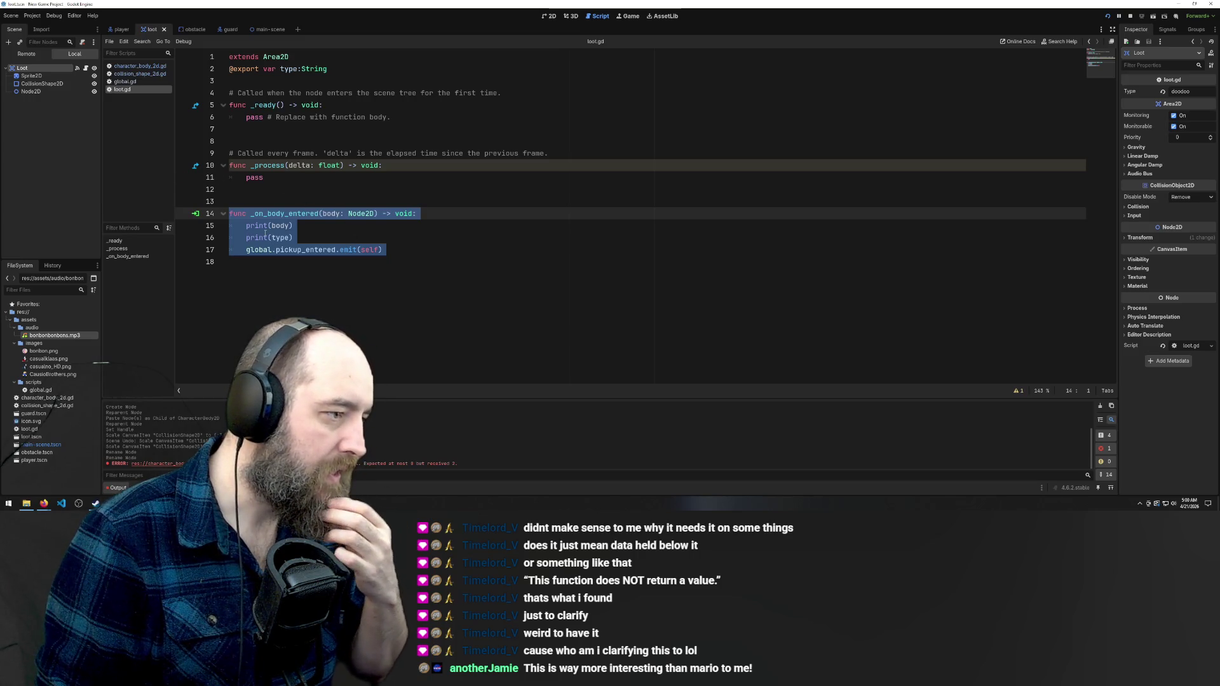
click(266, 235)
click(309, 309)
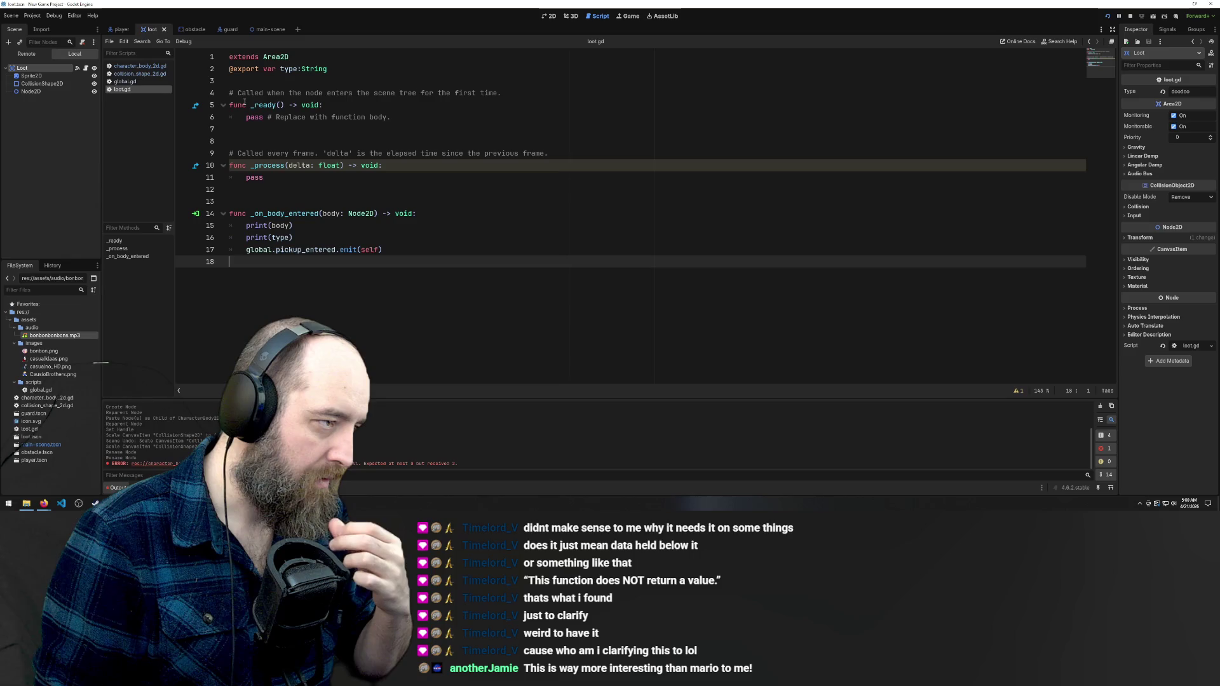
click(251, 214)
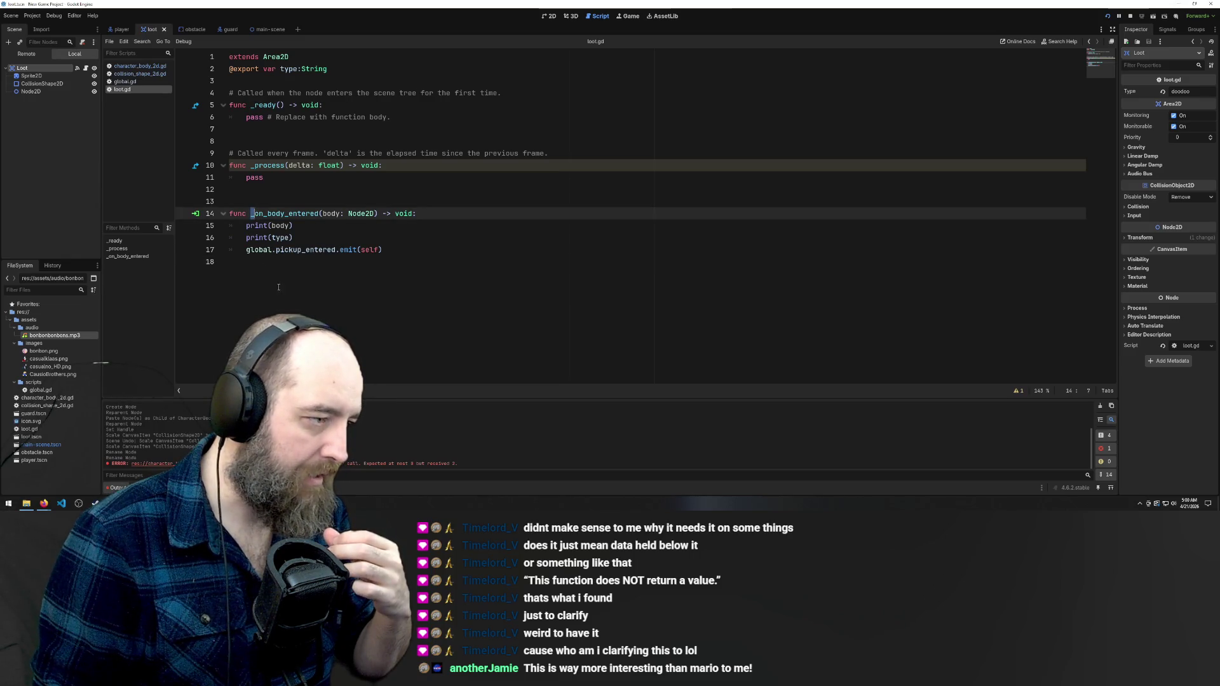
click(382, 249)
mouse_move(382, 250)
mouse_down()
mouse_move(216, 250)
mouse_move(137, 213)
mouse_up()
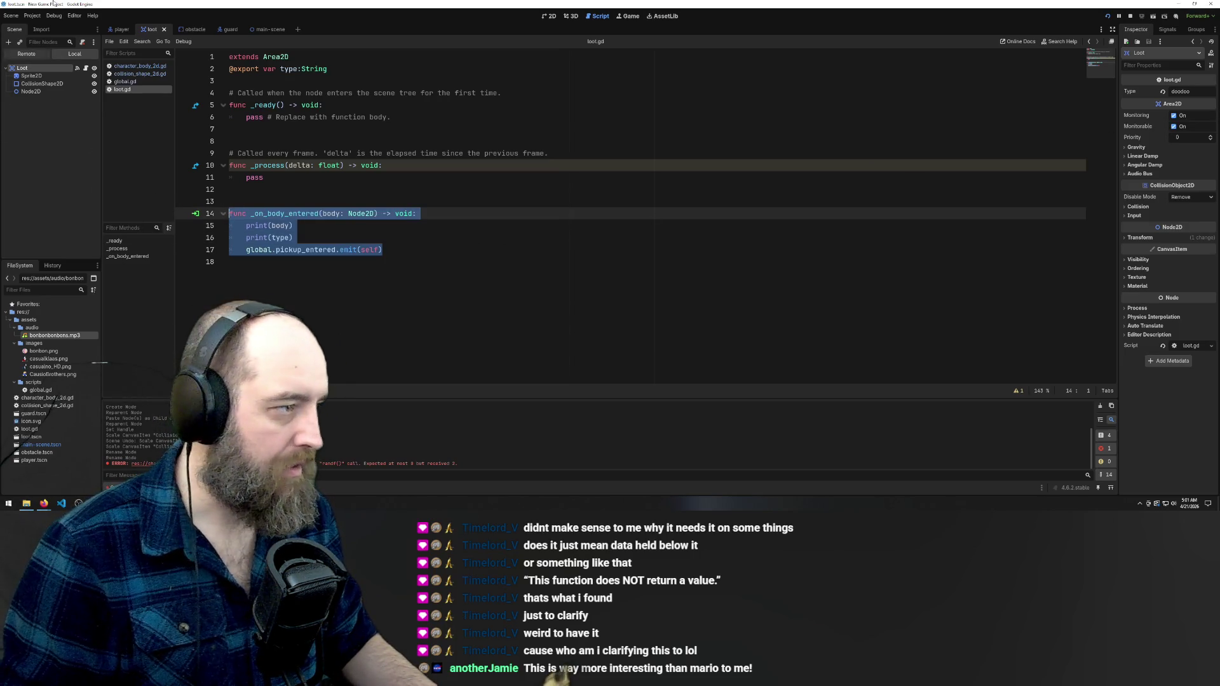
click(221, 29)
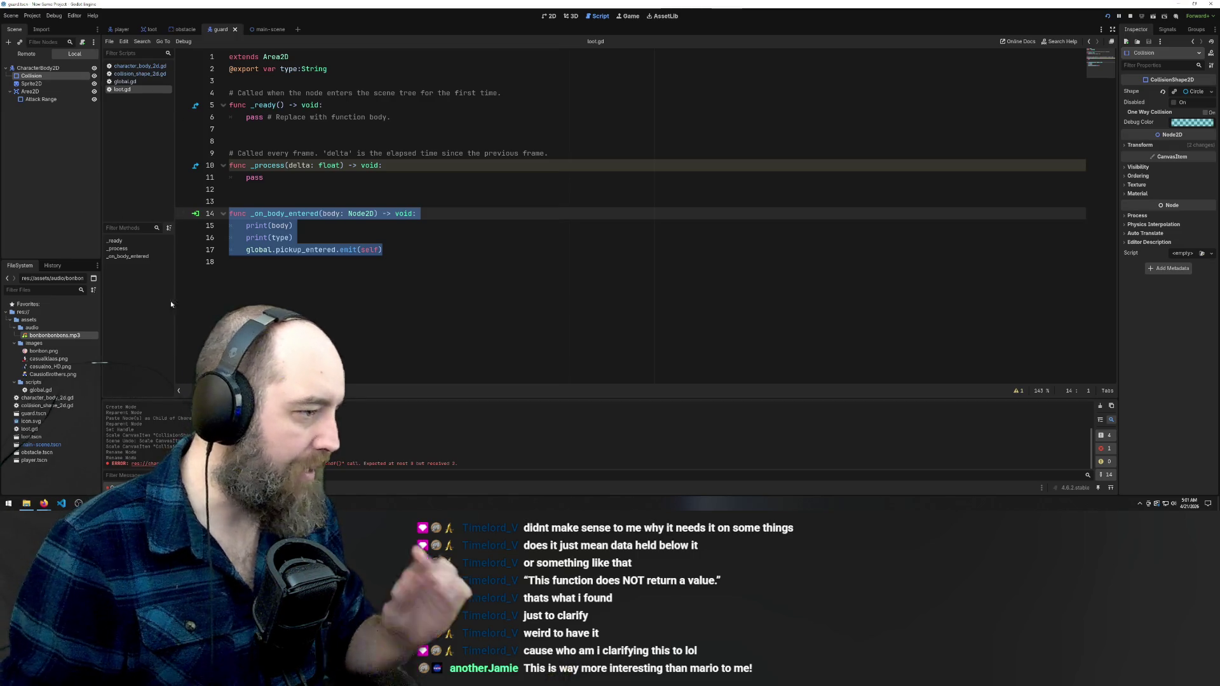
click(360, 153)
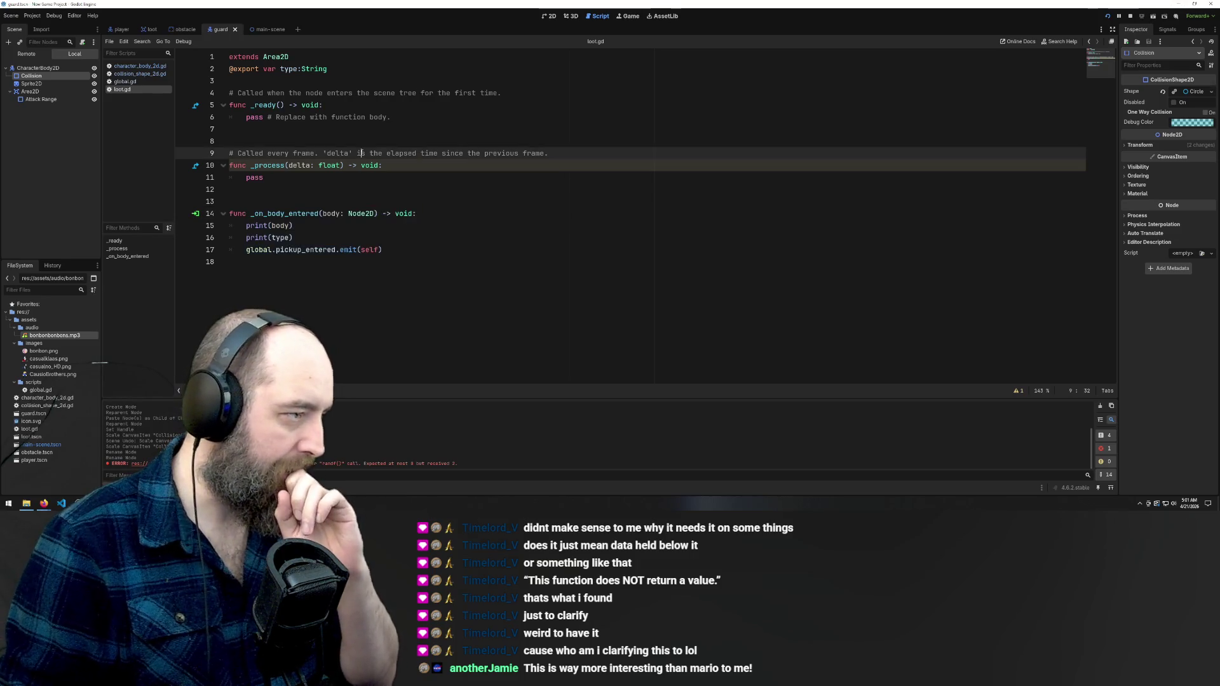
Open global.gd and duplicate the pickup_entered signal declaration onto line 14
click(31, 391)
click(125, 81)
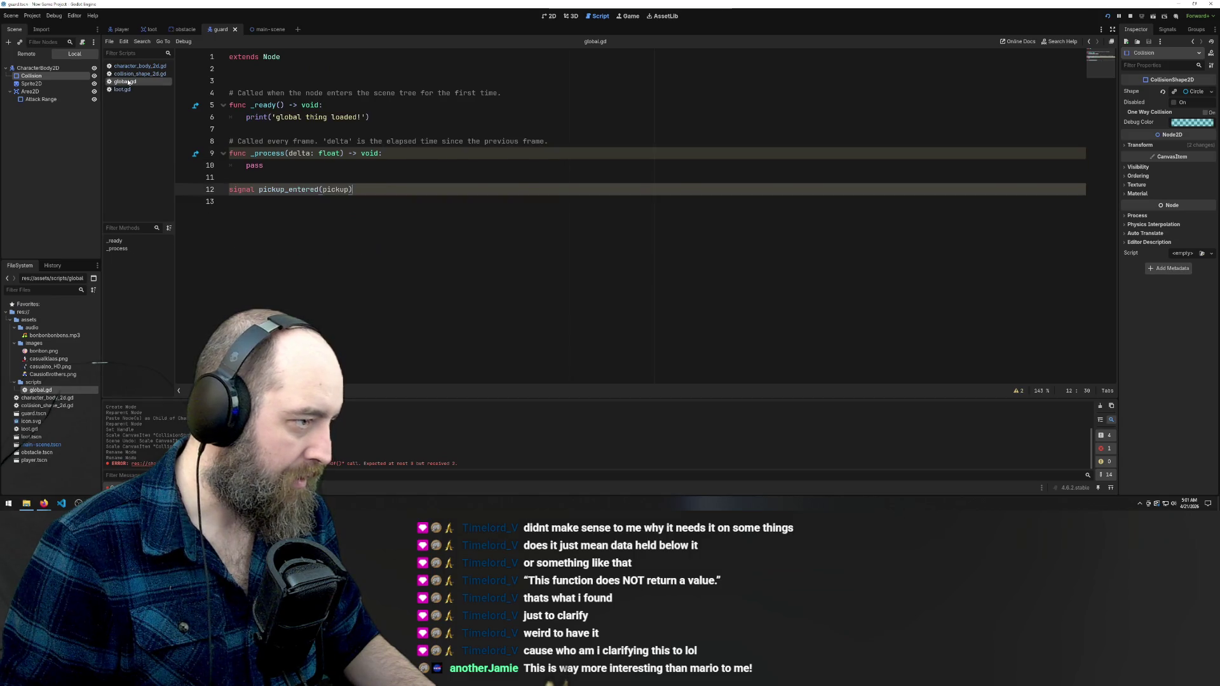
click(385, 177)
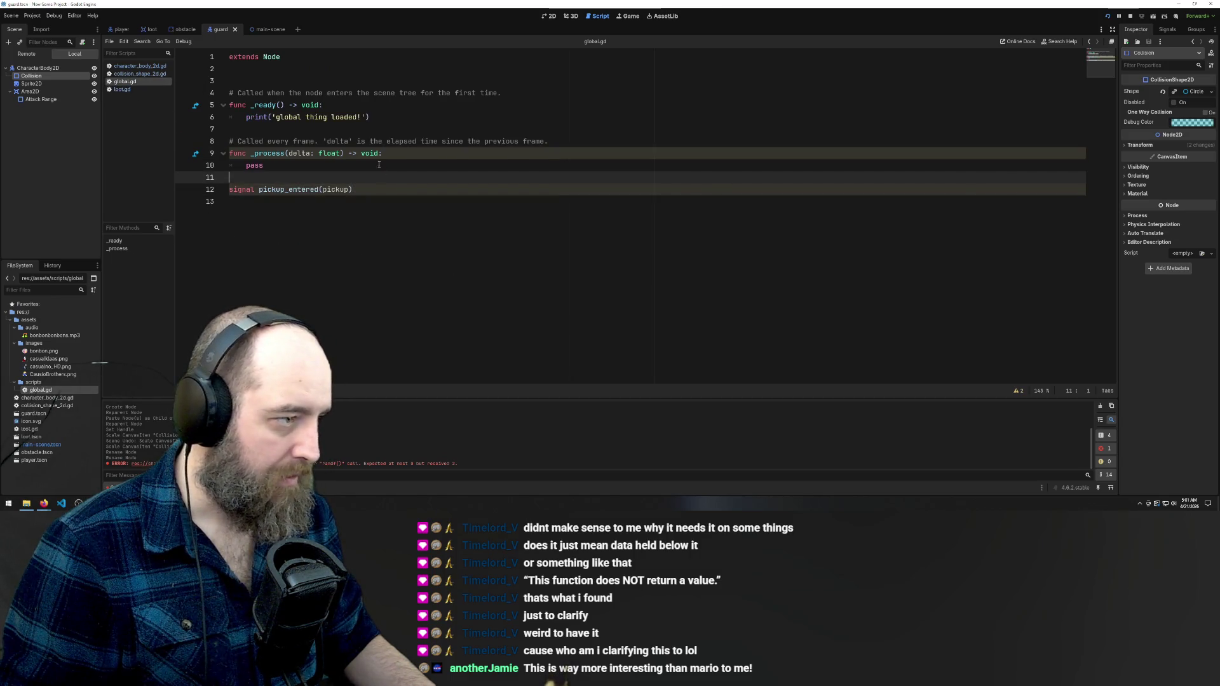
click(381, 191)
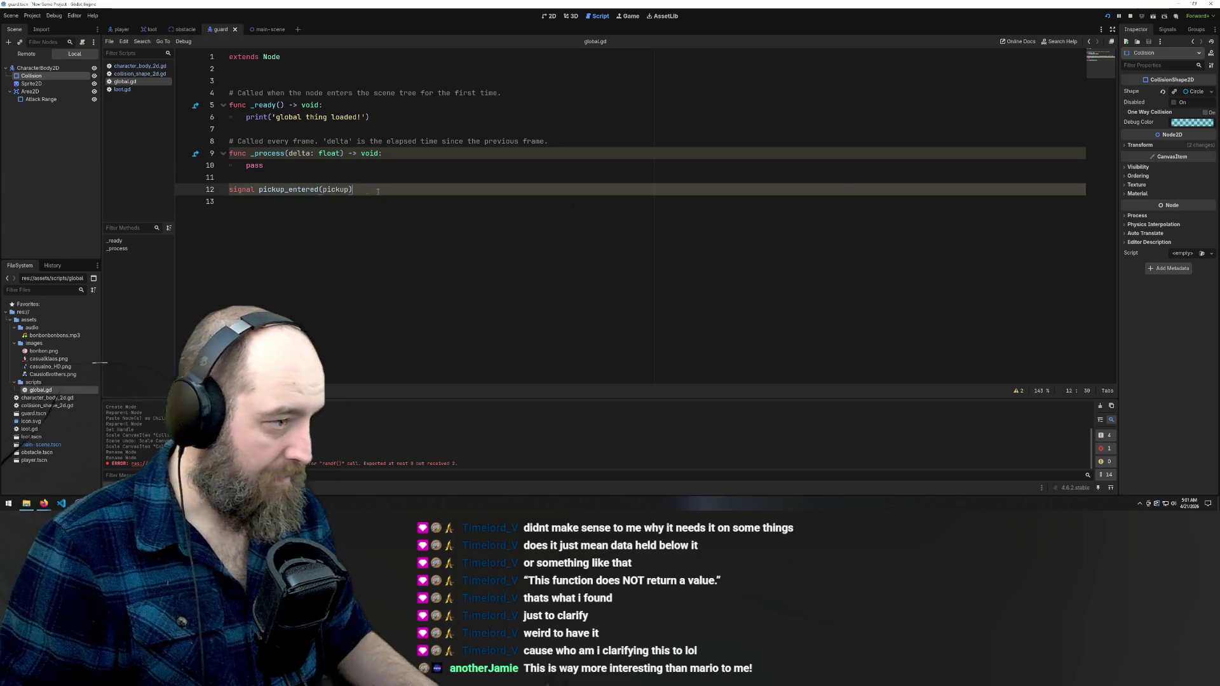
triple_click(381, 191)
key(ctrl+c)
click(372, 192)
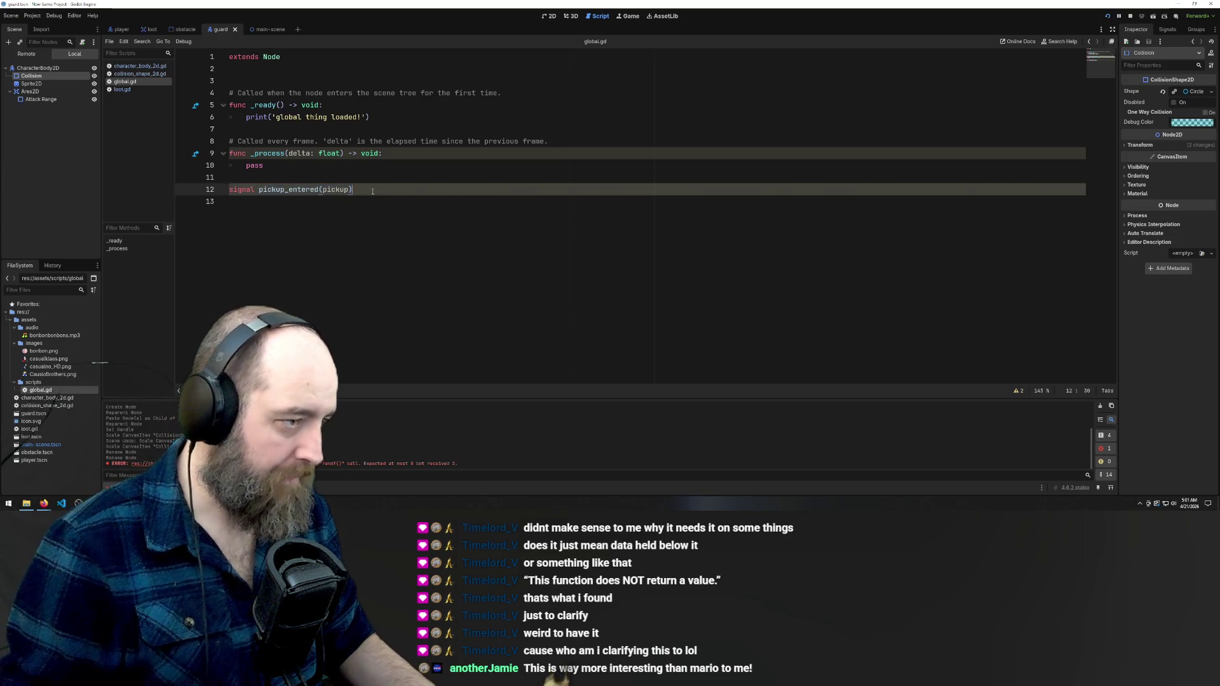
key(Return)
key(Return)
key(ctrl+v)
Rename the copied signal to guard_got, remove its pickup parameter, and save global.gd
click(273, 215)
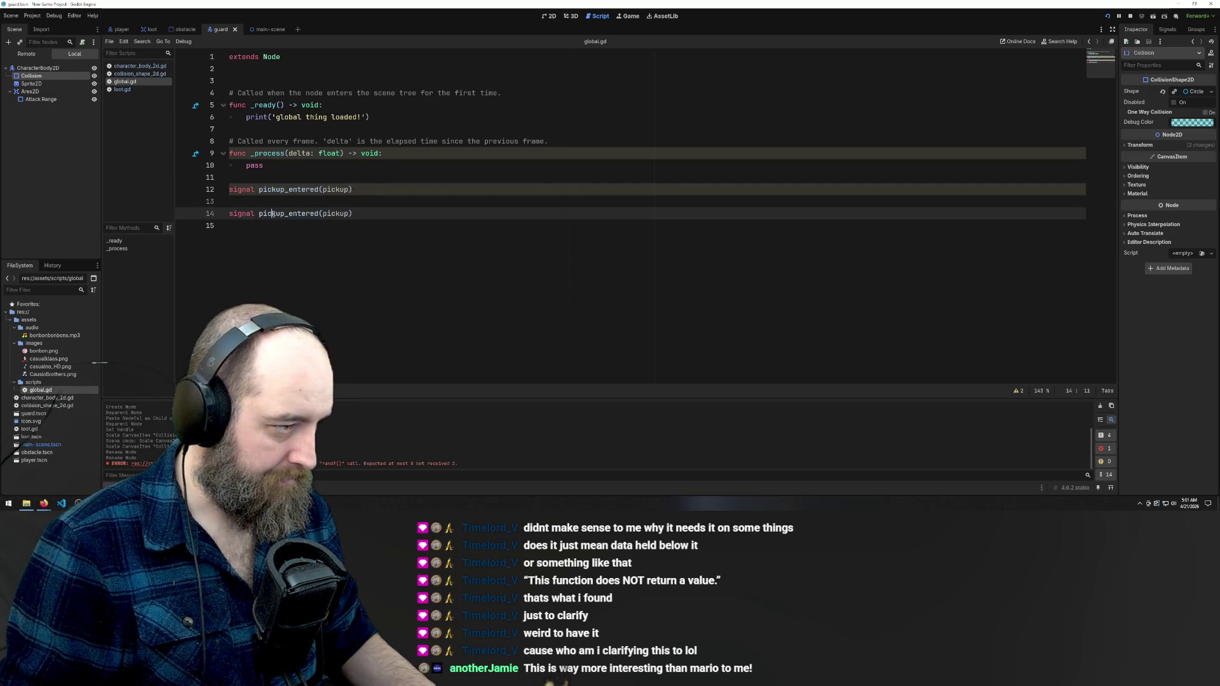
drag(274, 214, 318, 214)
double_click(260, 214)
text(guard)
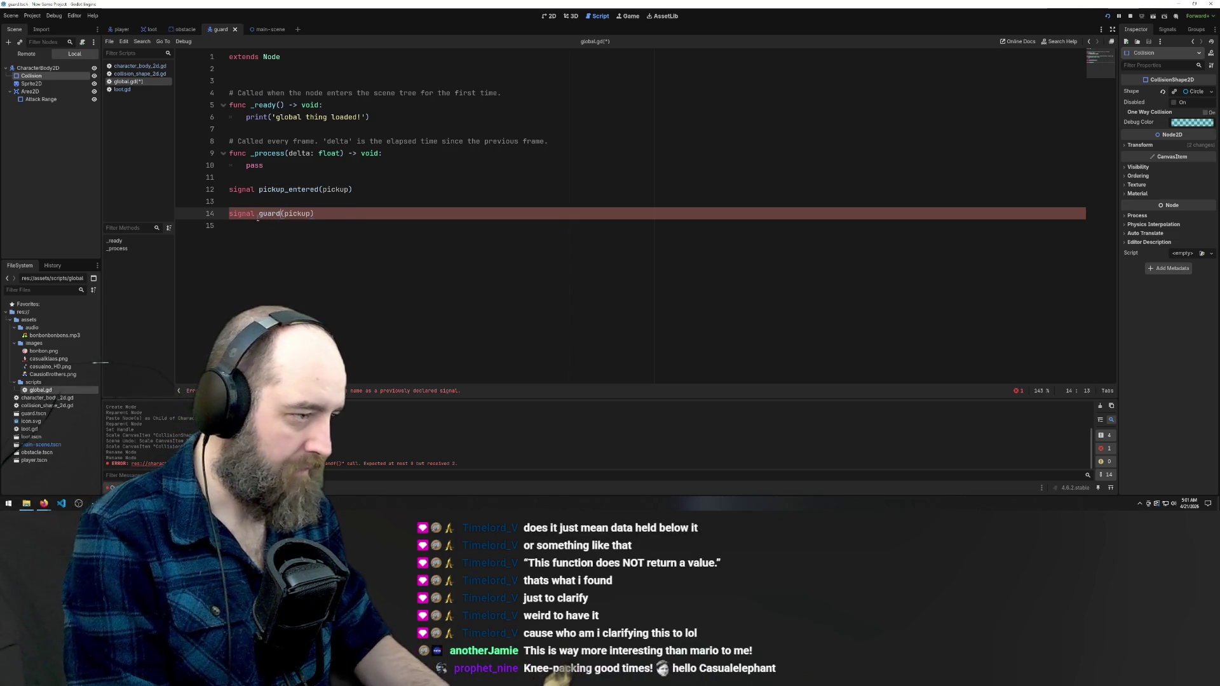
text(_got)
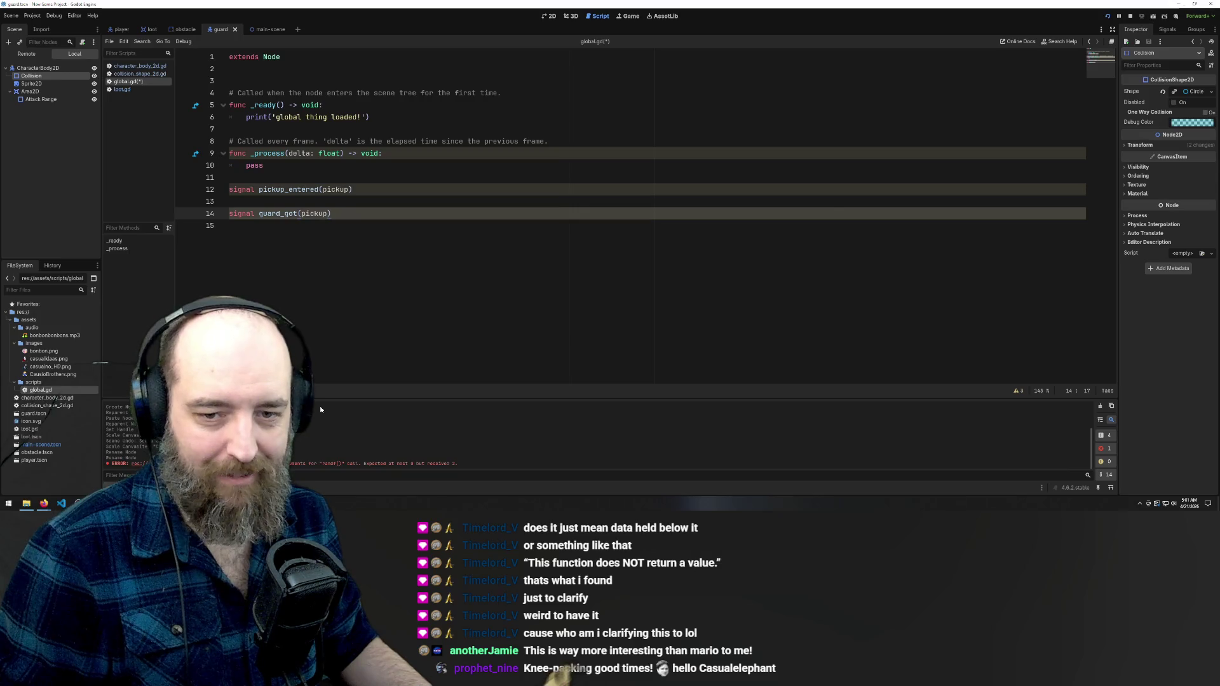
click(310, 214)
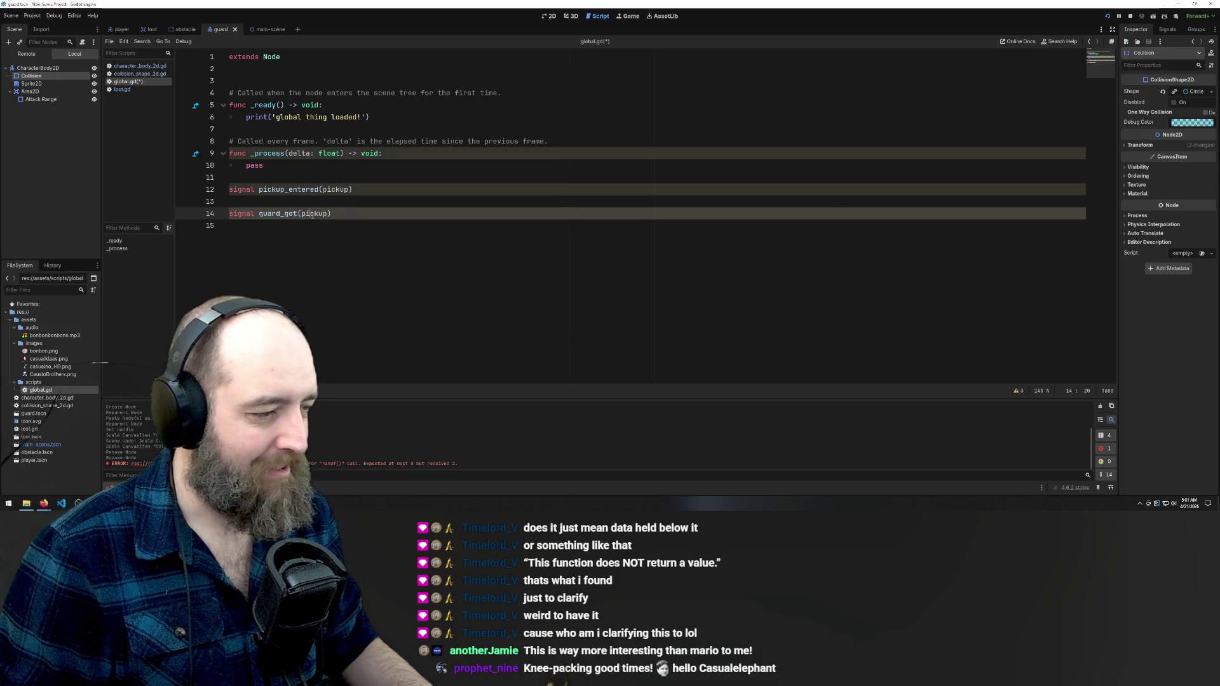
double_click(311, 213)
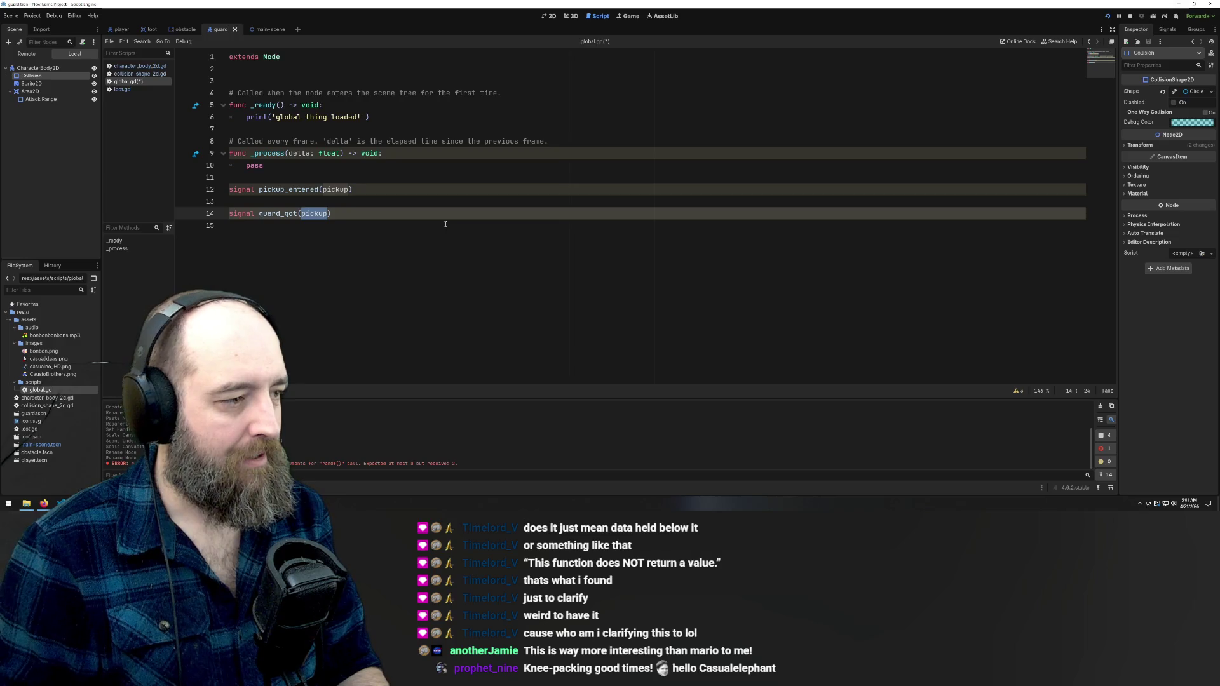
key(BackSpace)
click(378, 226)
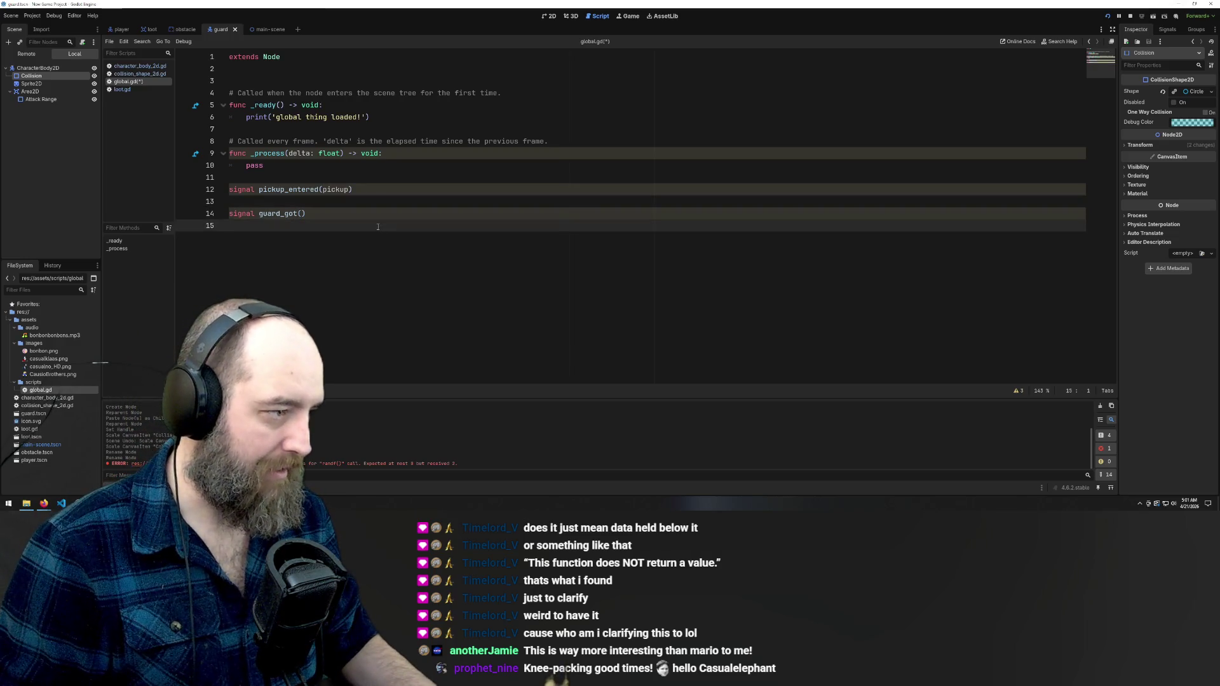
key(ctrl+s)
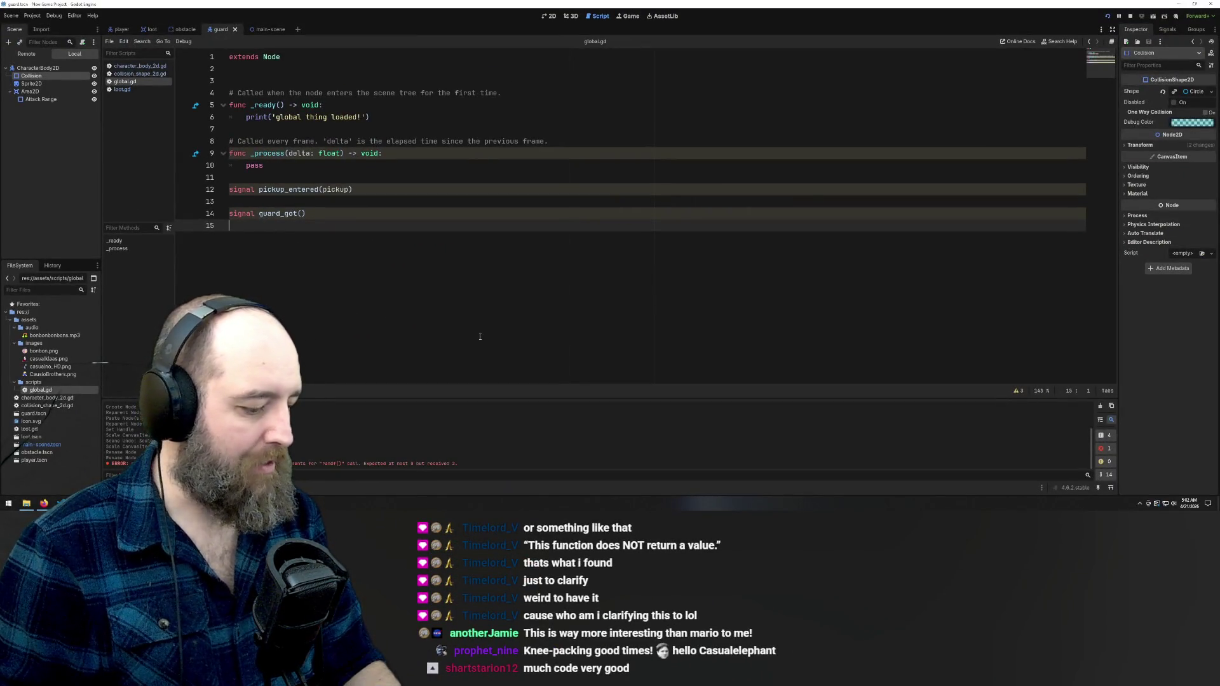
Test-run the game with F5, stop it, and return to the main scene
key(F5)
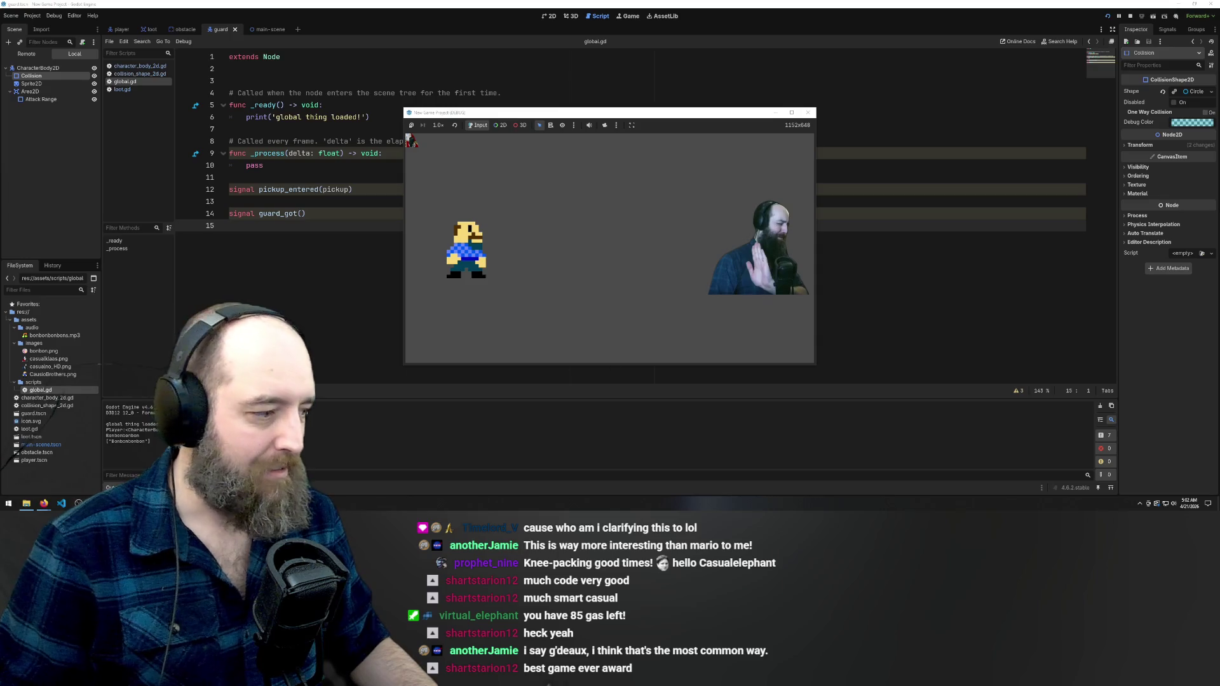
key(F8)
click(121, 29)
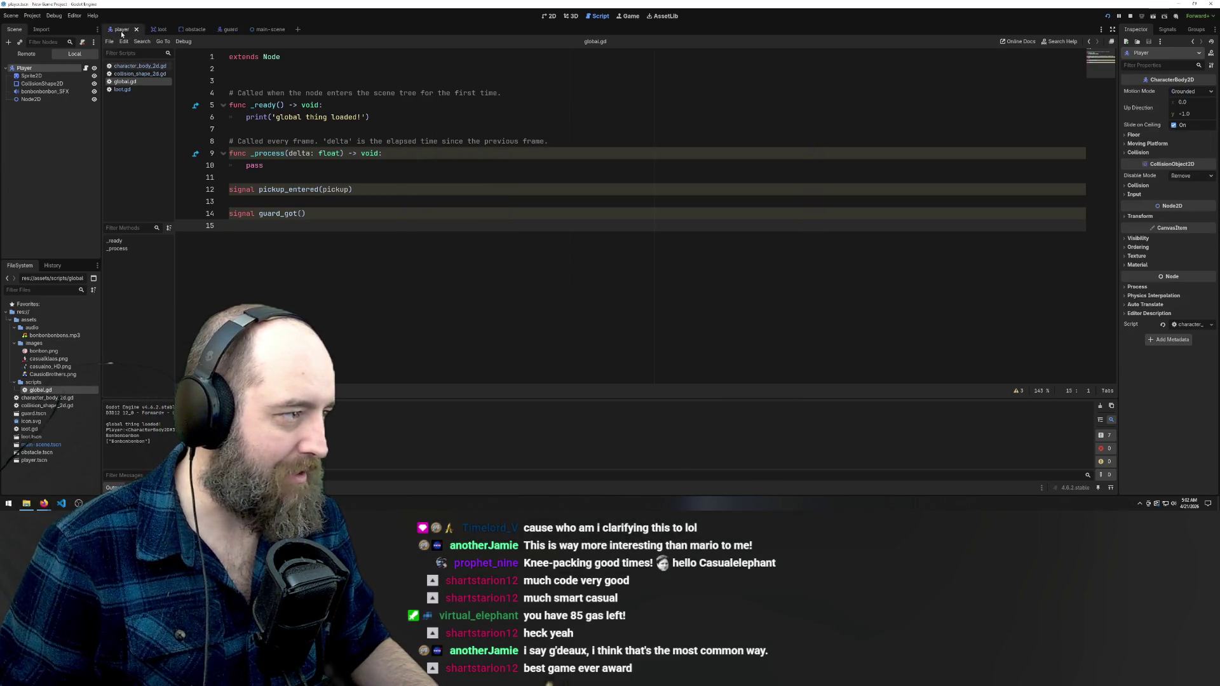
click(262, 29)
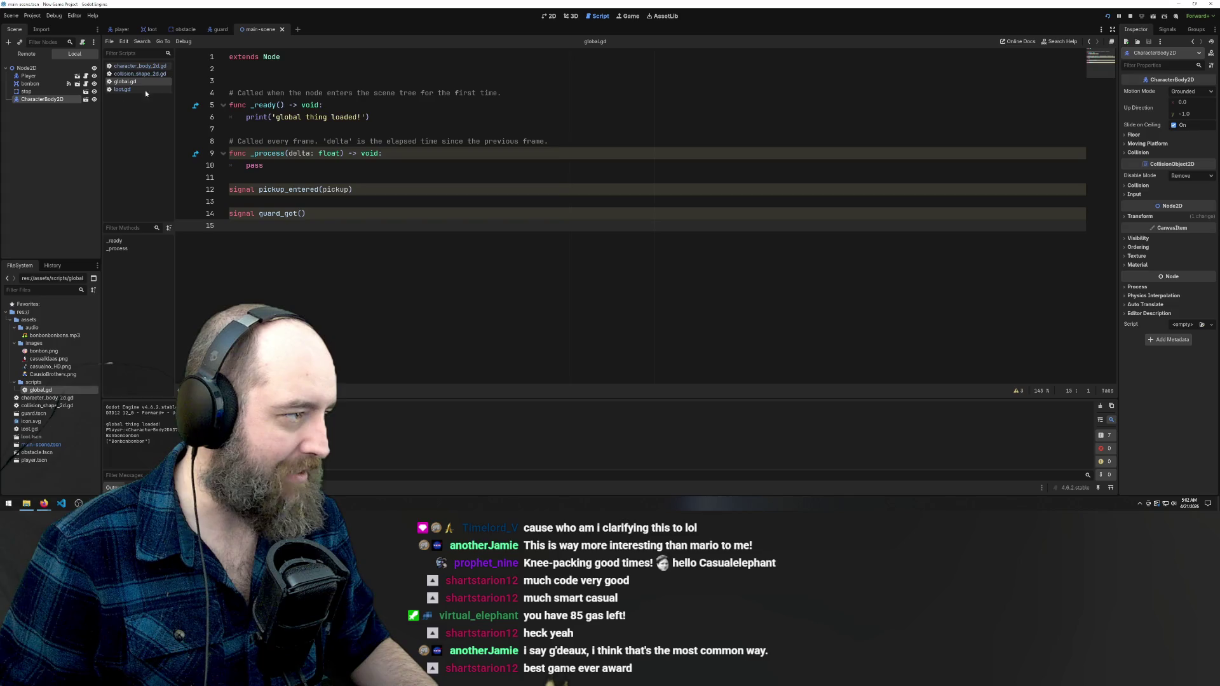
click(218, 30)
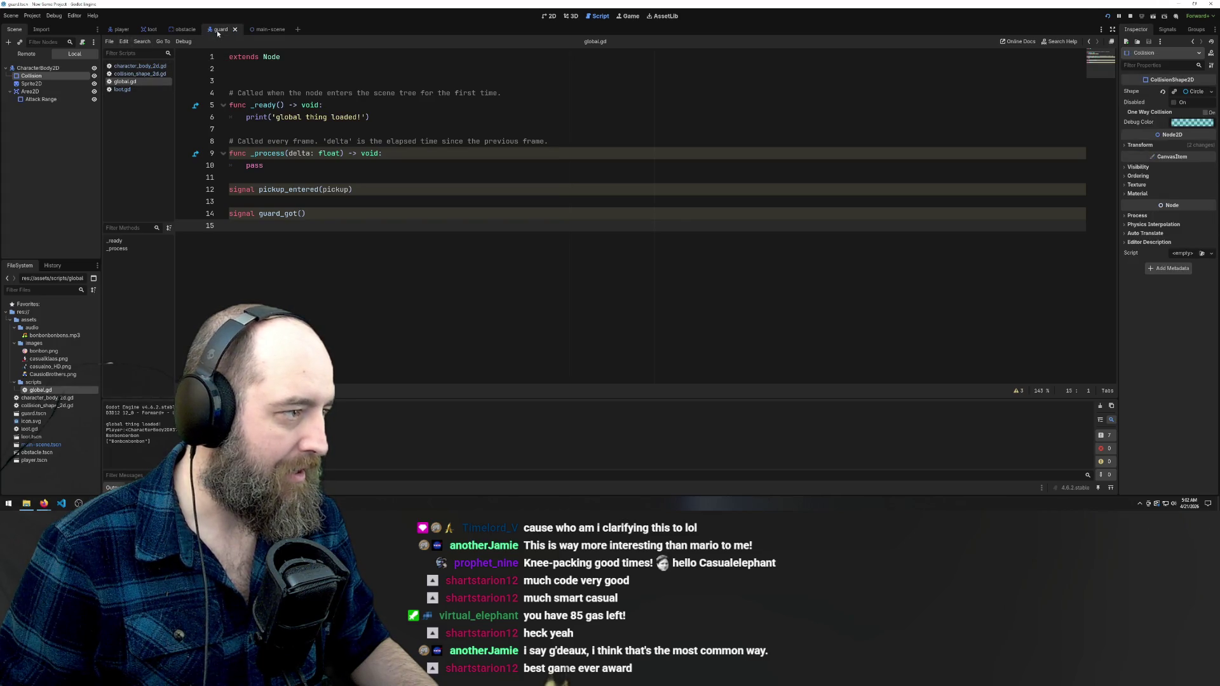
click(261, 29)
Show the main scene in the 2D view and paste a copy of the bonbon pickup
click(550, 17)
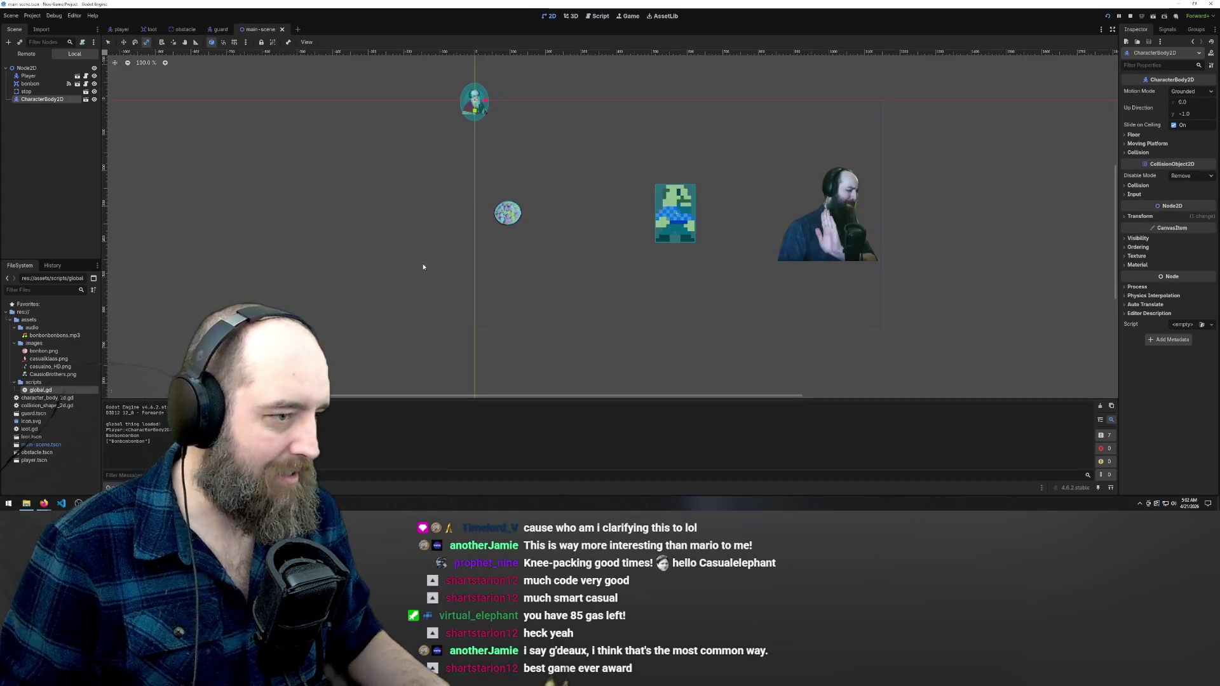
key(ctrl+v)
key(ctrl+z)
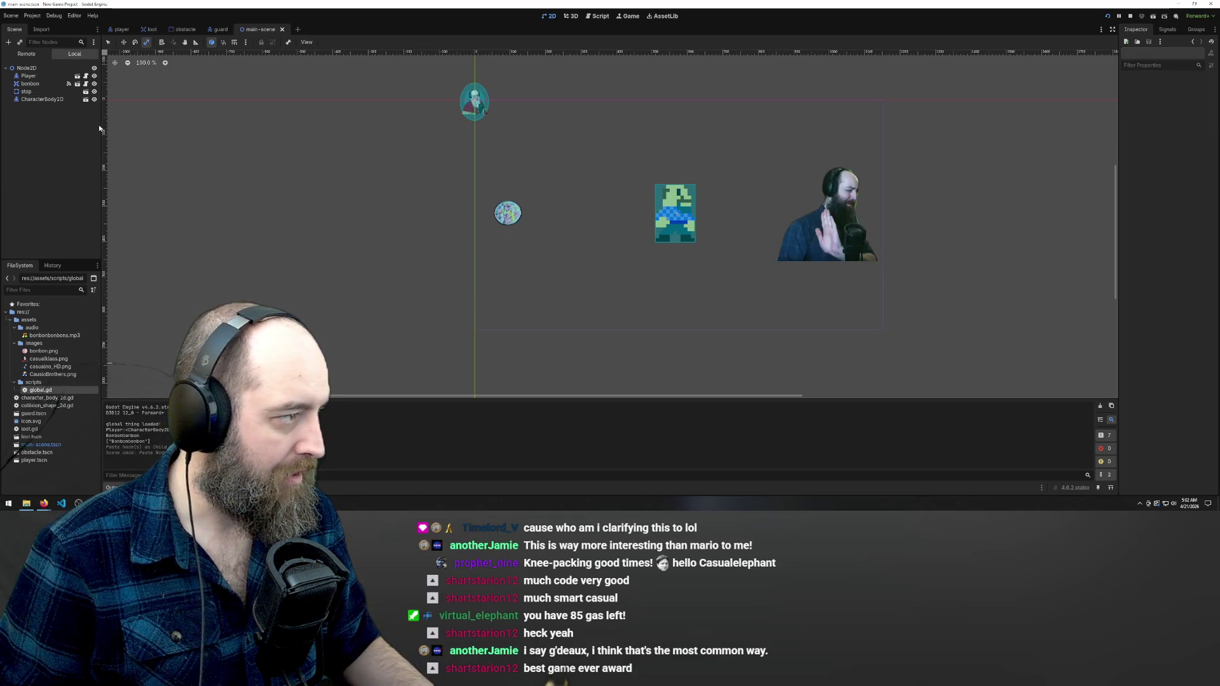
key(ctrl+v)
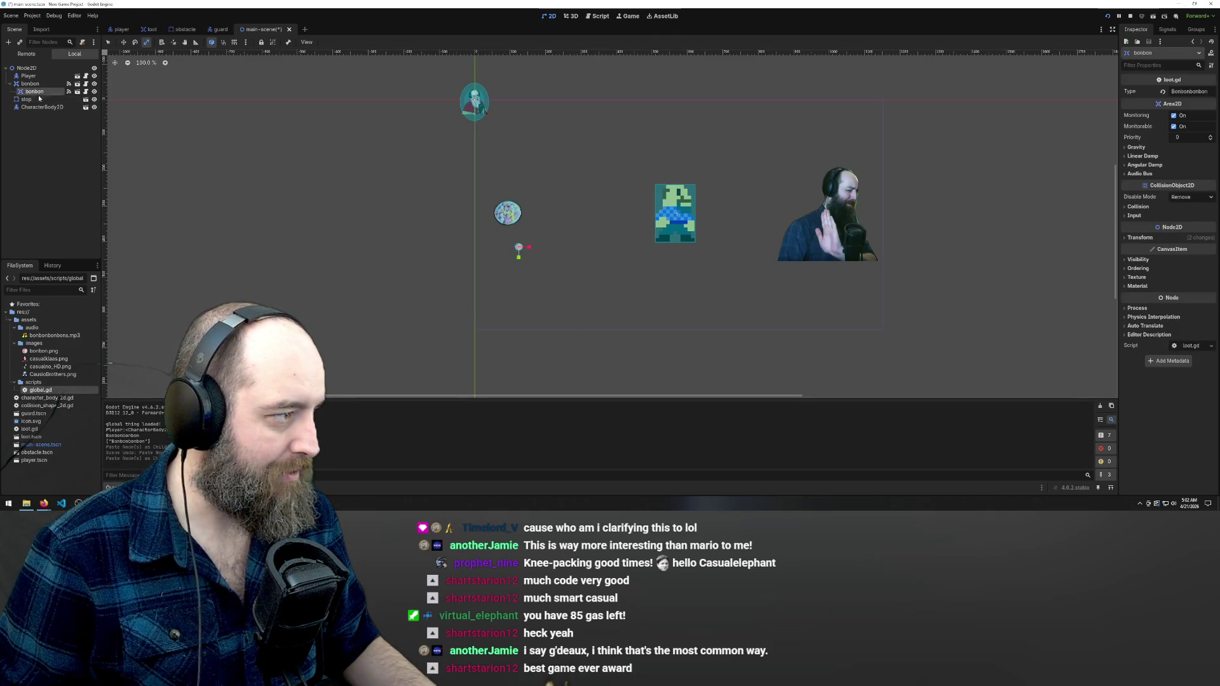
Put the bonbon copy under Node2D, move it below the first, and set Type to Bonbonbonbon2
drag(31, 68, 36, 110)
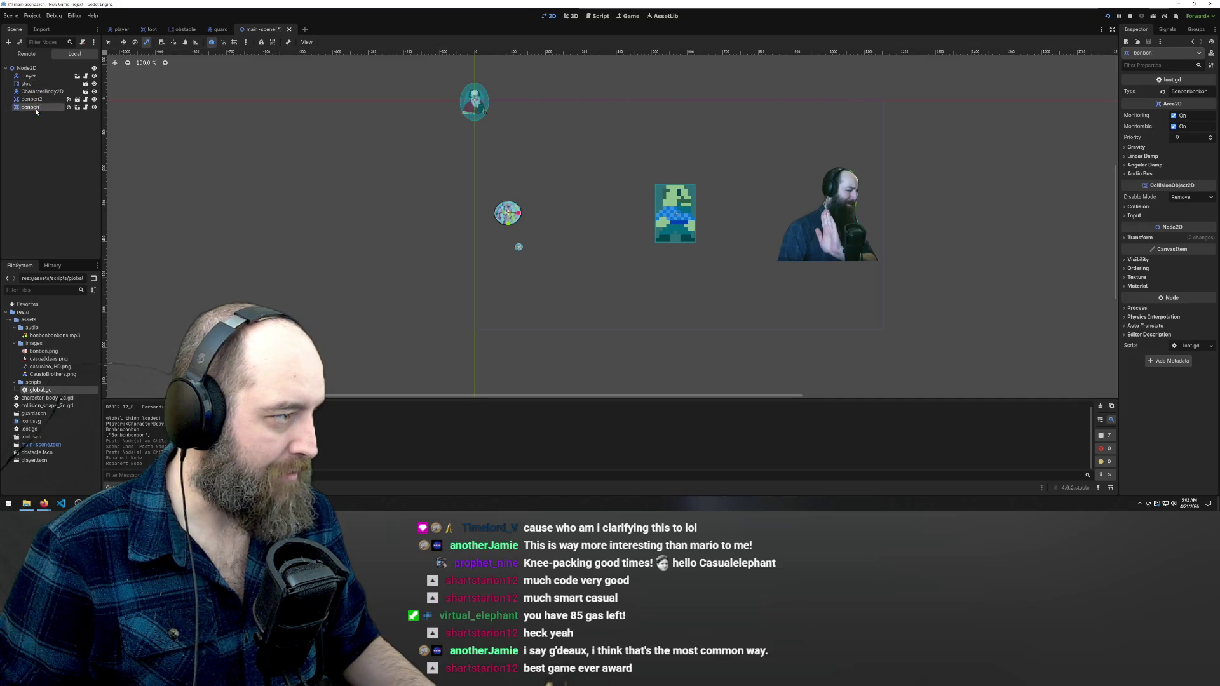
click(517, 310)
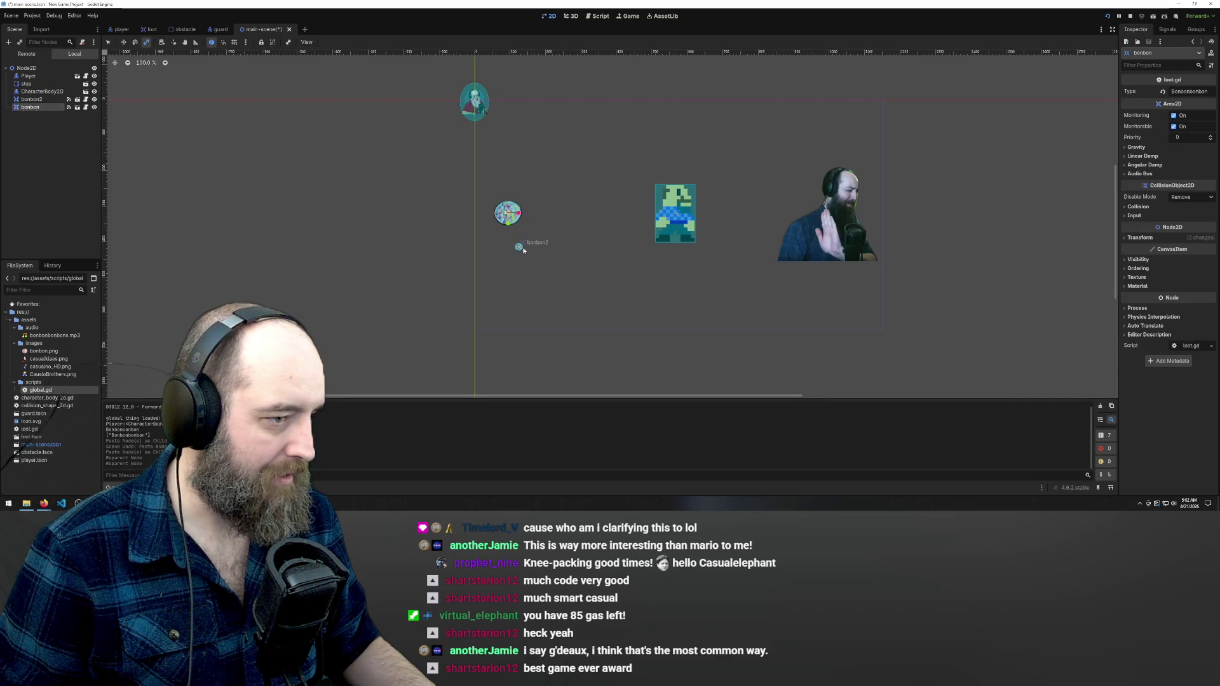
click(26, 100)
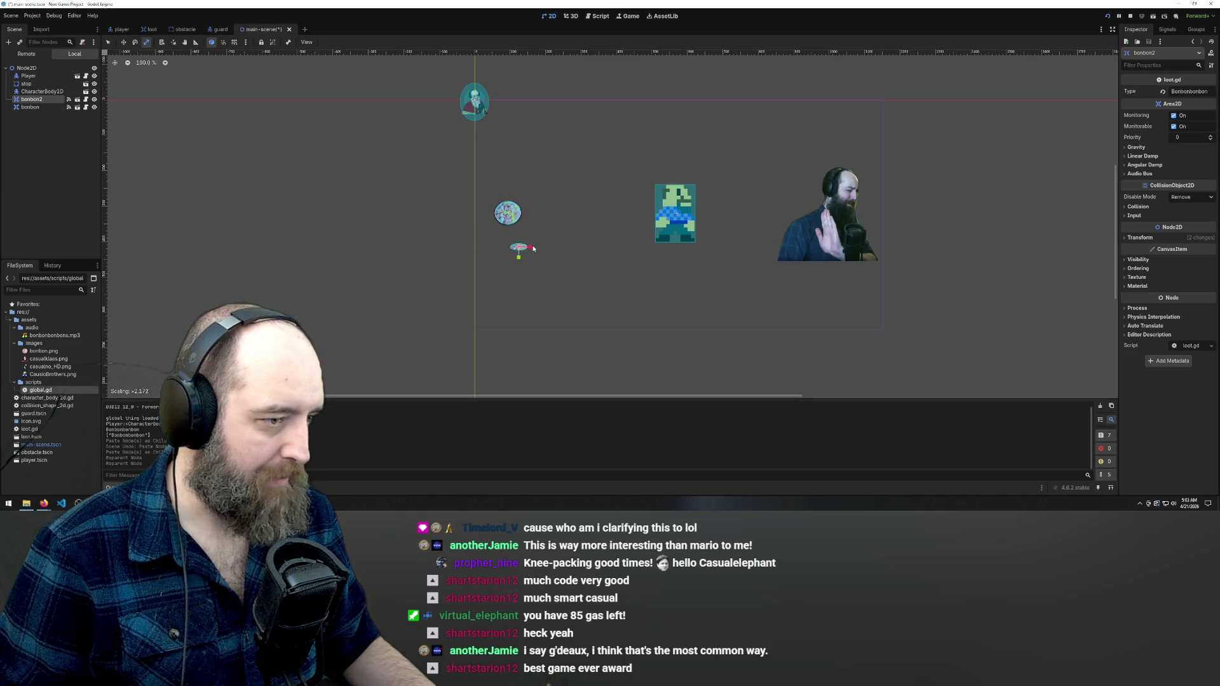
mouse_move(536, 248)
mouse_down()
mouse_move(519, 314)
mouse_move(517, 258)
mouse_move(518, 374)
mouse_up()
key(ctrl+z)
key(w)
drag(518, 248, 507, 286)
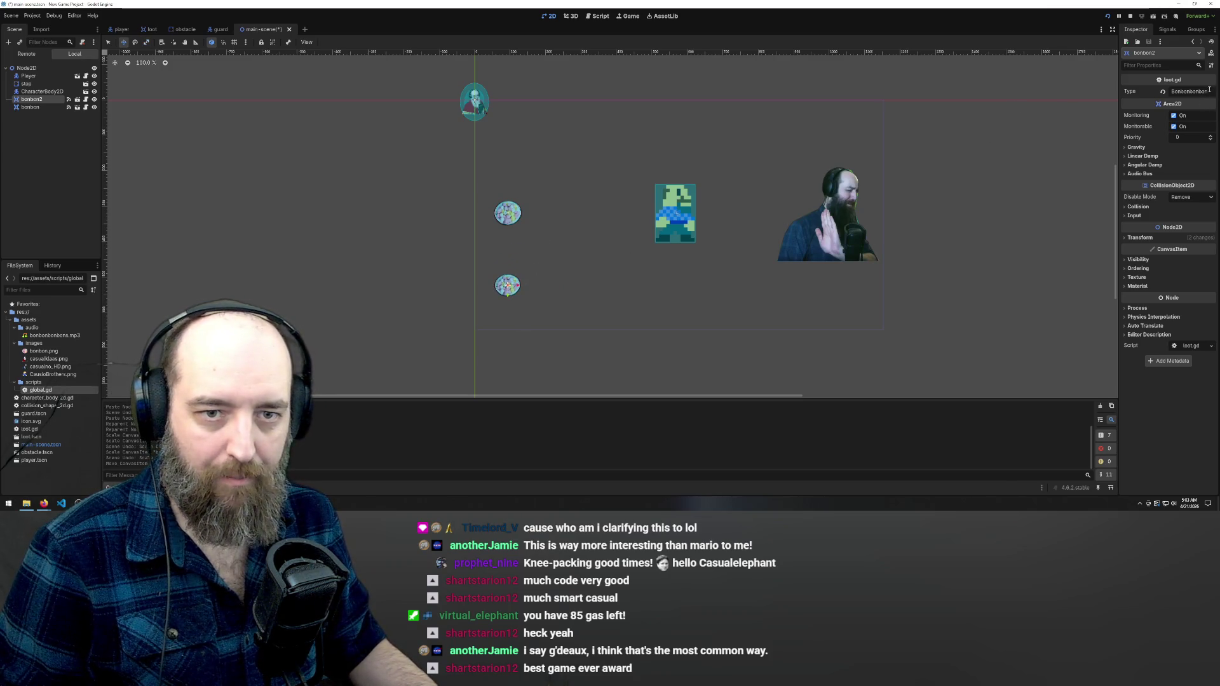
text(2)
key(Return)
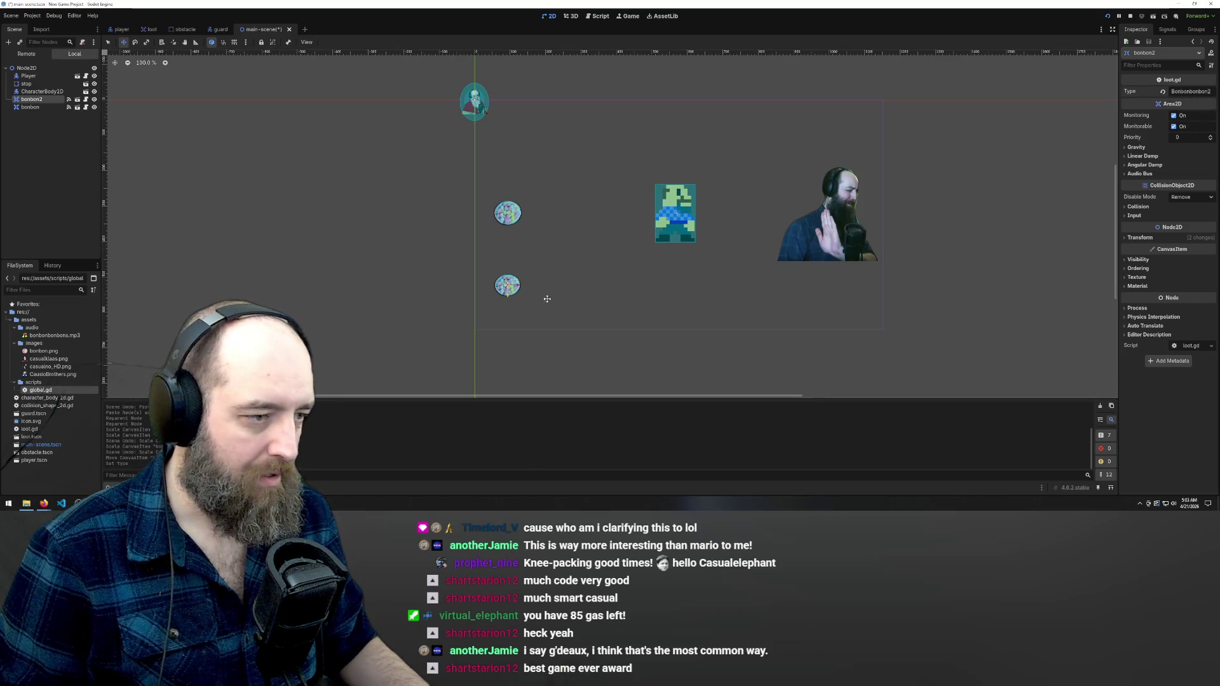
Paste a third bonbon, undo the stray resize, and place it above and right of the others
key(ctrl+v)
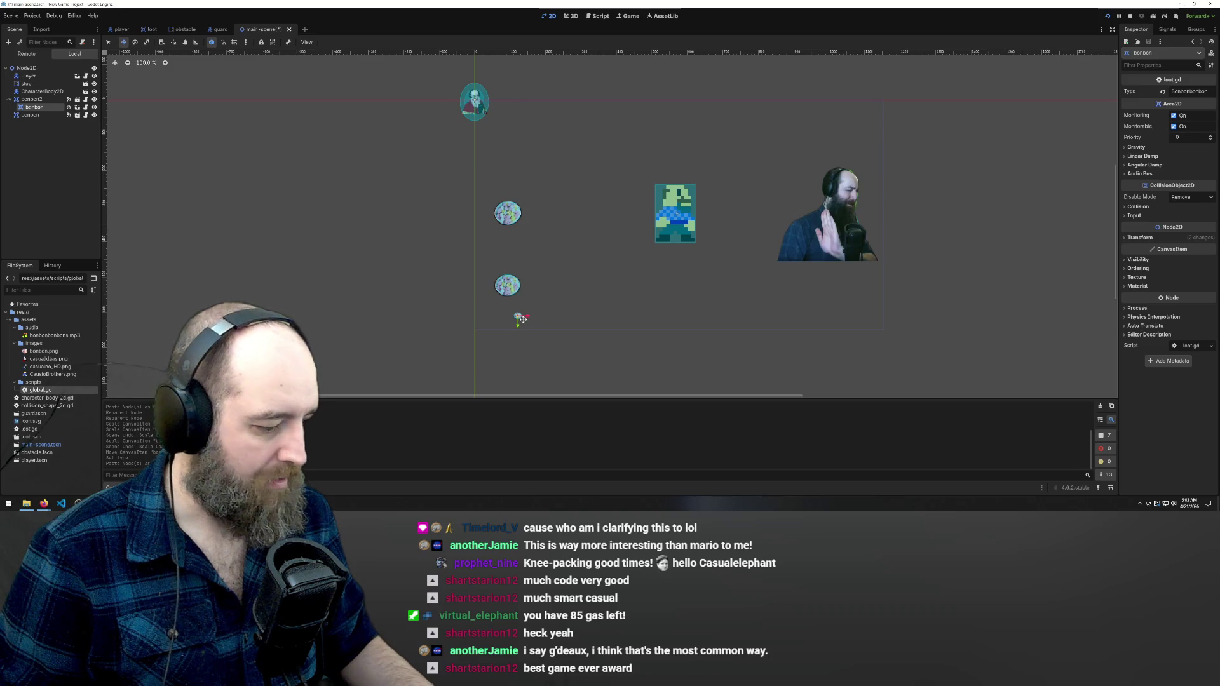
key(e)
drag(518, 316, 521, 317)
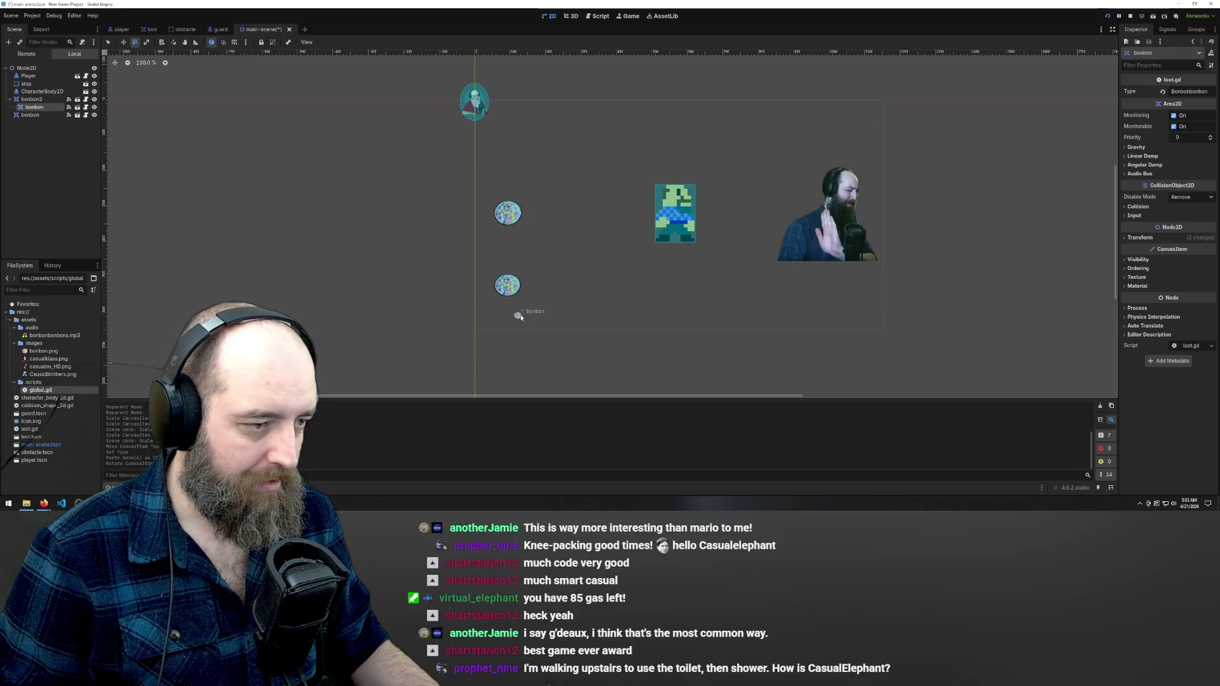
key(s)
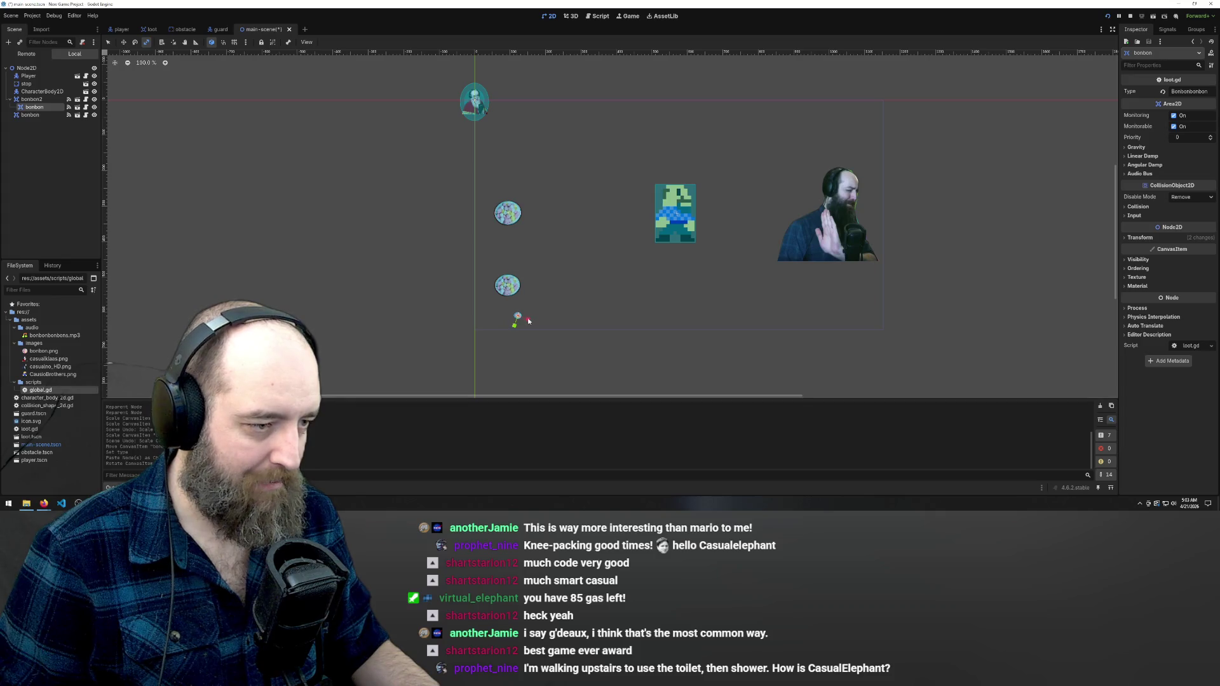
mouse_move(534, 320)
mouse_down()
mouse_move(495, 332)
mouse_move(564, 274)
mouse_move(586, 149)
mouse_up()
key(ctrl+z)
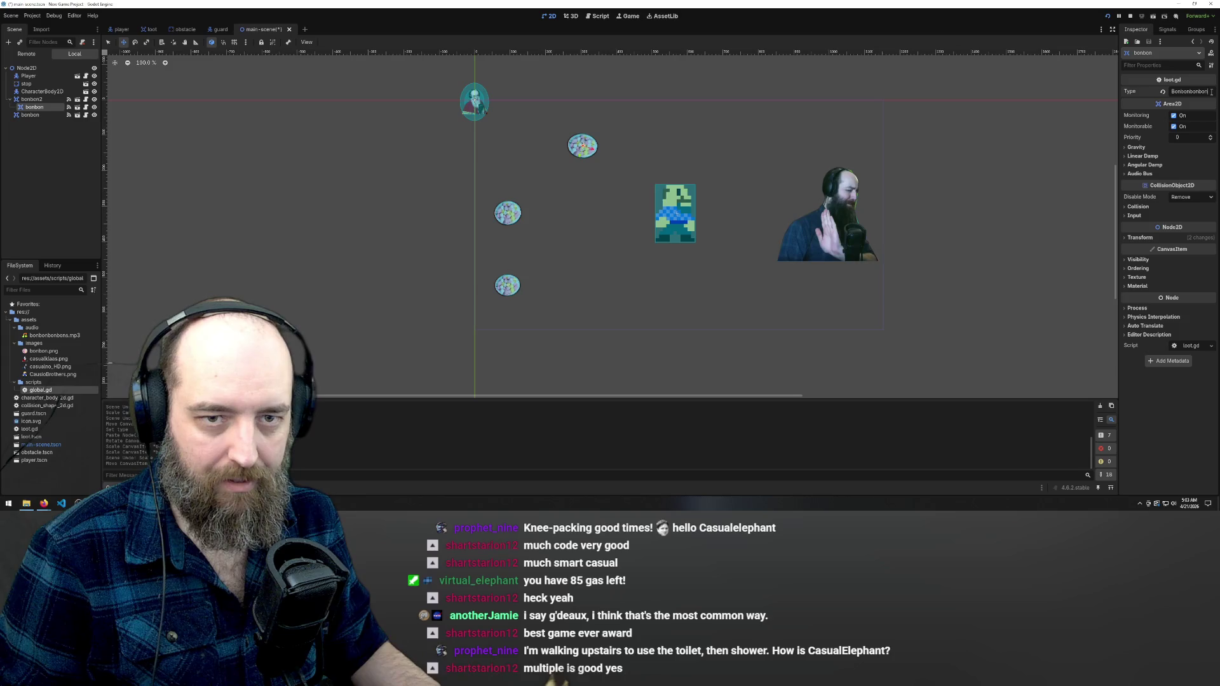
click(933, 125)
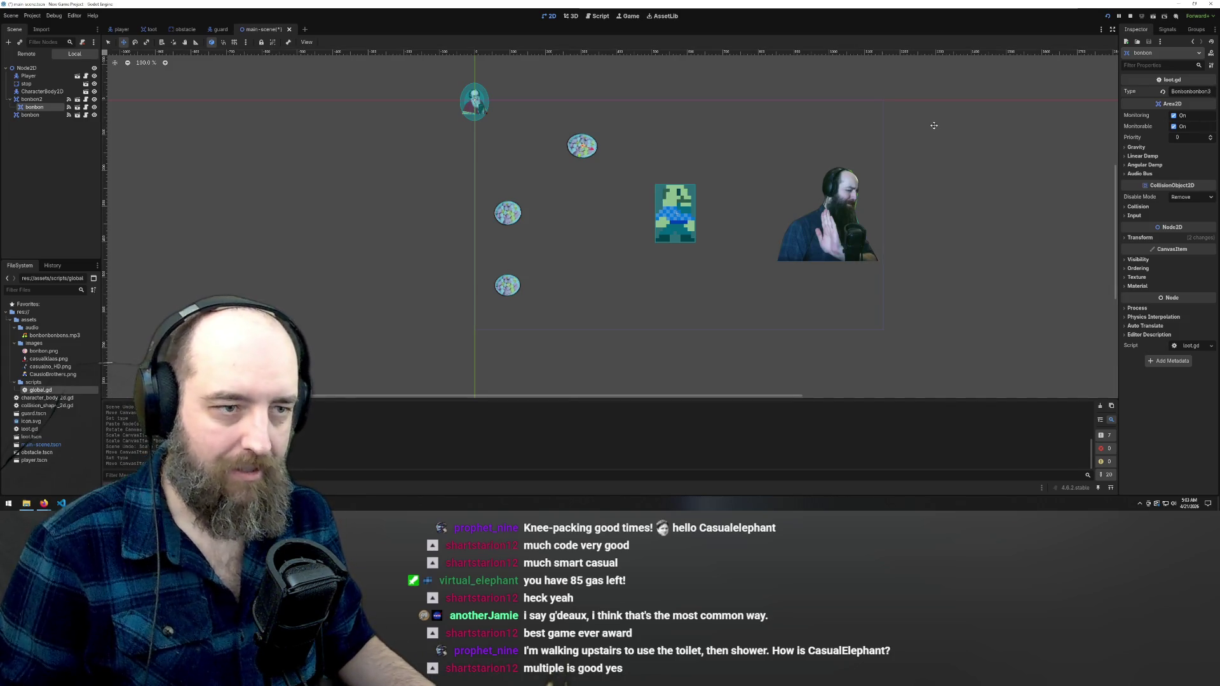
drag(582, 146, 584, 144)
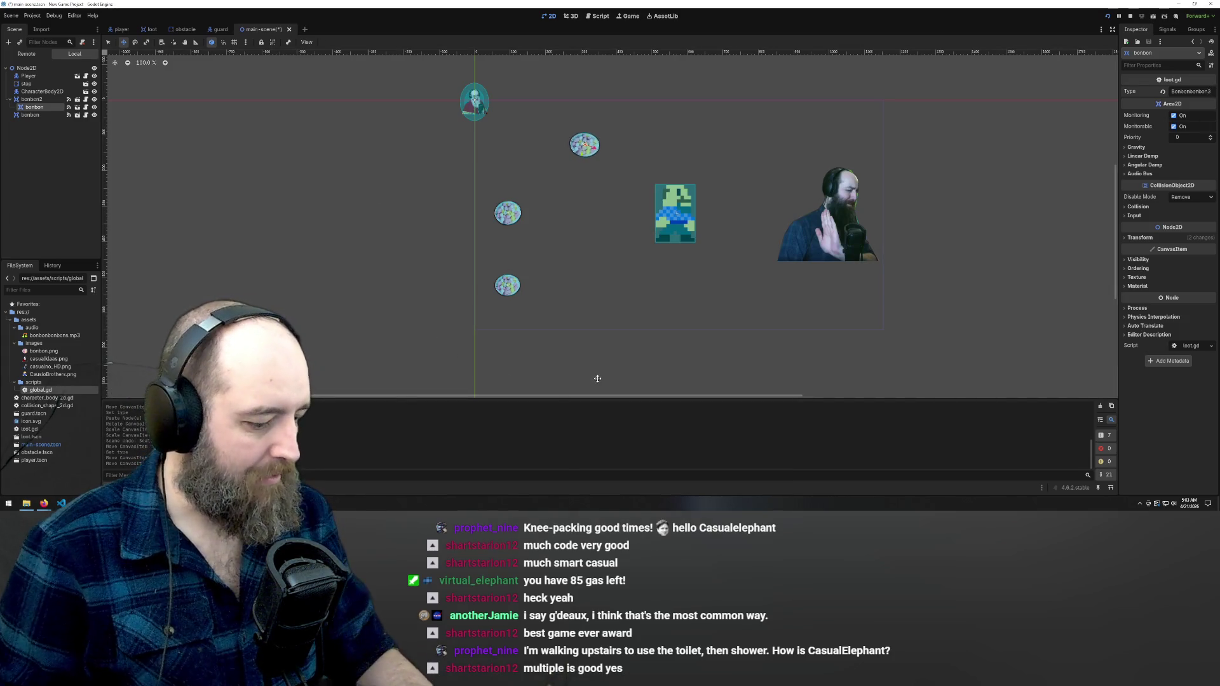
Run the game, walk the player left, down and right to collect bonbons, then nudge the upper bonbon right
key(F5)
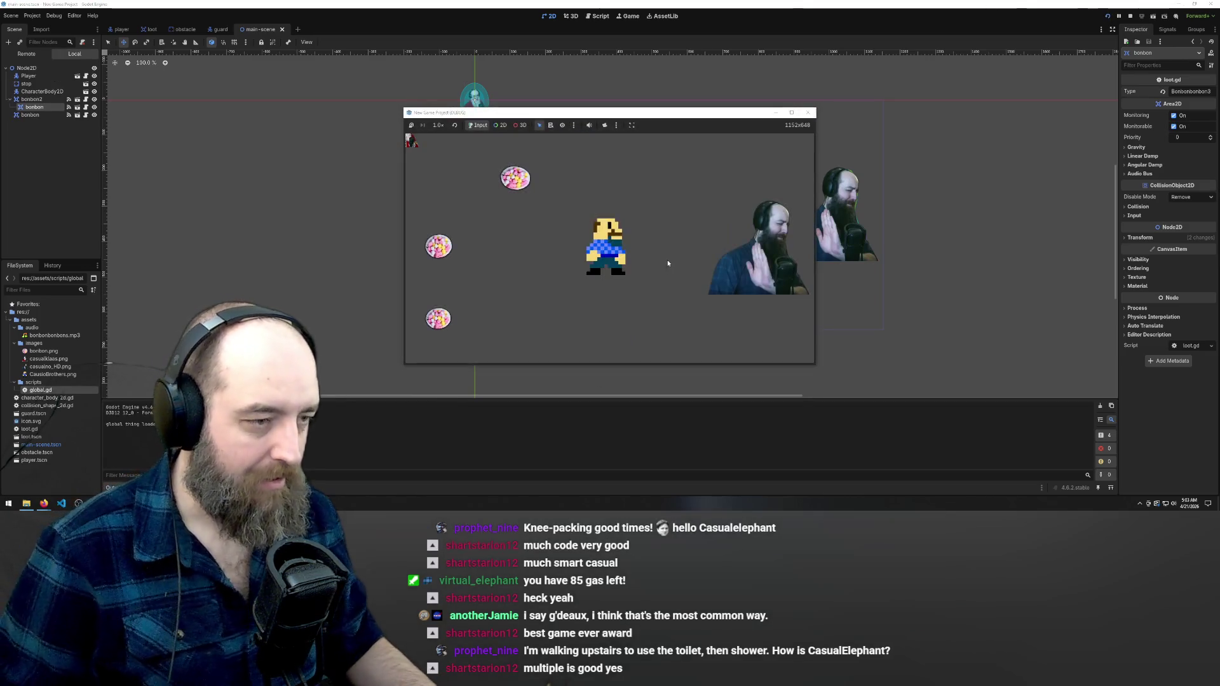
key(Left)
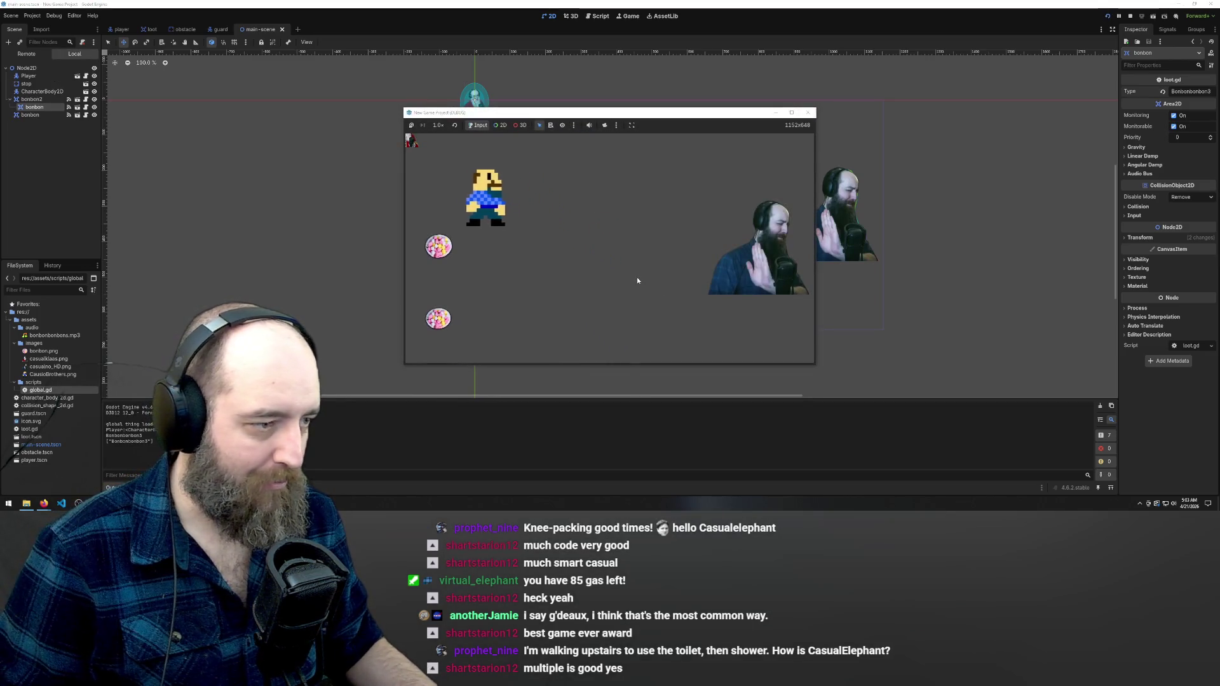
key(Down)
key(Right)
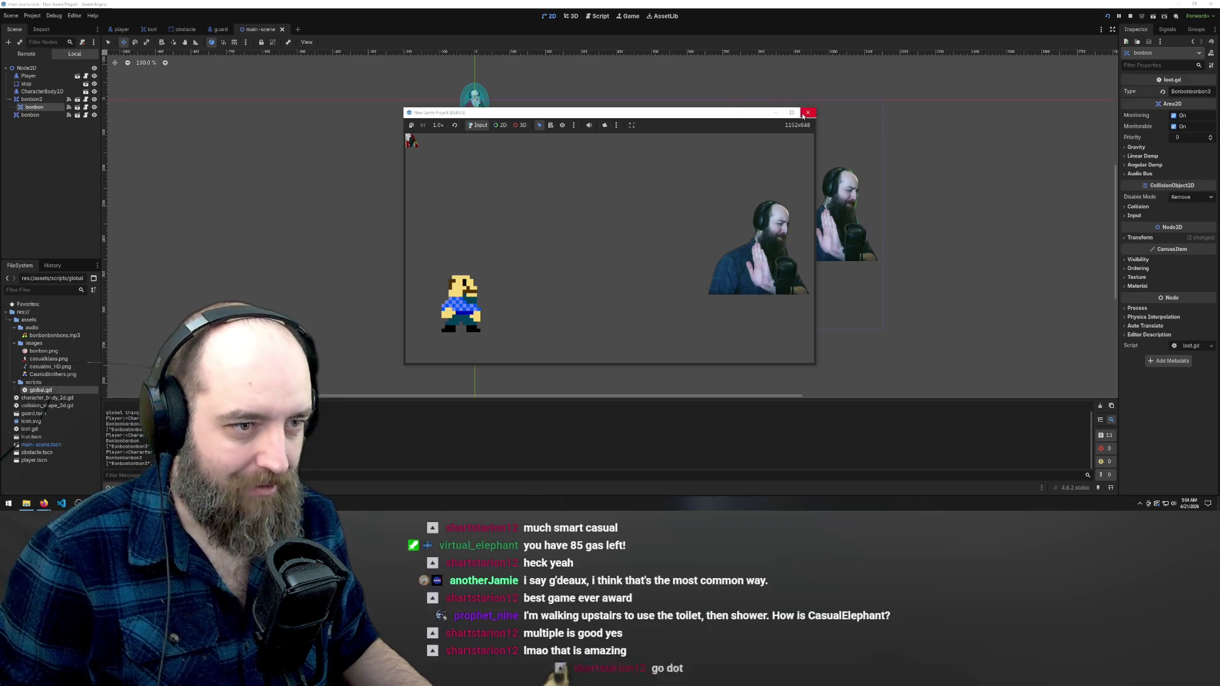
click(807, 113)
mouse_move(476, 120)
mouse_down()
mouse_move(533, 169)
mouse_move(510, 115)
mouse_up()
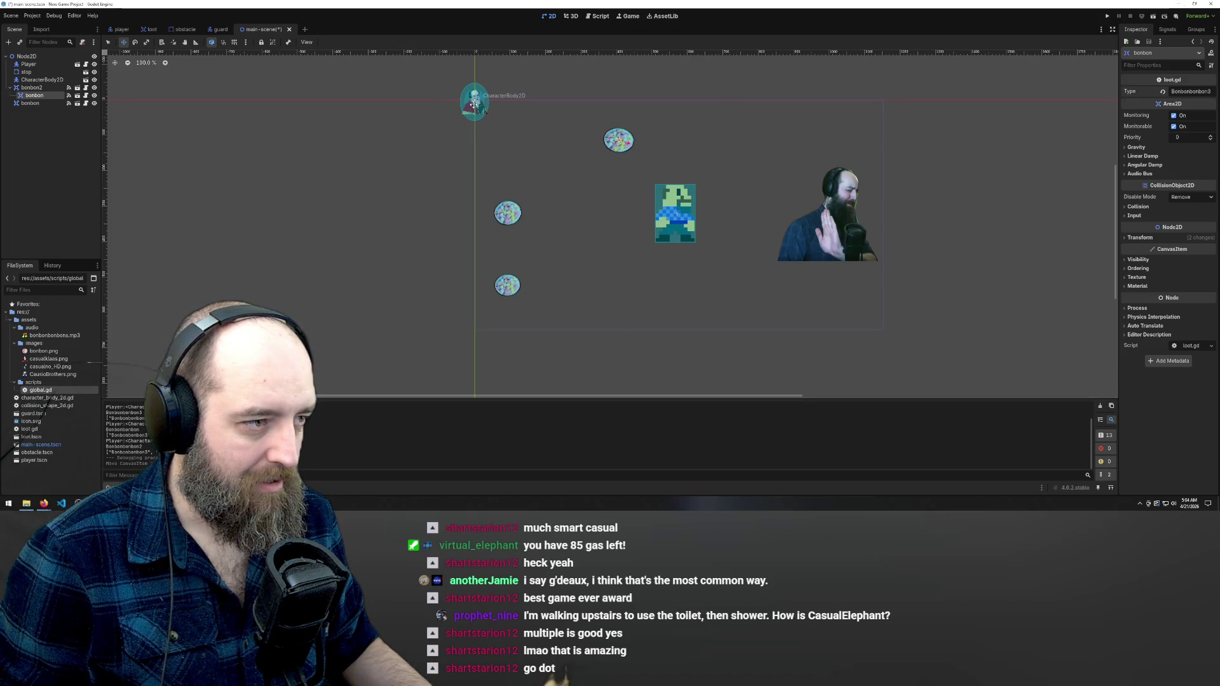
Undo a stray bonbon move and move the bonbon node up the scene tree
drag(618, 140, 632, 159)
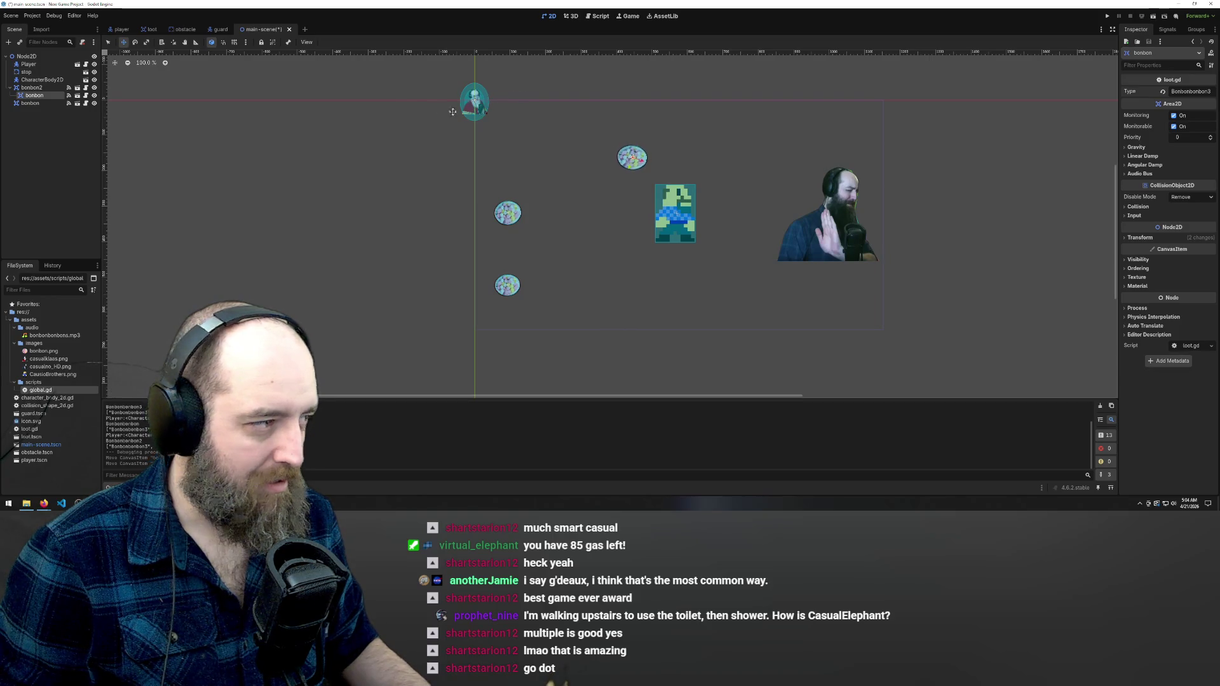
key(ctrl+z)
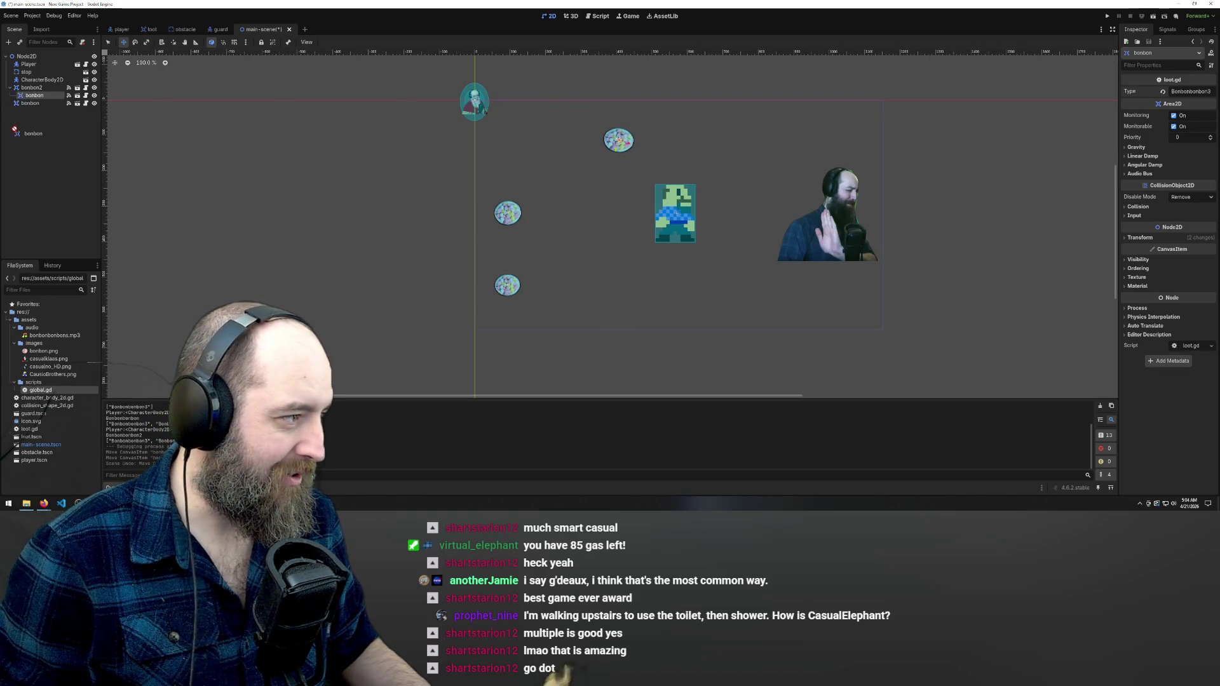
drag(21, 103, 28, 57)
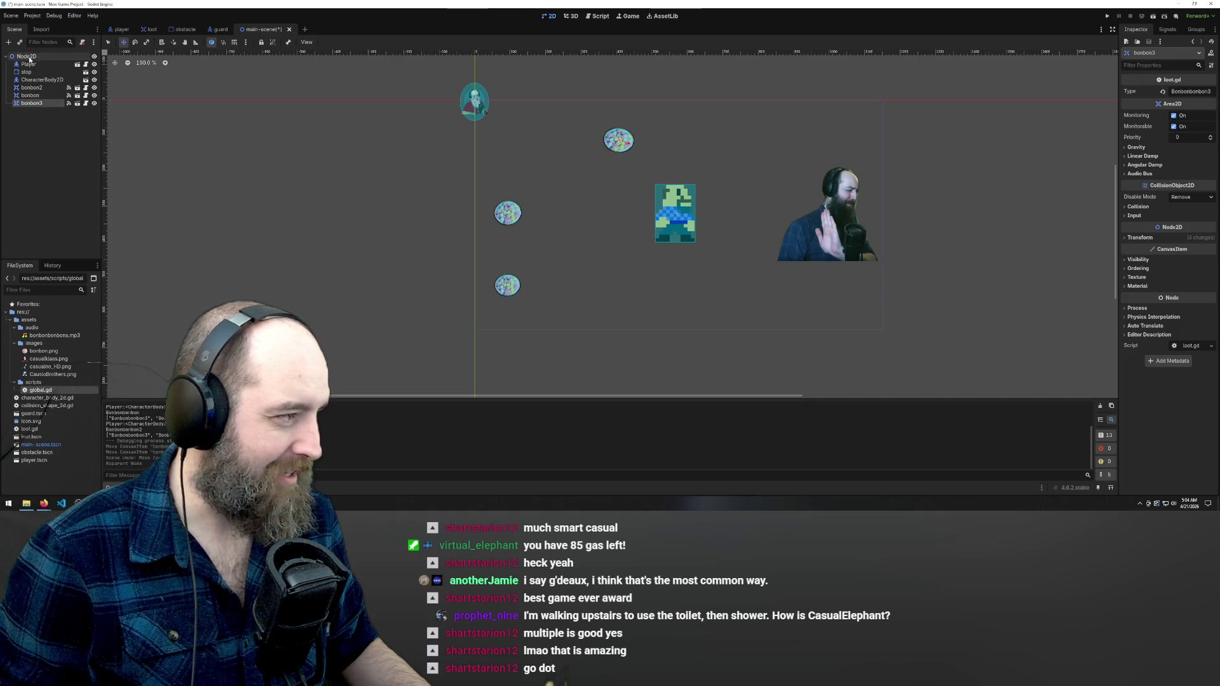
Rename the CharacterBody2D node to Guard and drag it below the player
click(36, 81)
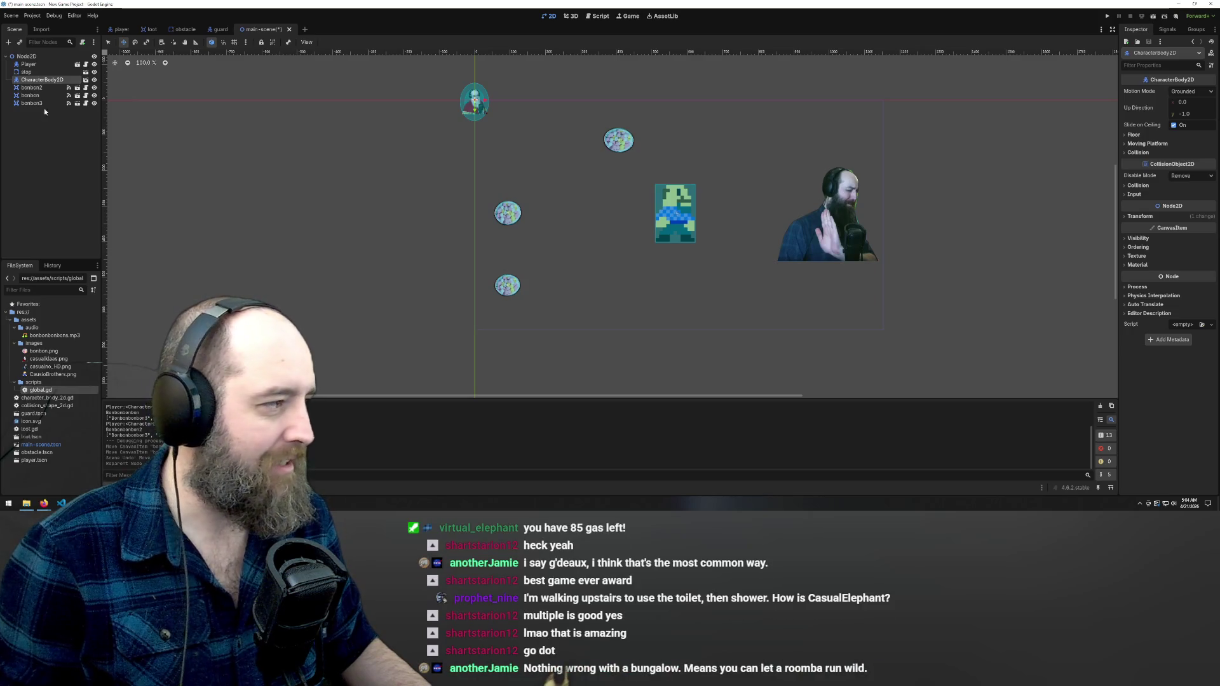
key(Escape)
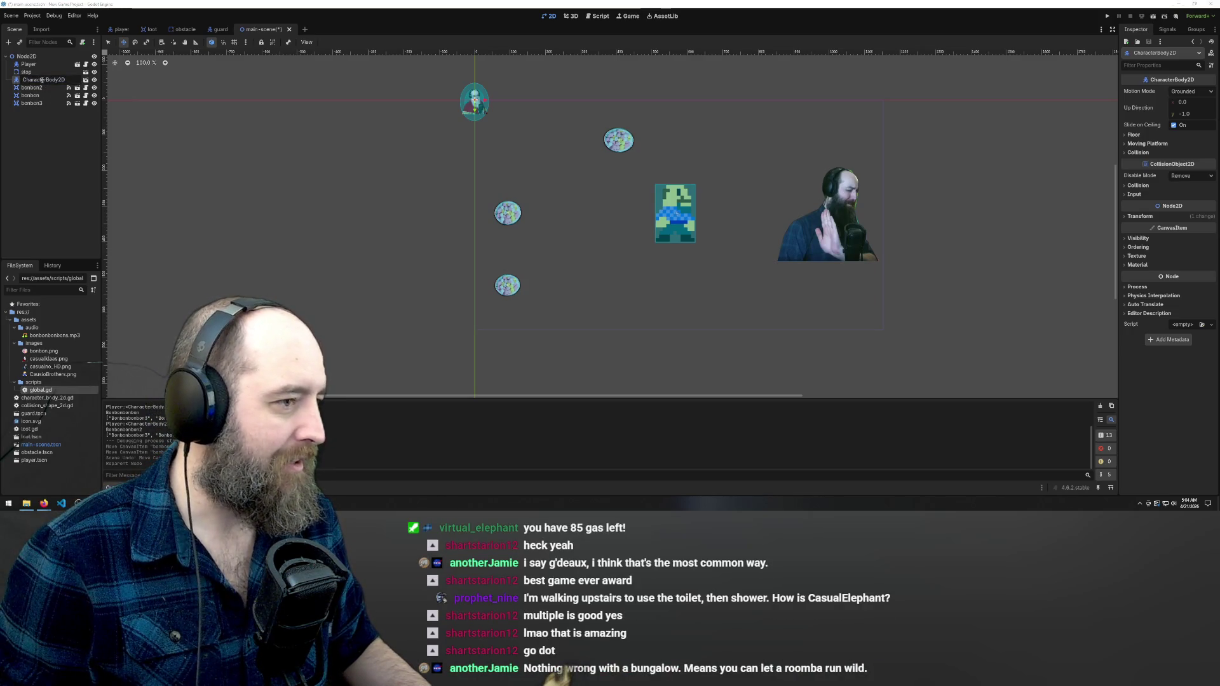
double_click(42, 80)
key(BackSpace)
text(guard)
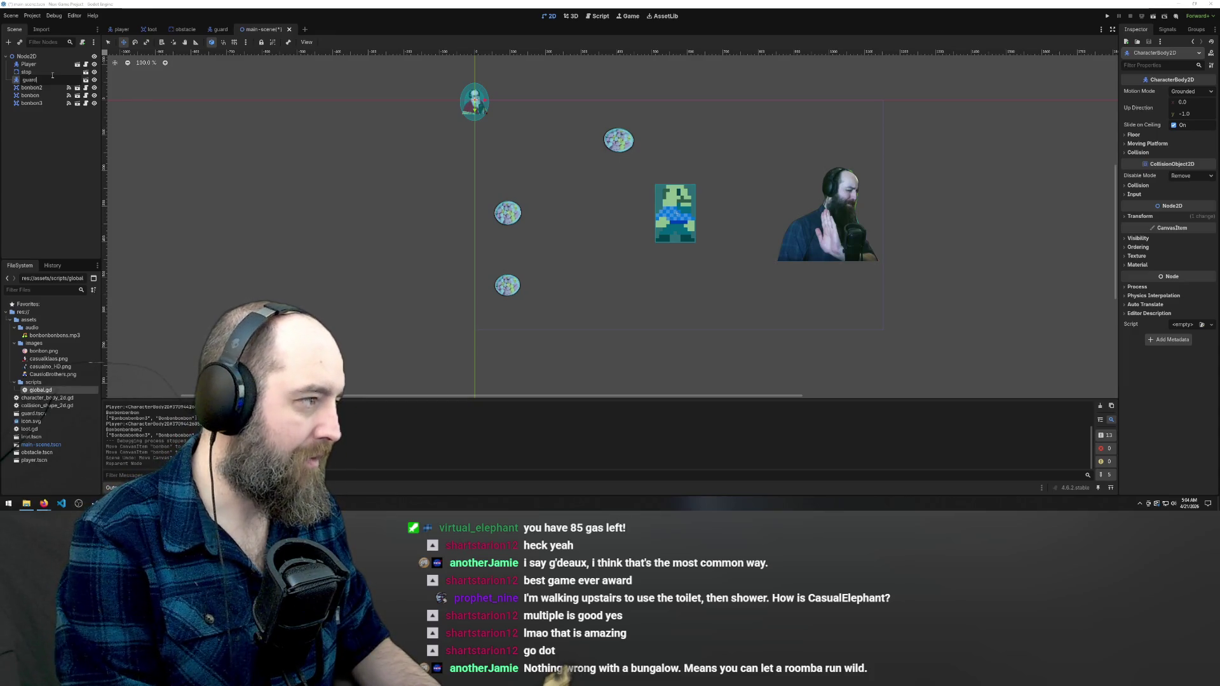
key(BackSpace)
key(BackSpace)
key(BackSpace)
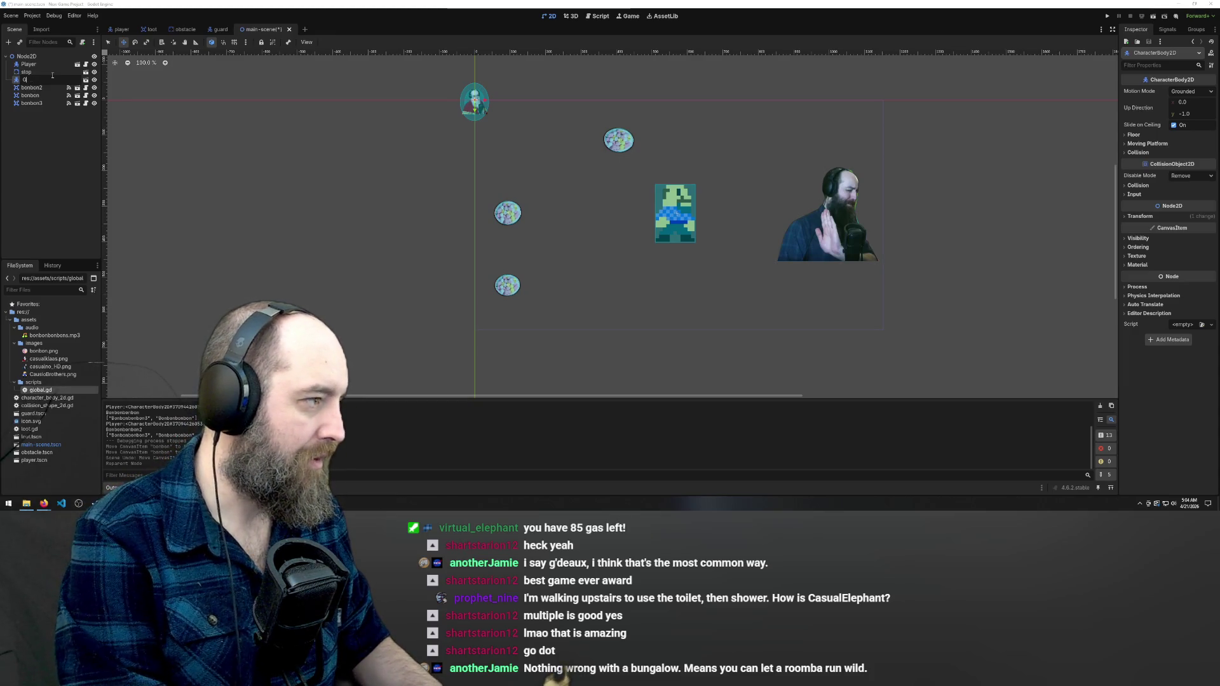
text(uard)
key(Return)
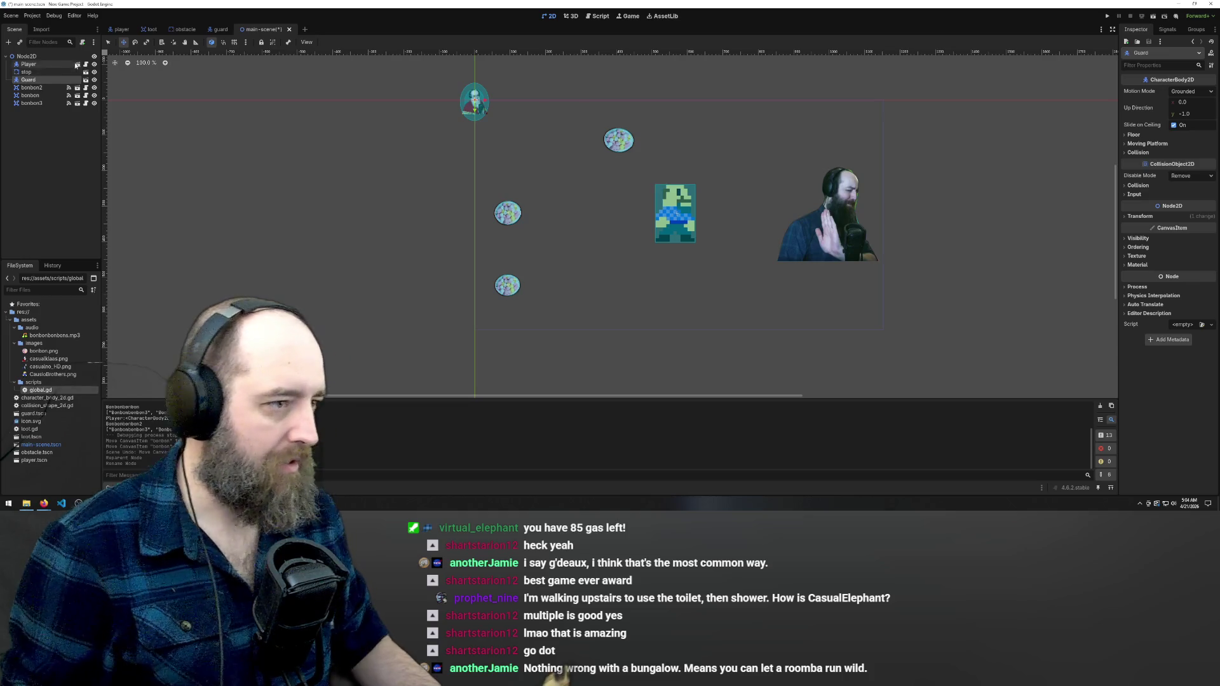
mouse_move(464, 99)
mouse_down()
mouse_move(489, 103)
mouse_move(685, 311)
mouse_move(676, 306)
mouse_move(688, 296)
mouse_up()
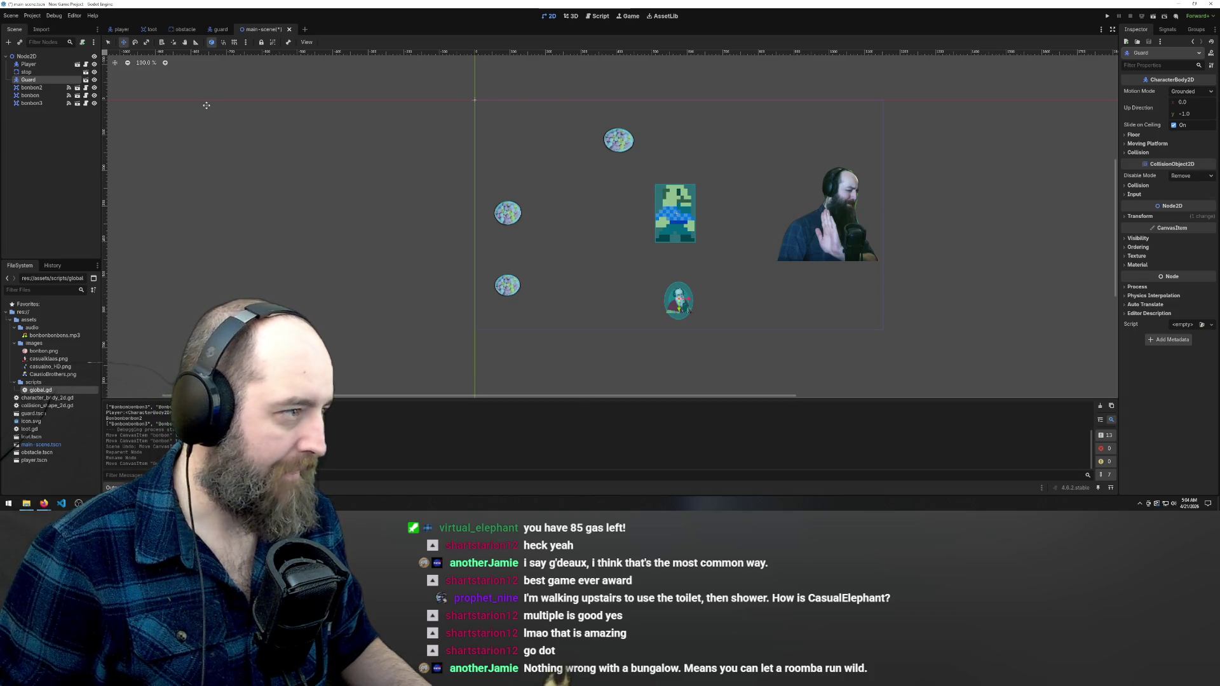
click(221, 29)
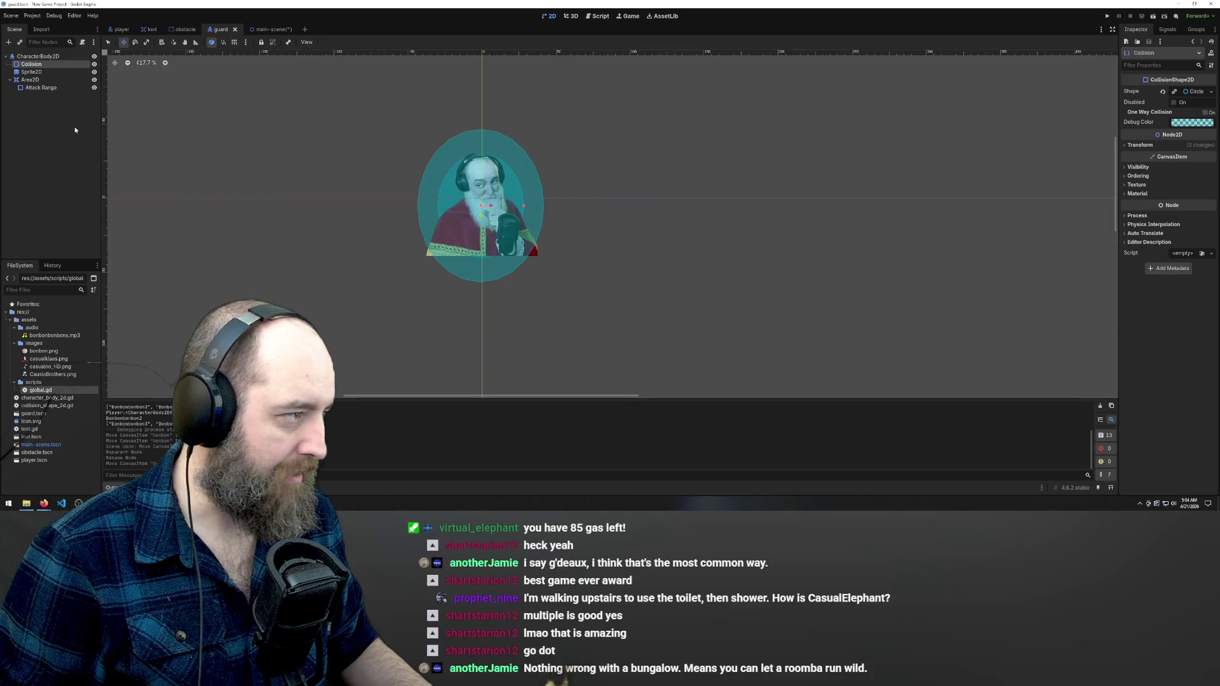
click(120, 29)
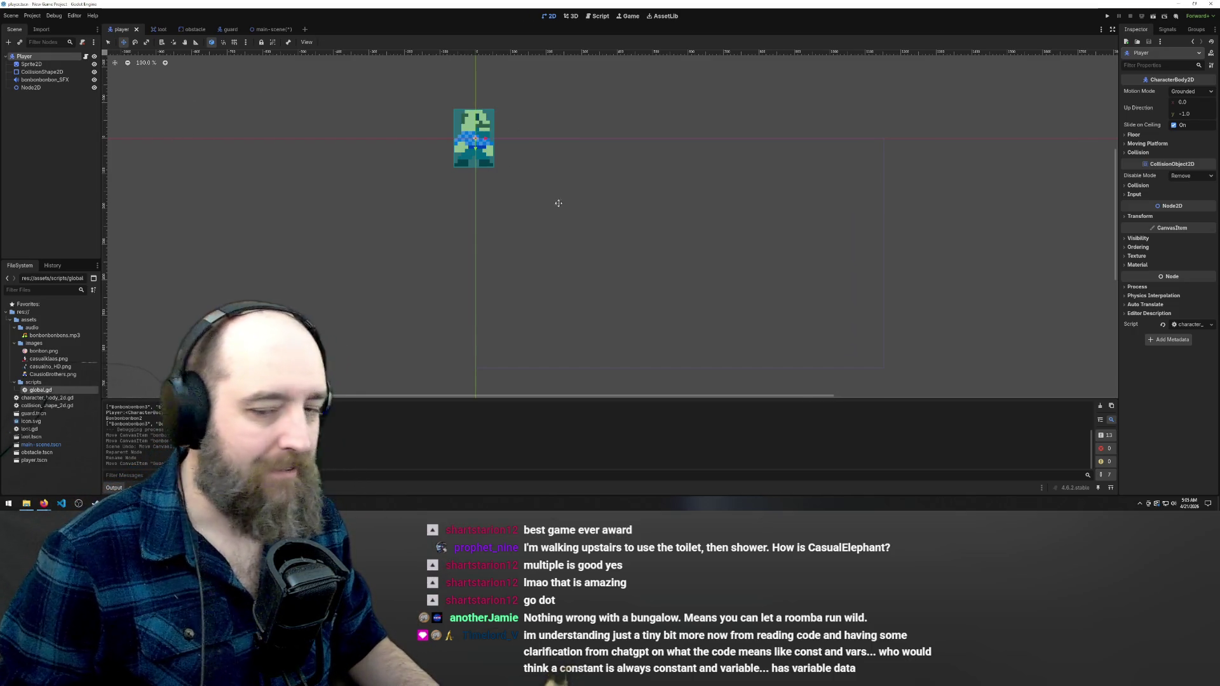
scroll(563, 209, down, 3)
scroll(574, 225, down, 2)
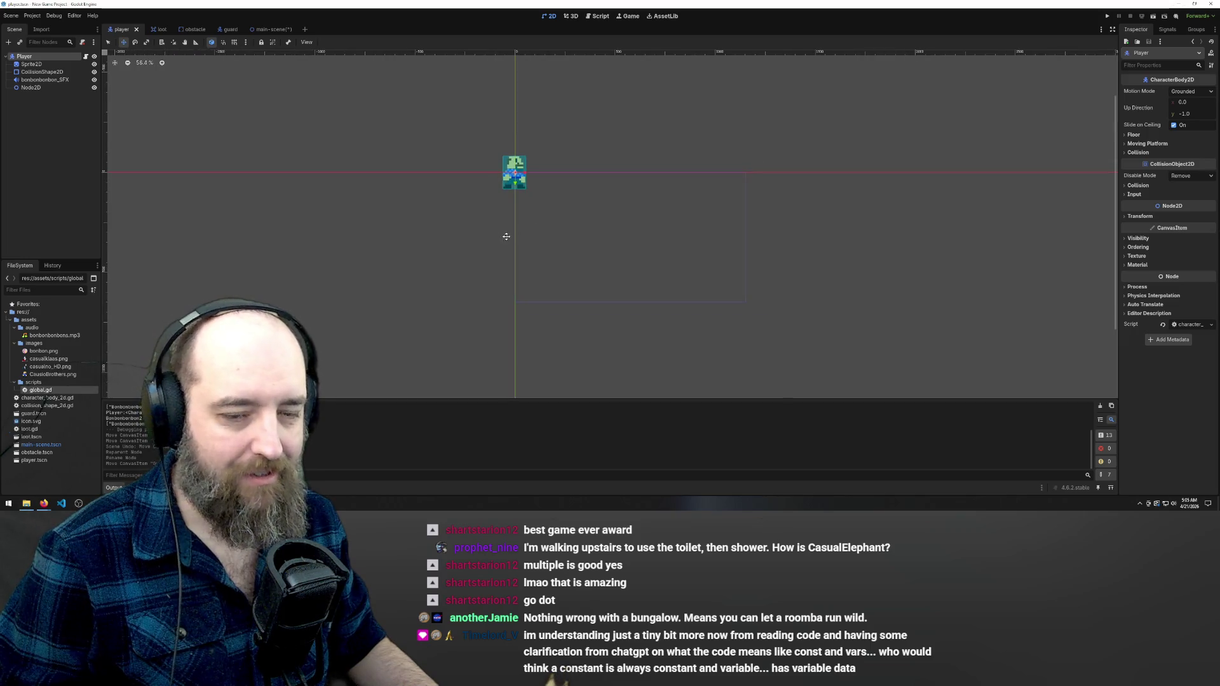
click(159, 30)
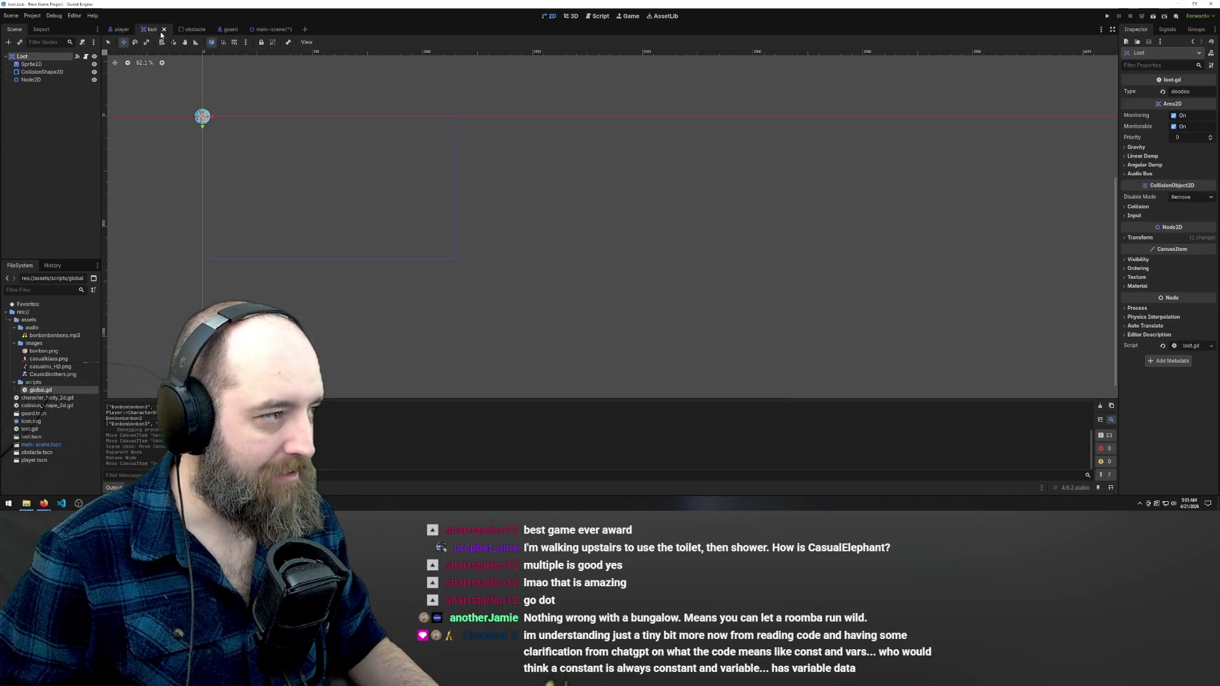
click(270, 29)
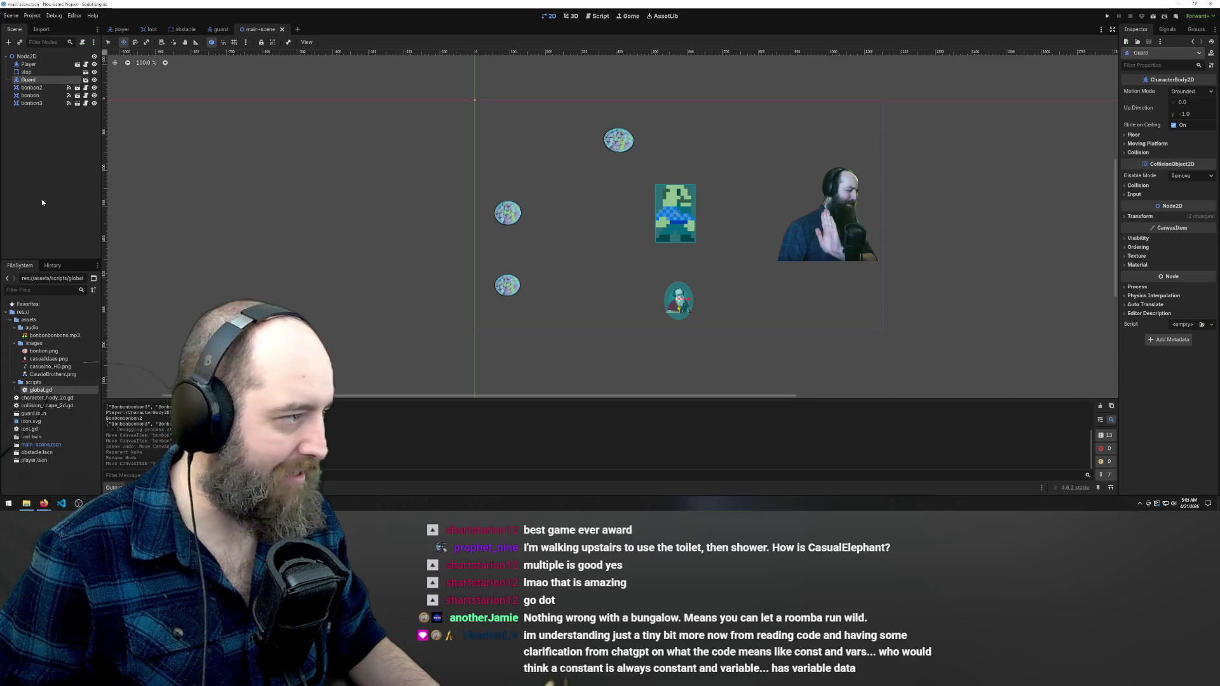
Switch to the script editor and open character_body_2d.gd, scrolling to its top
click(598, 16)
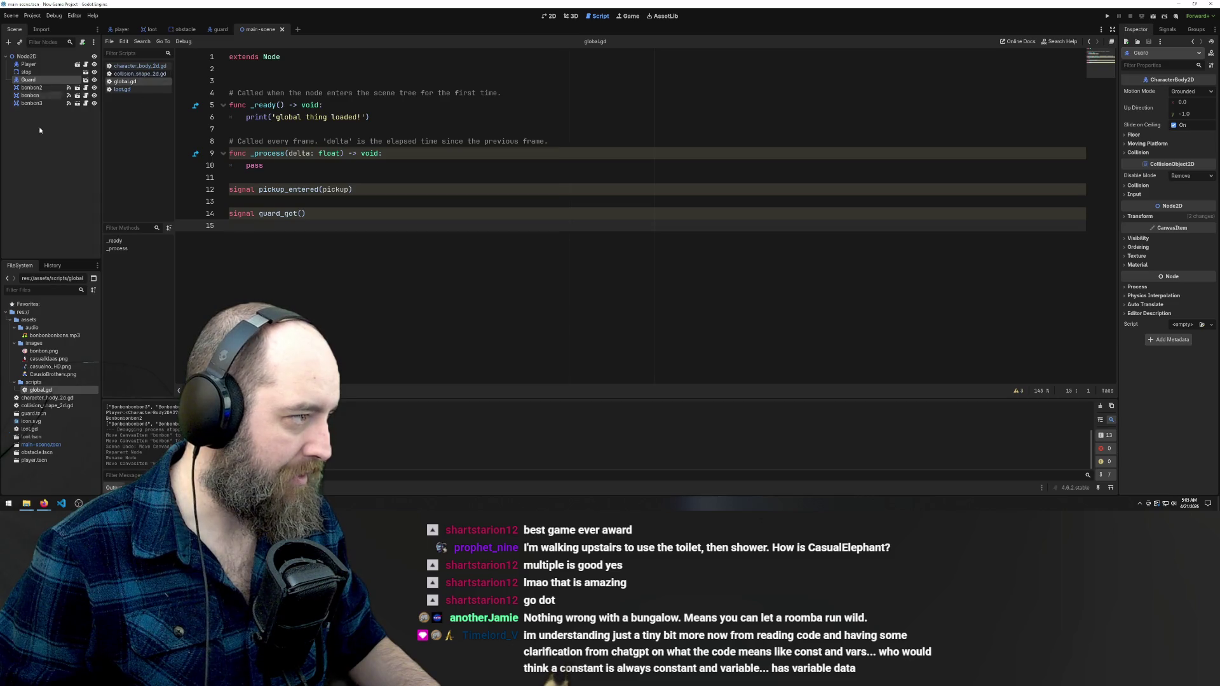
click(142, 75)
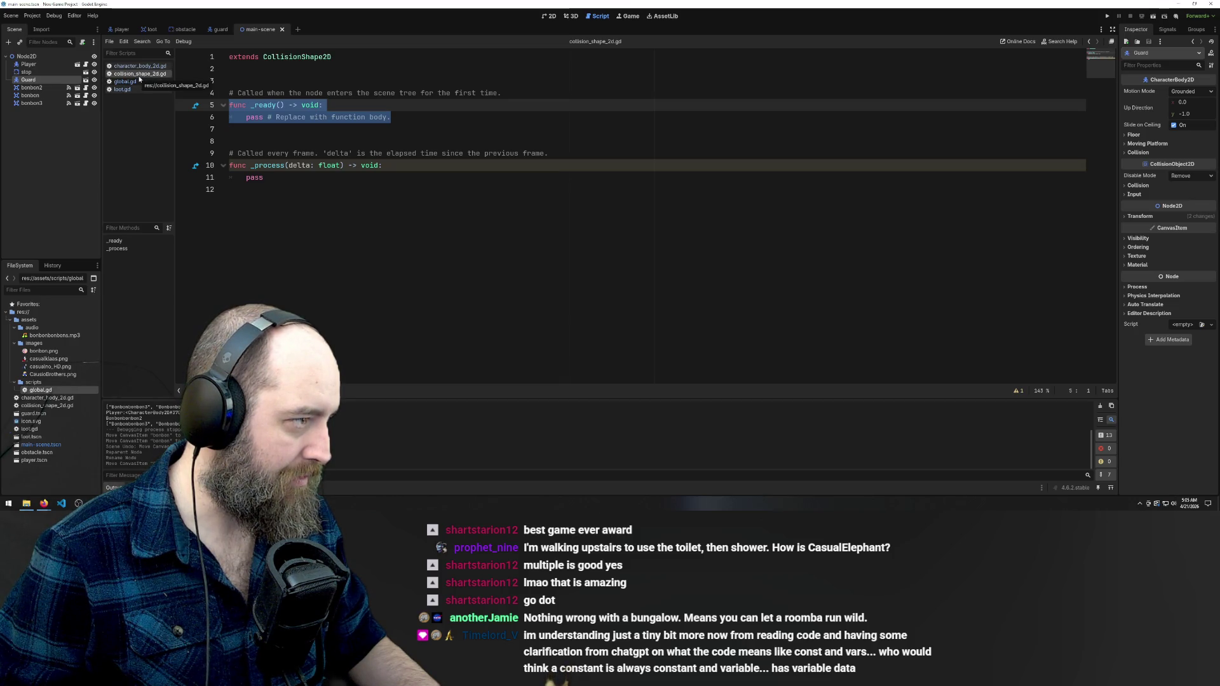
click(140, 66)
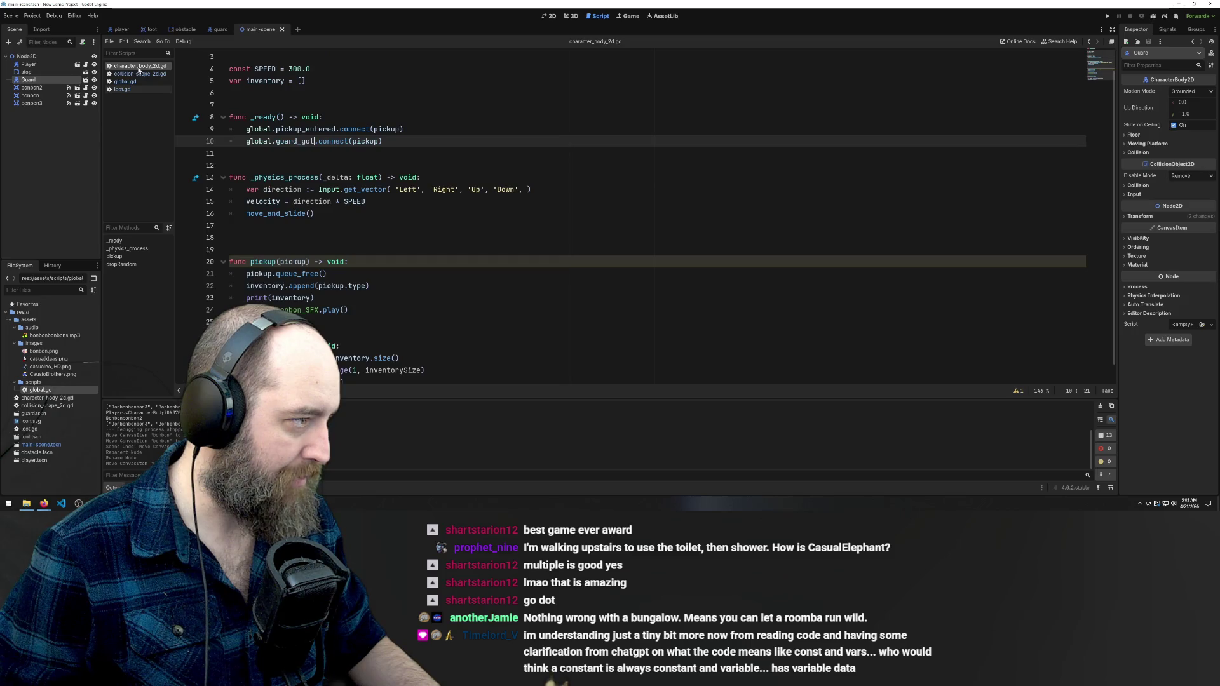
click(136, 76)
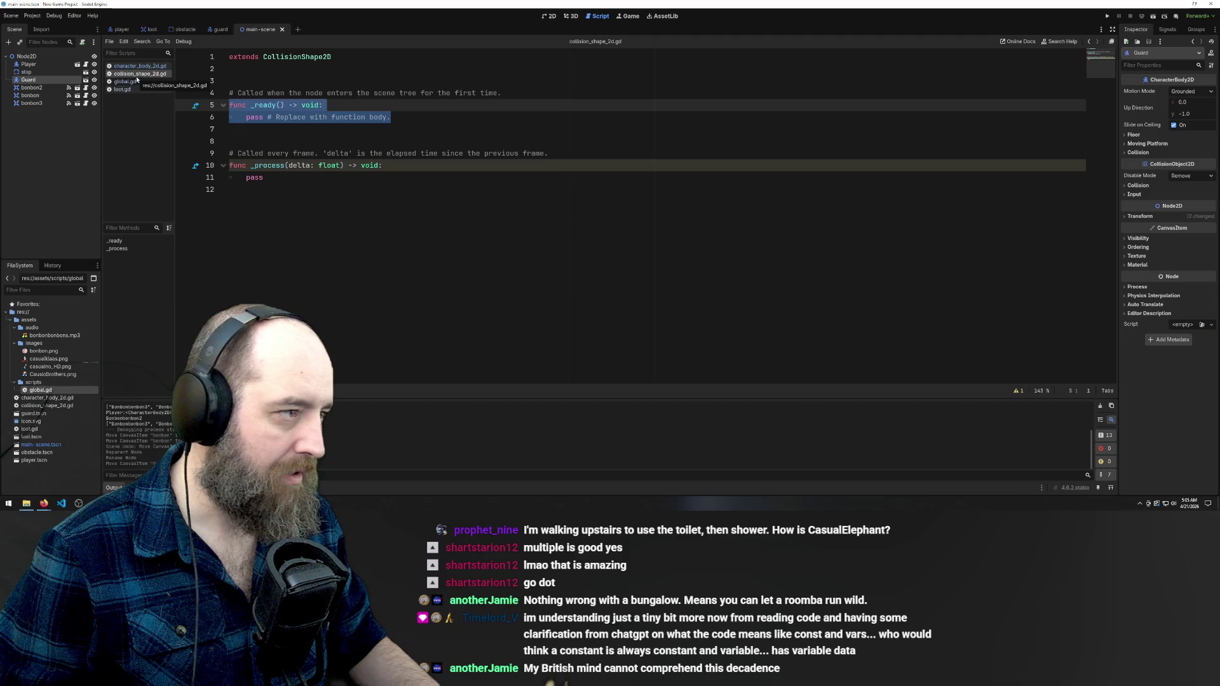
click(136, 68)
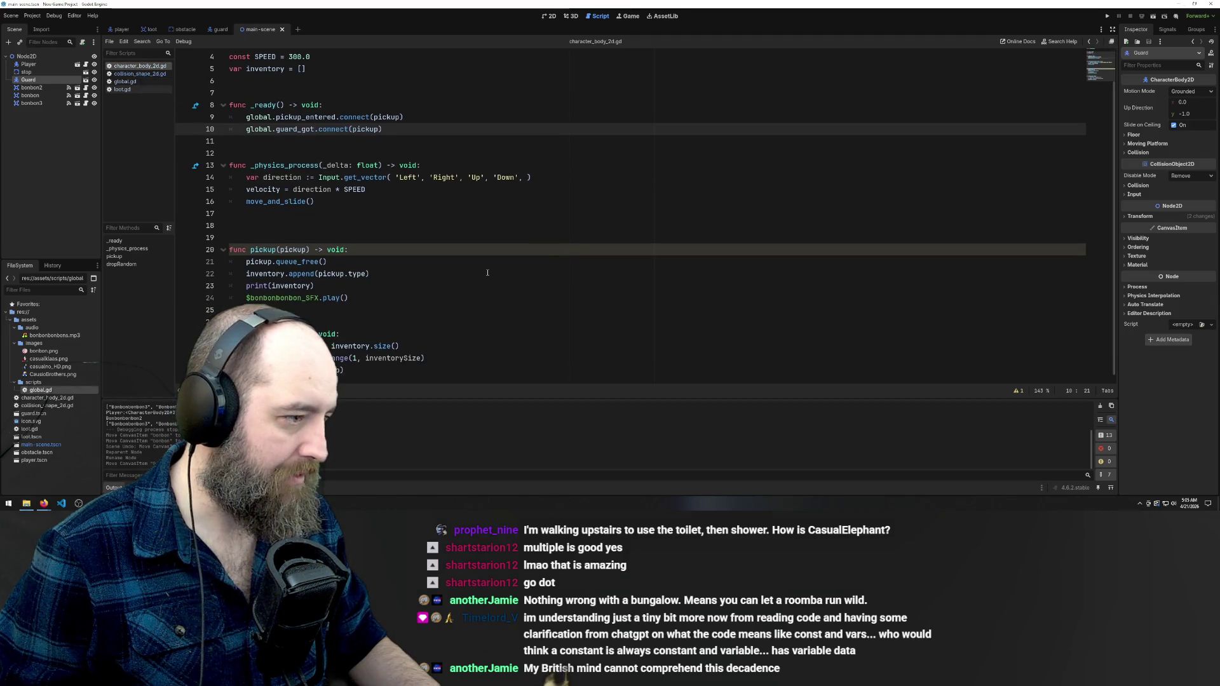
scroll(470, 254, up, 1)
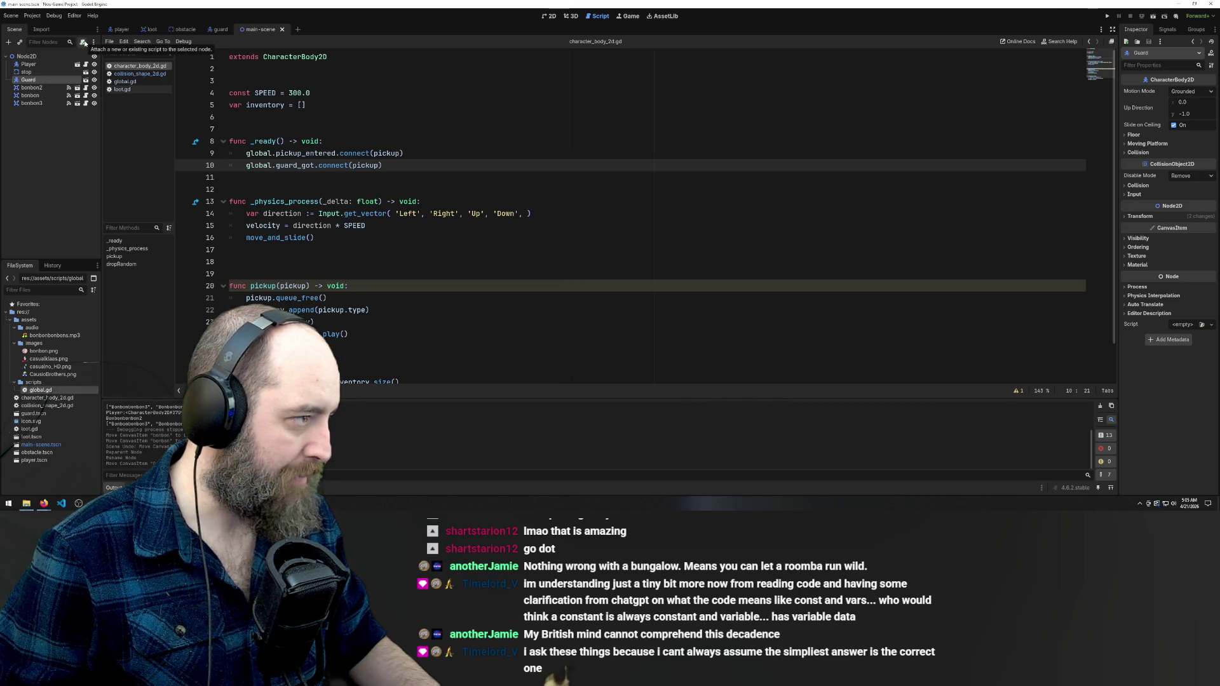
Attach a new guard.gd script to the Guard node using the movement template
click(83, 42)
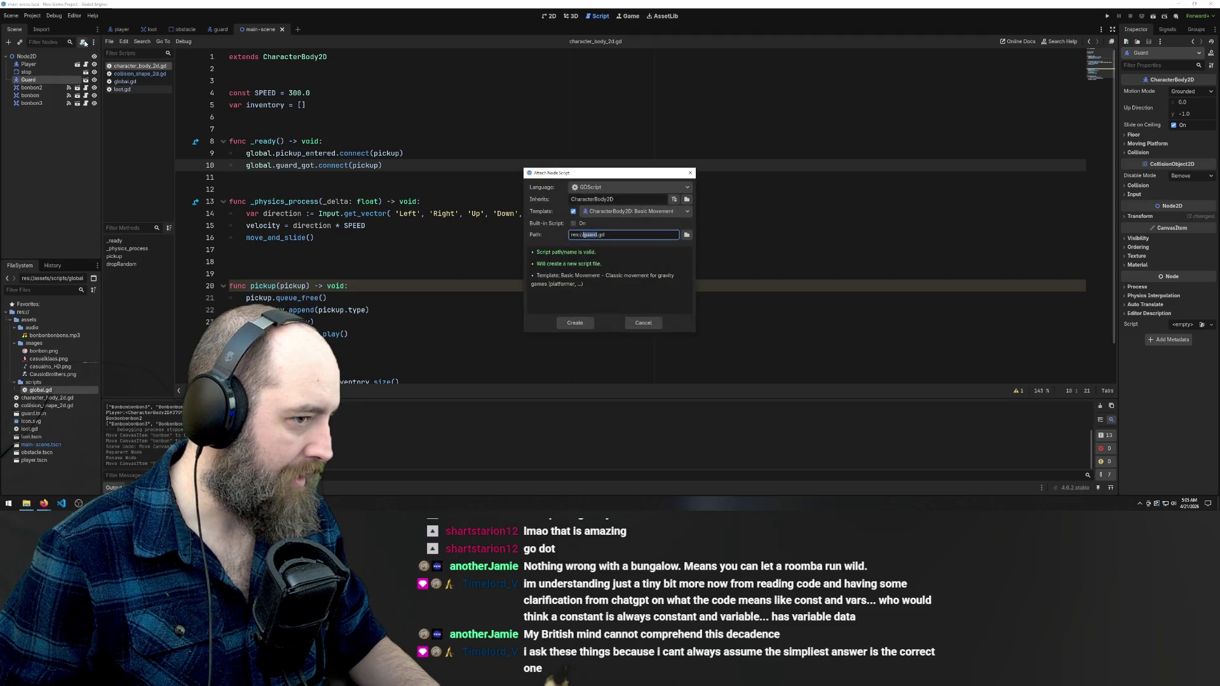
click(574, 323)
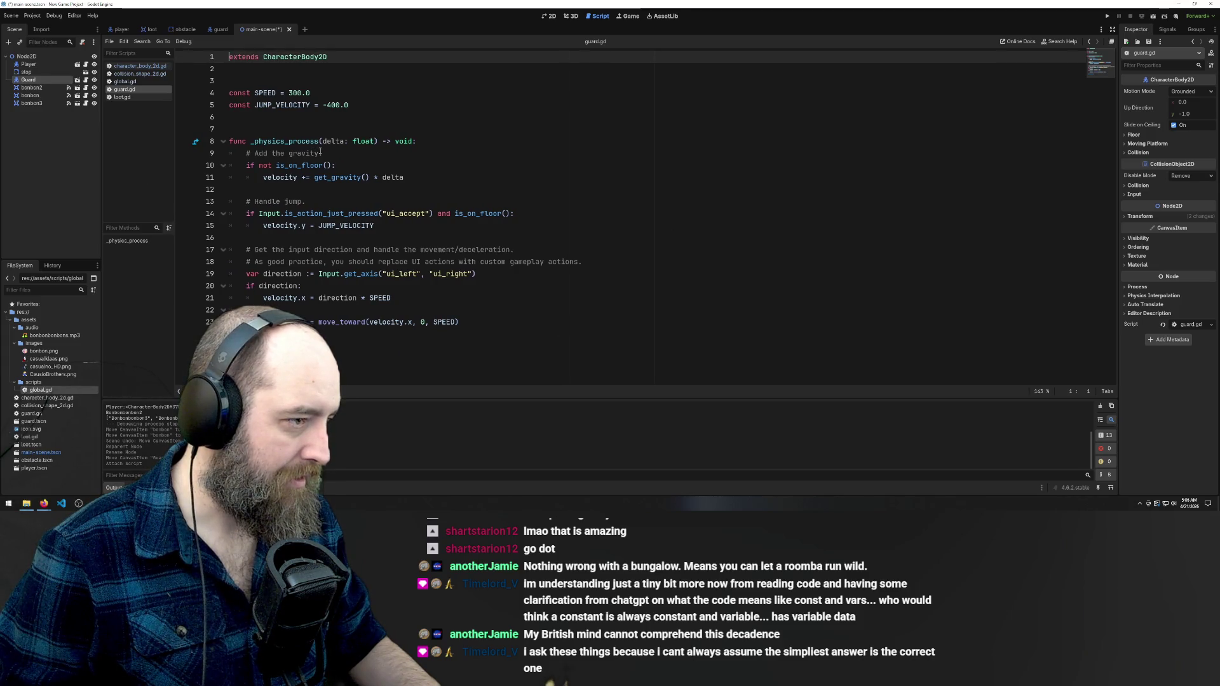
click(520, 165)
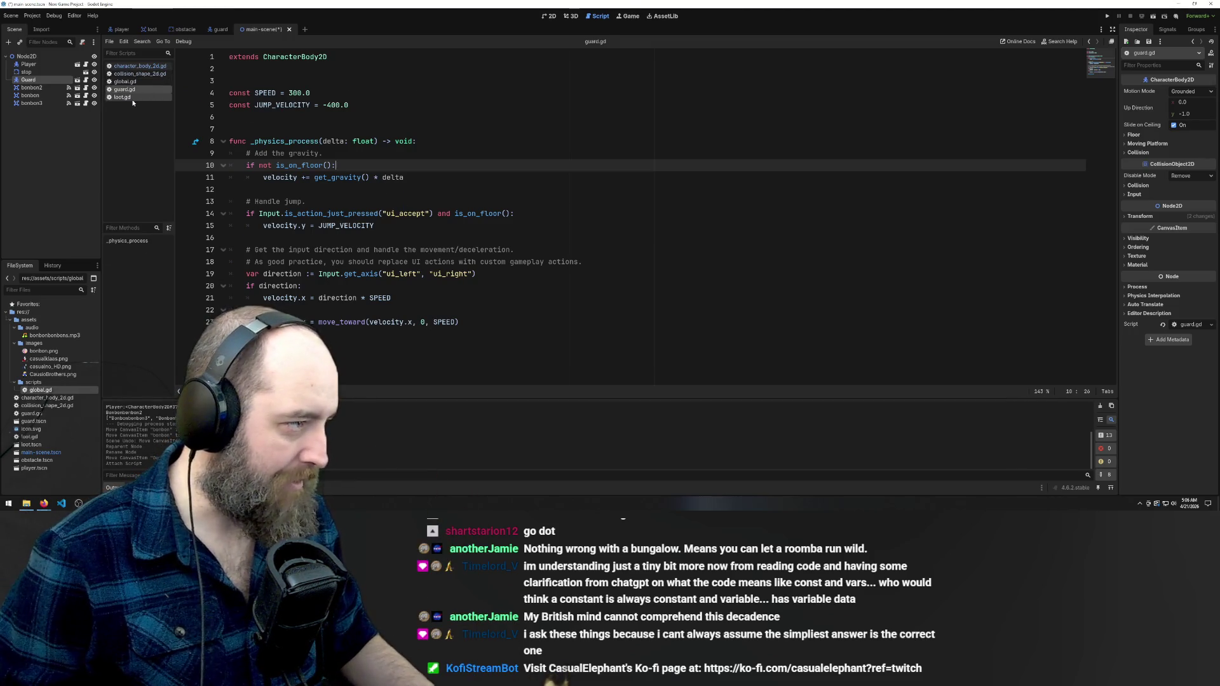
Open loot.gd and read through its _on_body_entered code
click(122, 96)
click(477, 212)
key(ctrl+a)
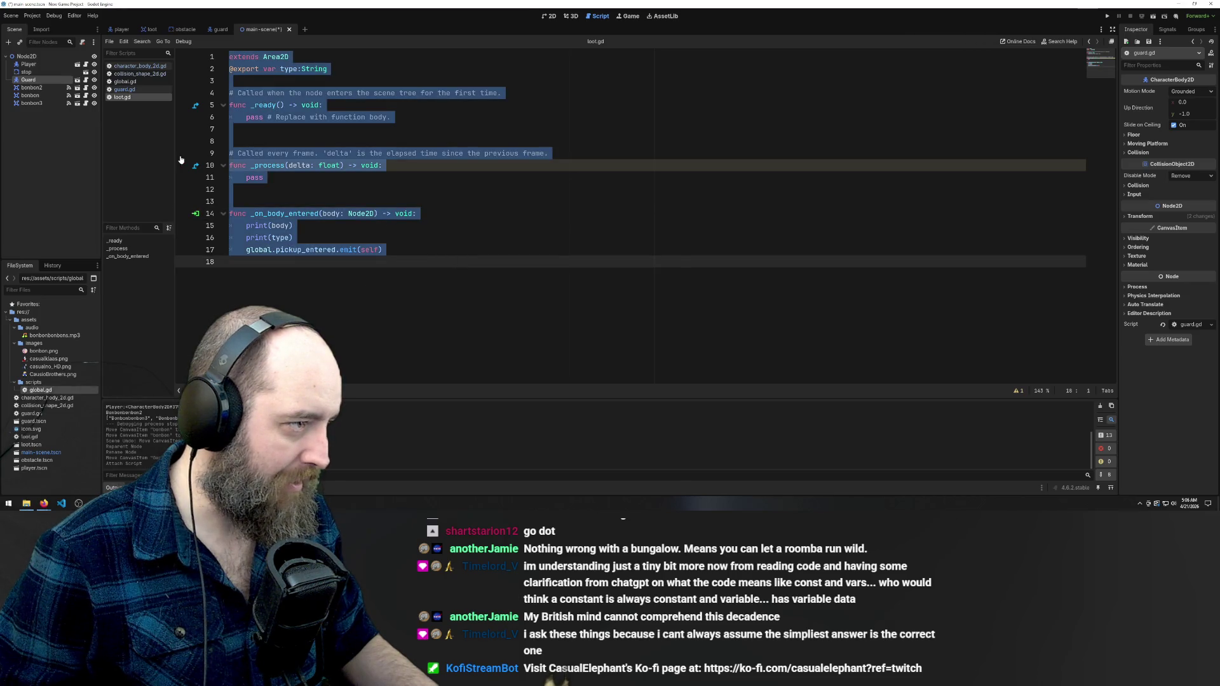
click(370, 153)
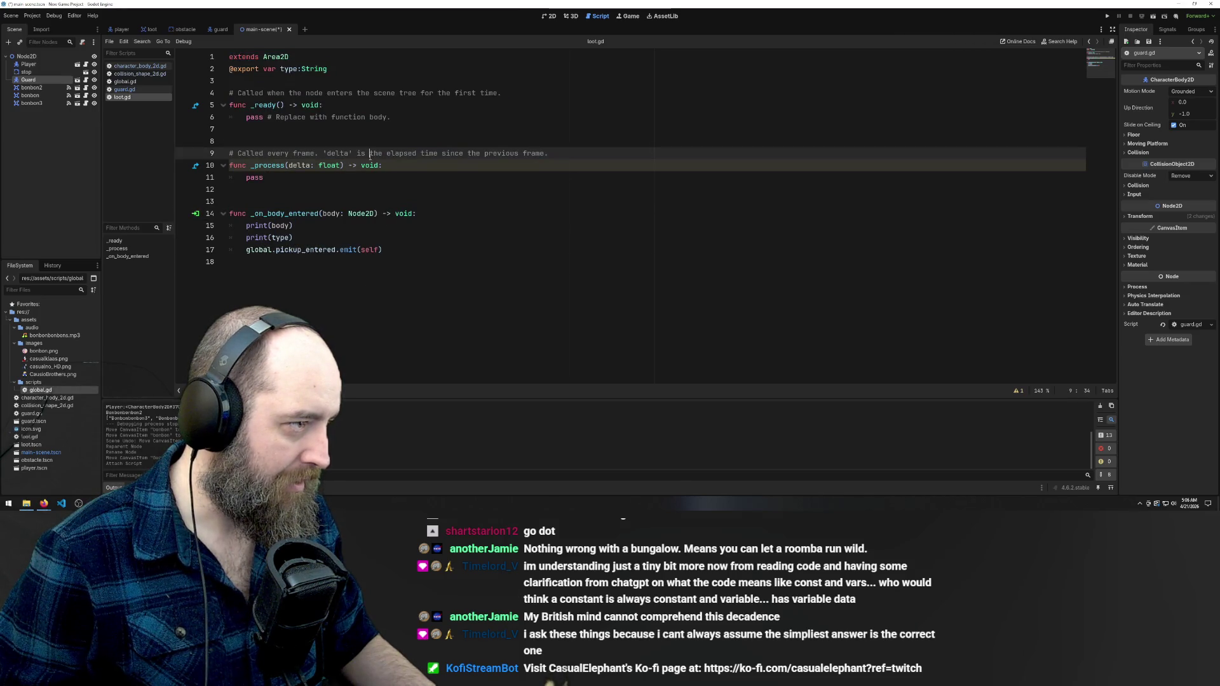
click(435, 222)
click(442, 253)
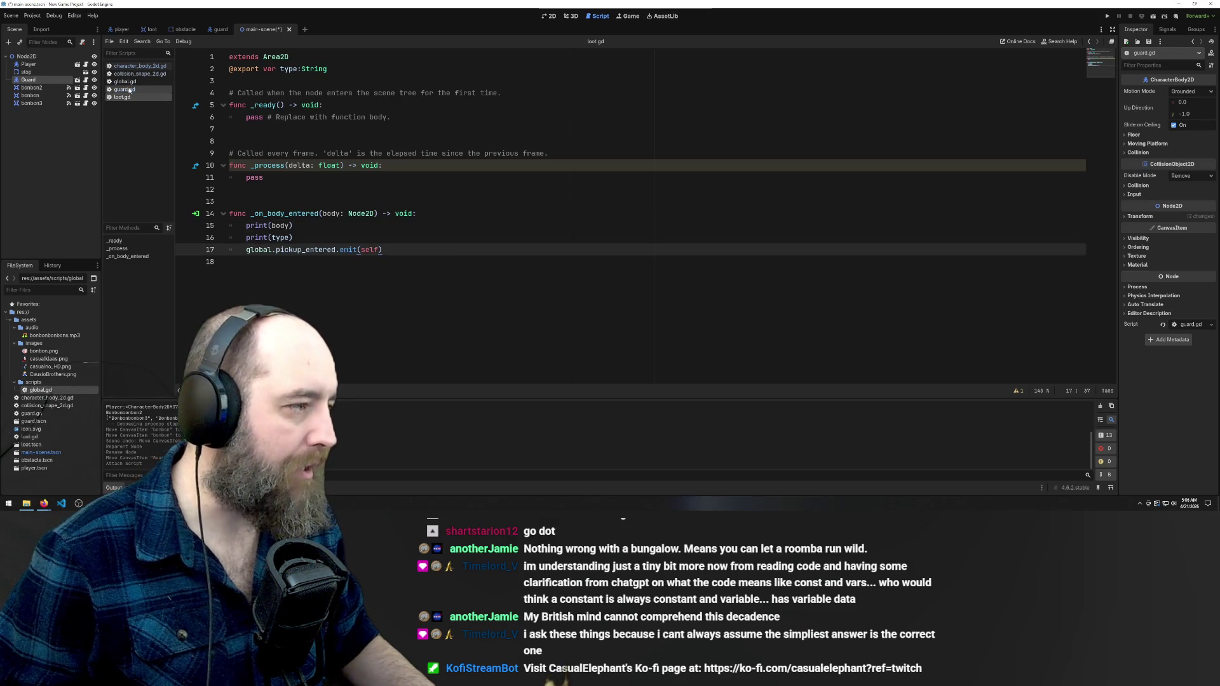
key(ctrl+z)
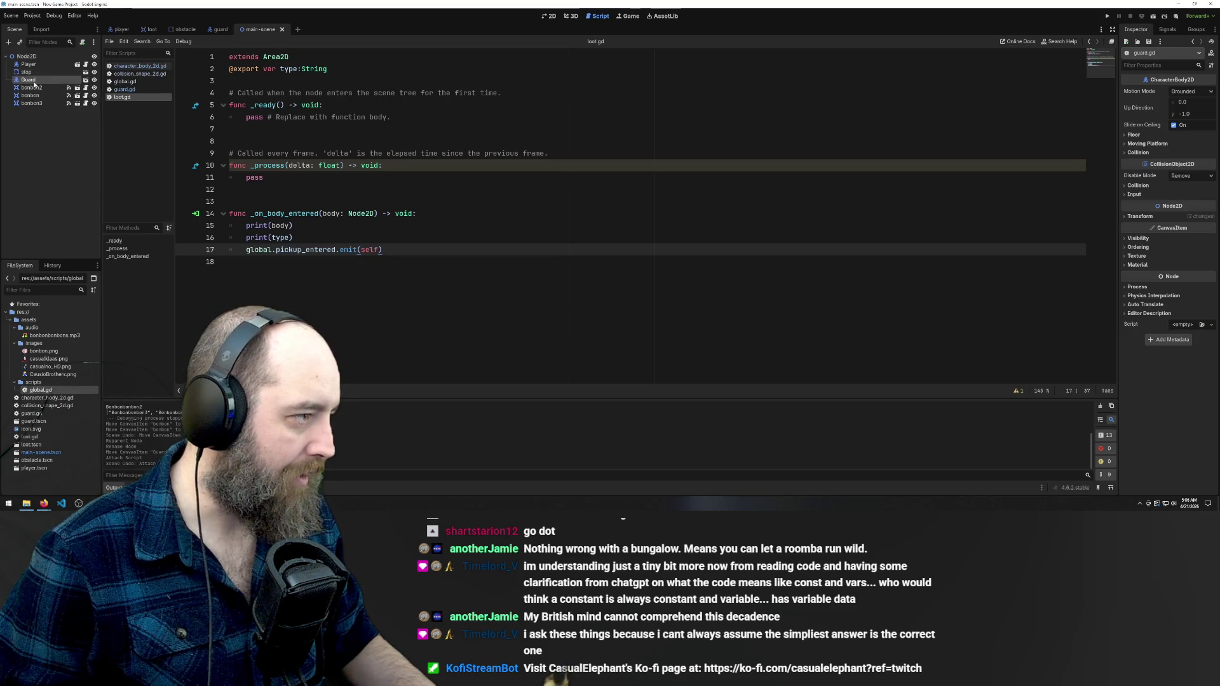
In the guard scene, attach a new attack_range.gd script to the Attack Range node
mouse_move(199, 32)
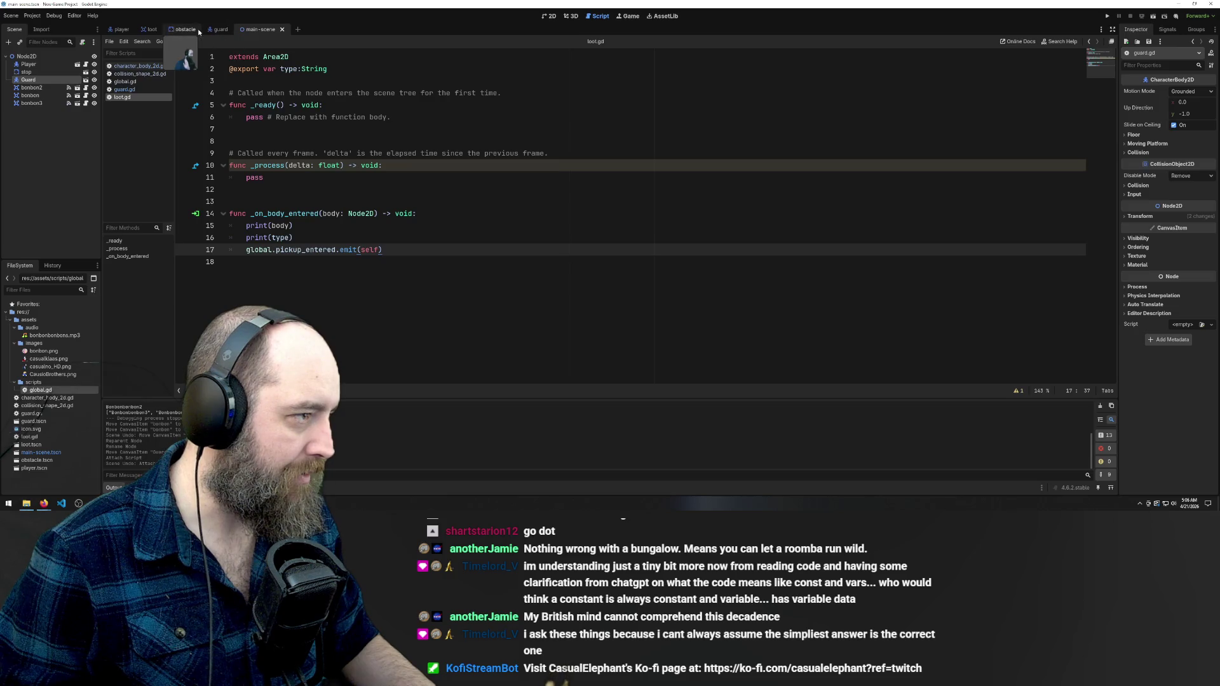
click(219, 30)
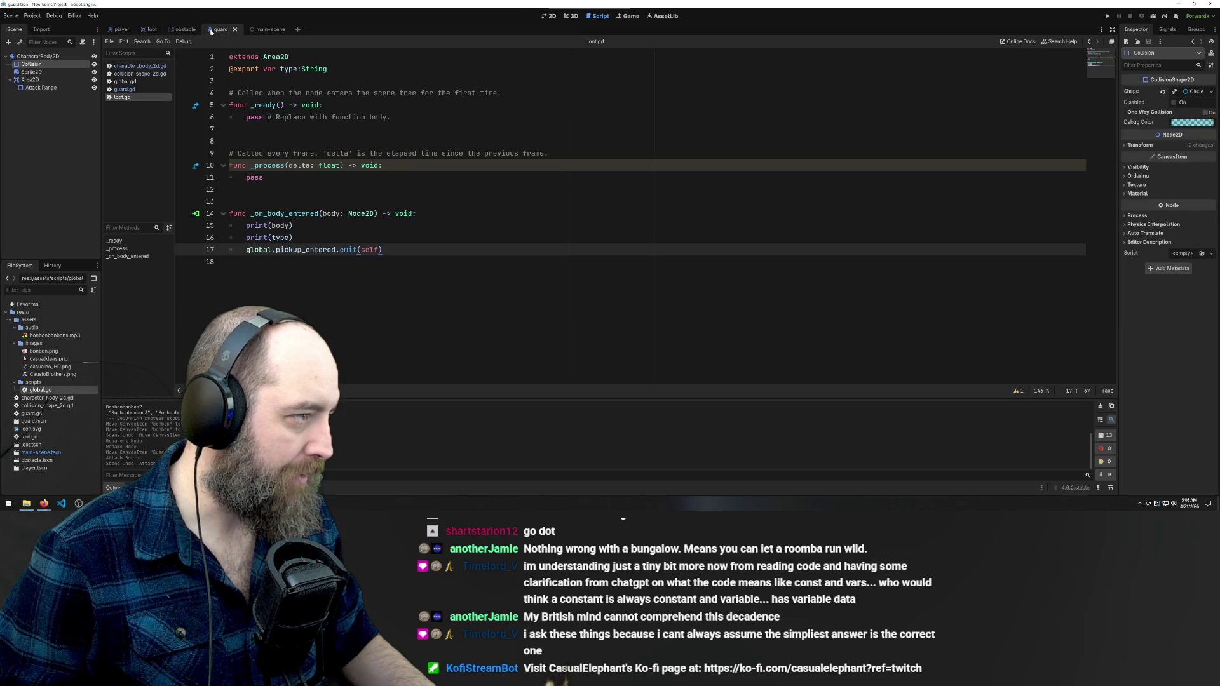
click(46, 89)
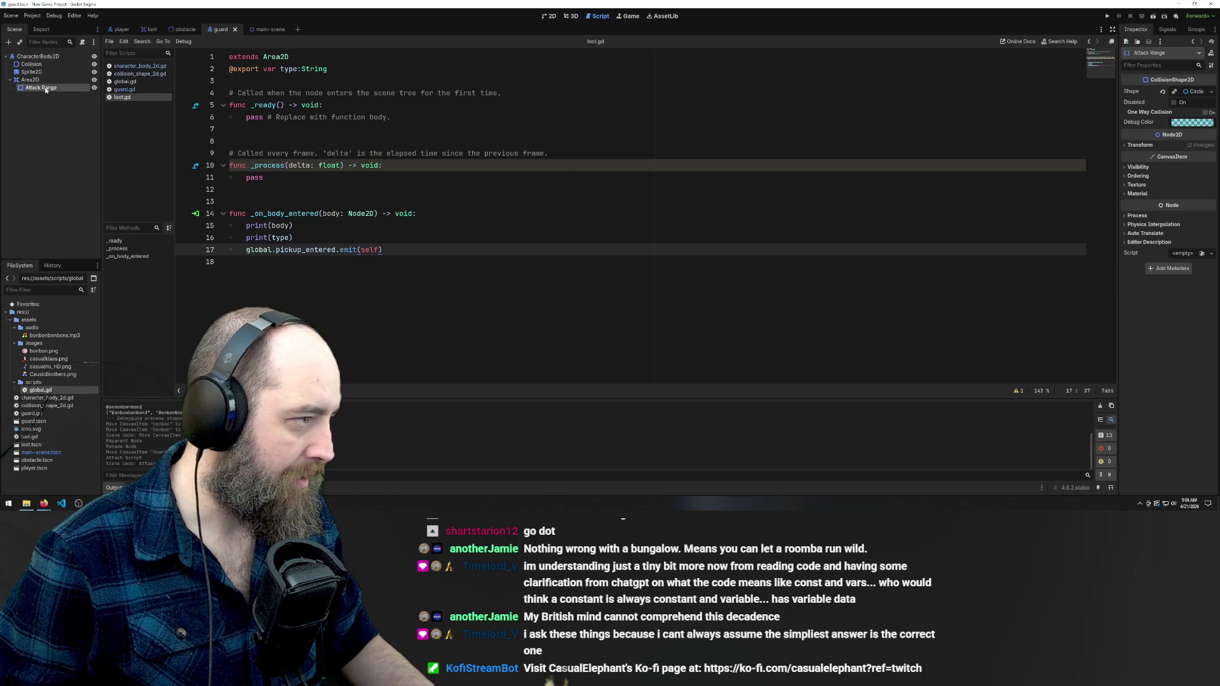
click(83, 43)
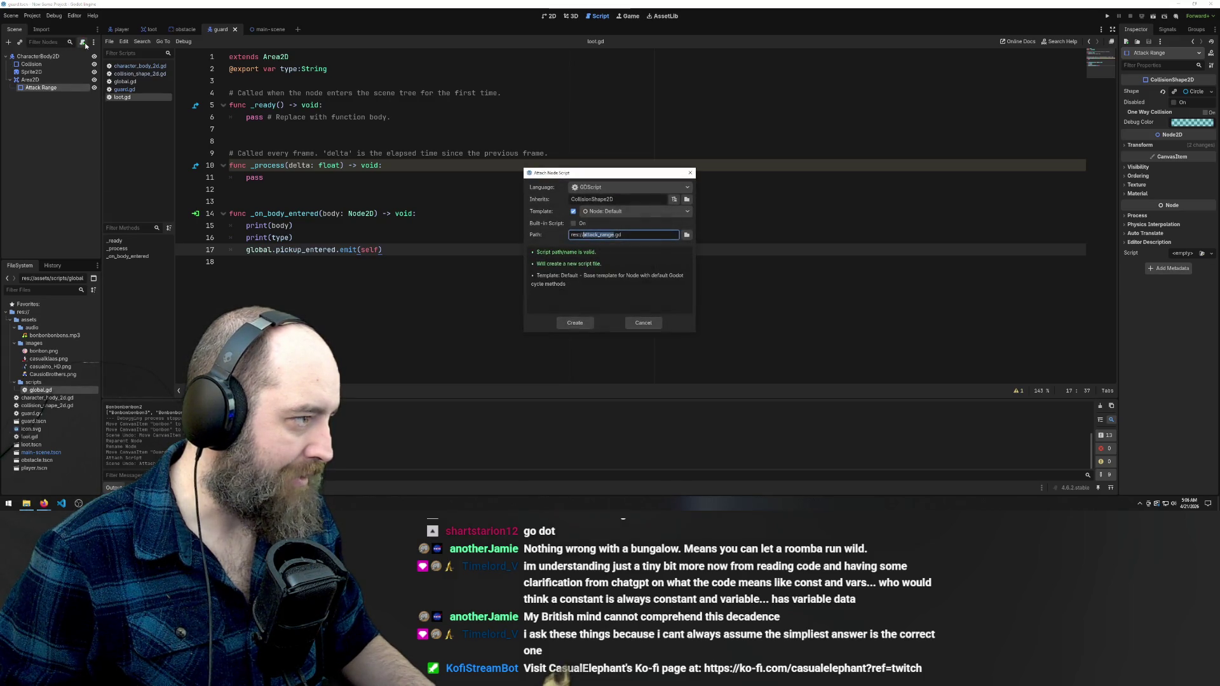
click(574, 324)
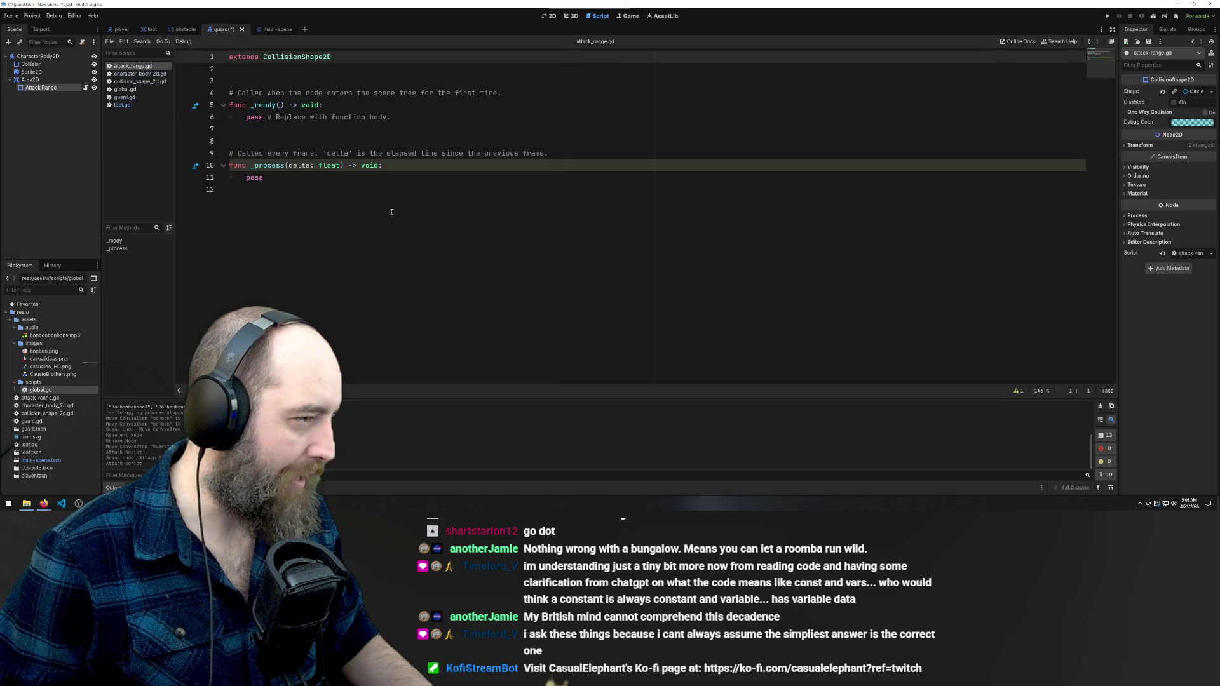
Save the guard scene, attach a new area_2d.gd script to Area2D, and list it below loot.gd
click(335, 244)
key(ctrl+s)
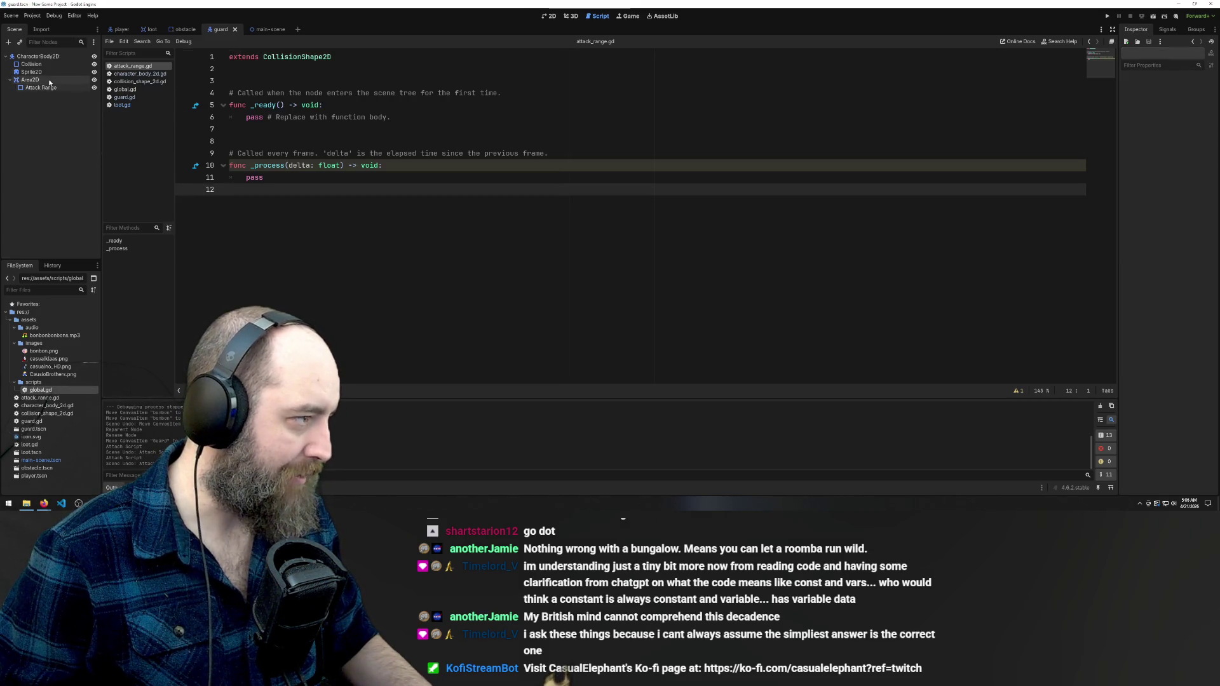
click(29, 80)
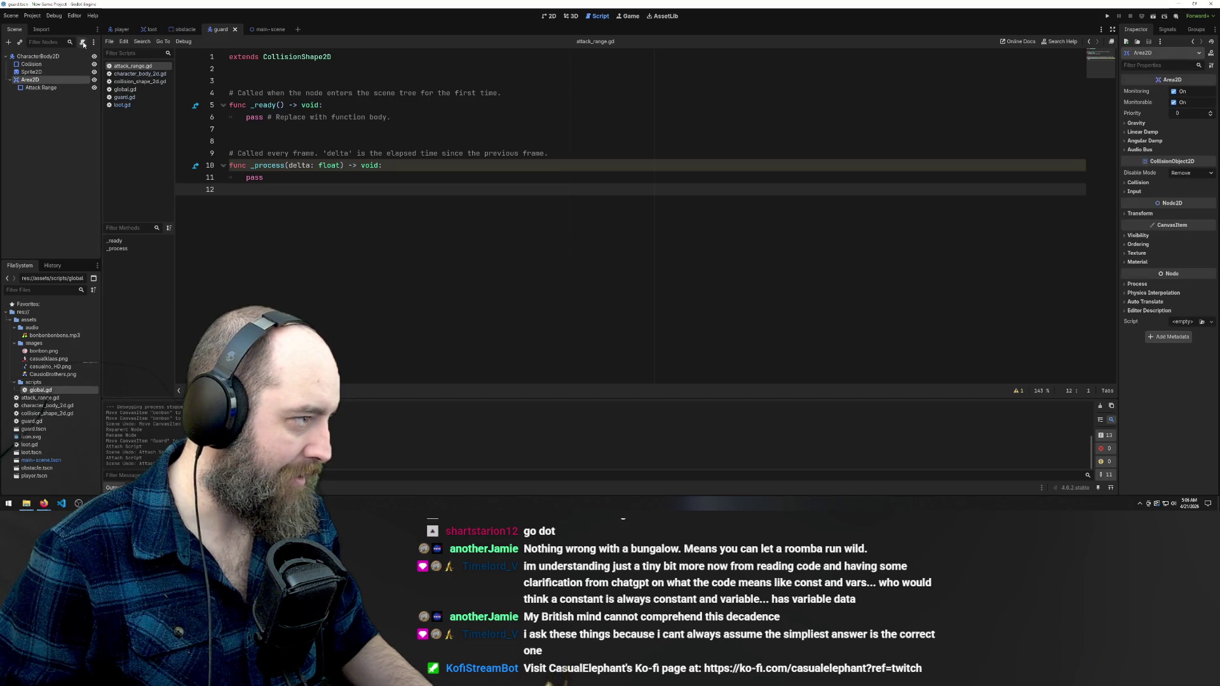
click(82, 42)
click(575, 324)
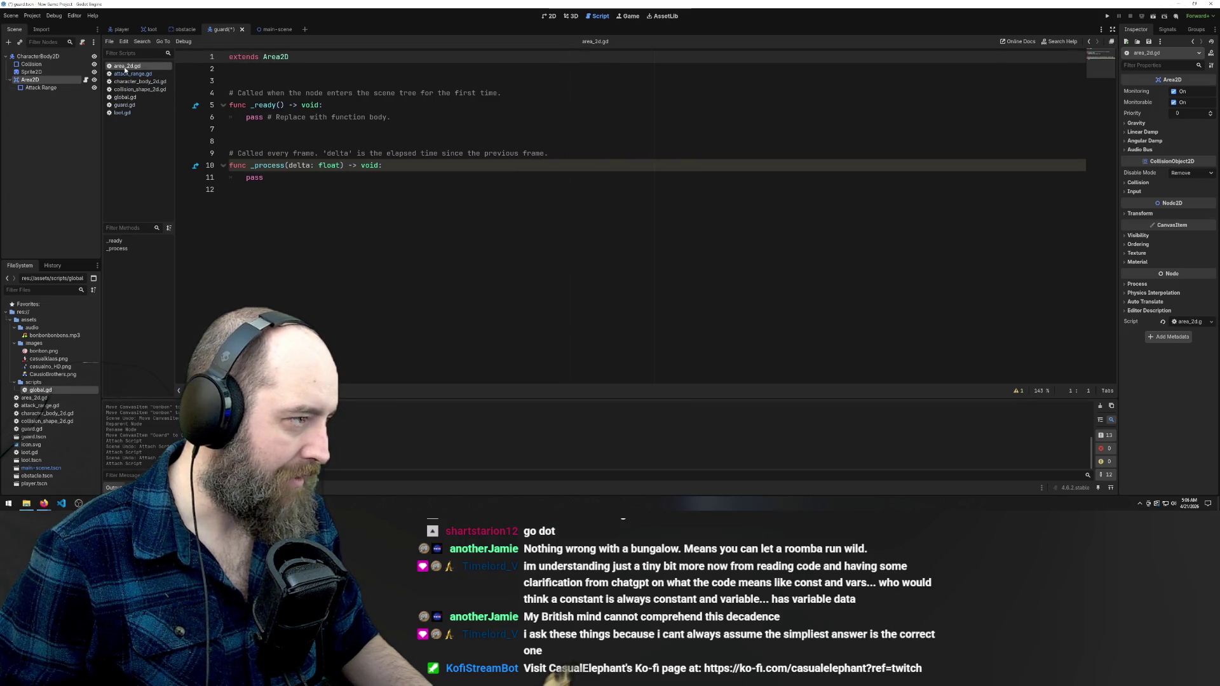
drag(125, 67, 131, 124)
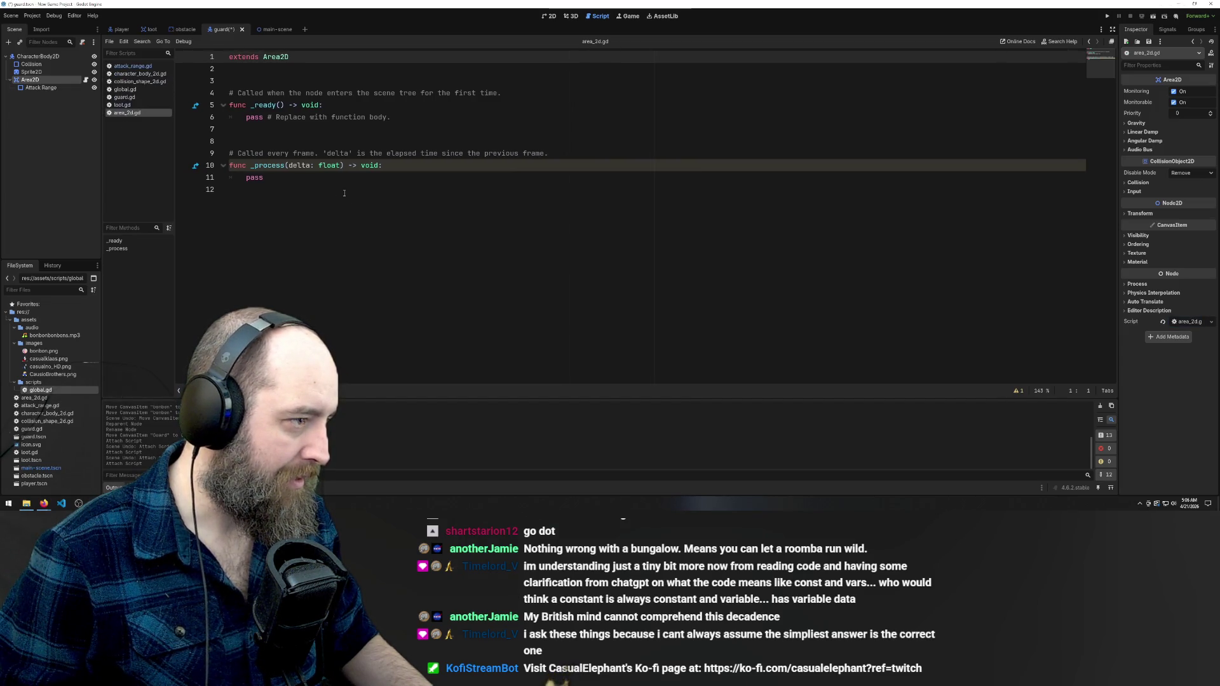
Copy the _on_body_entered function from loot.gd to the end of area_2d.gd
click(131, 105)
drag(427, 257, 176, 215)
key(ctrl+c)
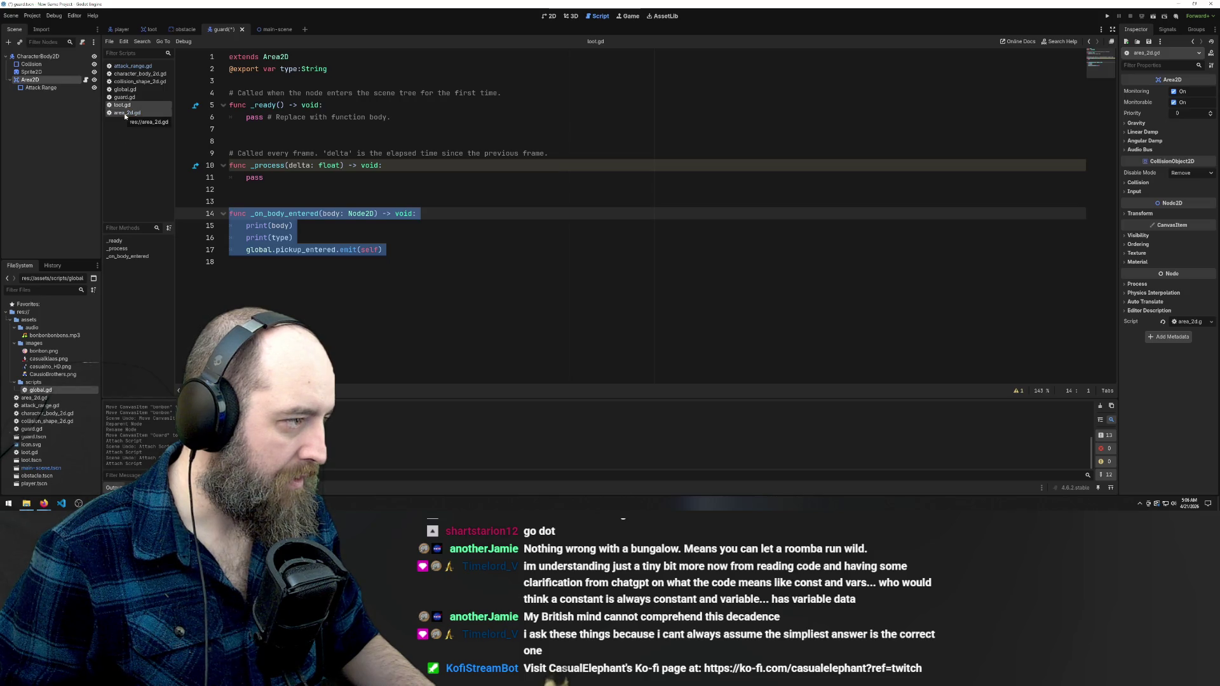
click(125, 113)
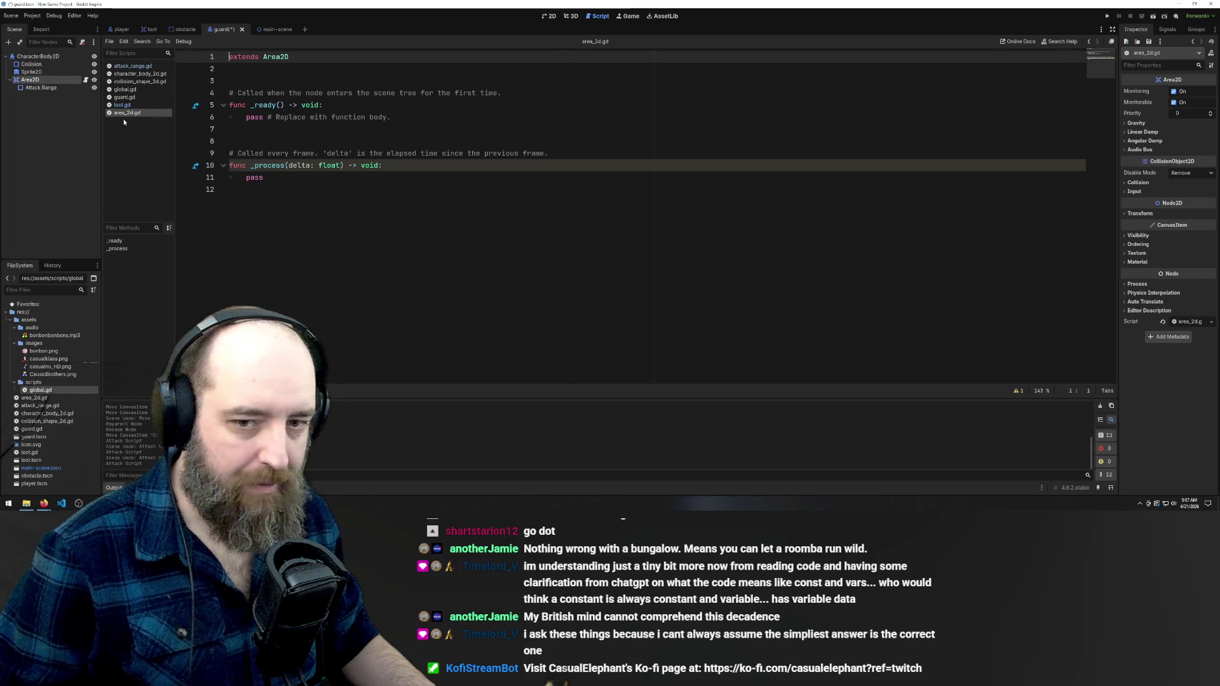
click(335, 224)
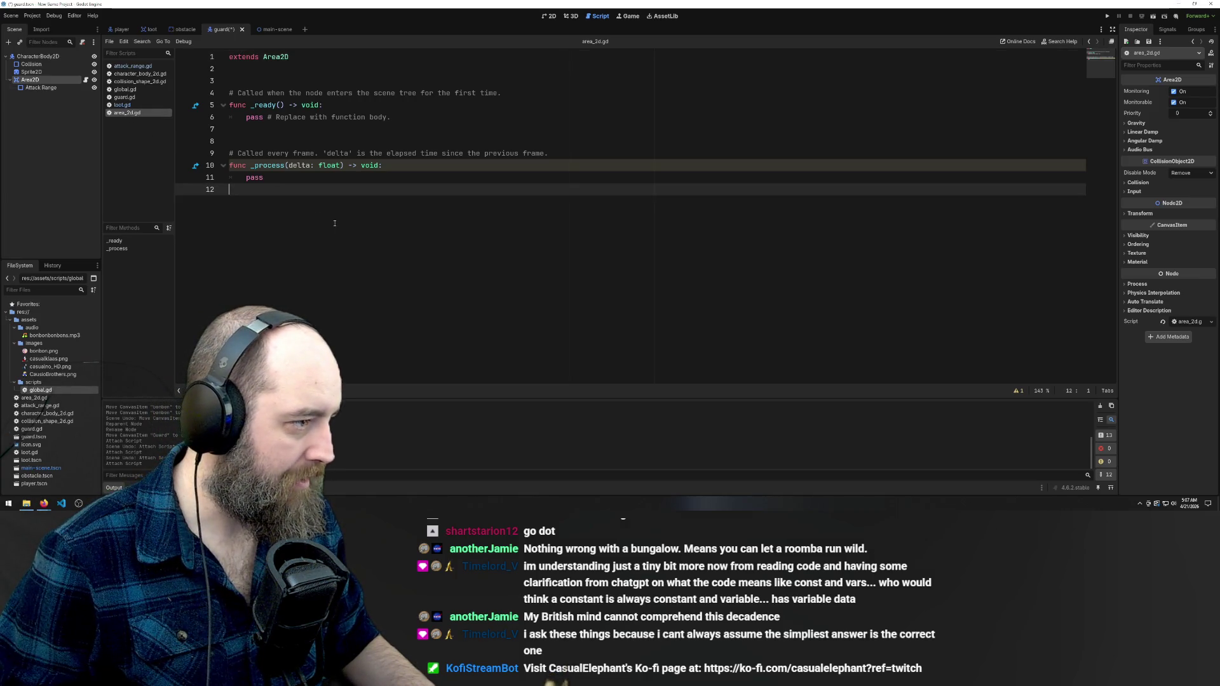
key(Return)
key(ctrl+v)
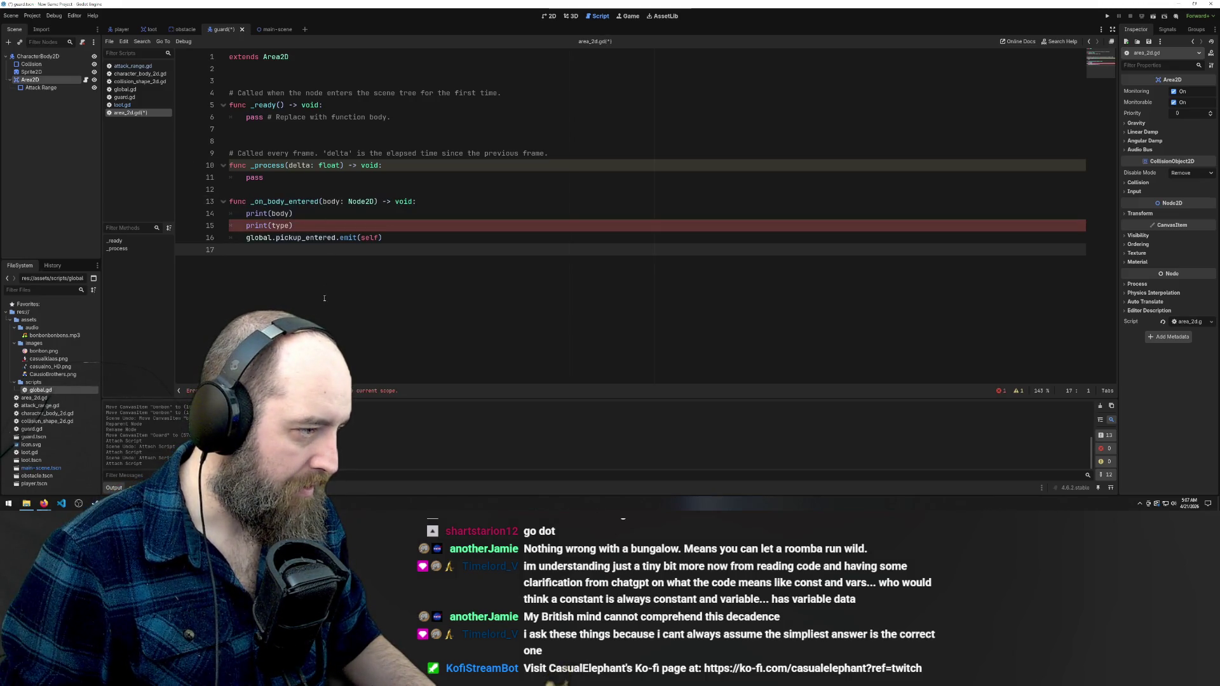
Delete print(type), drop self from the emit call, rename the signal to guard_get, and save
drag(309, 225, 230, 225)
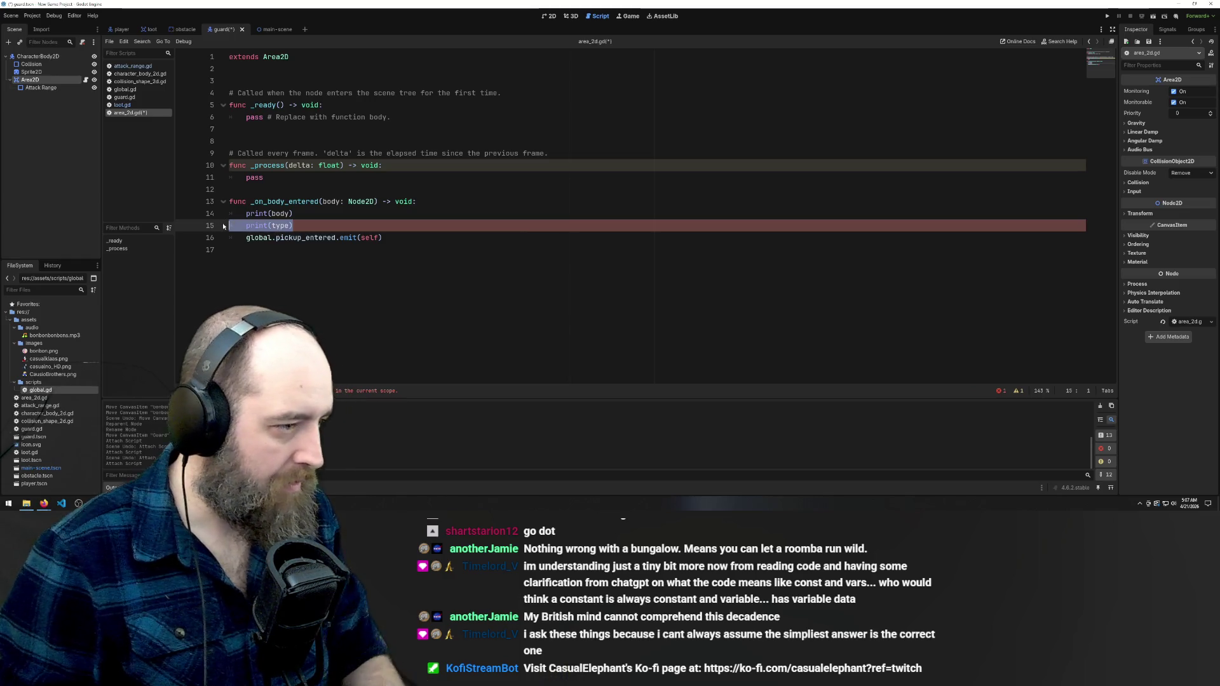
key(BackSpace)
key(BackSpace)
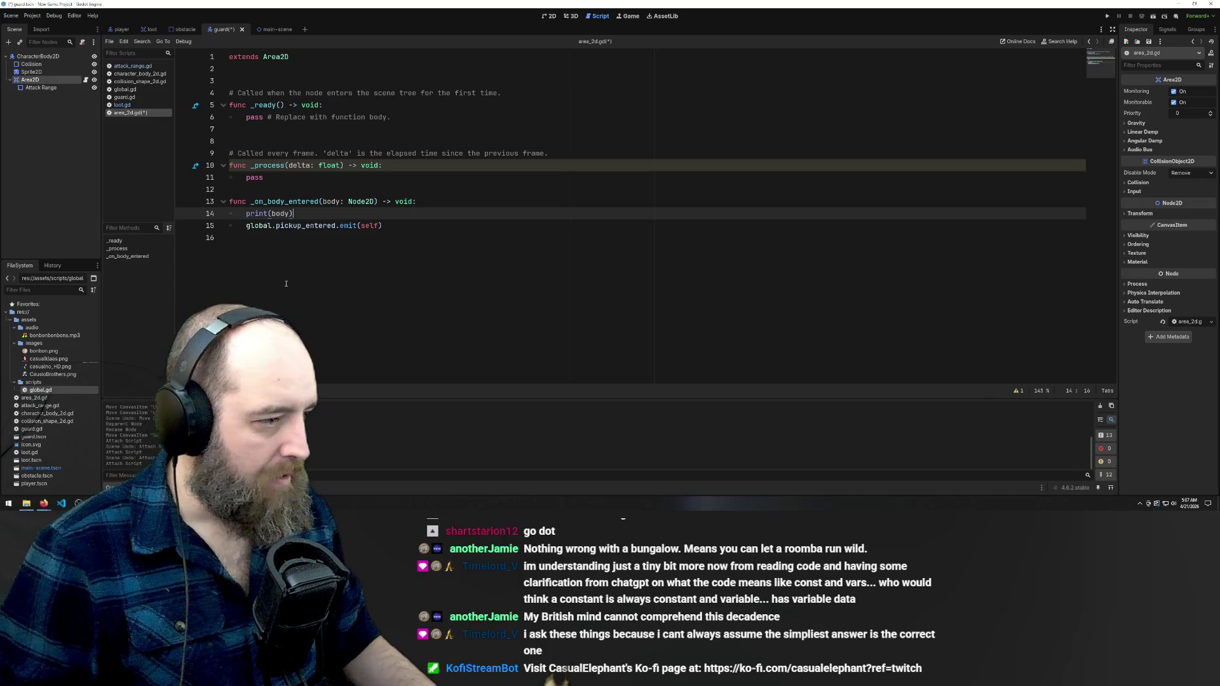
click(280, 252)
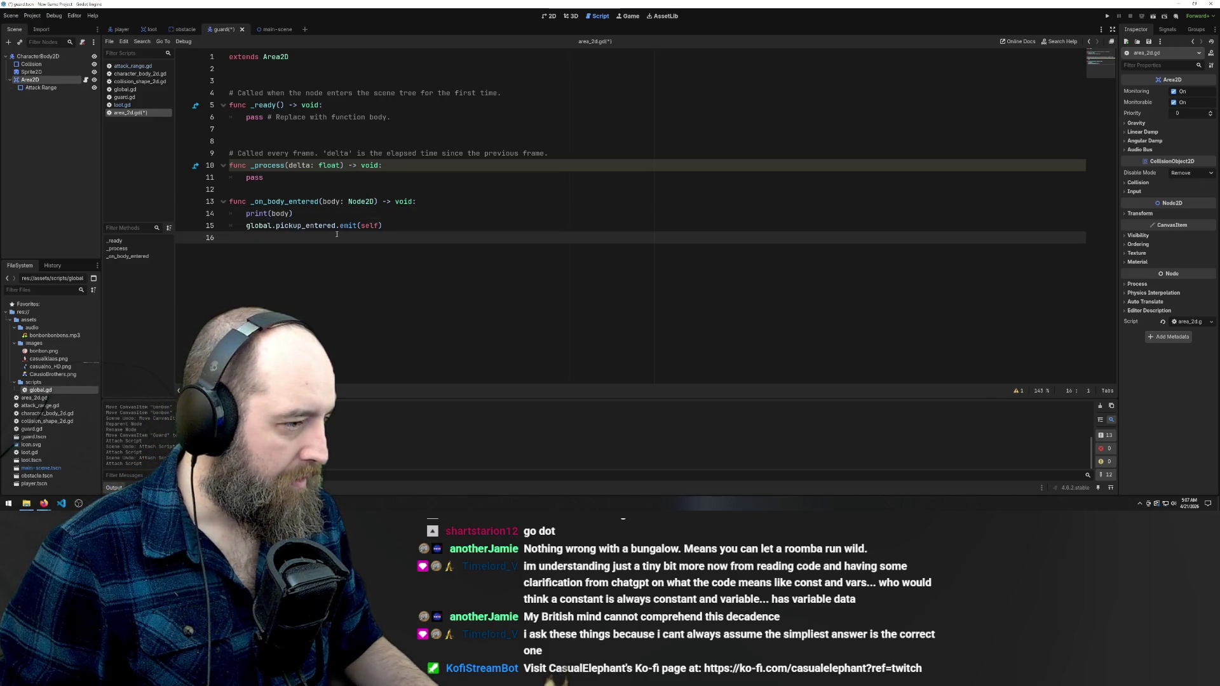
double_click(370, 226)
key(BackSpace)
click(237, 257)
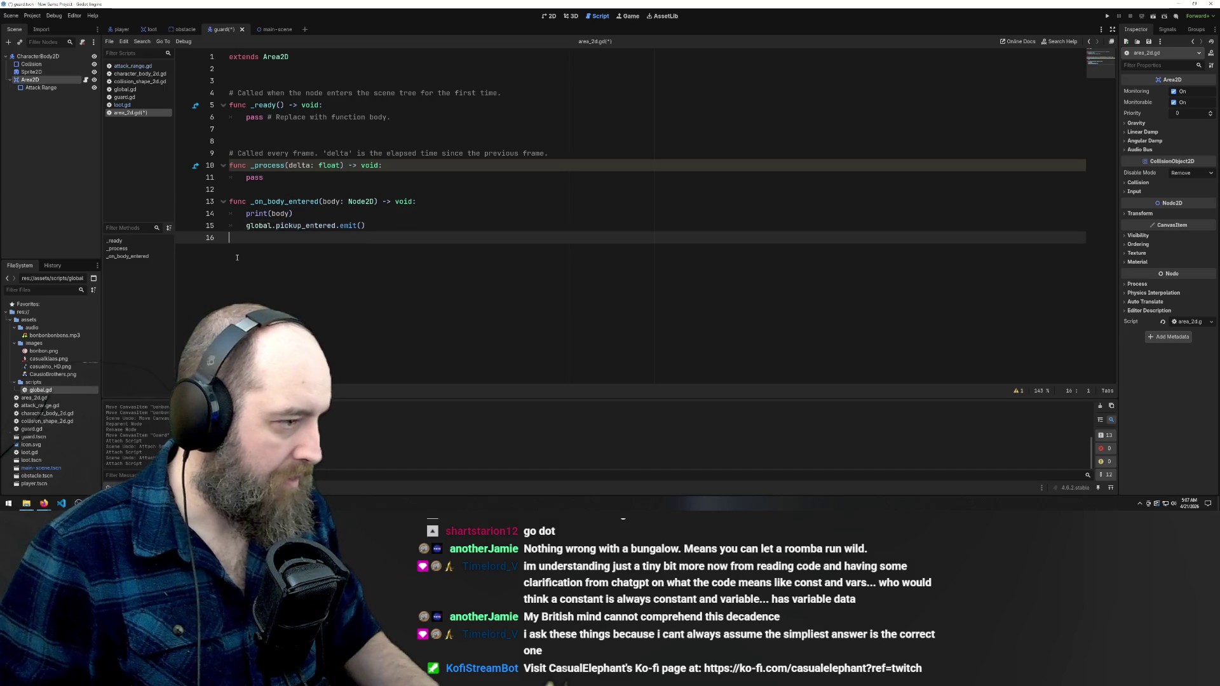
drag(275, 225, 336, 226)
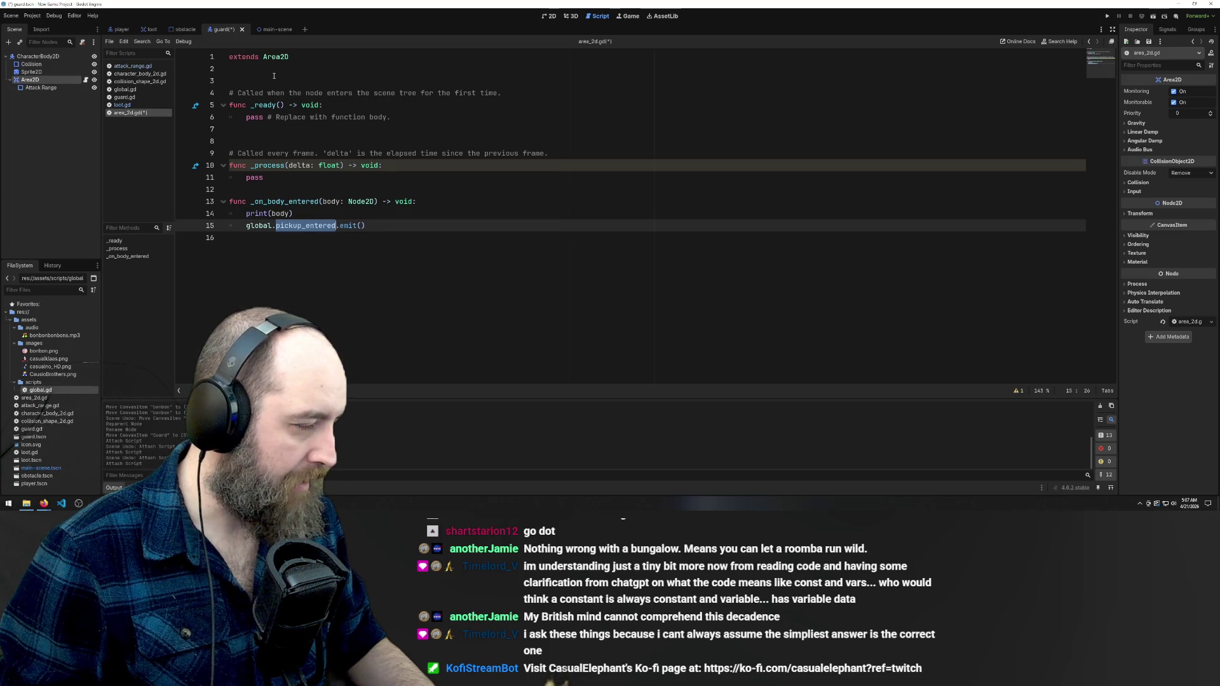
text(guard_ge)
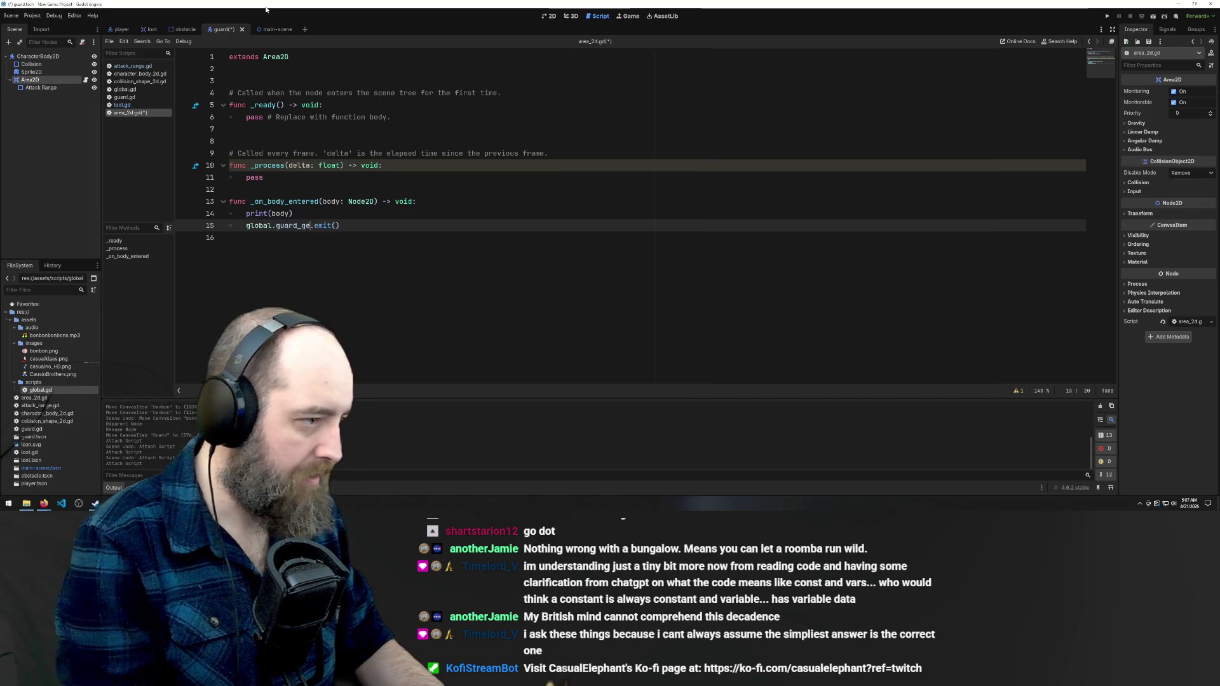
text(t)
key(ctrl+s)
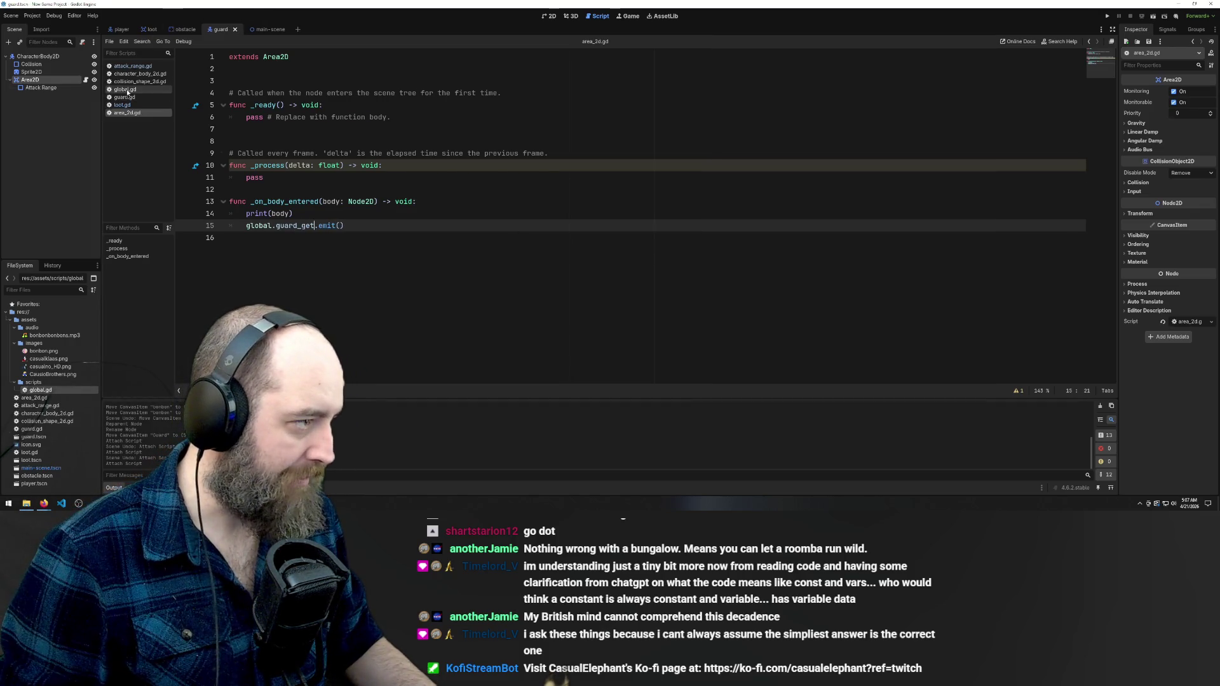
Change guard_got to guard_get on line 14 of global.gd, then switch to guard.gd
click(127, 90)
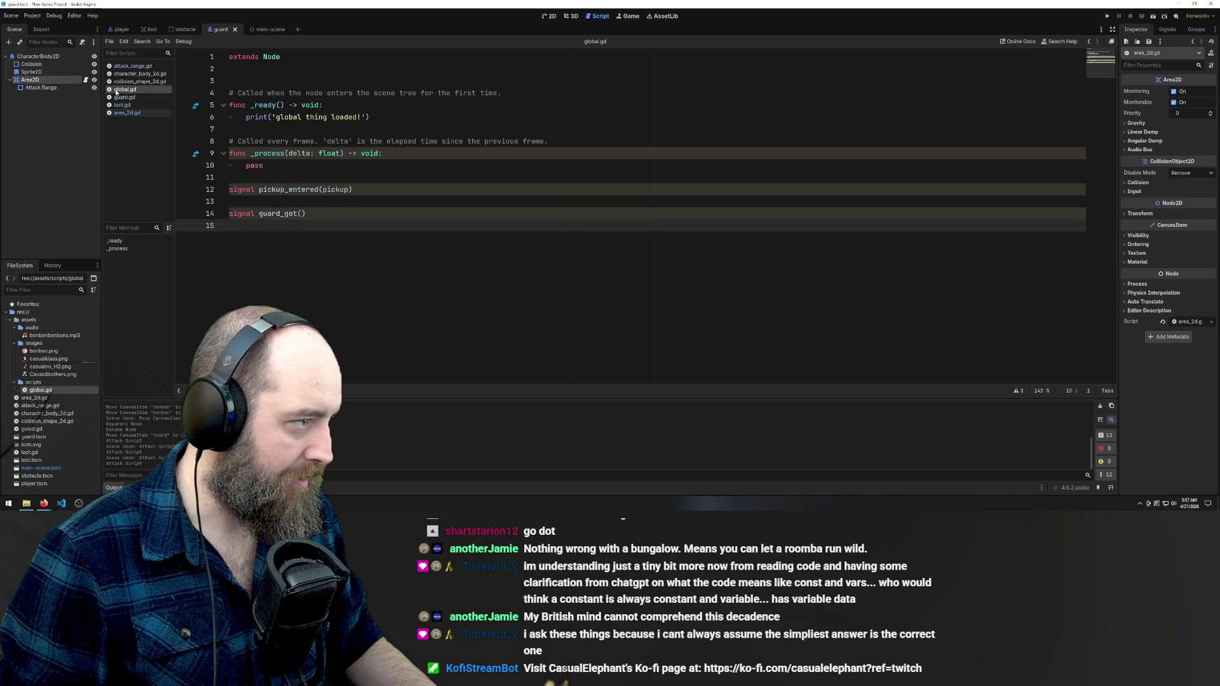
click(119, 97)
click(118, 89)
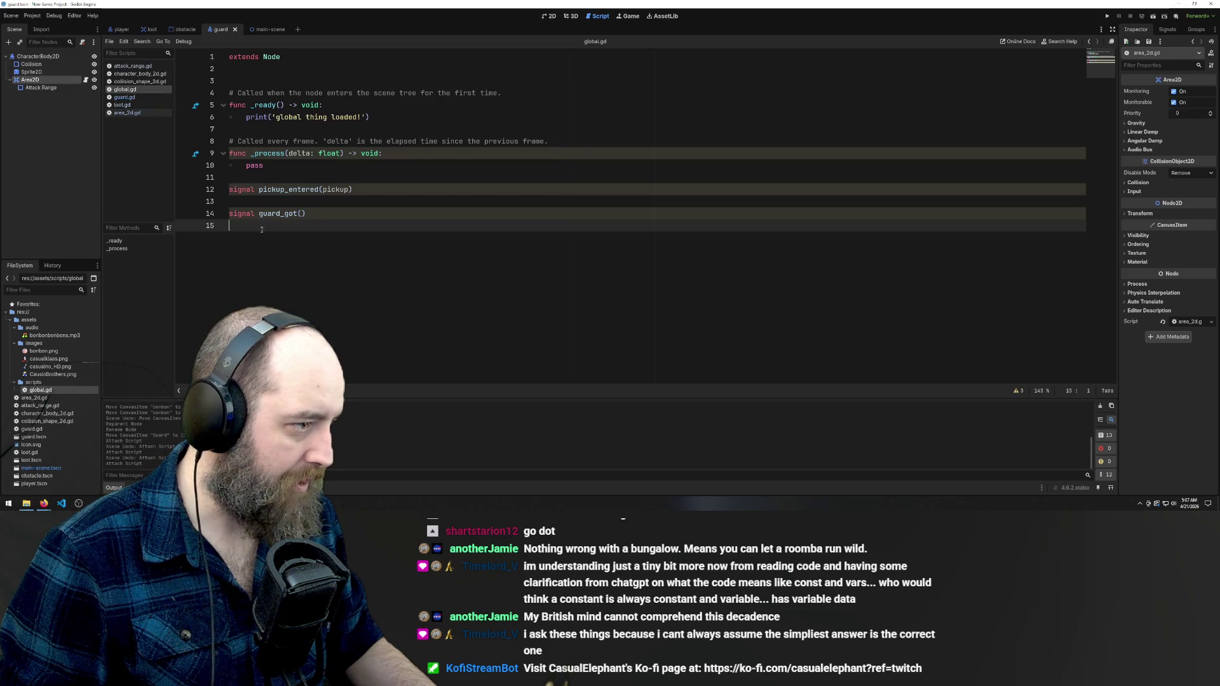
click(293, 214)
key(BackSpace)
text(e)
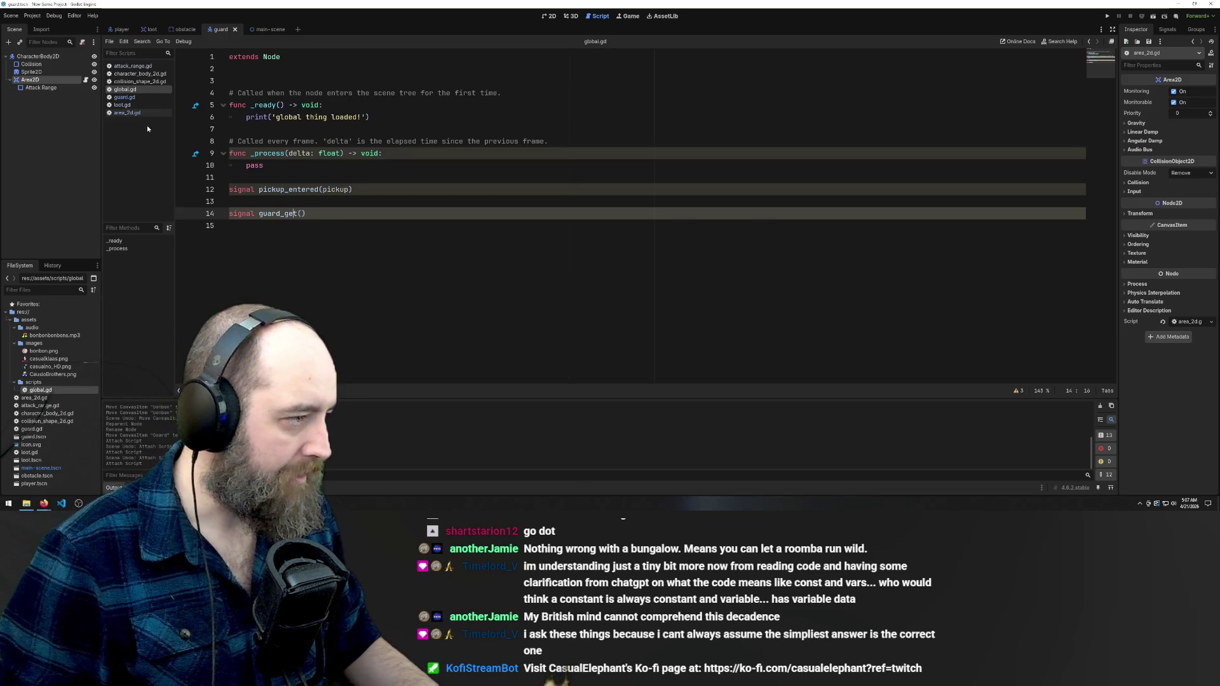
click(129, 99)
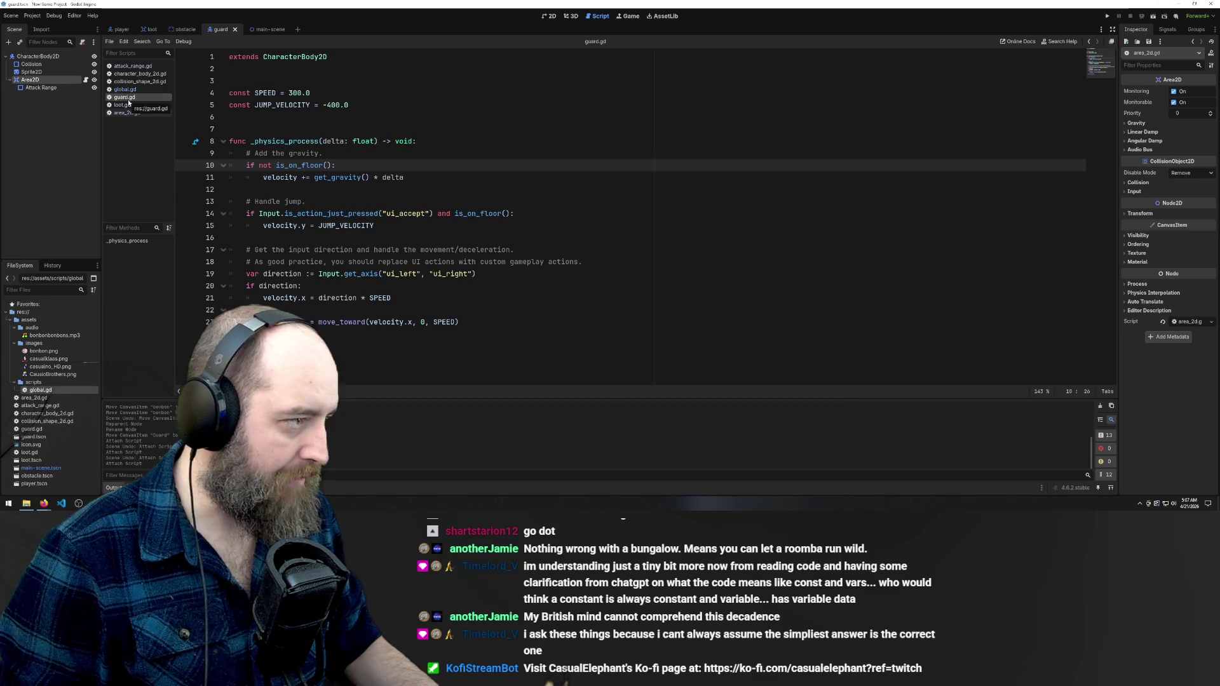
Undo the accidental line join in guard.gd and the Area2D node removal
key(Delete)
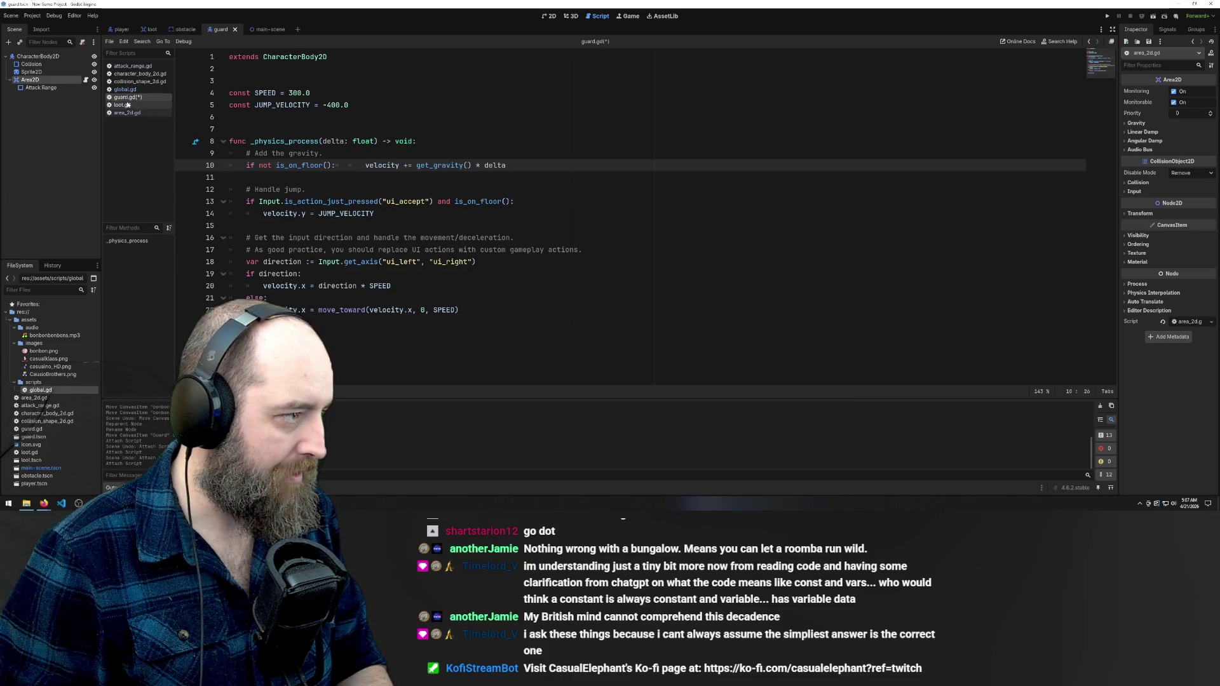
right_click(126, 99)
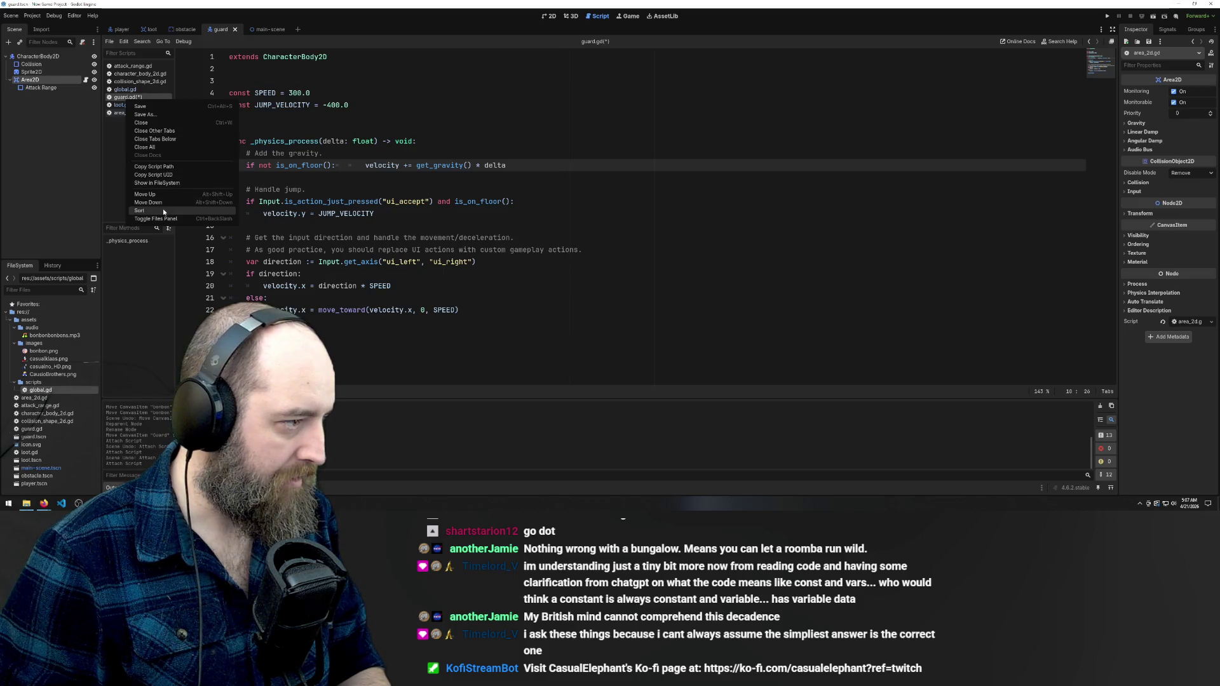
click(90, 80)
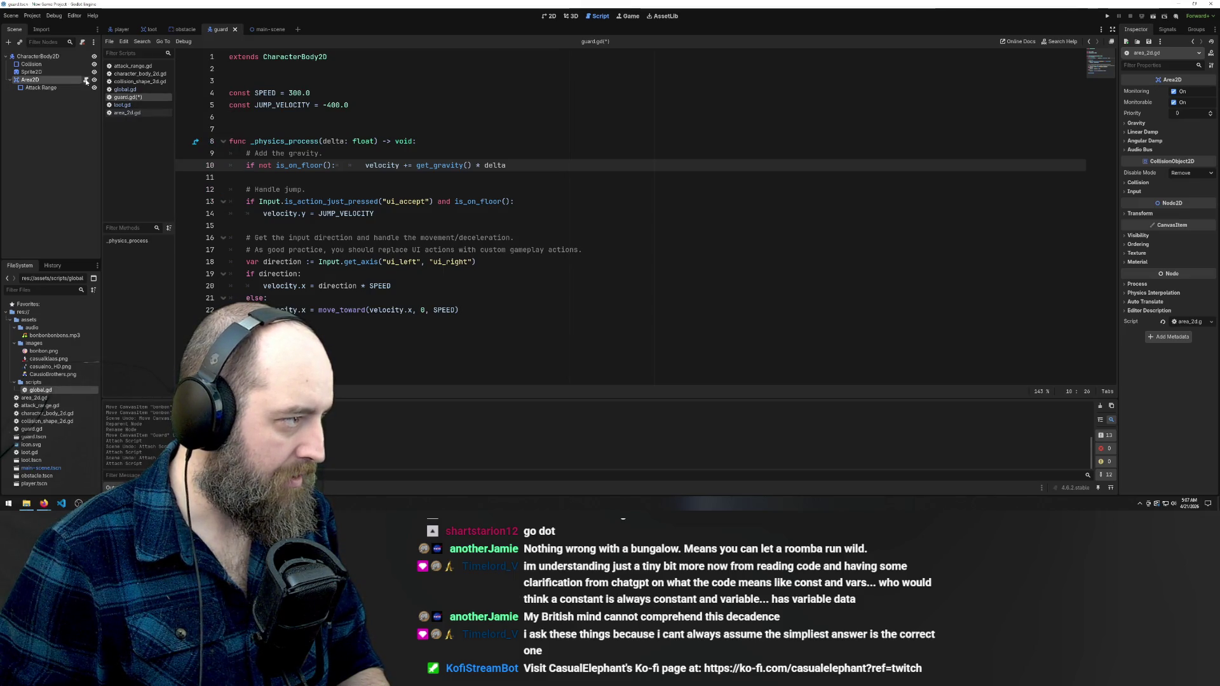
click(86, 81)
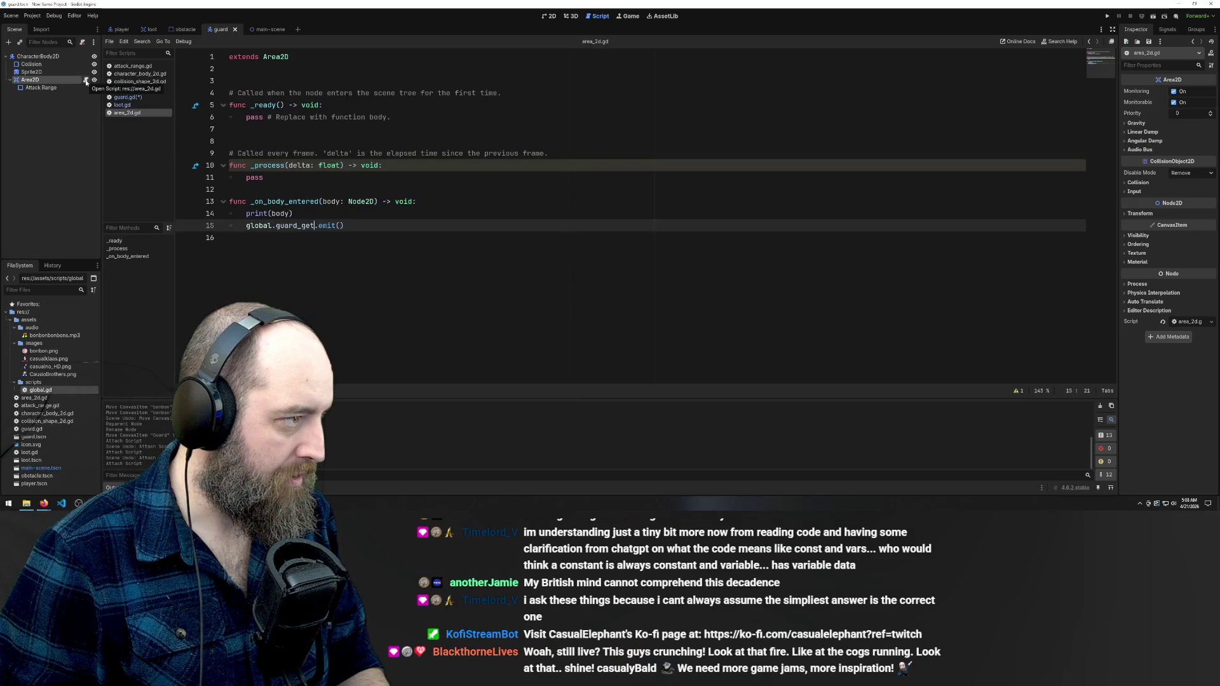
click(122, 97)
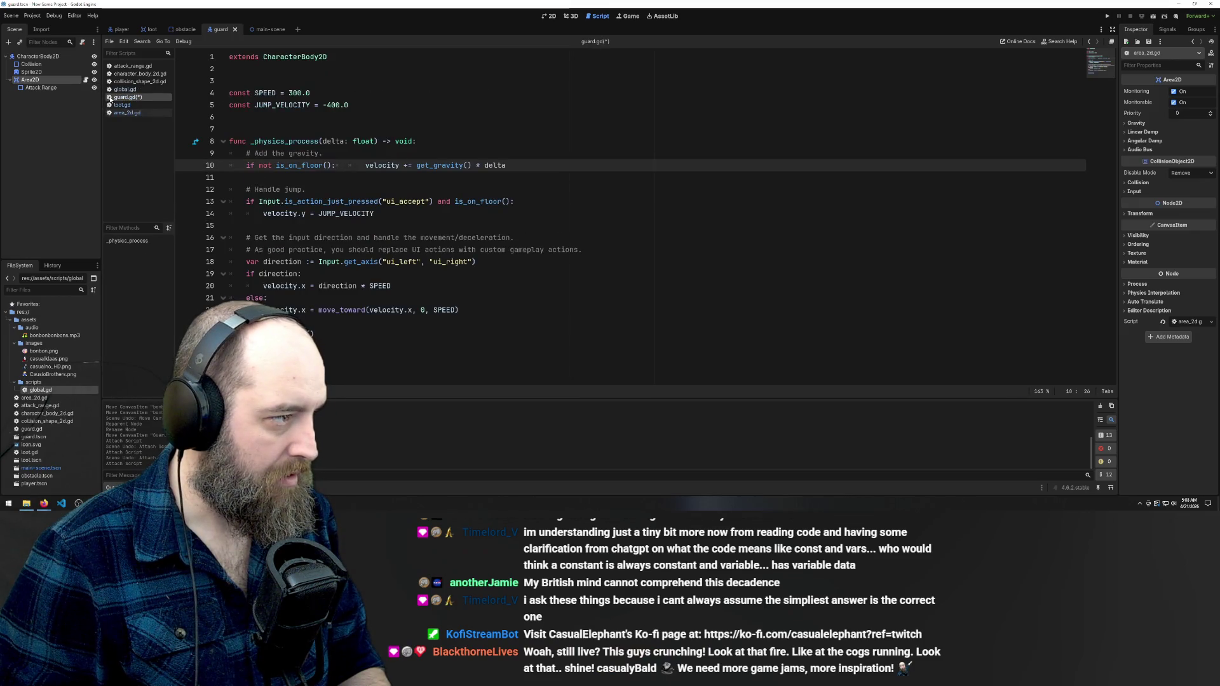
right_click(109, 99)
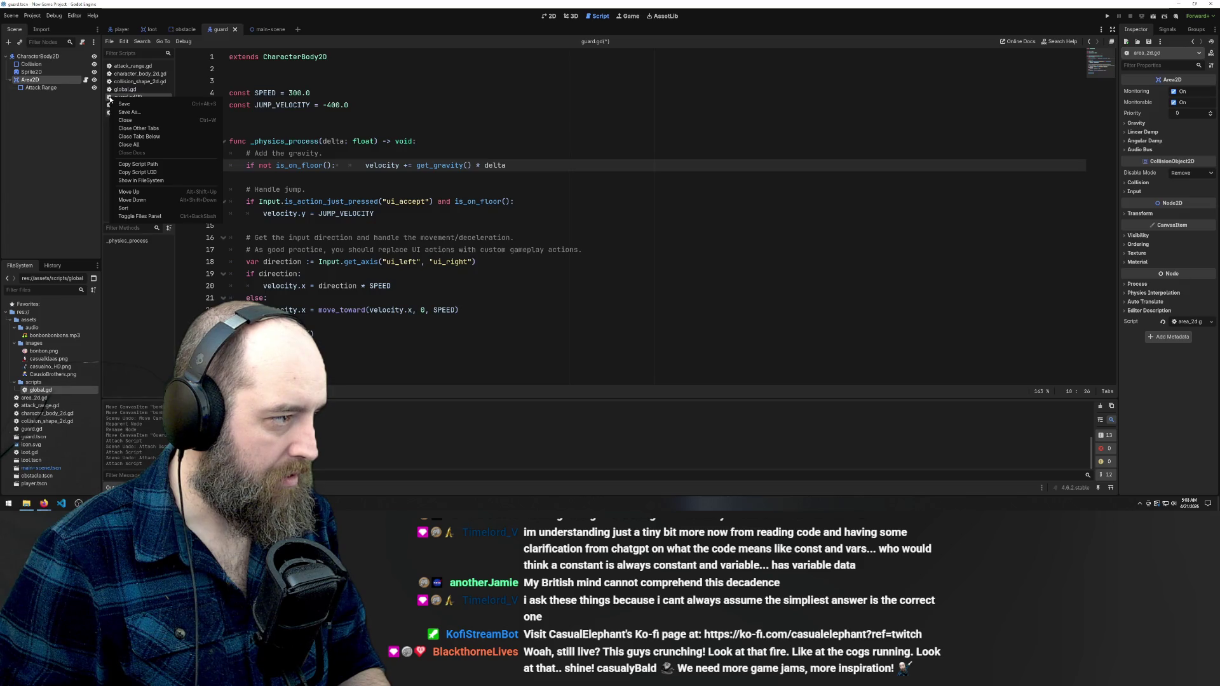
key(Escape)
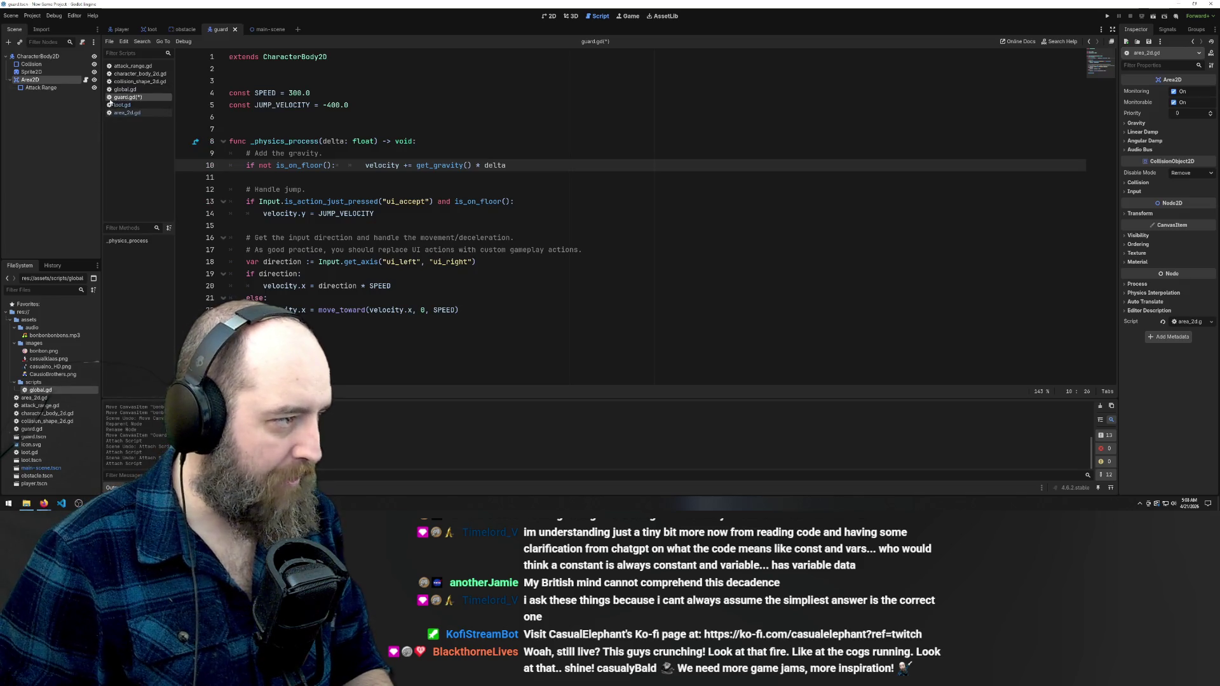
key(Delete)
key(Return)
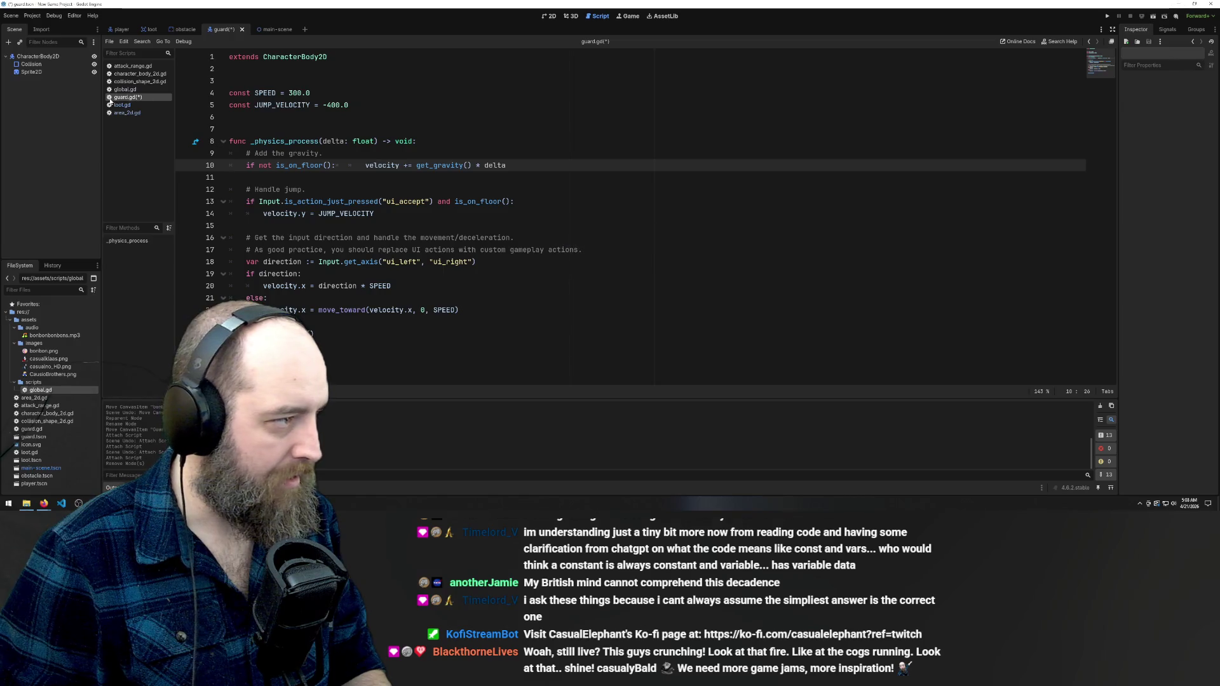
key(ctrl+z)
key(ctrl+z)
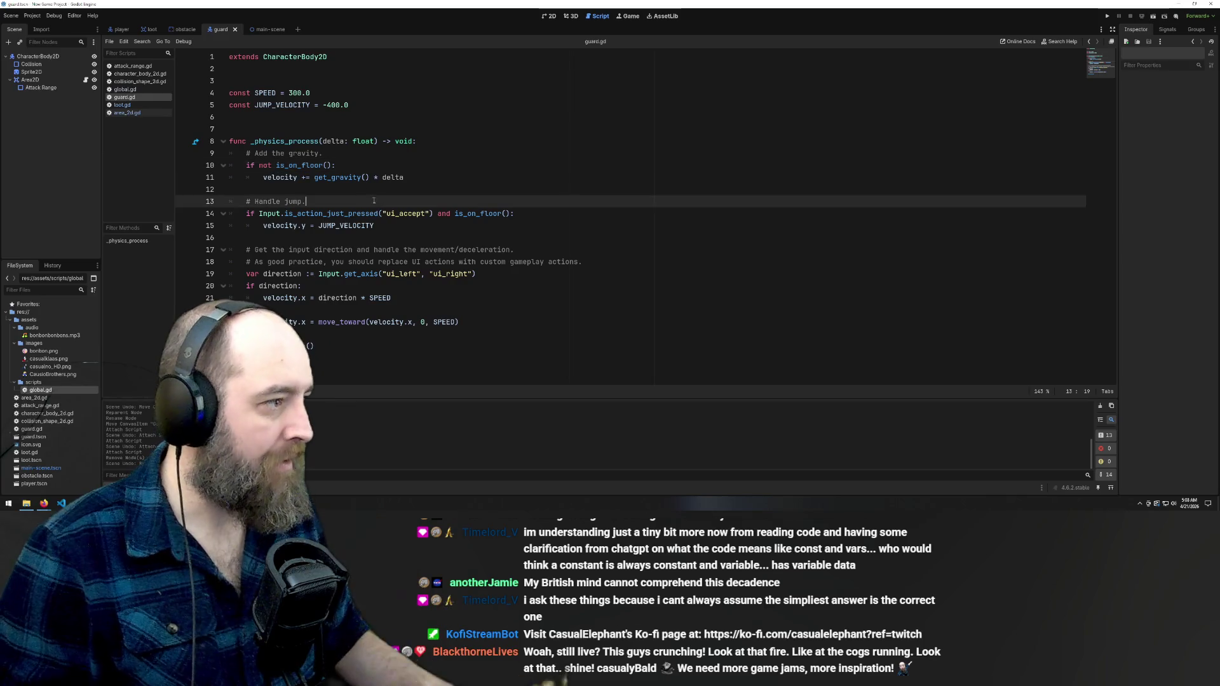
key(Down)
key(Down)
key(Down)
Delete guard.gd from the project files in the FileSystem dock
right_click(149, 100)
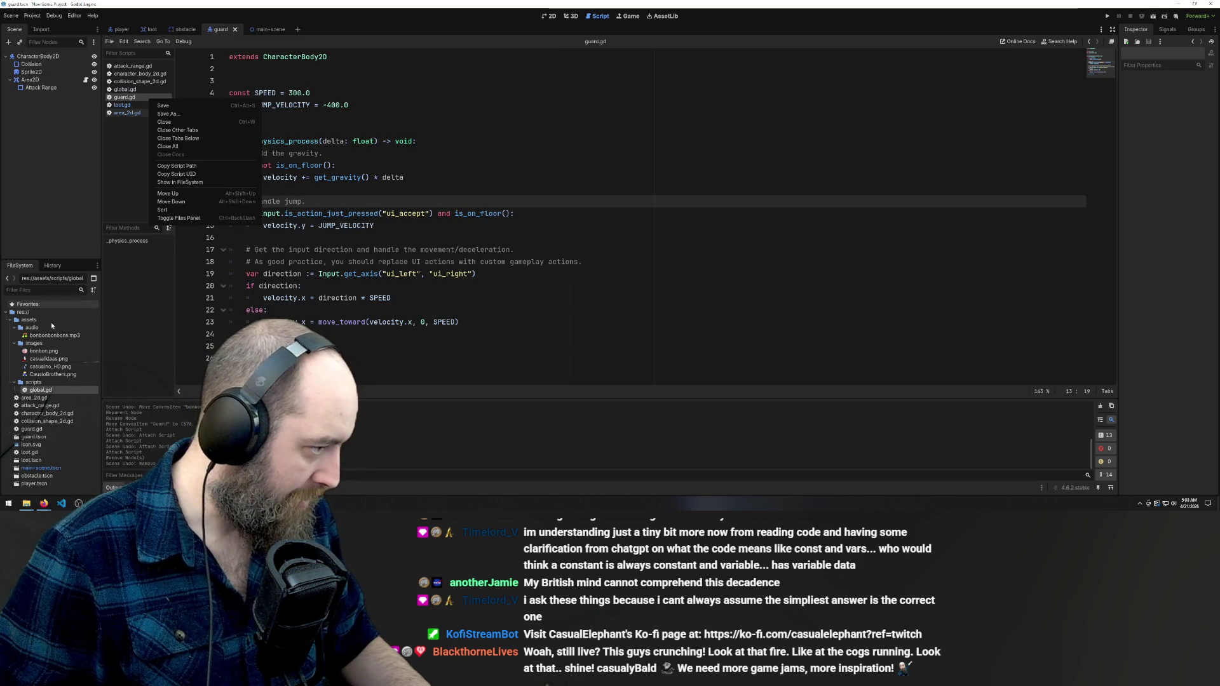
click(30, 430)
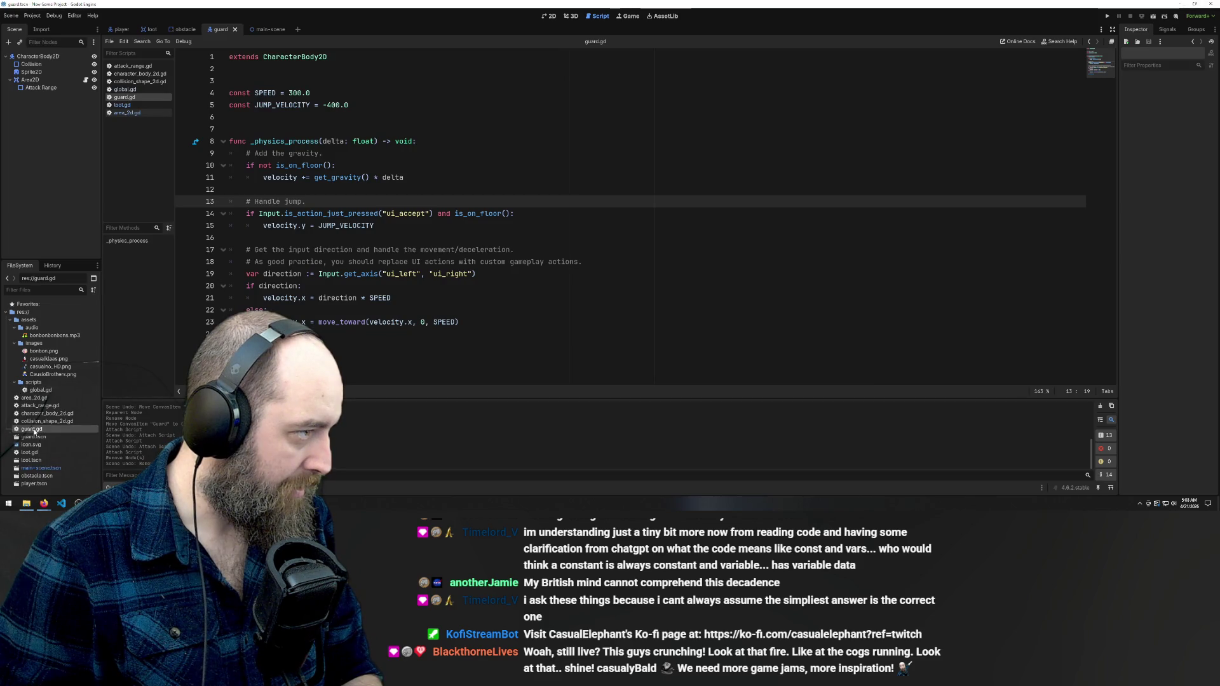
key(Delete)
key(Return)
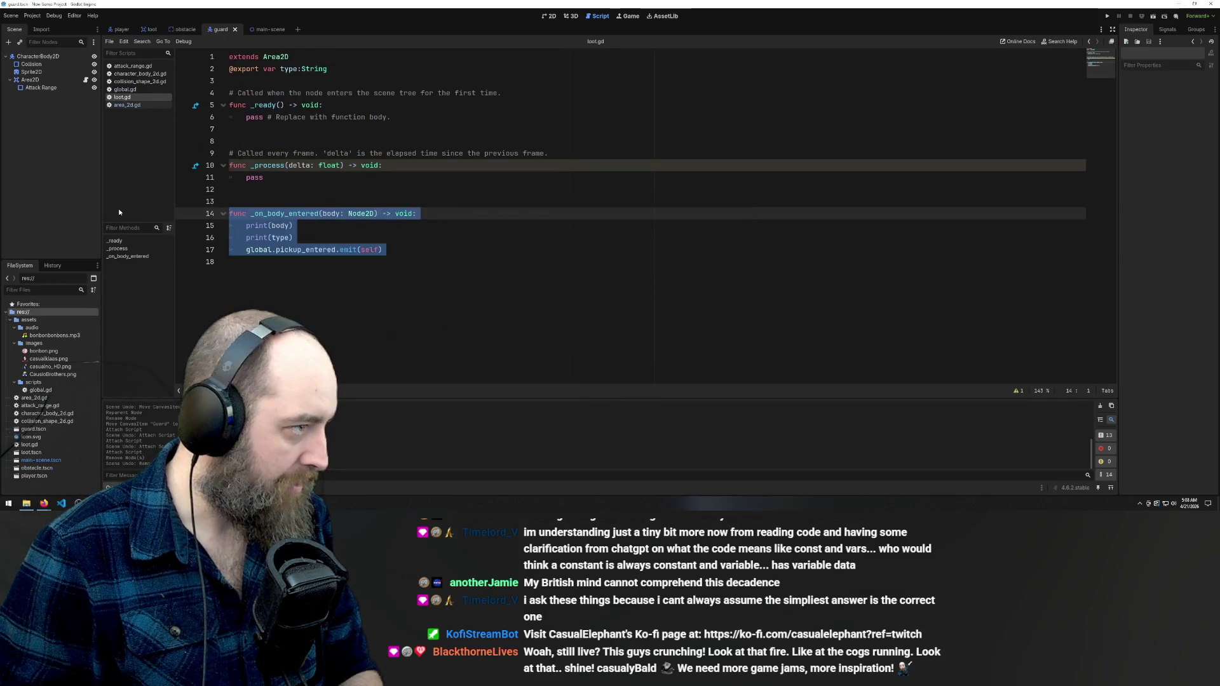
Review the body-entered handler in loot.gd, area_2d.gd, and the signal names in global.gd
click(349, 306)
click(324, 213)
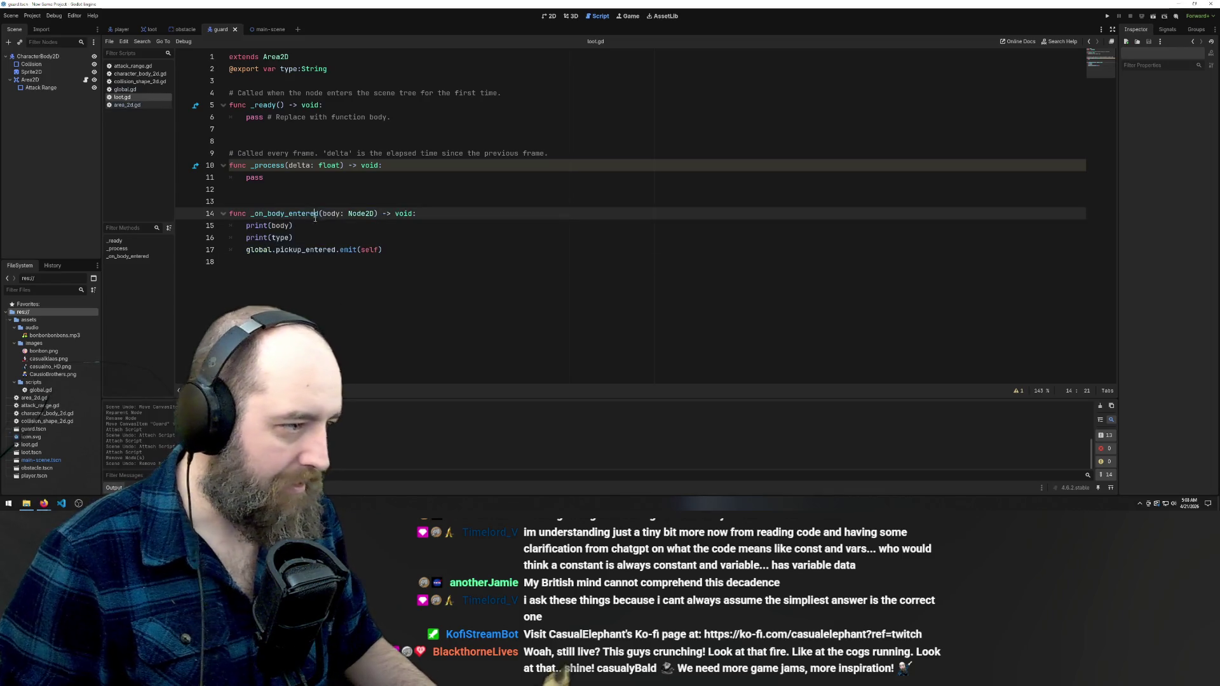
click(303, 231)
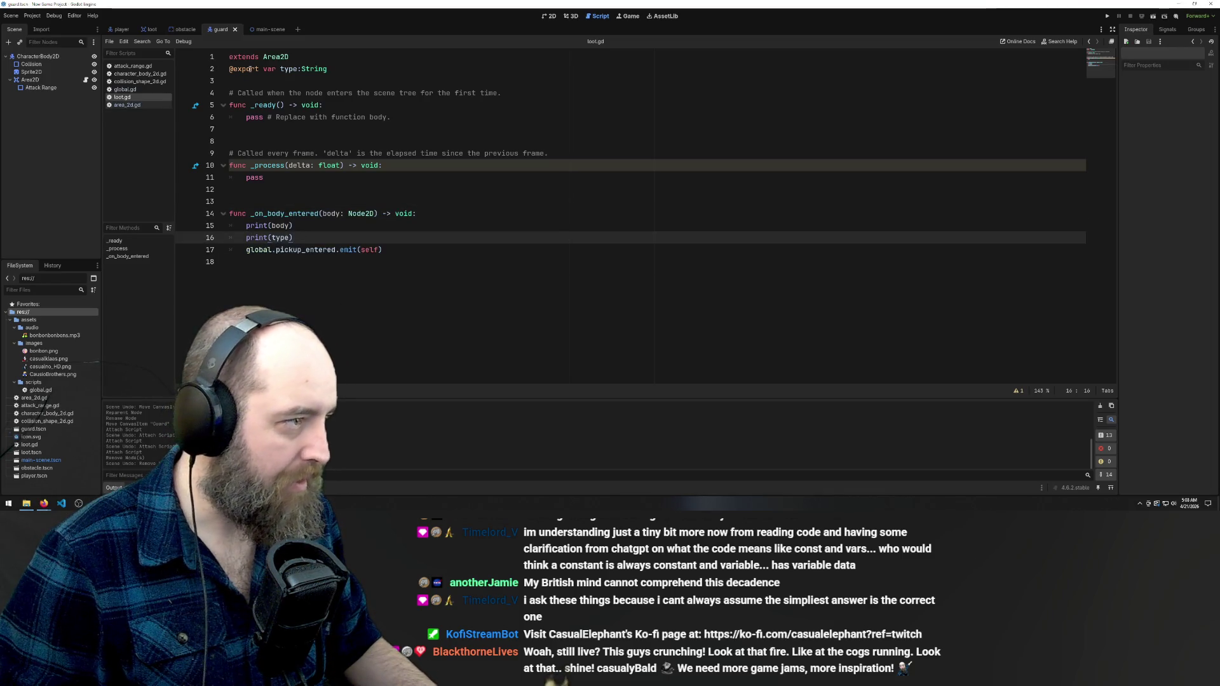
click(297, 186)
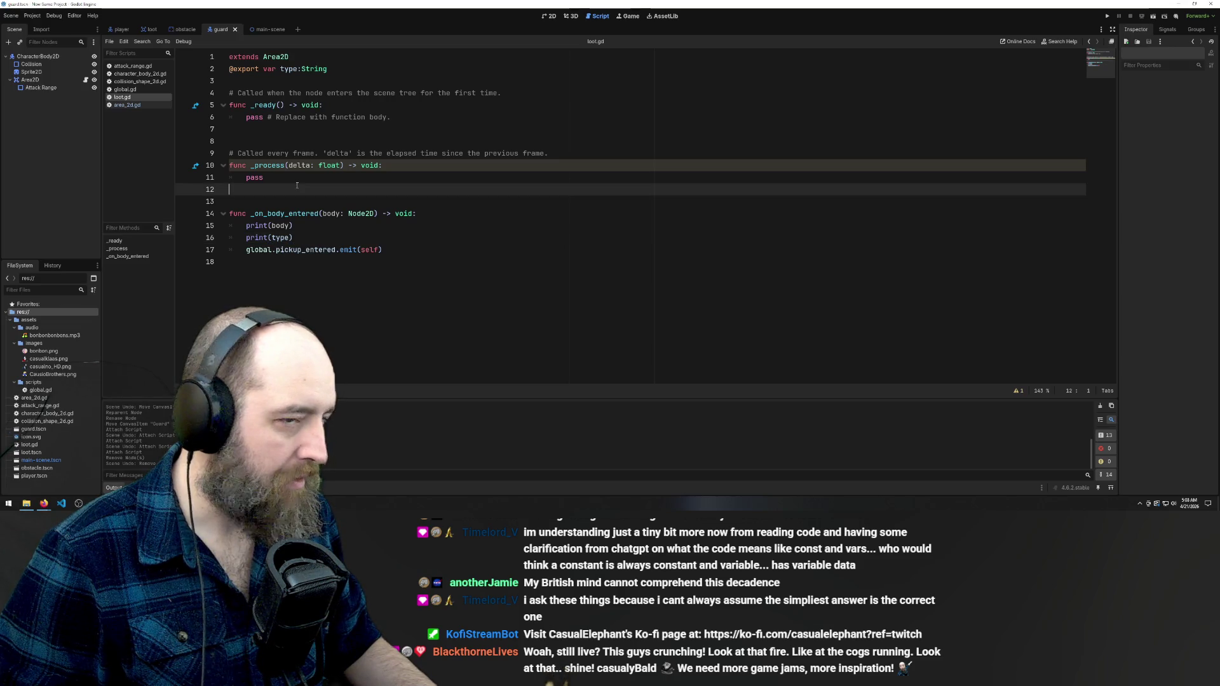
click(121, 106)
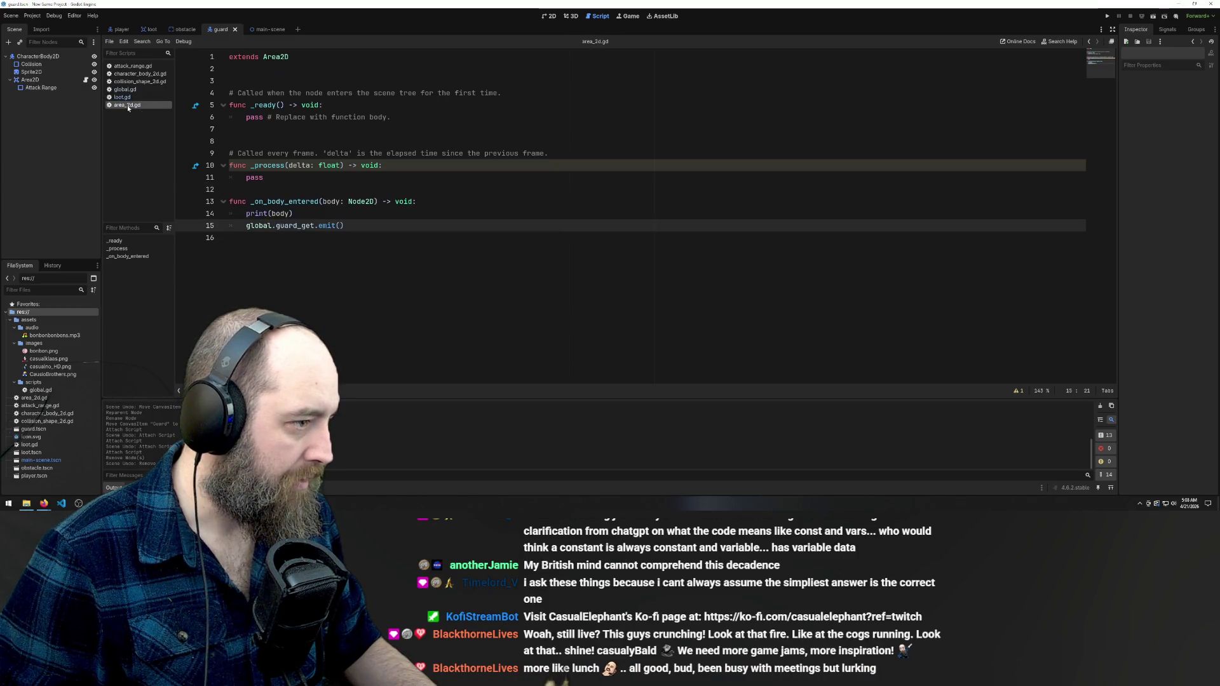
click(123, 97)
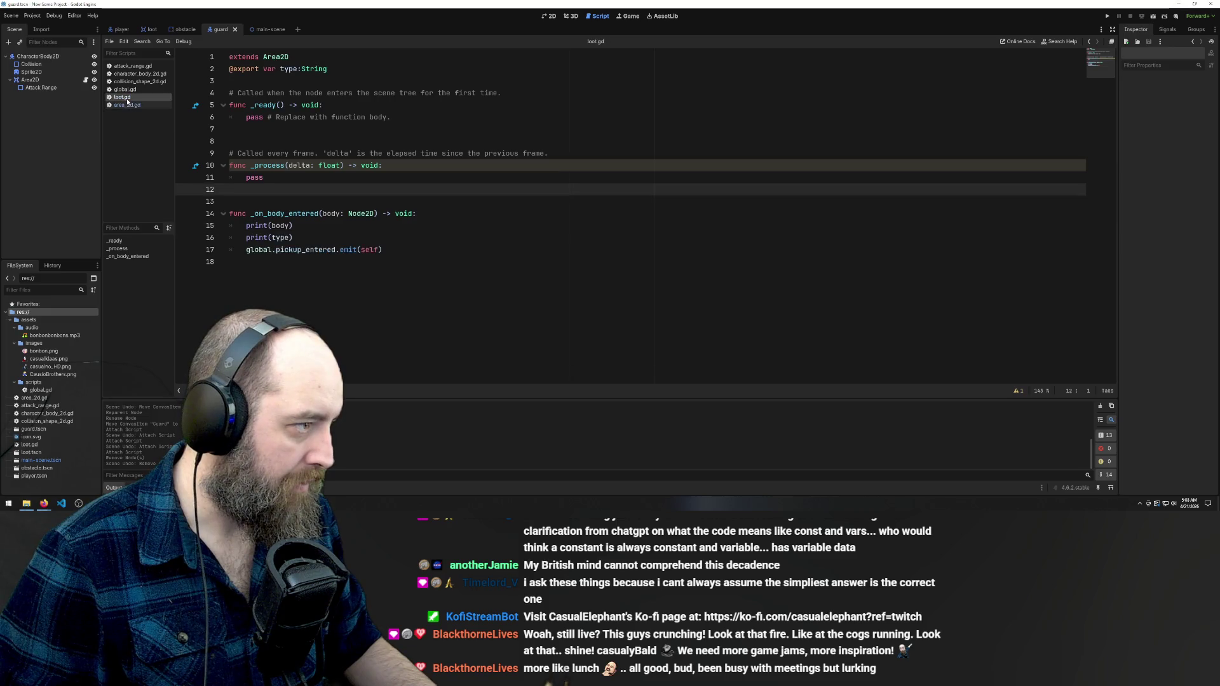
click(126, 91)
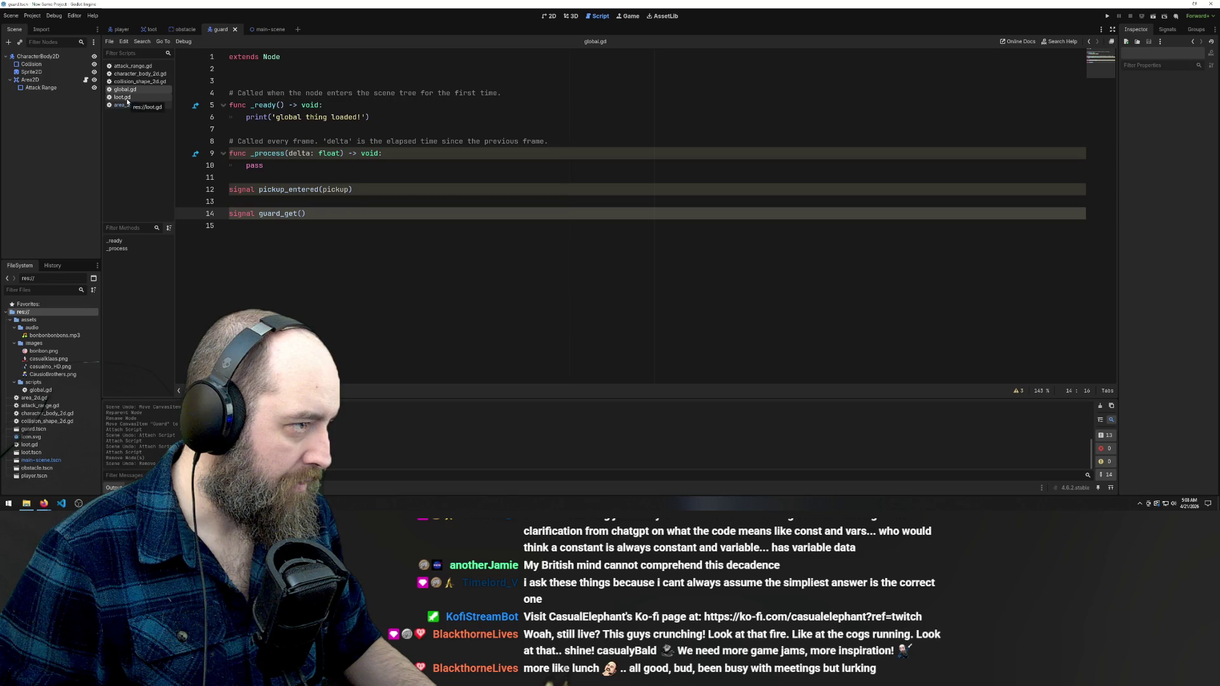
click(127, 99)
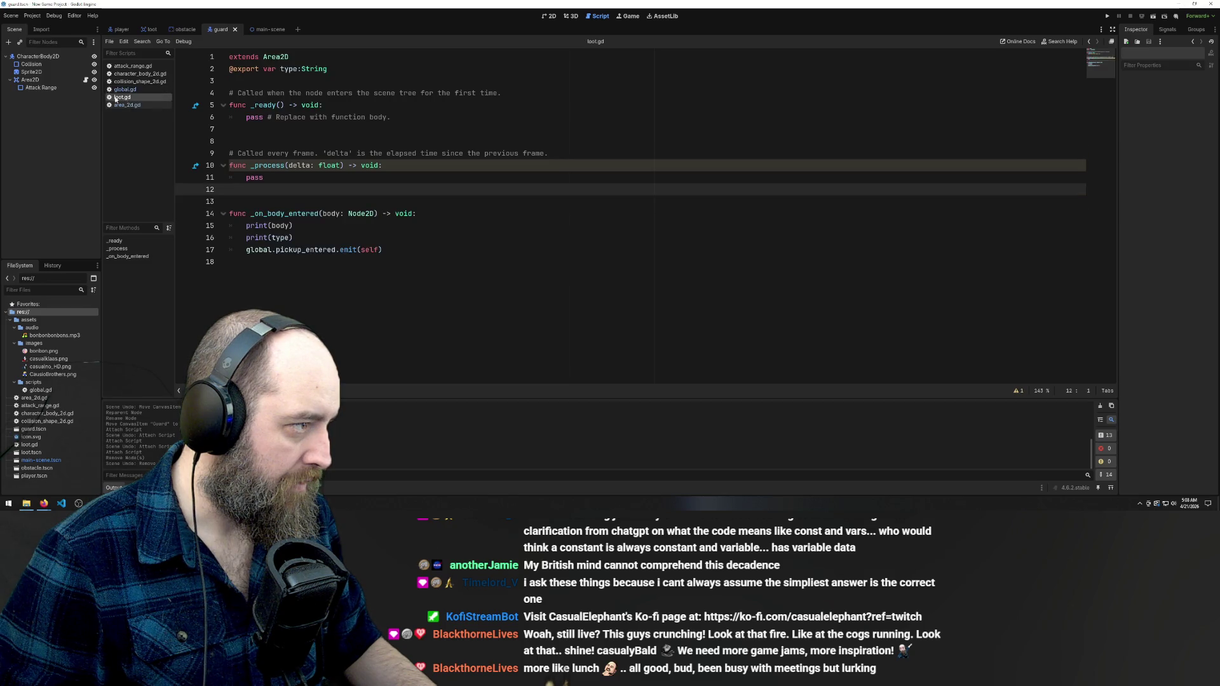
Bring up area_2d.gd through the Area2D node and switch to the player scene
click(71, 80)
click(125, 105)
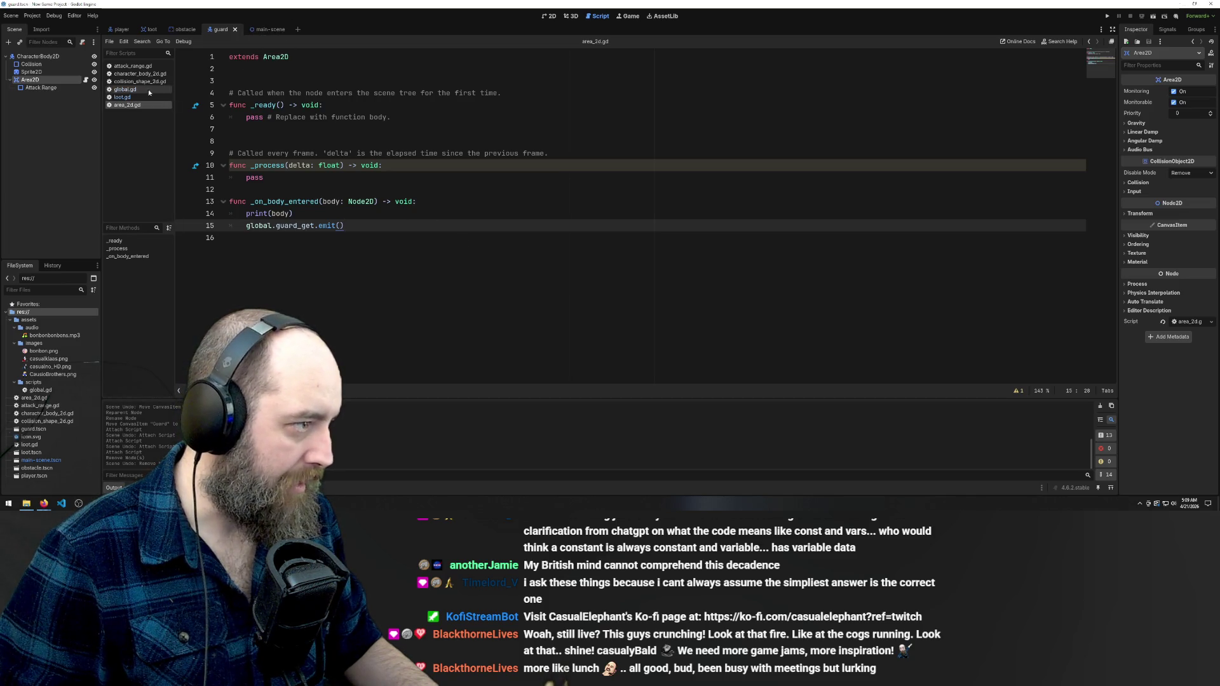
click(121, 33)
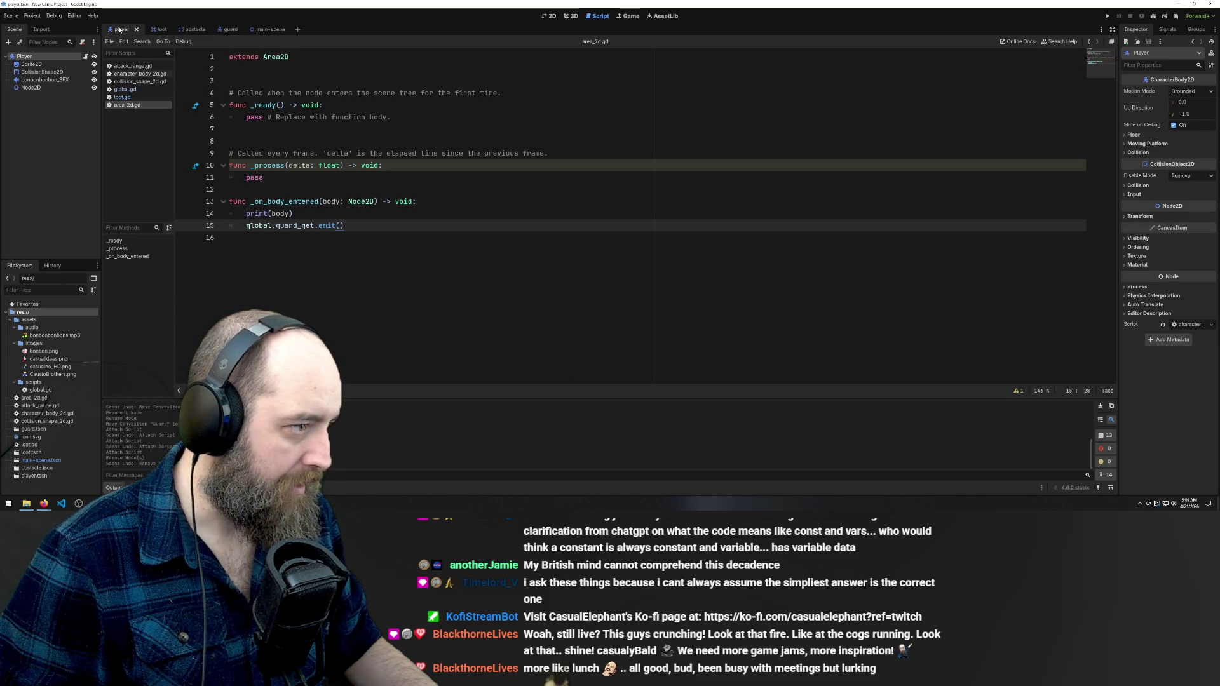
In character_body_2d.gd, point the guard_got.connect() call at dropRandom instead of pickup, save, and run
click(135, 81)
click(139, 74)
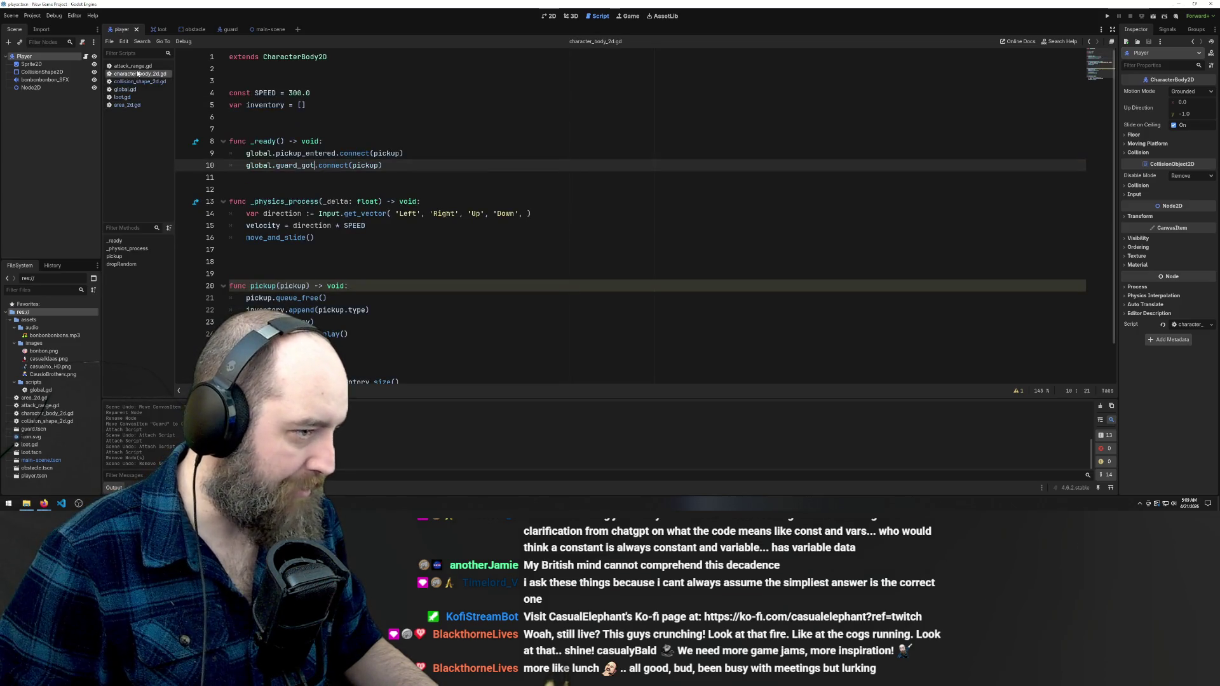
scroll(422, 268, down, 1)
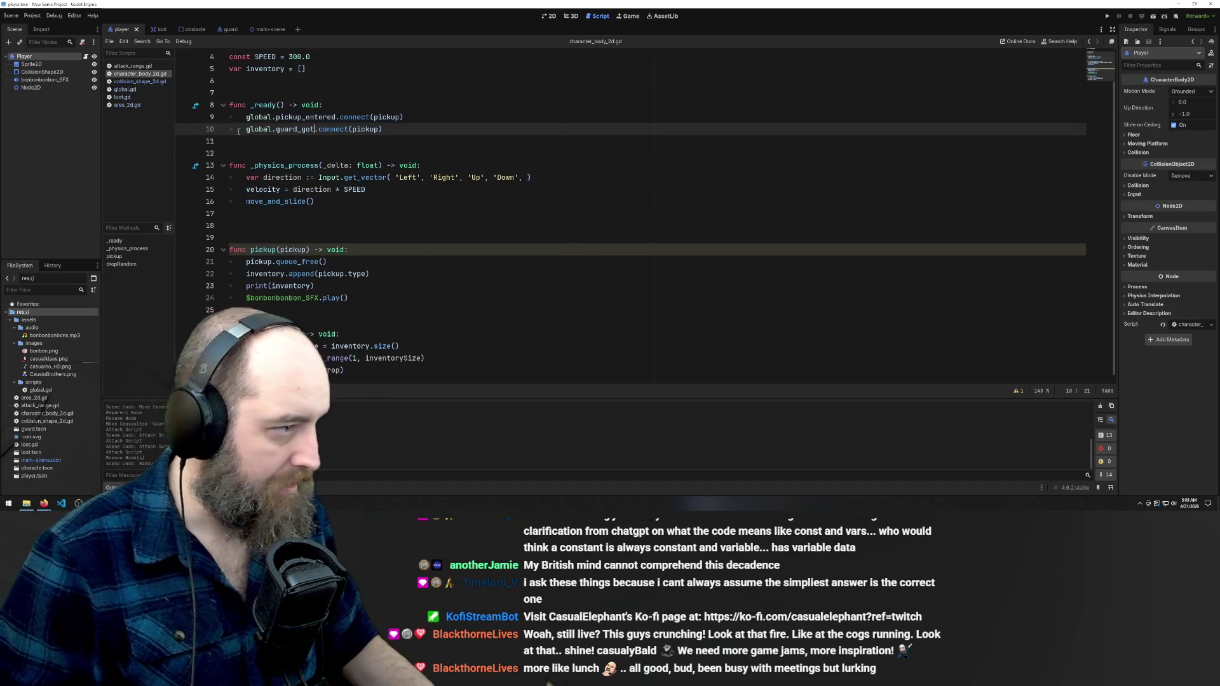
double_click(367, 129)
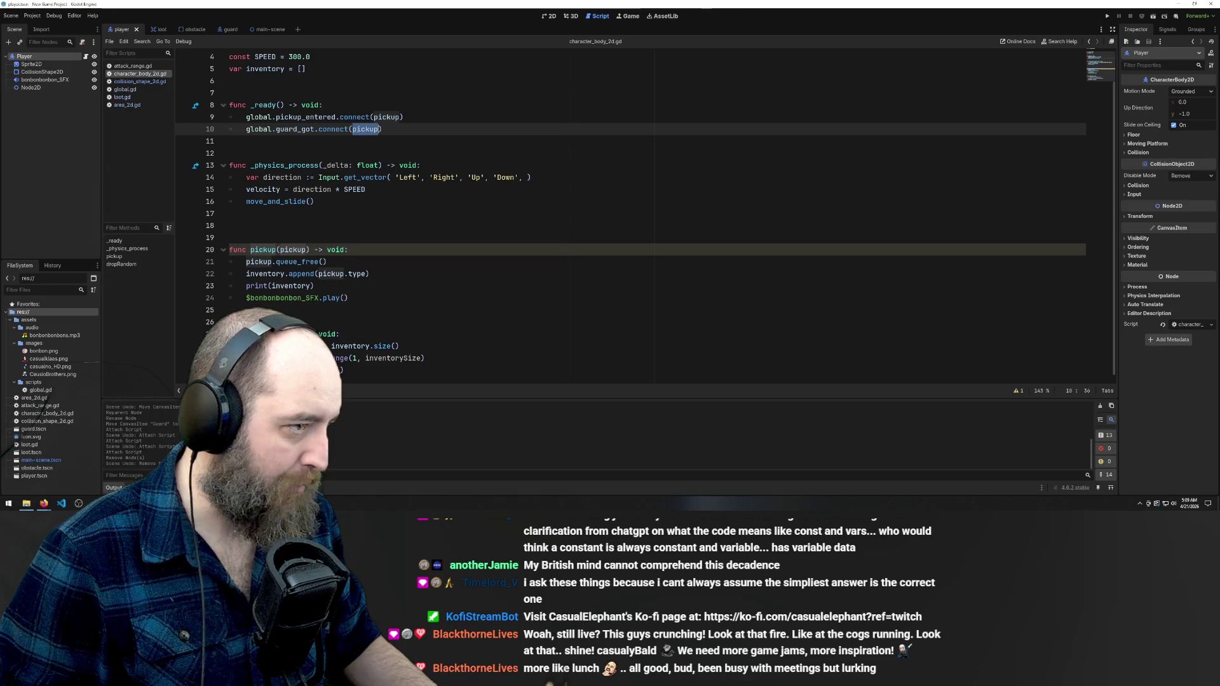
text(dropR)
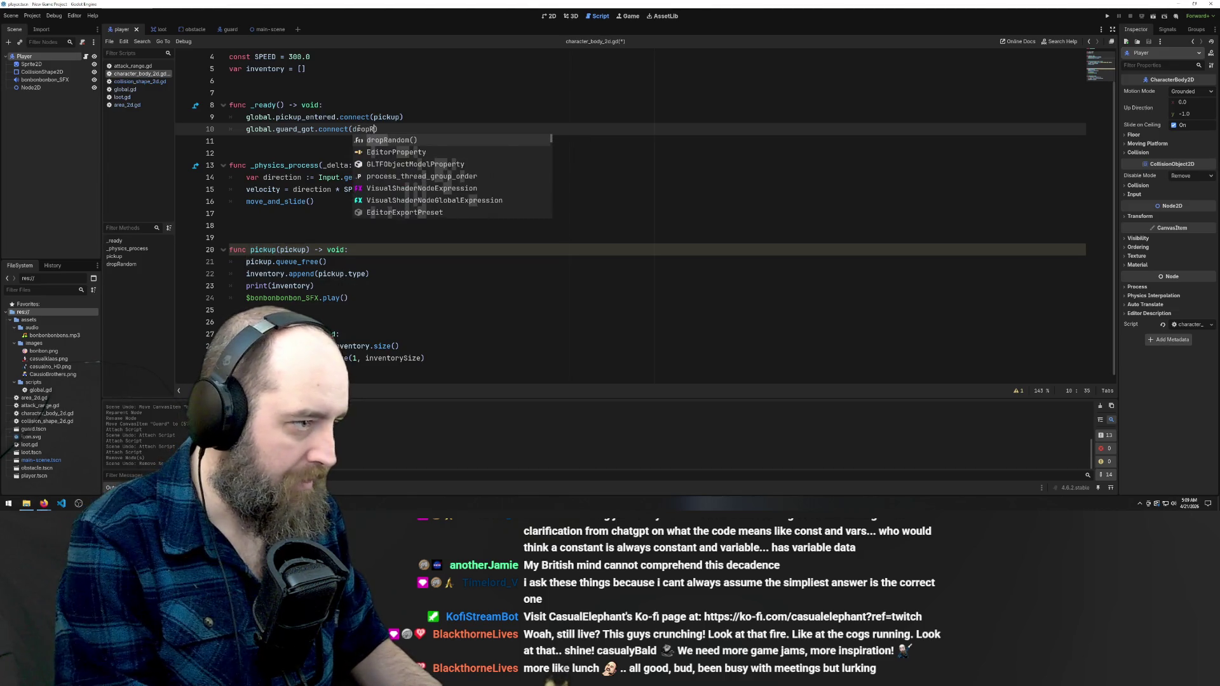
key(Return)
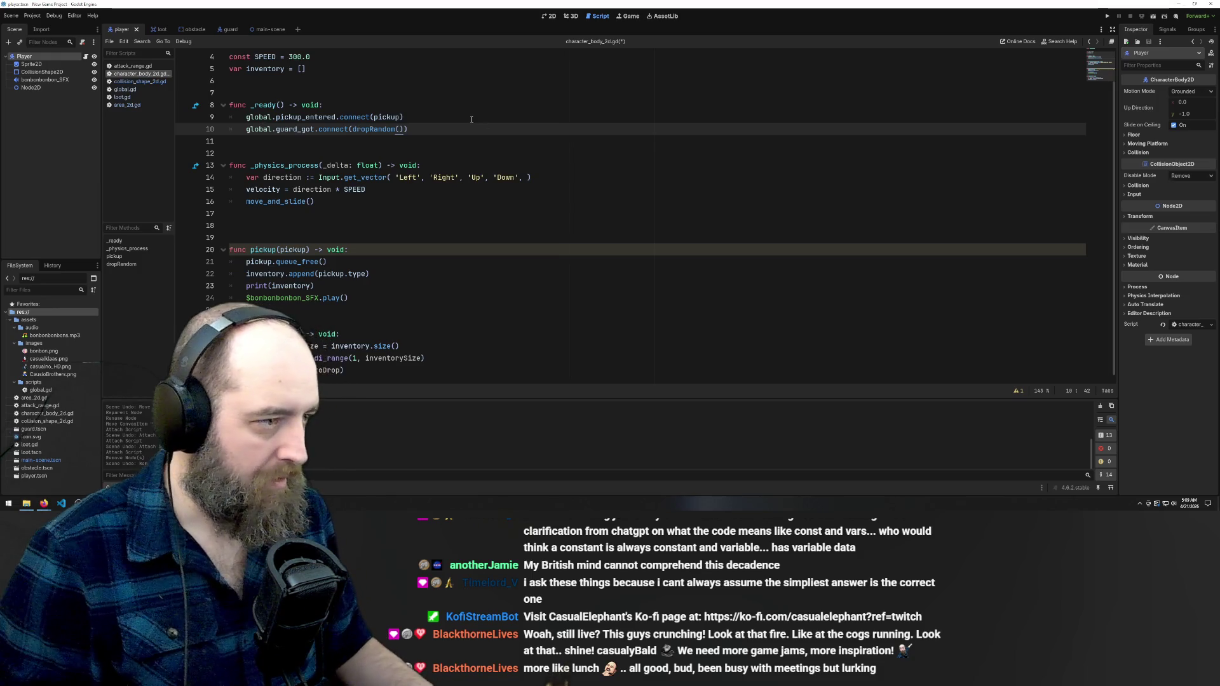
click(449, 133)
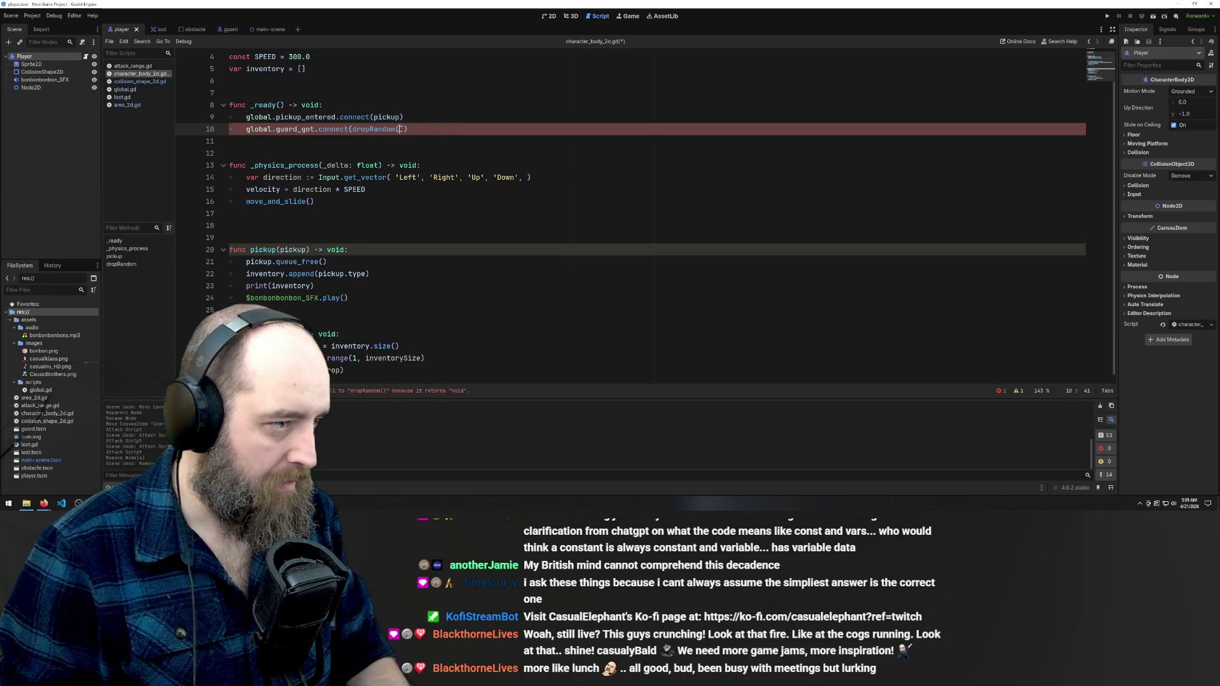
key(BackSpace)
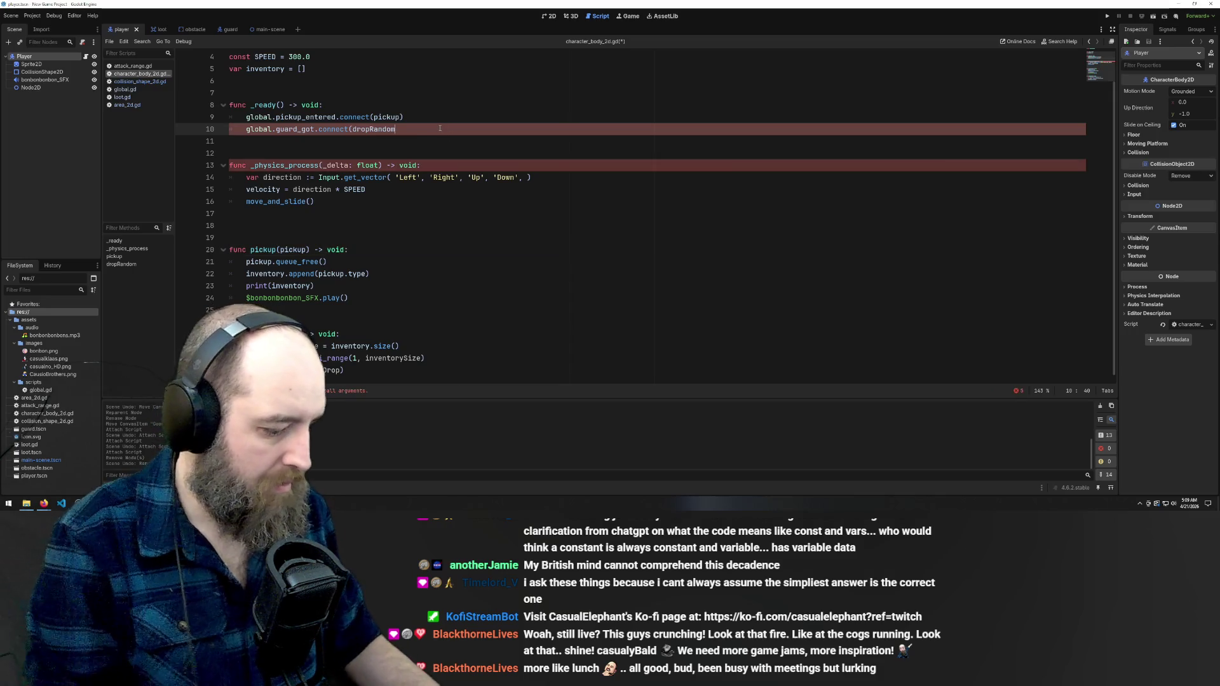
text())
click(473, 142)
key(ctrl+s)
key(F5)
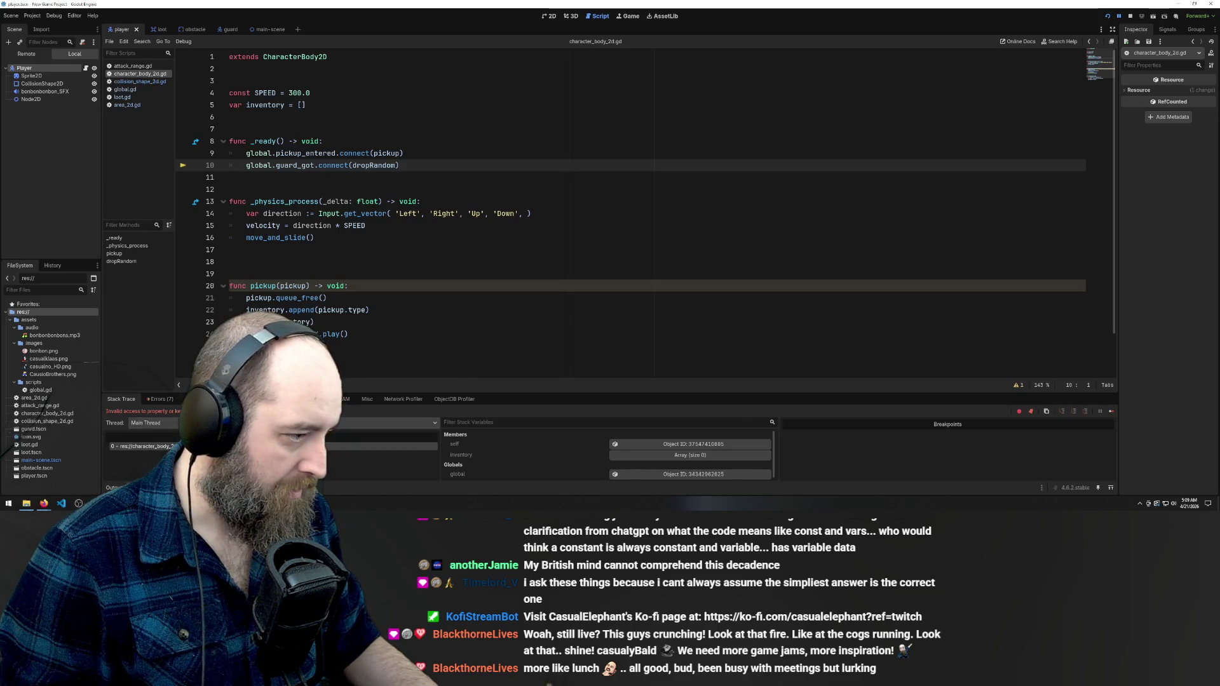
scroll(635, 210, down, 2)
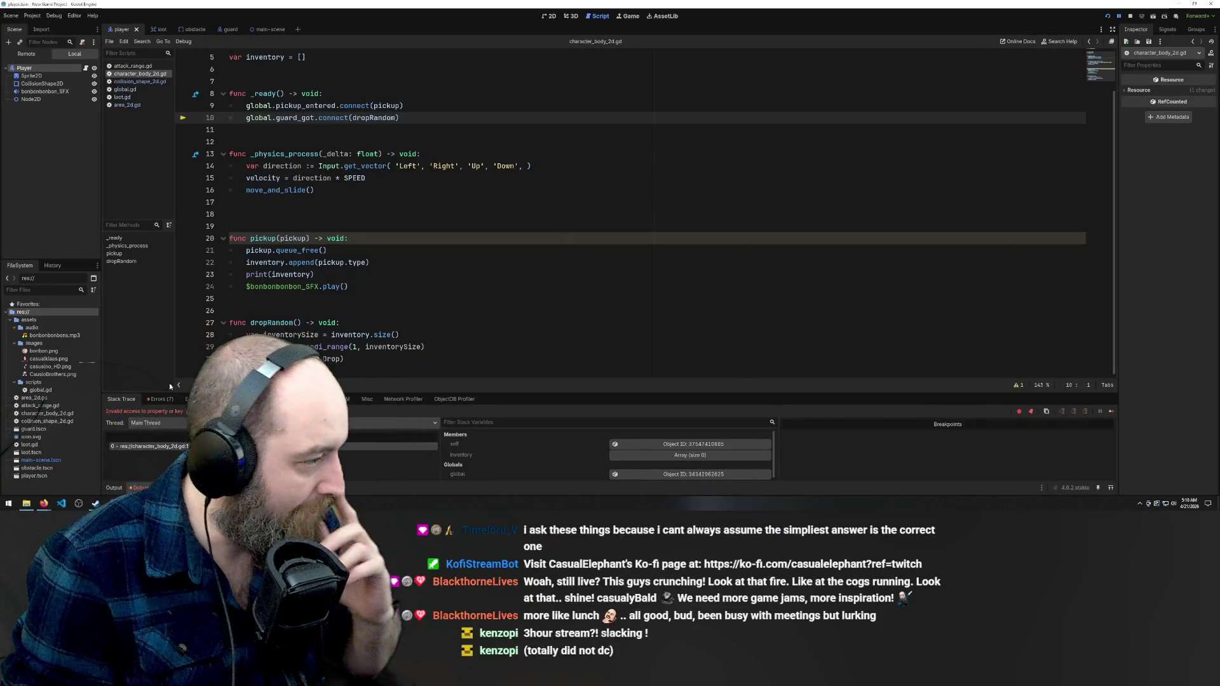
mouse_move(44, 503)
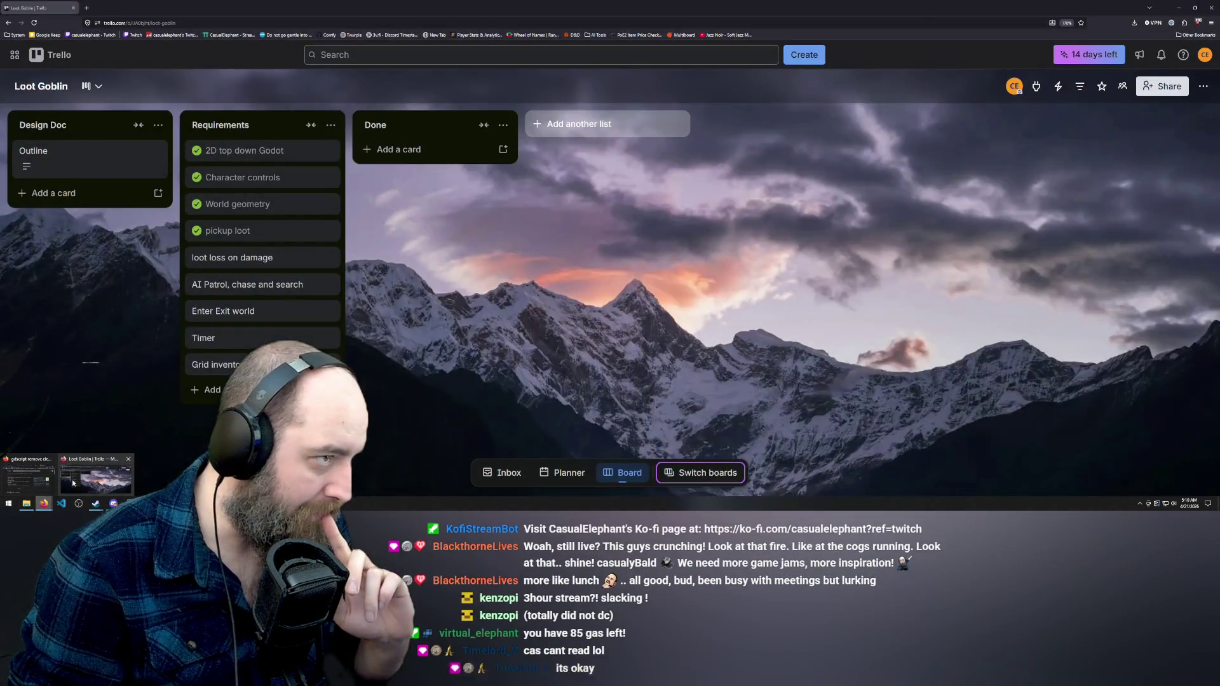
Retitle the Loot Goblin board's Requirements list to 'Minimum Mechanics' and close the running game window
click(72, 483)
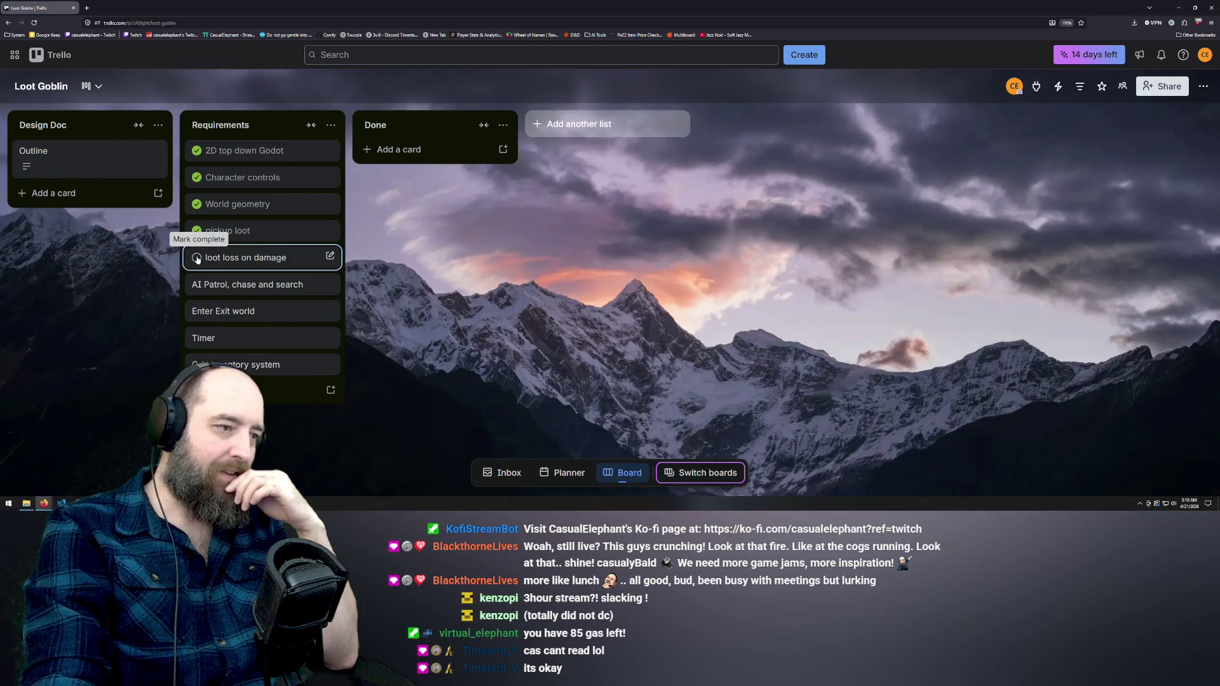
click(232, 128)
text(Minimum)
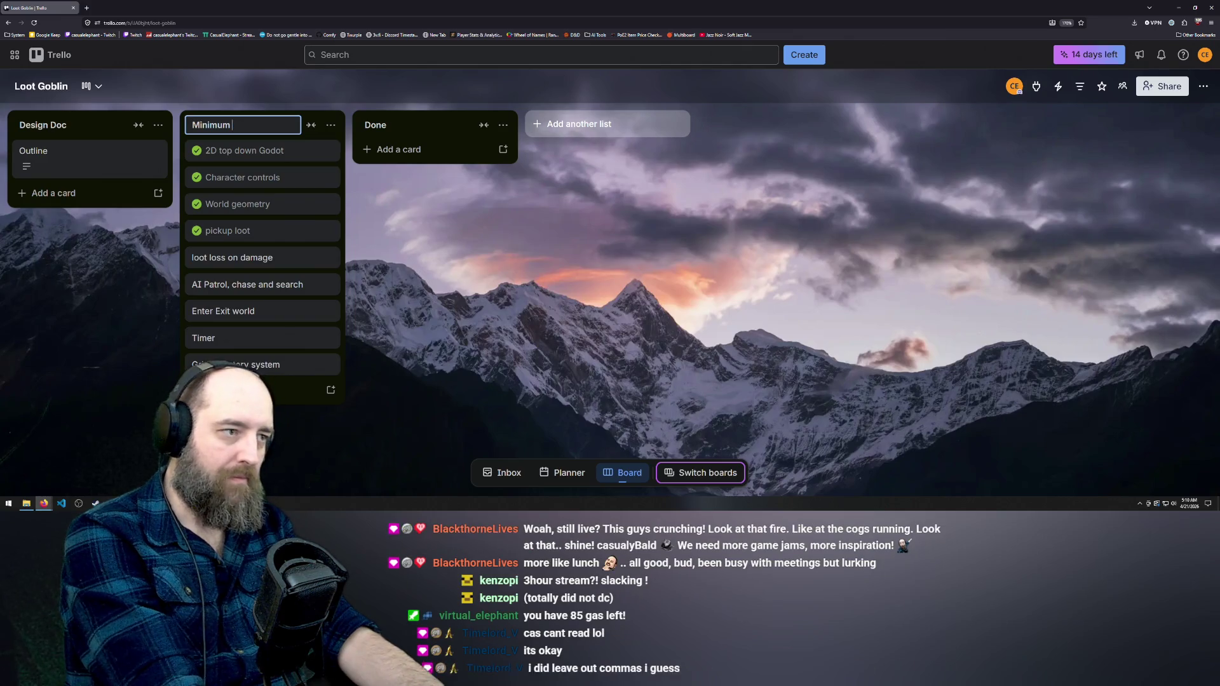
key(BackSpace)
text(Mechanics)
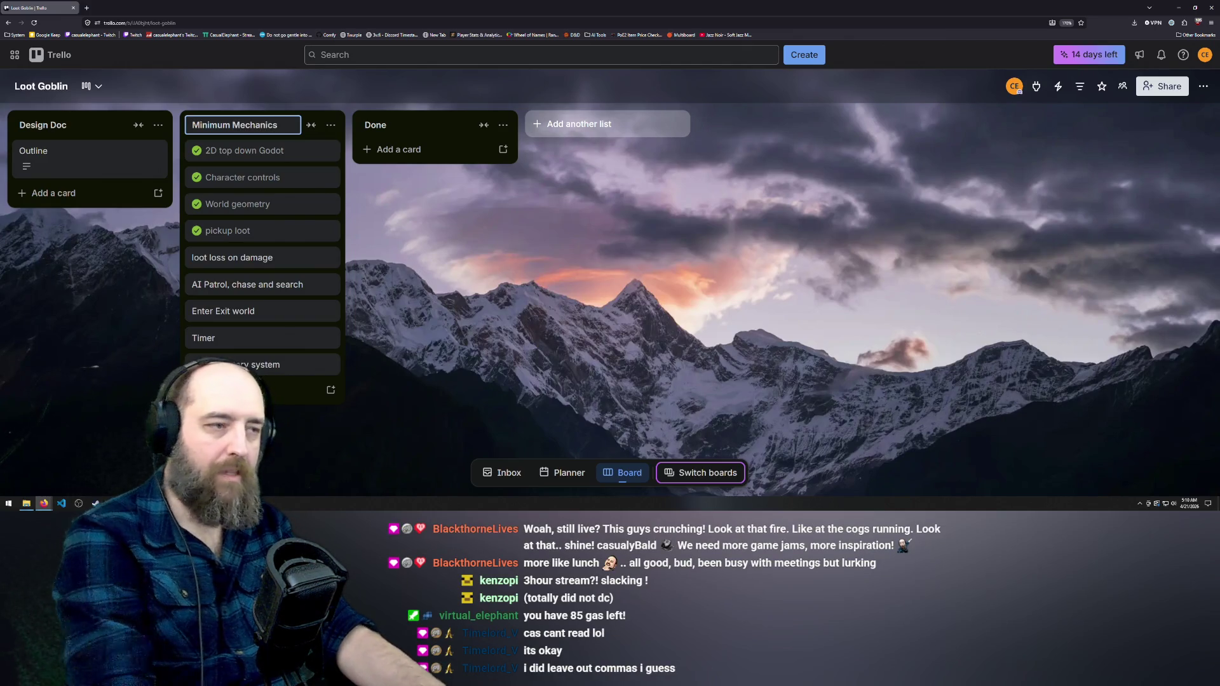
click(356, 393)
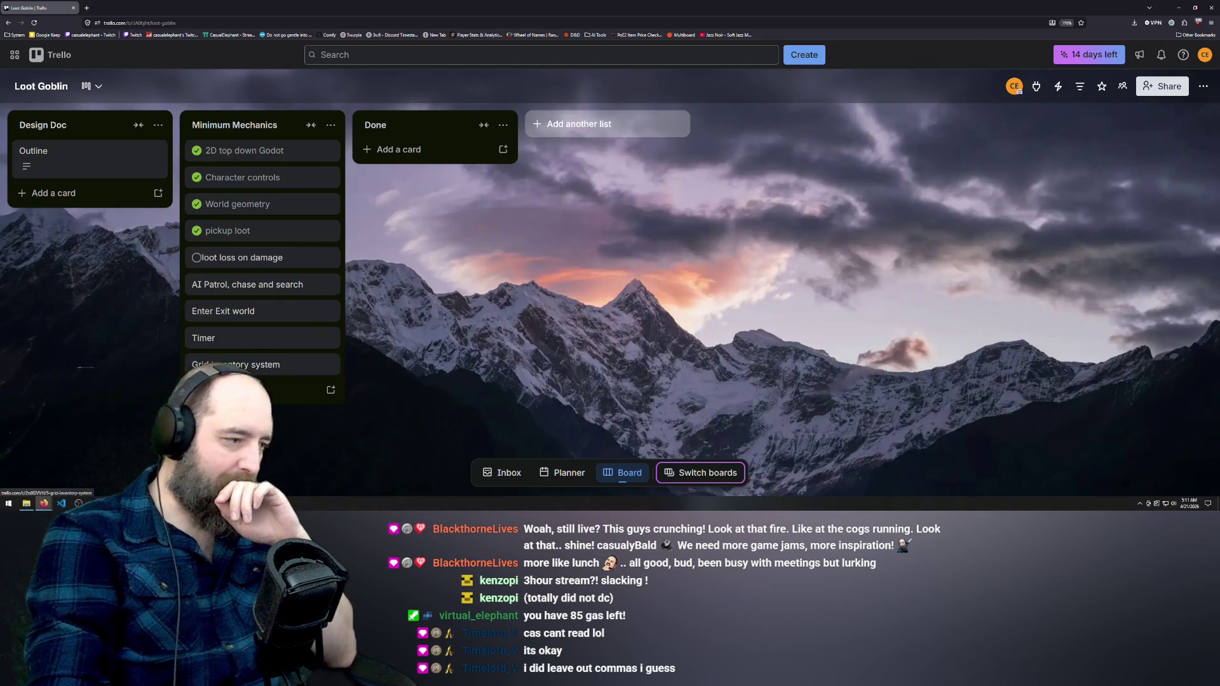
mouse_move(45, 503)
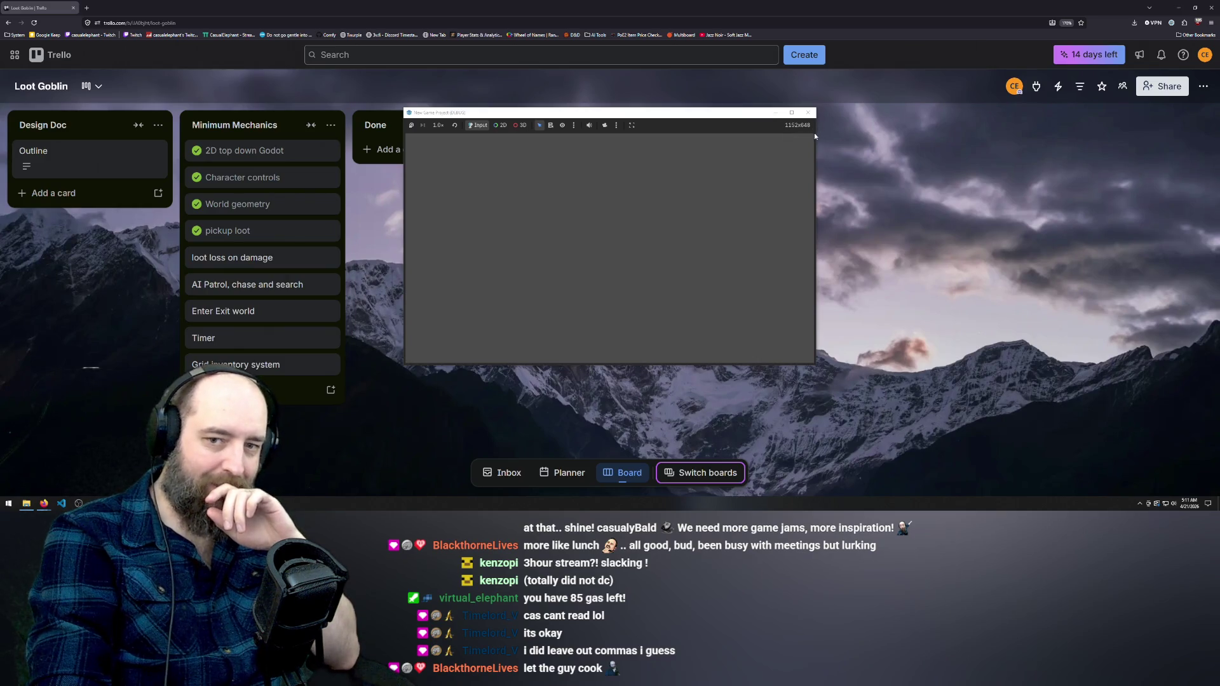
click(807, 112)
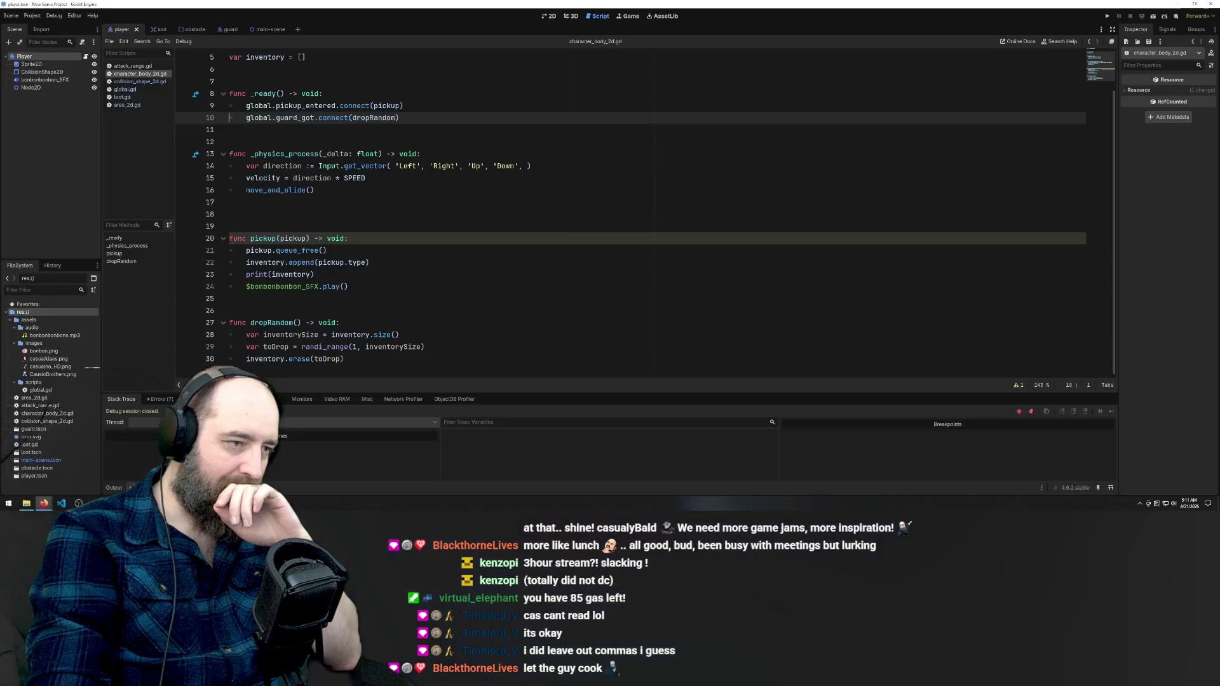
Relaunch the game from the player script to test it, then bring up global.gd
scroll(446, 264, up, 2)
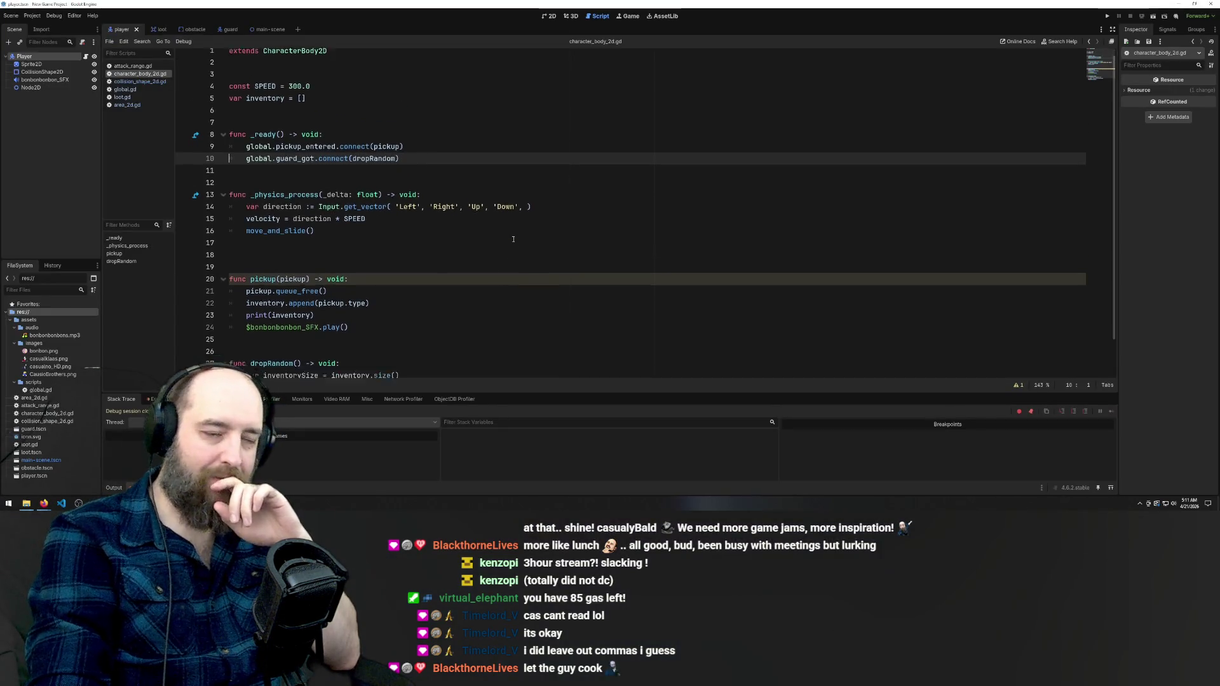
scroll(514, 239, down, 2)
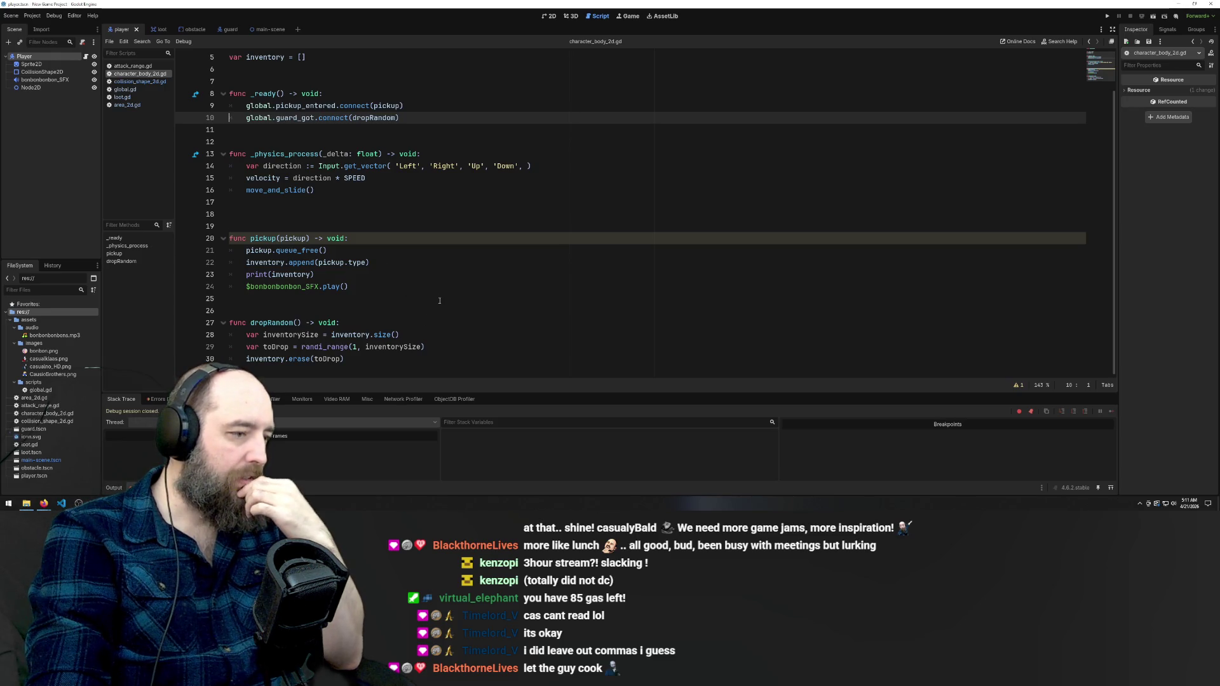
click(518, 276)
key(F5)
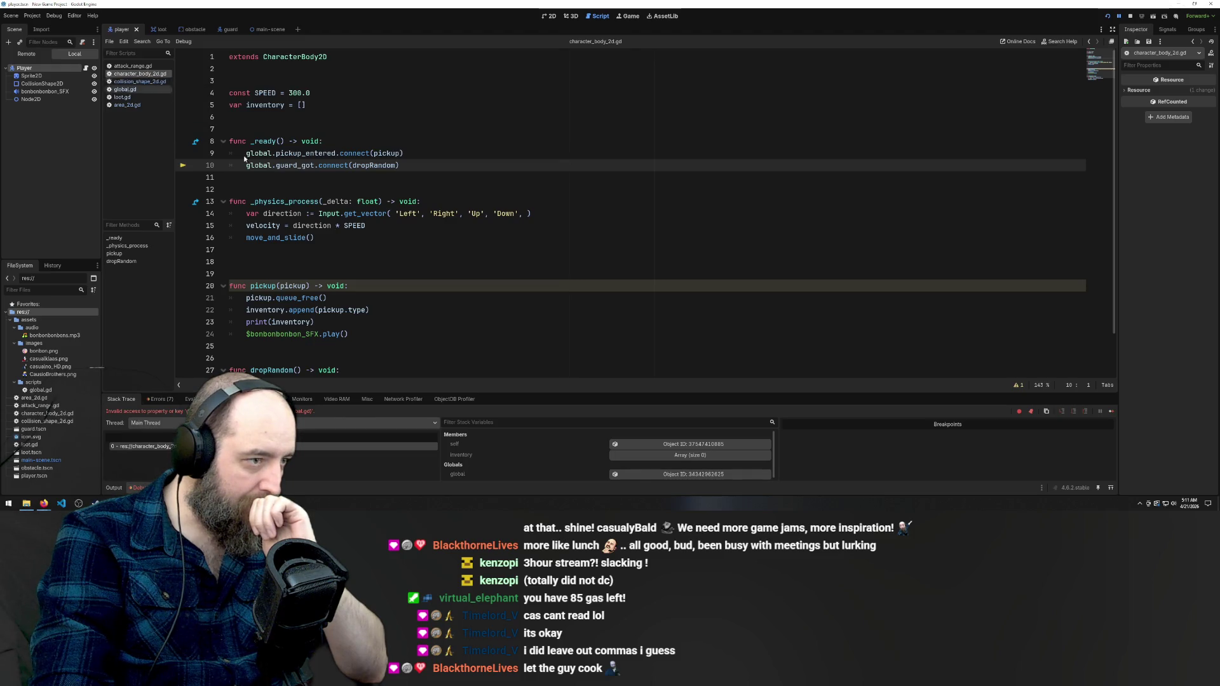
scroll(369, 308, down, 2)
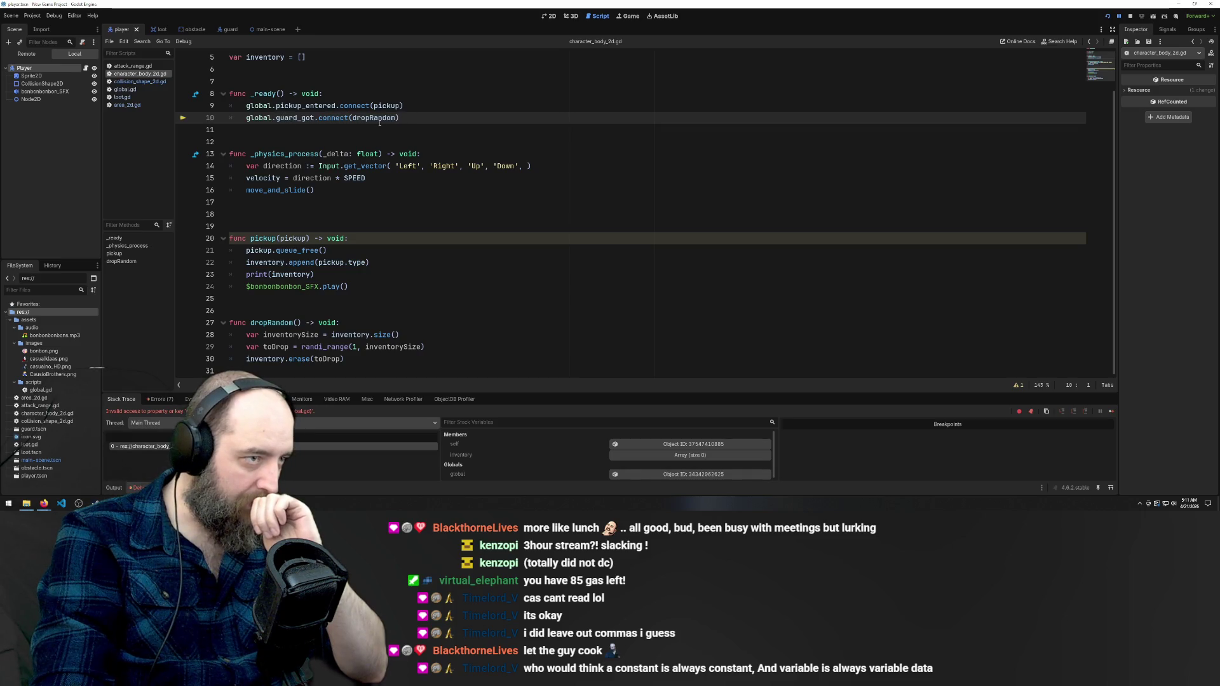
scroll(381, 131, up, 2)
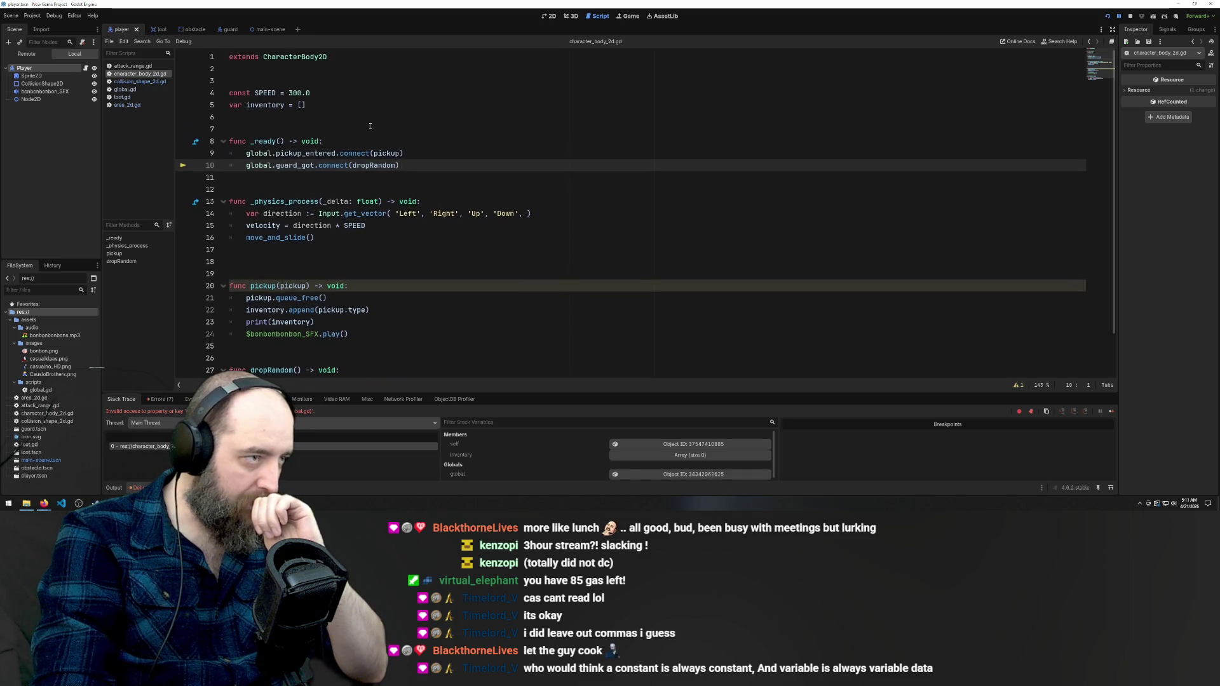
click(124, 89)
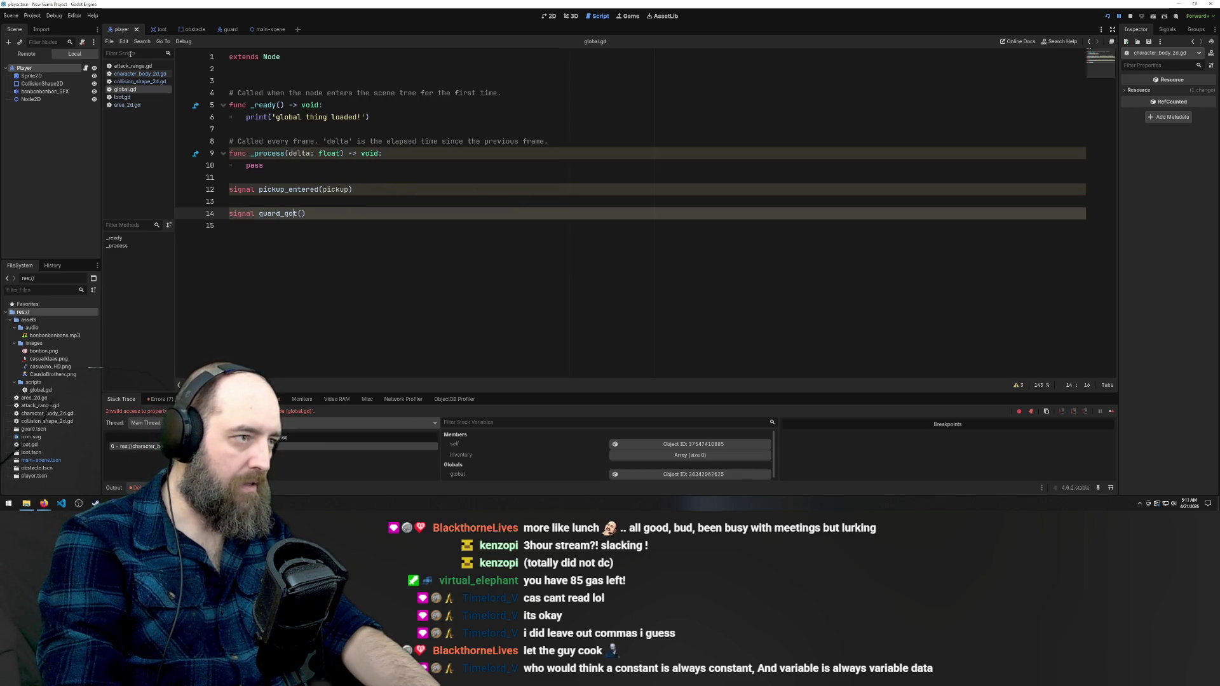
Run the game, walk the player over the bonbons toward the guard, then stop it with F8
click(363, 294)
key(F5)
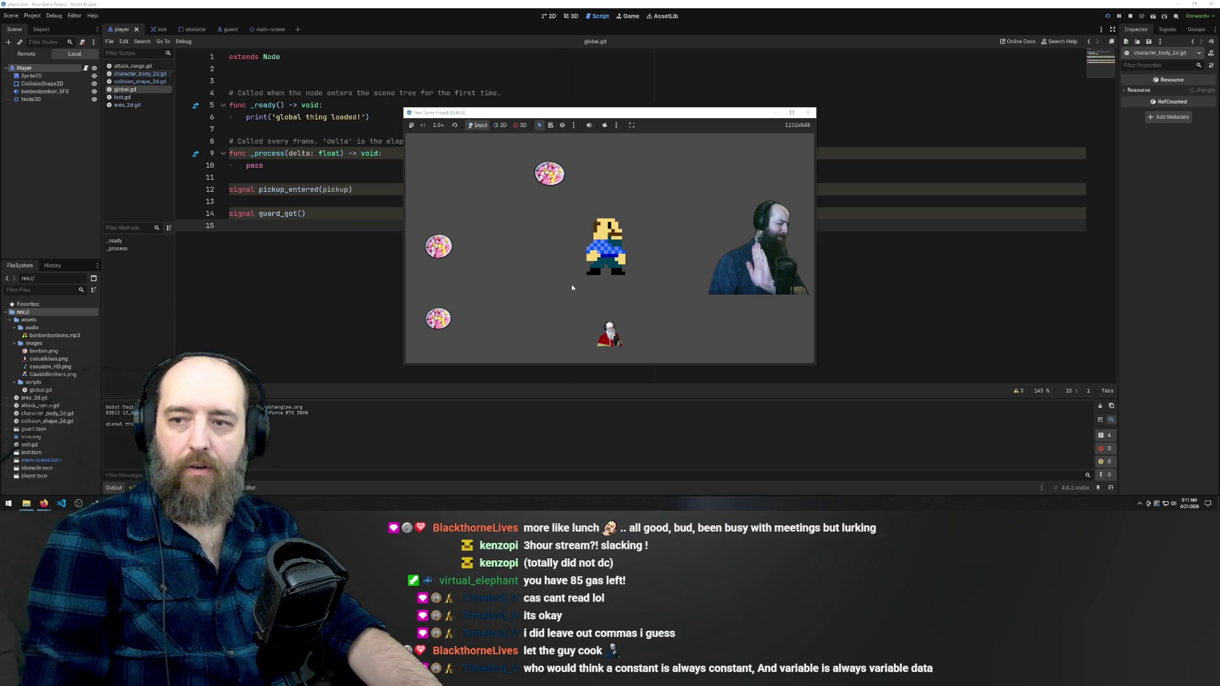
key(Up)
key(Left)
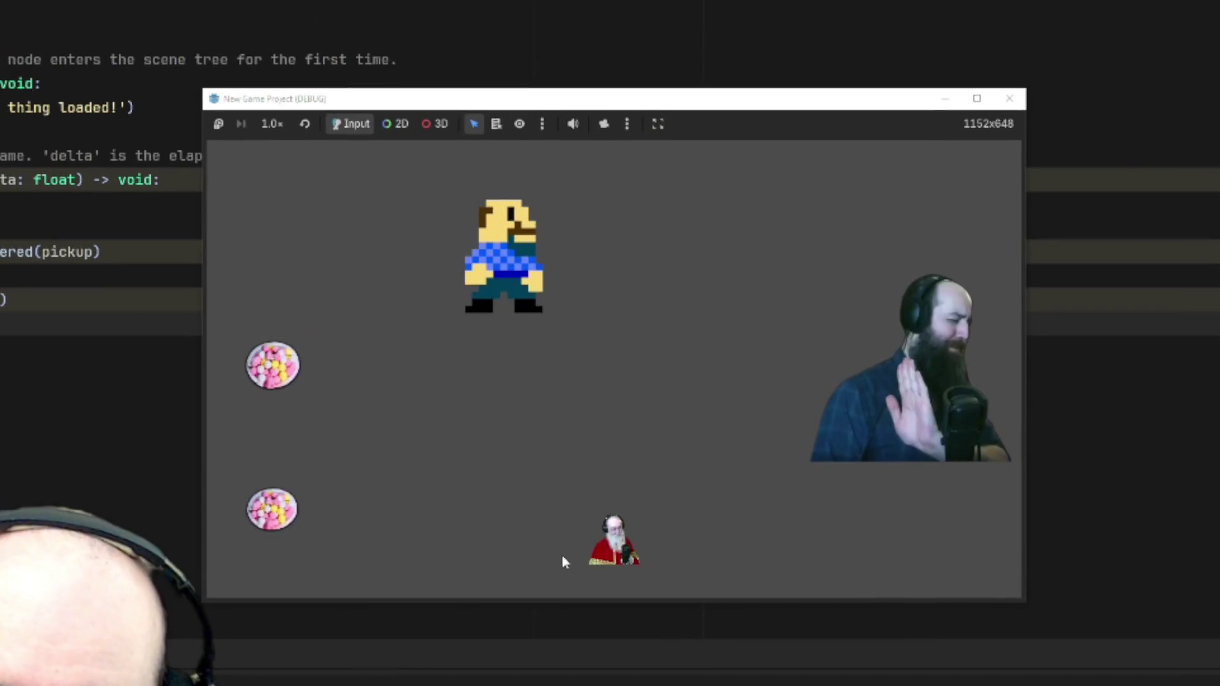
key(Left)
key(Down)
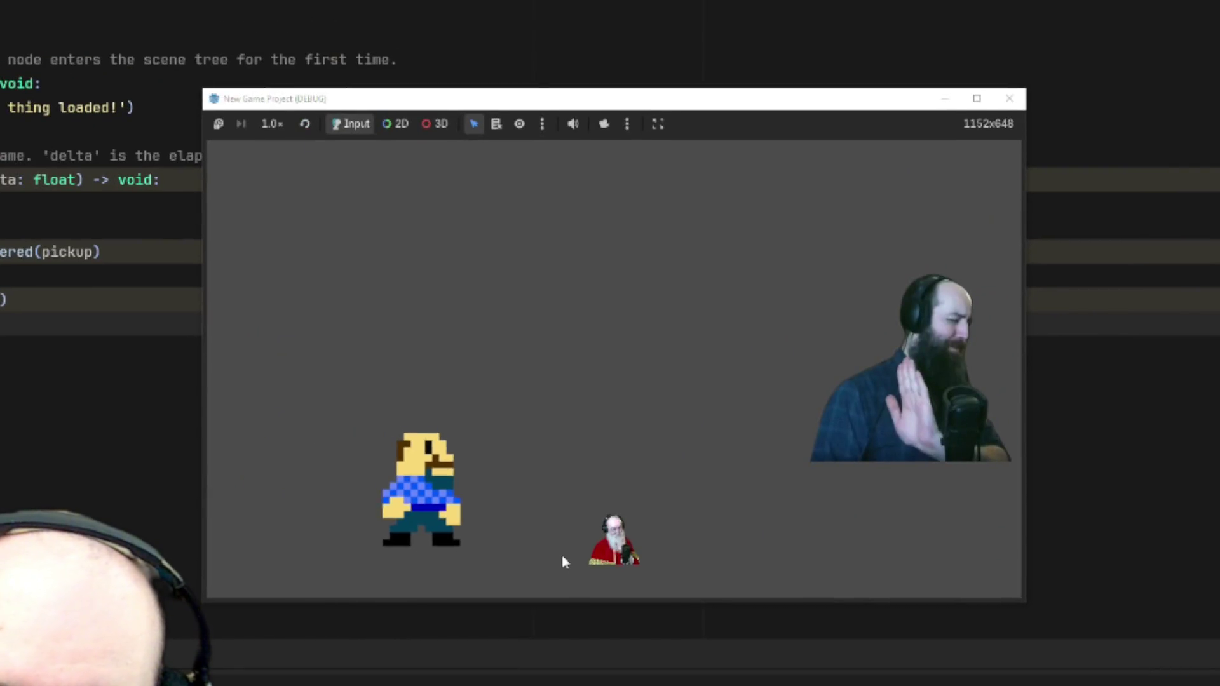
click(563, 558)
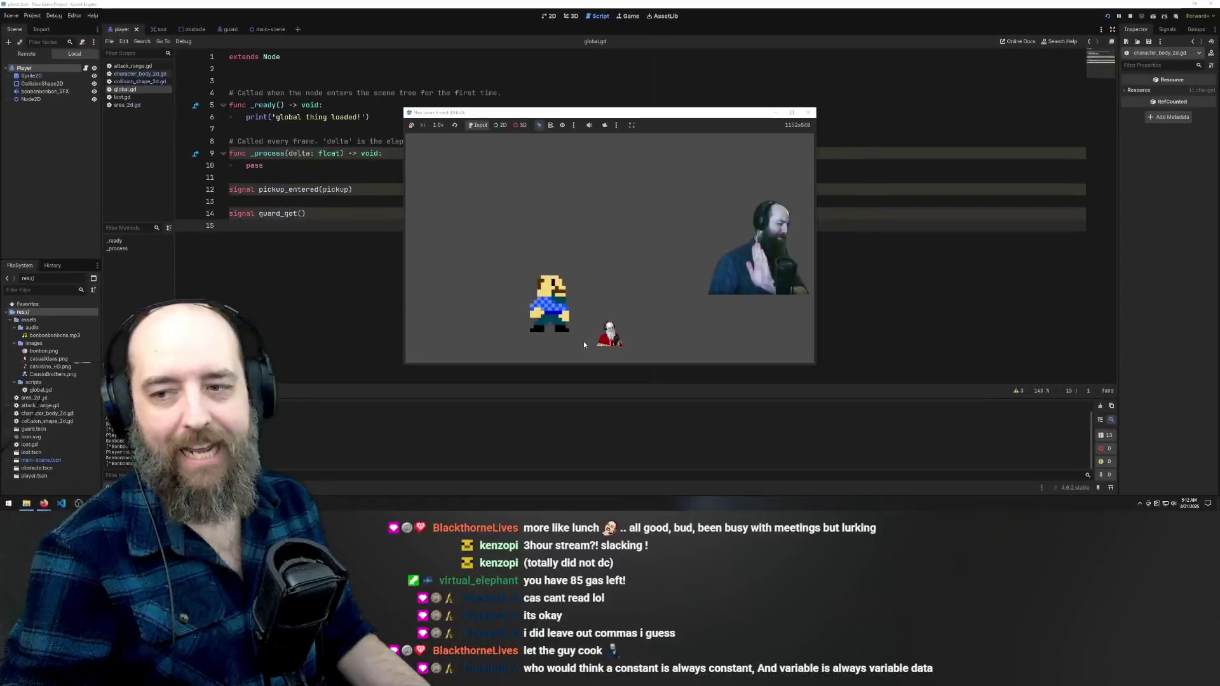
key(F8)
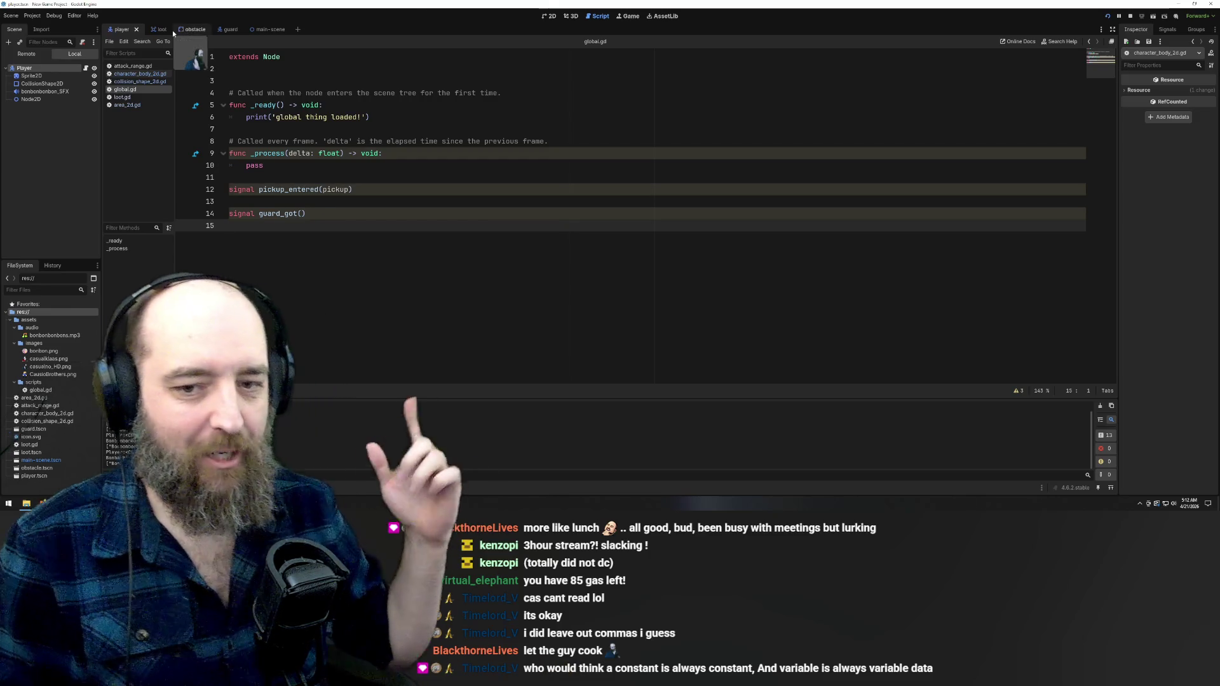
Add a print line after line 30 at the end of dropRandom in character_body_2d.gd, then run the game
click(163, 30)
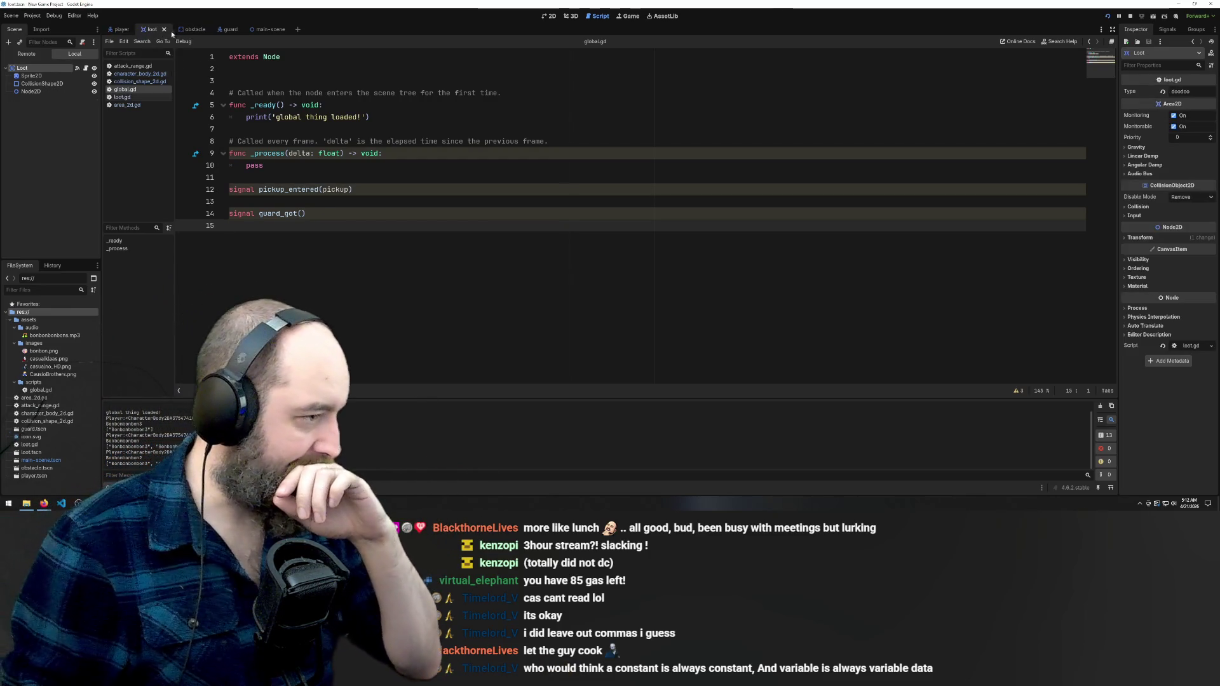
click(129, 98)
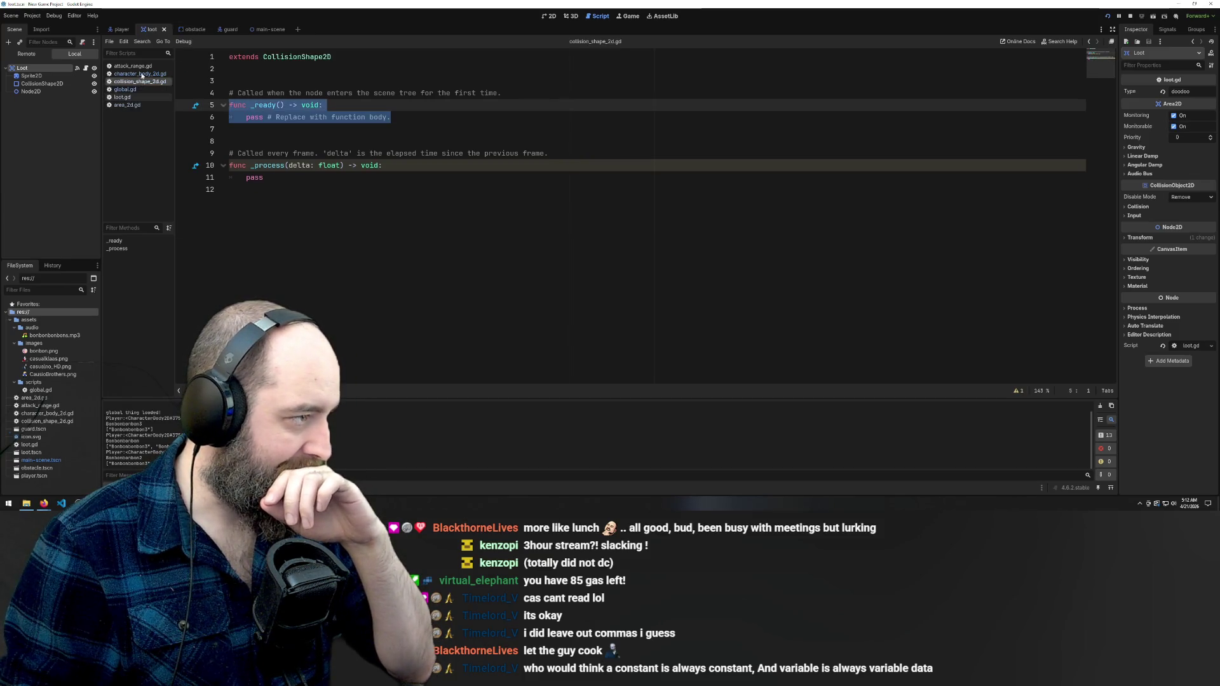
click(143, 74)
scroll(381, 286, down, 1)
click(378, 365)
key(Return)
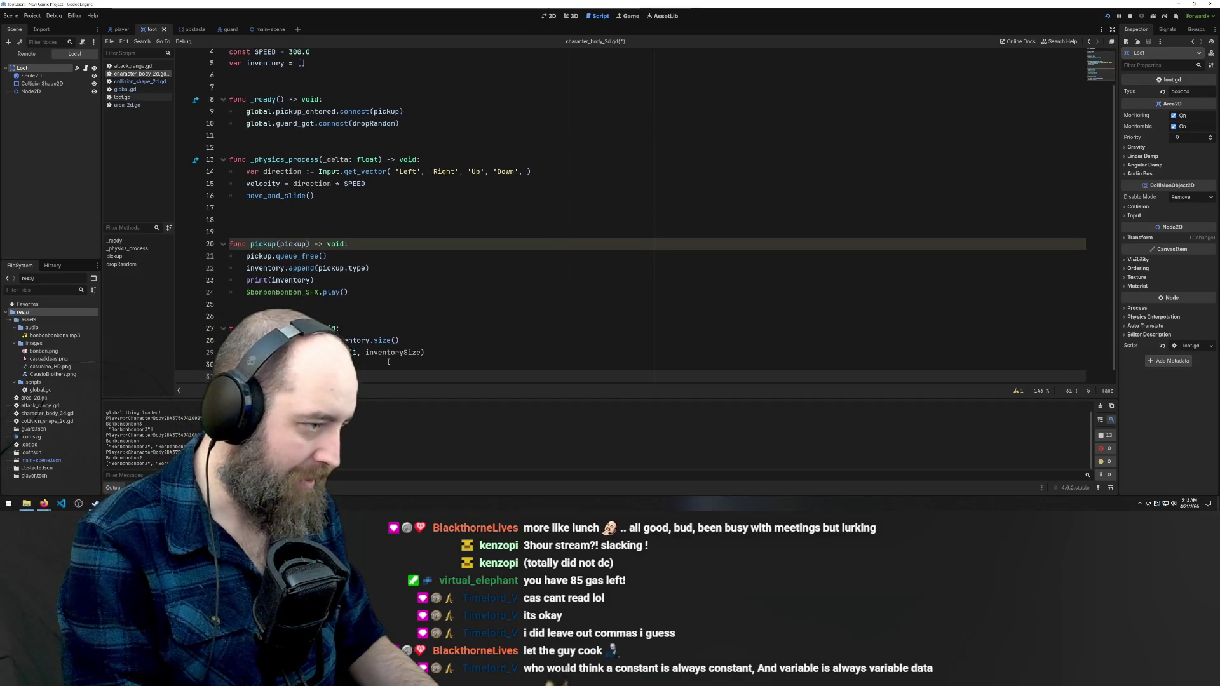
text(print)
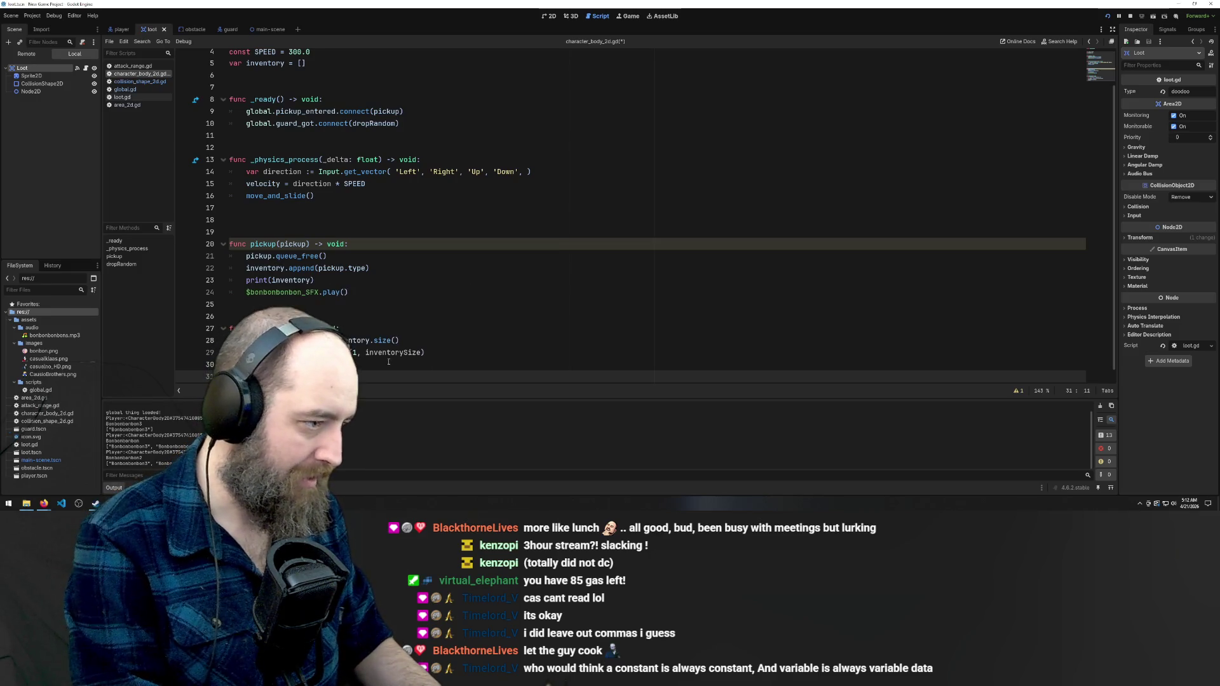
scroll(388, 361, down, 1)
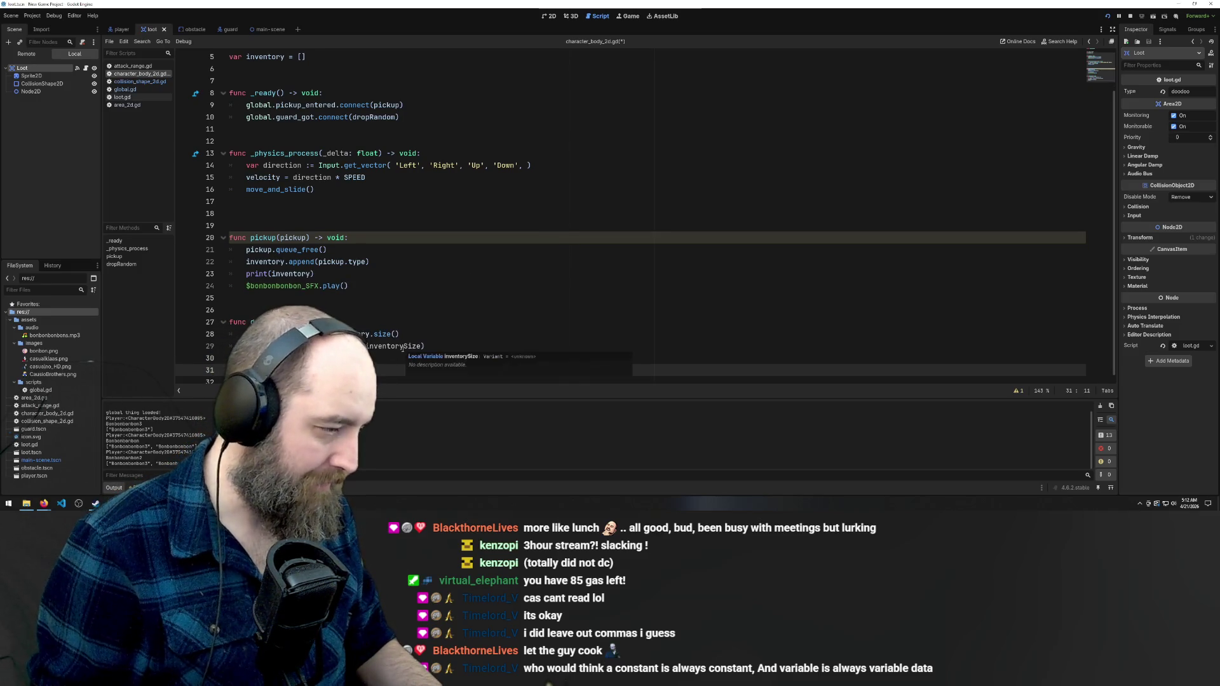
double_click(267, 58)
click(424, 371)
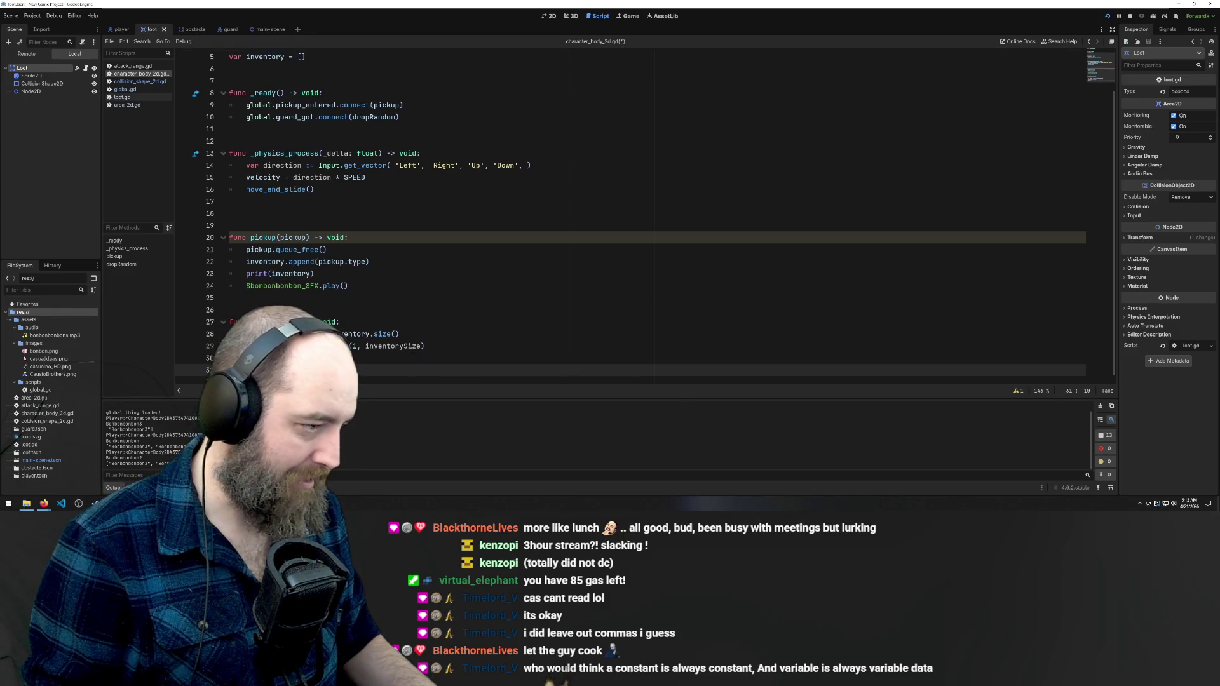
key(F5)
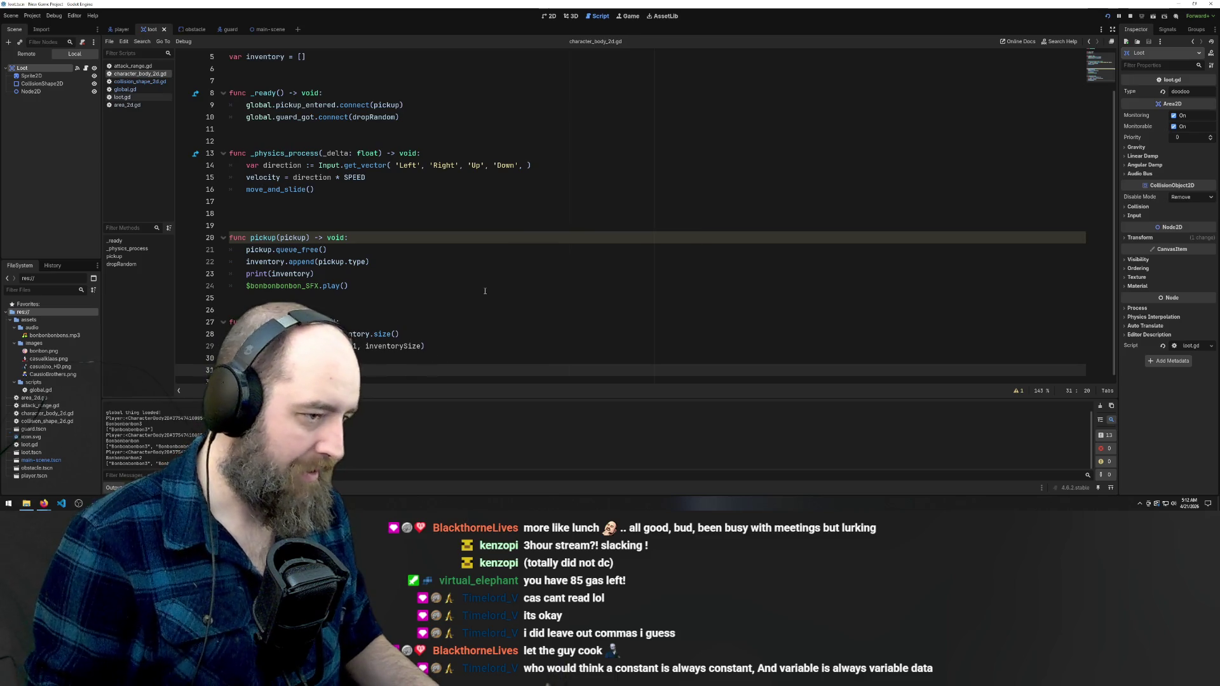
key(Left)
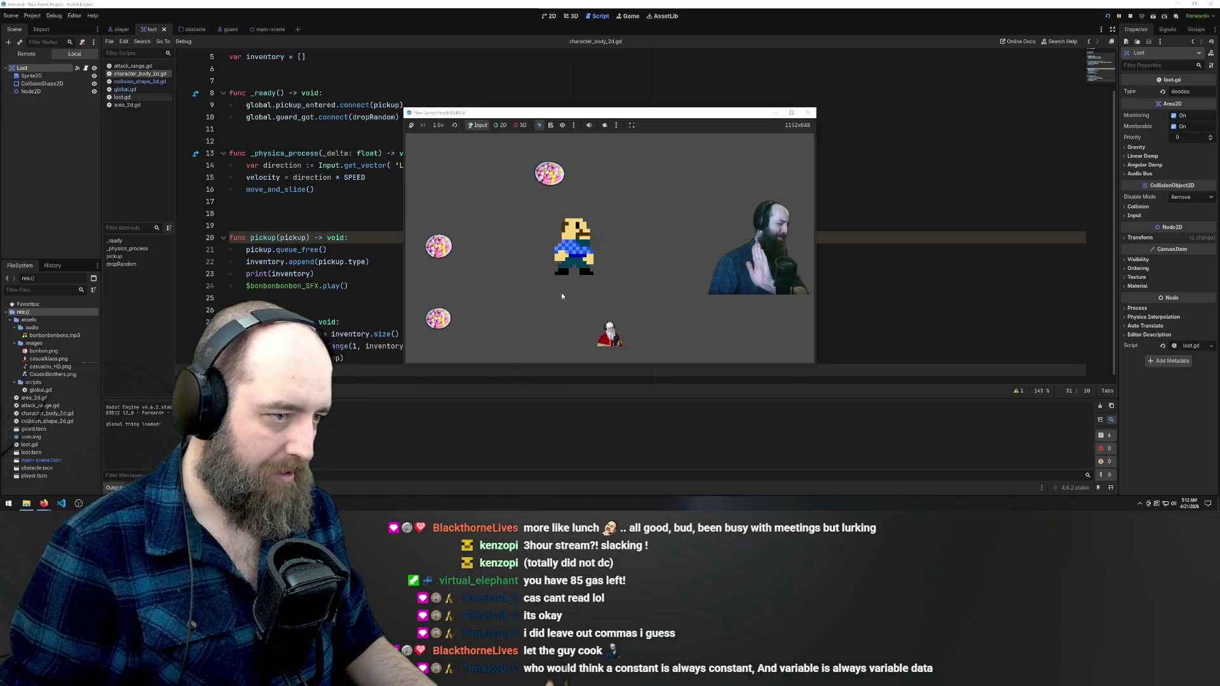
Walk the player around with the arrow keys to collect the top and left bonbons
key(Up)
key(Down)
key(Left)
key(Down)
key(Right)
Walk the player over to stand beside the guard figure
key(Right)
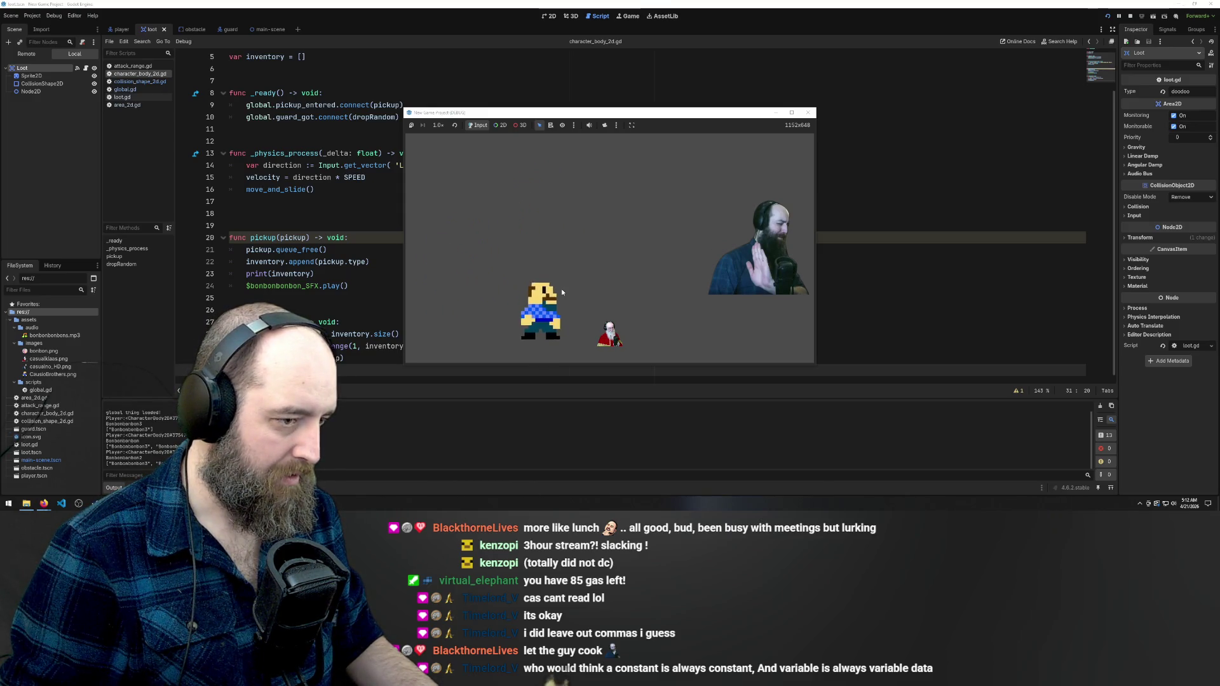
key(Down)
key(Up)
key(Left)
key(Right)
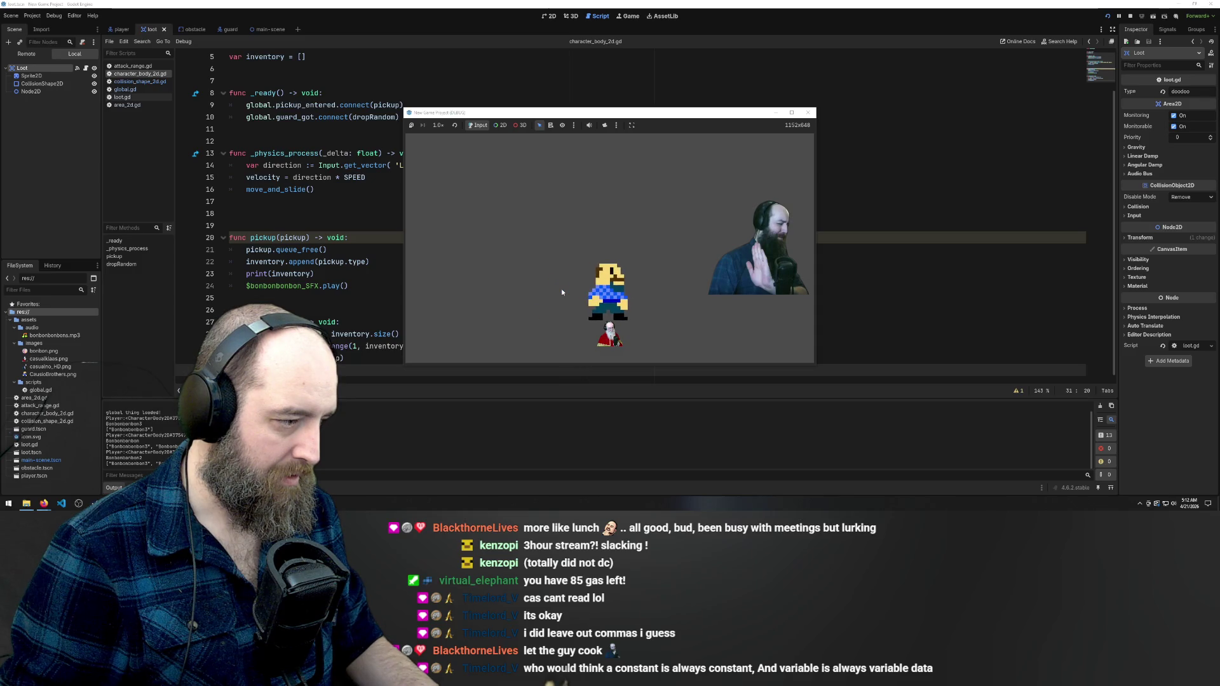
key(Up)
key(Left)
key(Down)
key(Right)
key(Left)
key(Down)
Nudge the player back and forth onto the guard repeatedly, then close the game with F8
key(Right)
key(Left)
key(Right)
key(Left)
key(Right)
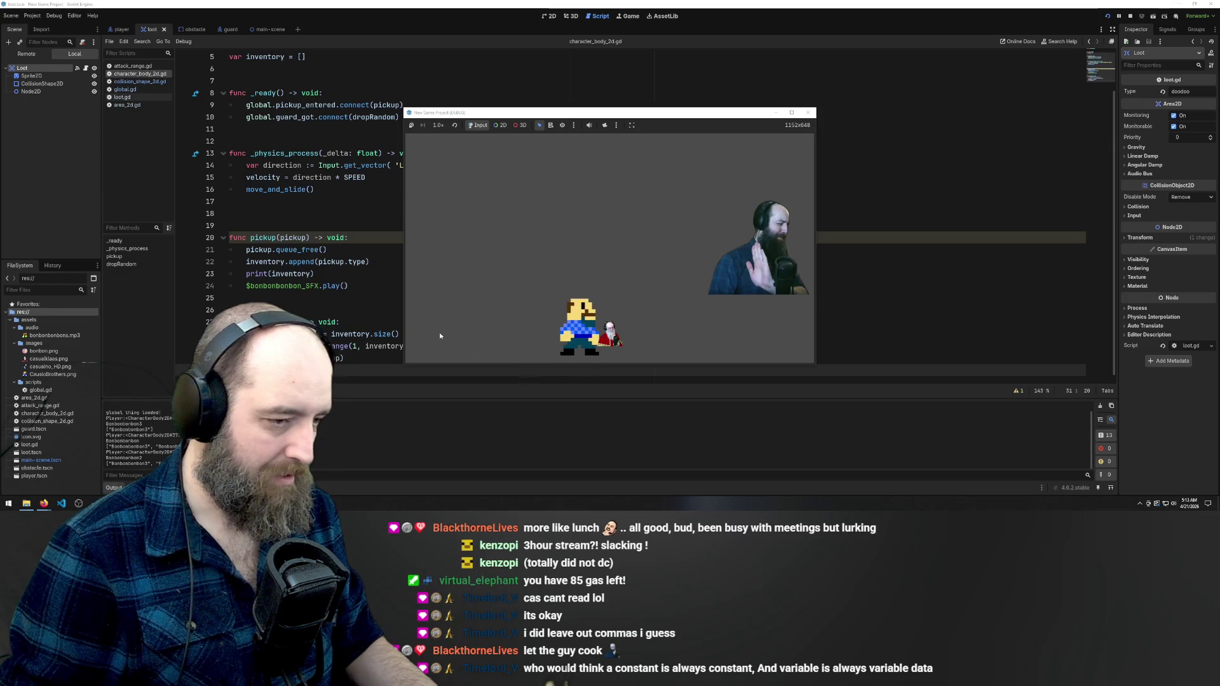
key(Up)
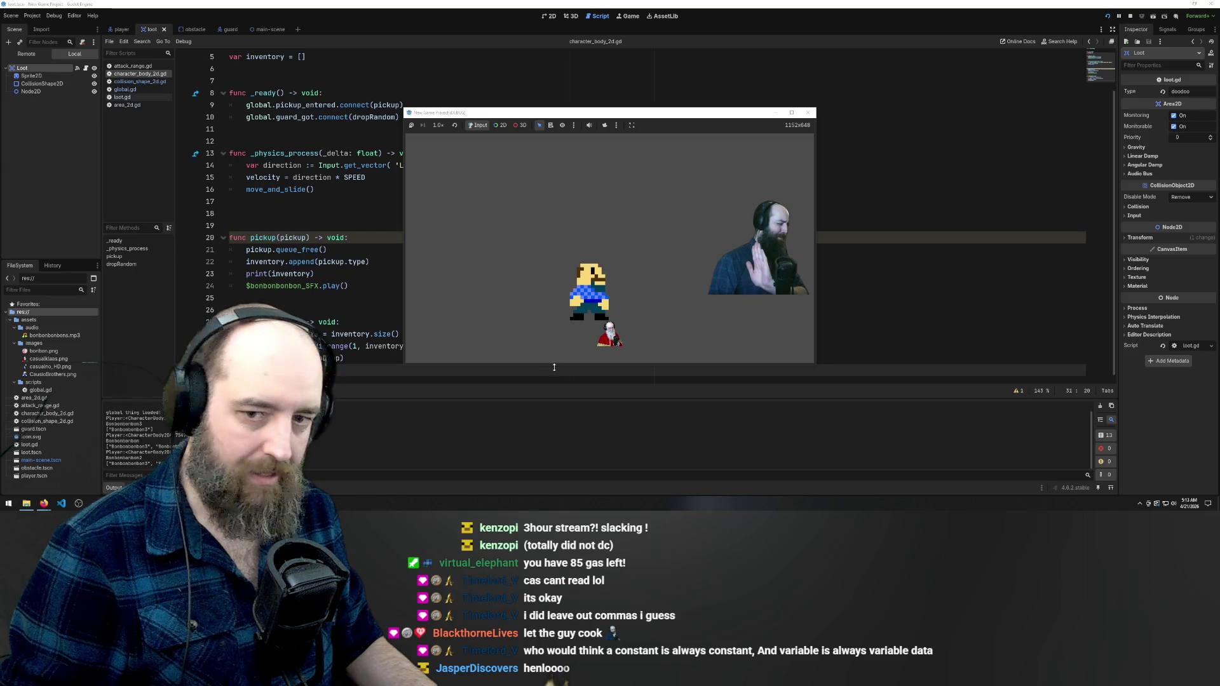
key(Down)
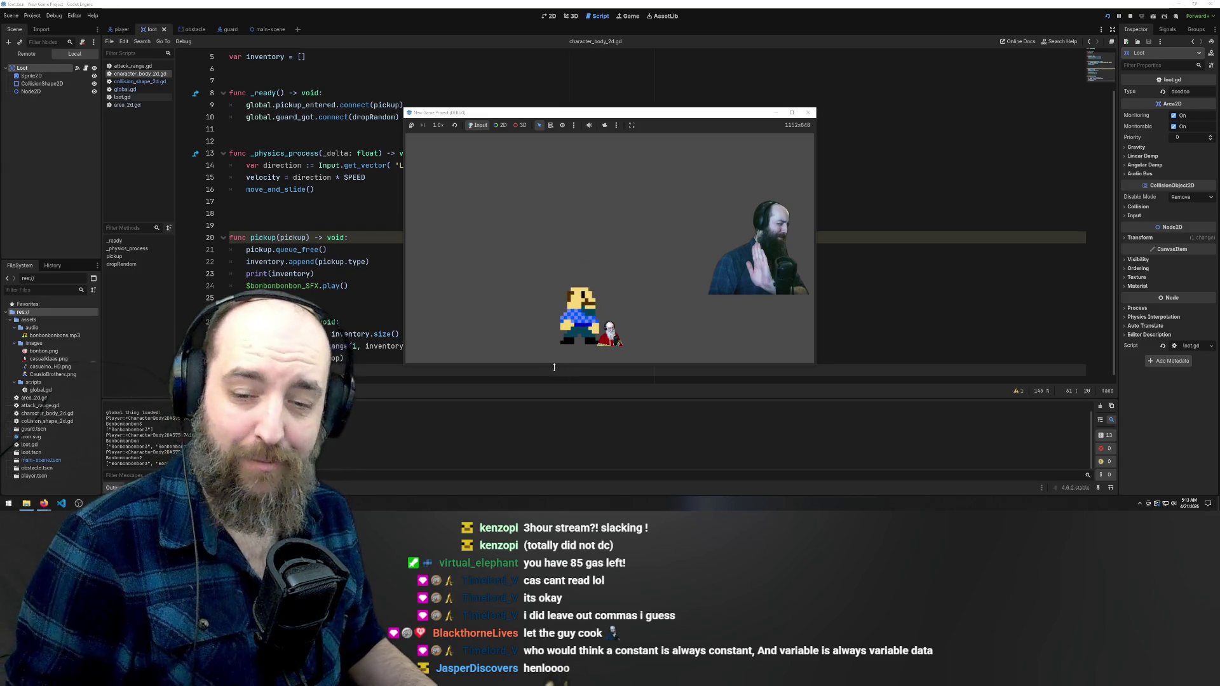
key(Left)
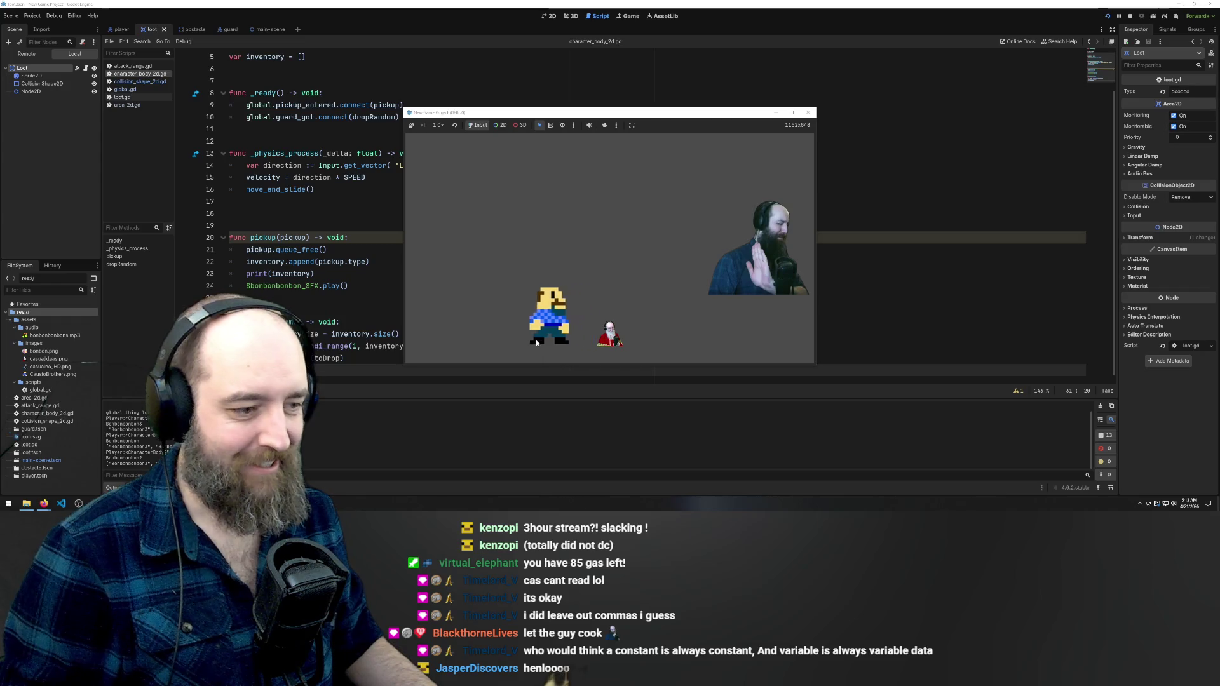
key(Right)
key(Left)
key(Right)
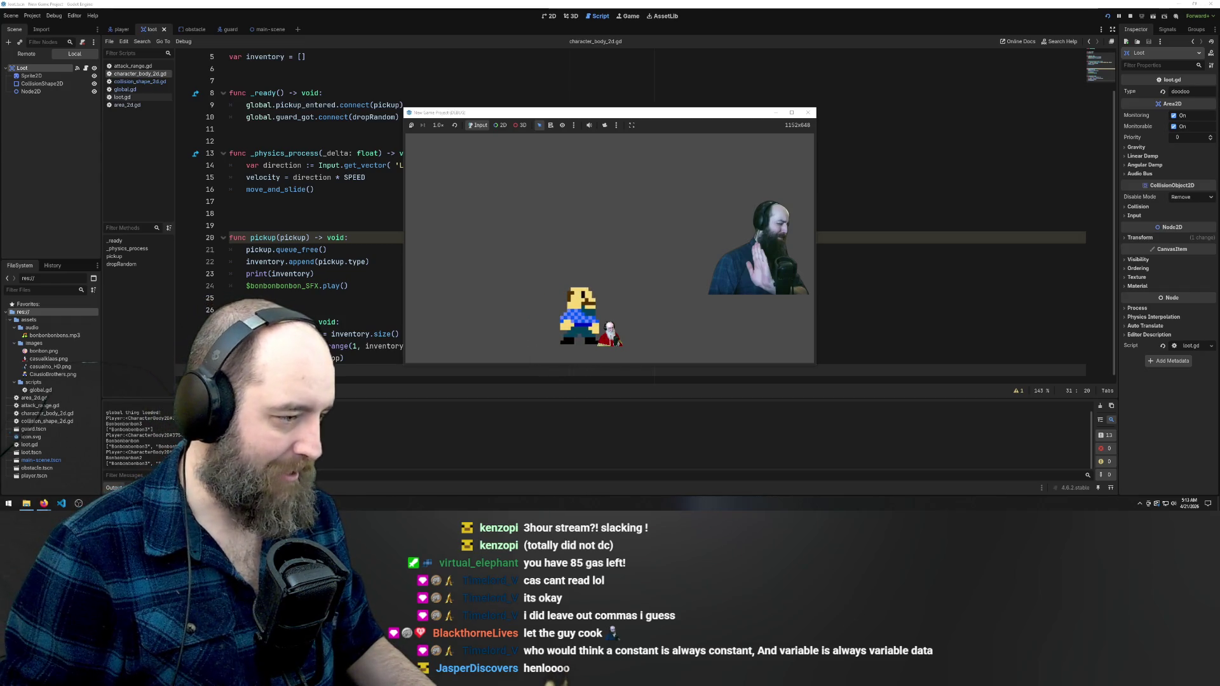
key(F8)
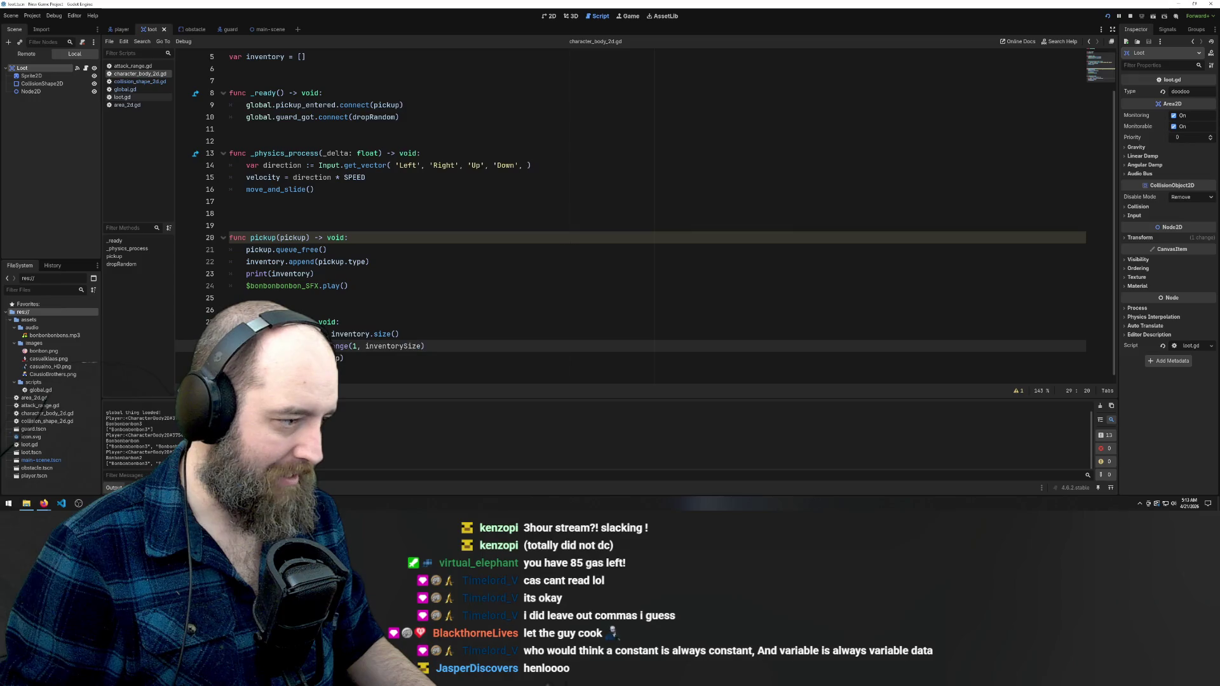
Switch to the obstacle scene and view global.gd, then loot.gd, in the script editor
click(345, 357)
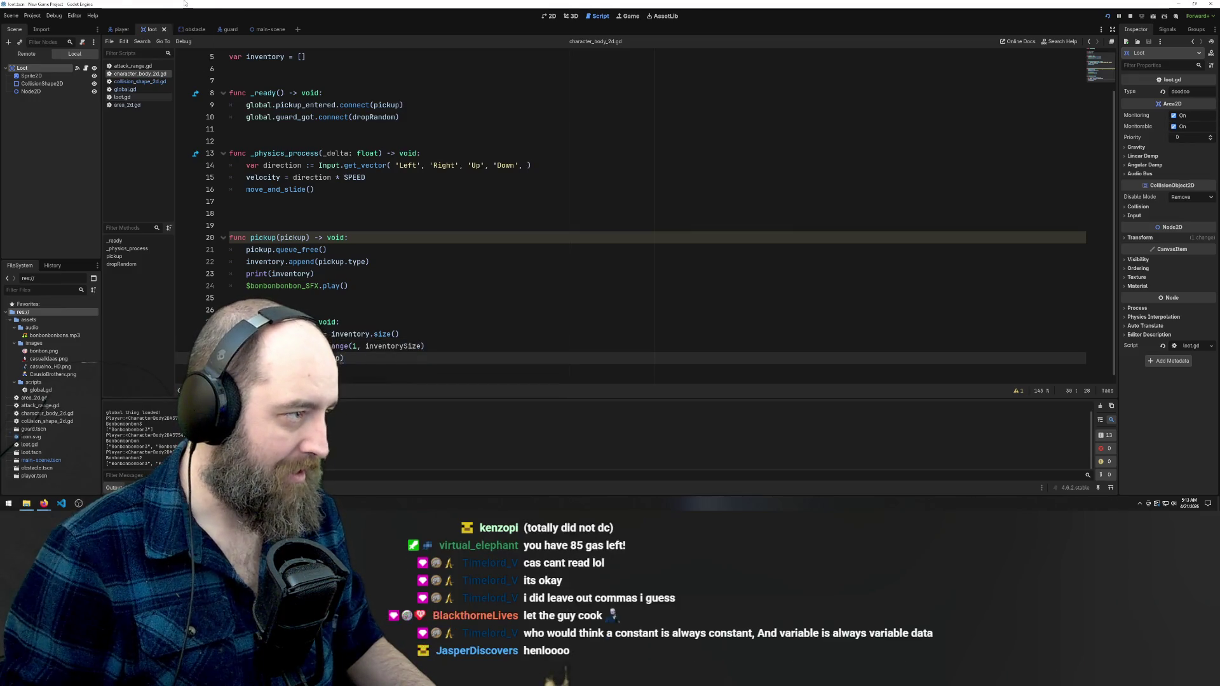
click(188, 33)
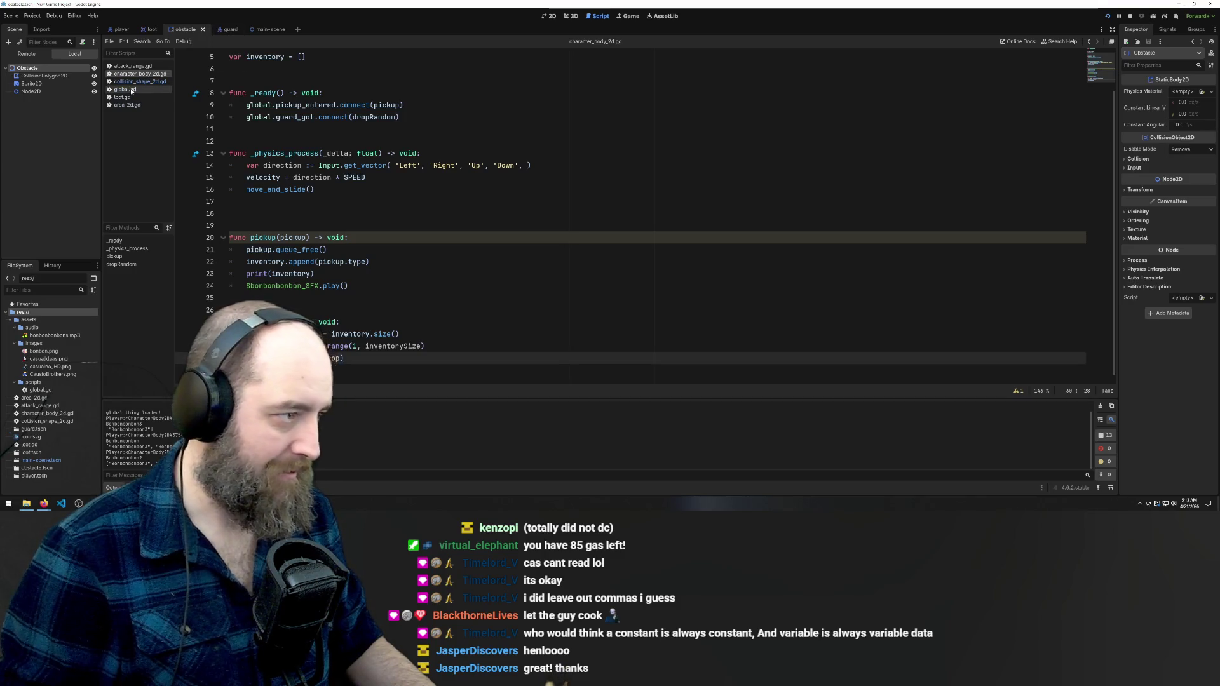
click(130, 90)
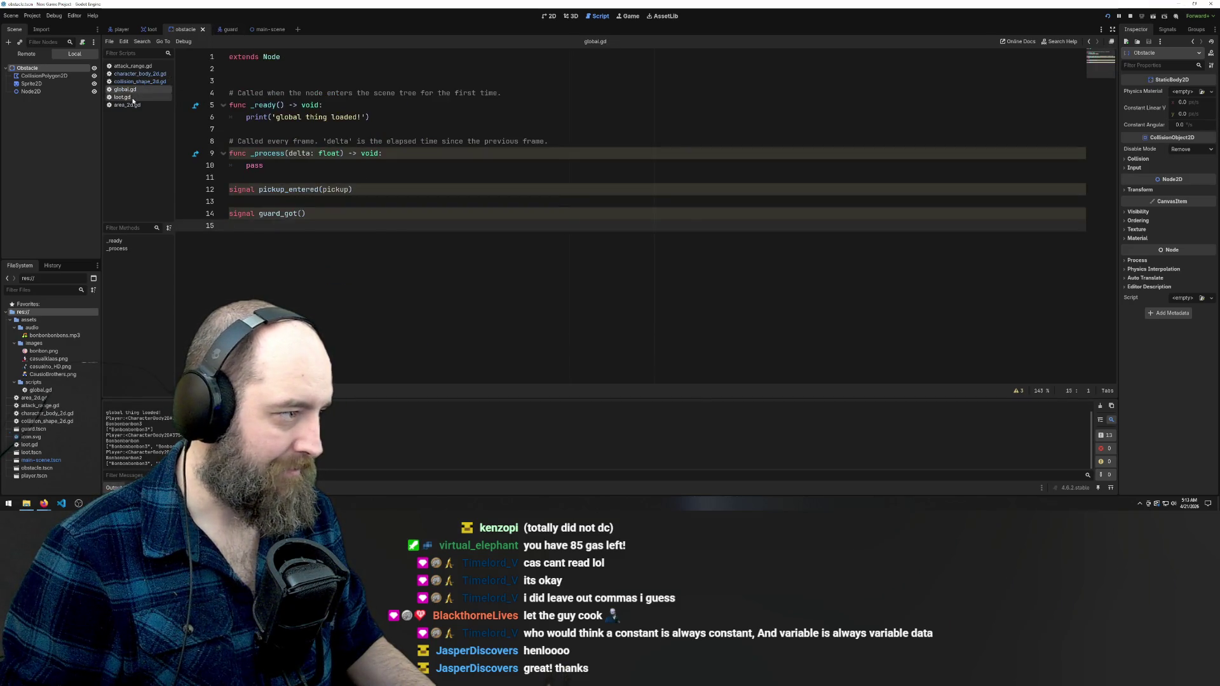
click(131, 98)
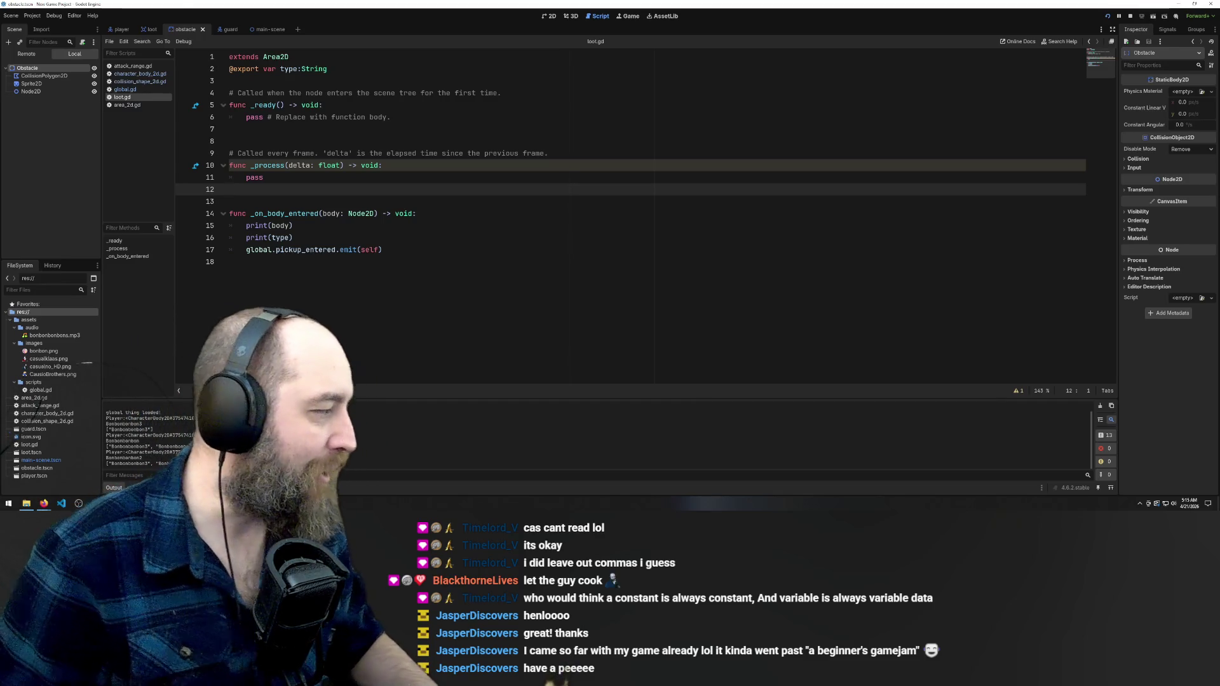
Stop the game with F8 and place the caret on loot.gd's print(body) and pickup_entered emit lines
key(F8)
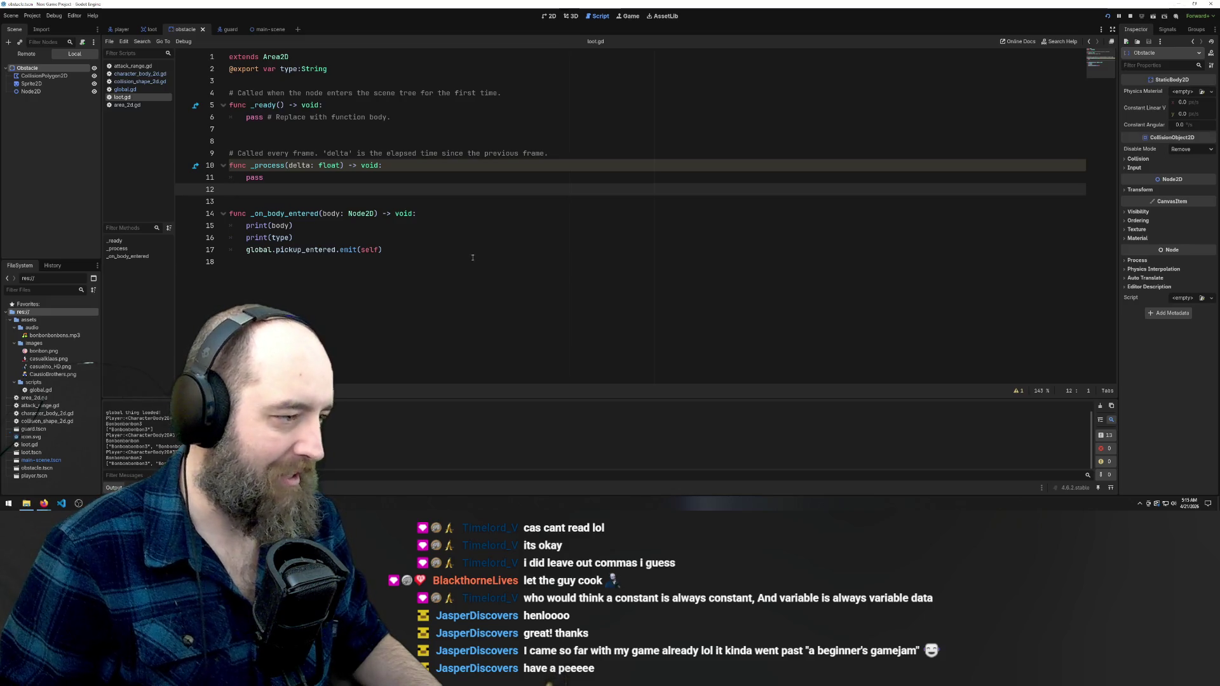
click(298, 227)
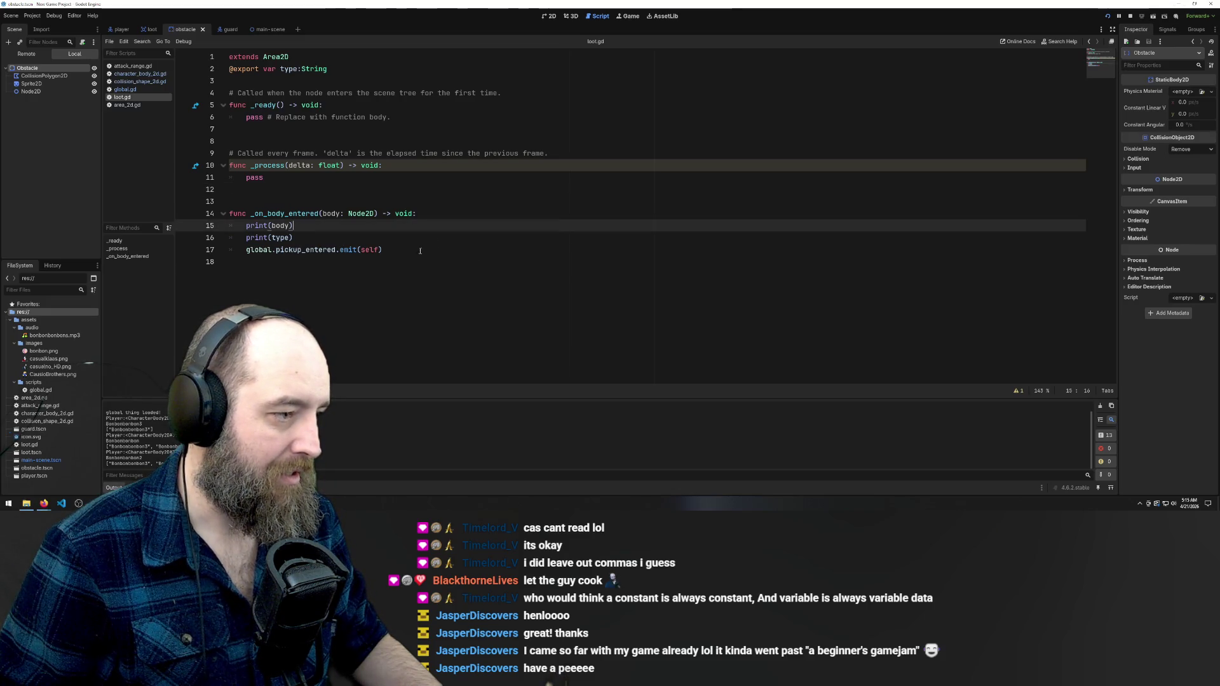
click(270, 249)
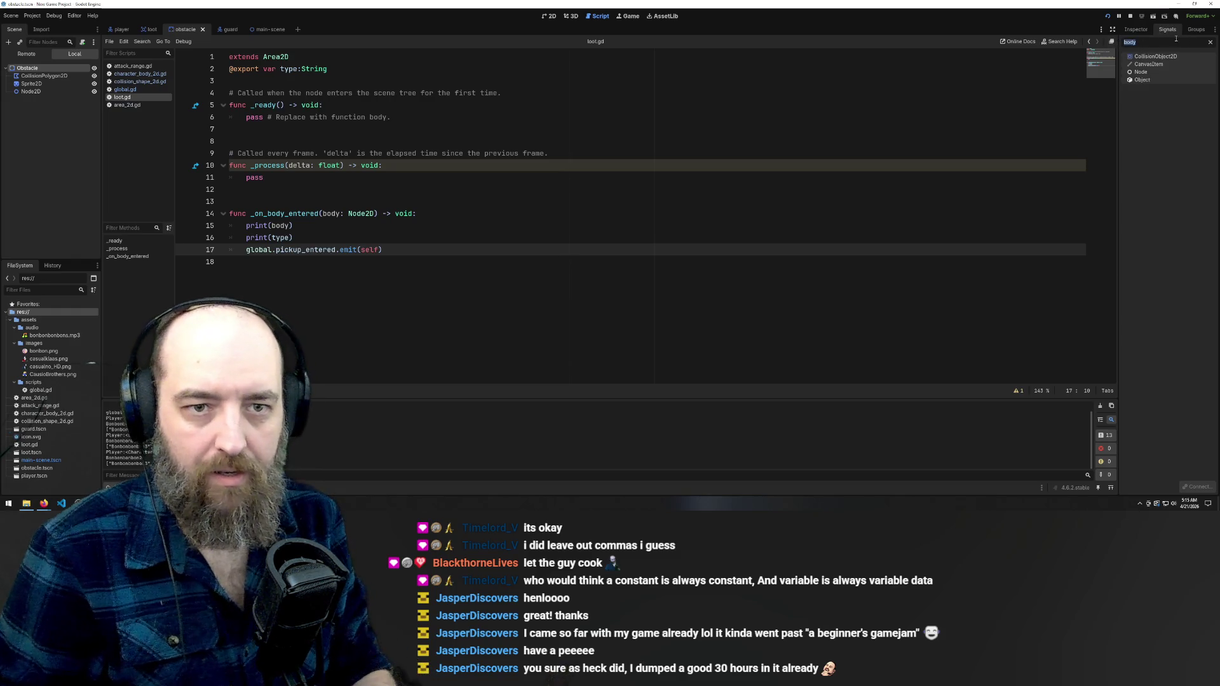
key(BackSpace)
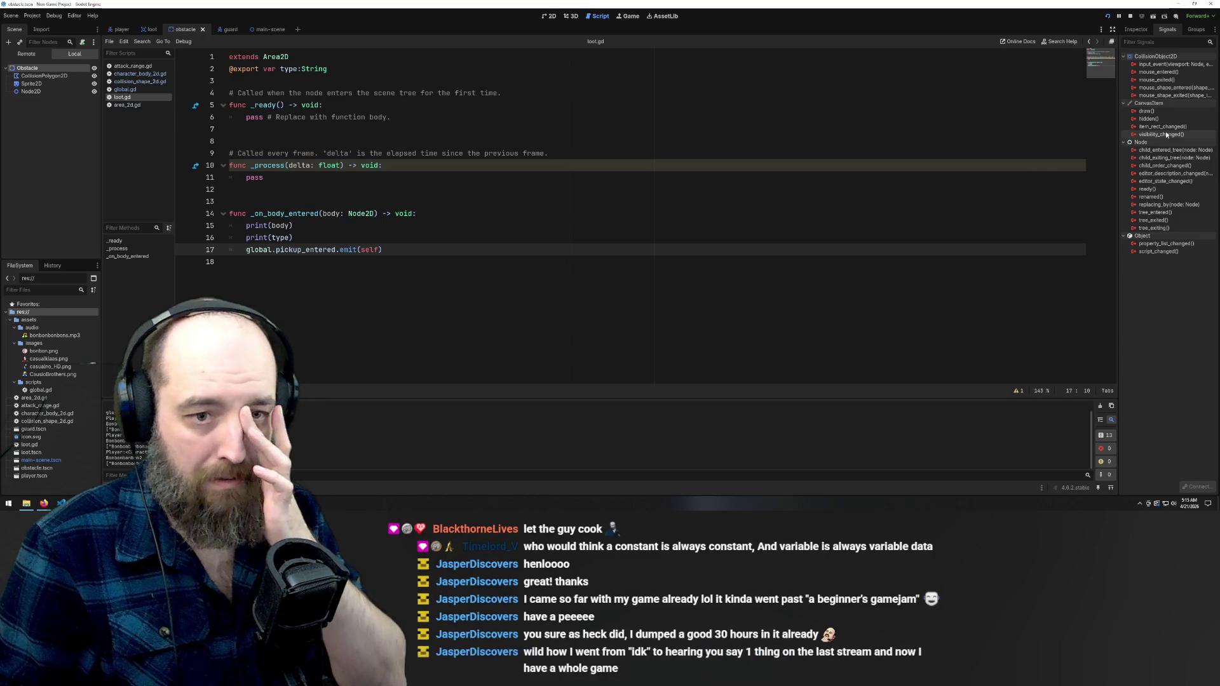
mouse_move(1166, 133)
text(body)
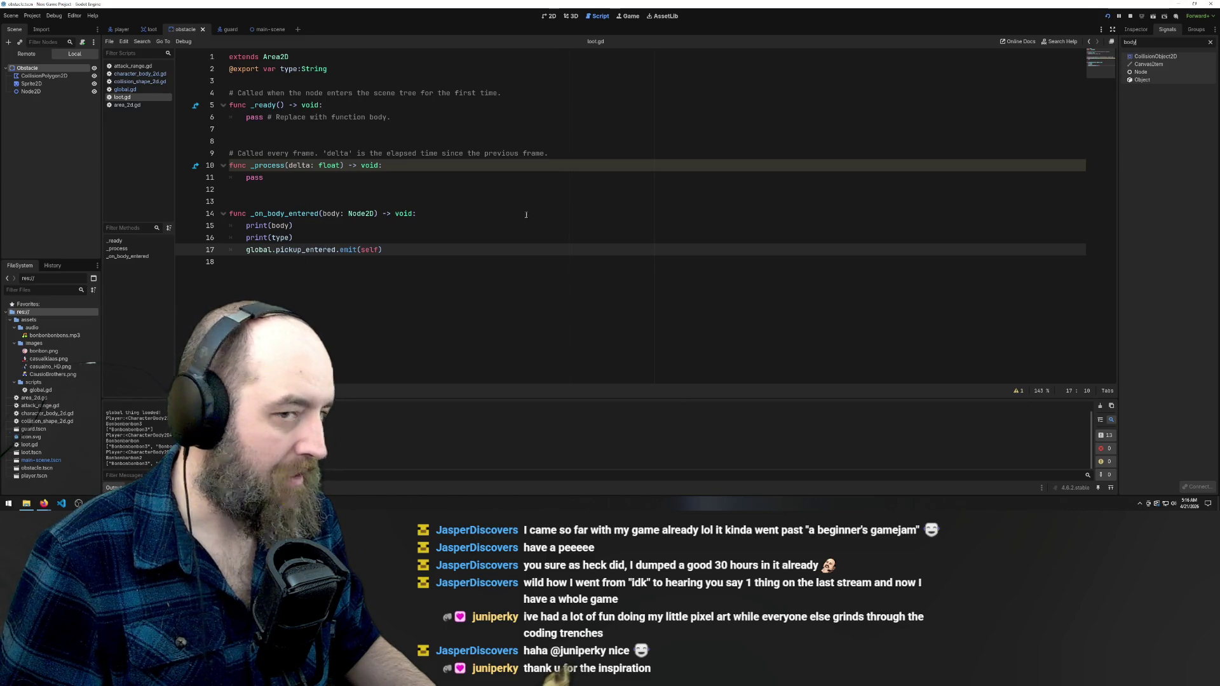
click(1137, 30)
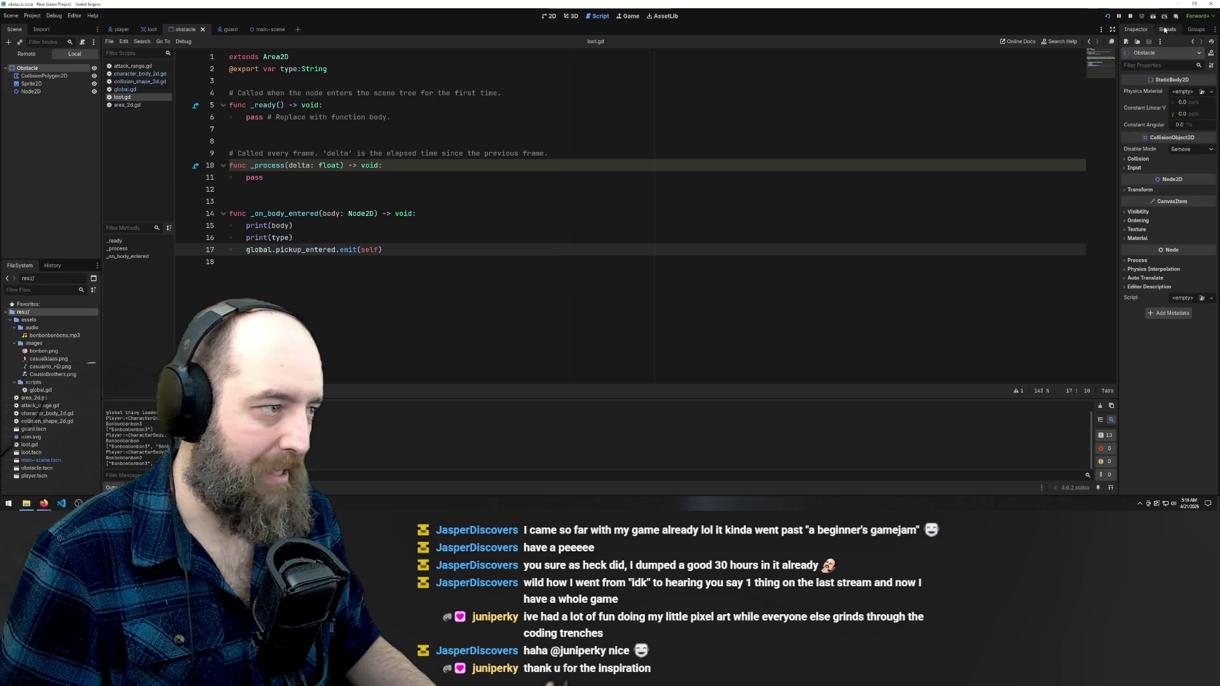
click(1165, 29)
click(1211, 43)
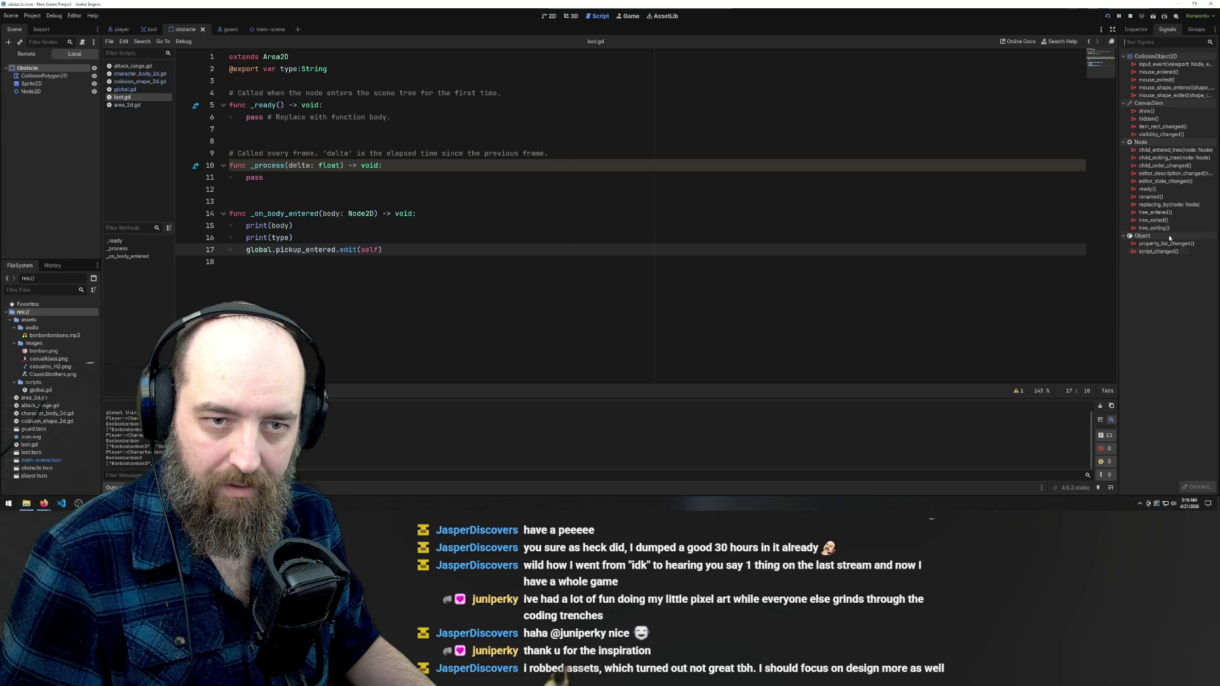
click(1143, 42)
text(order)
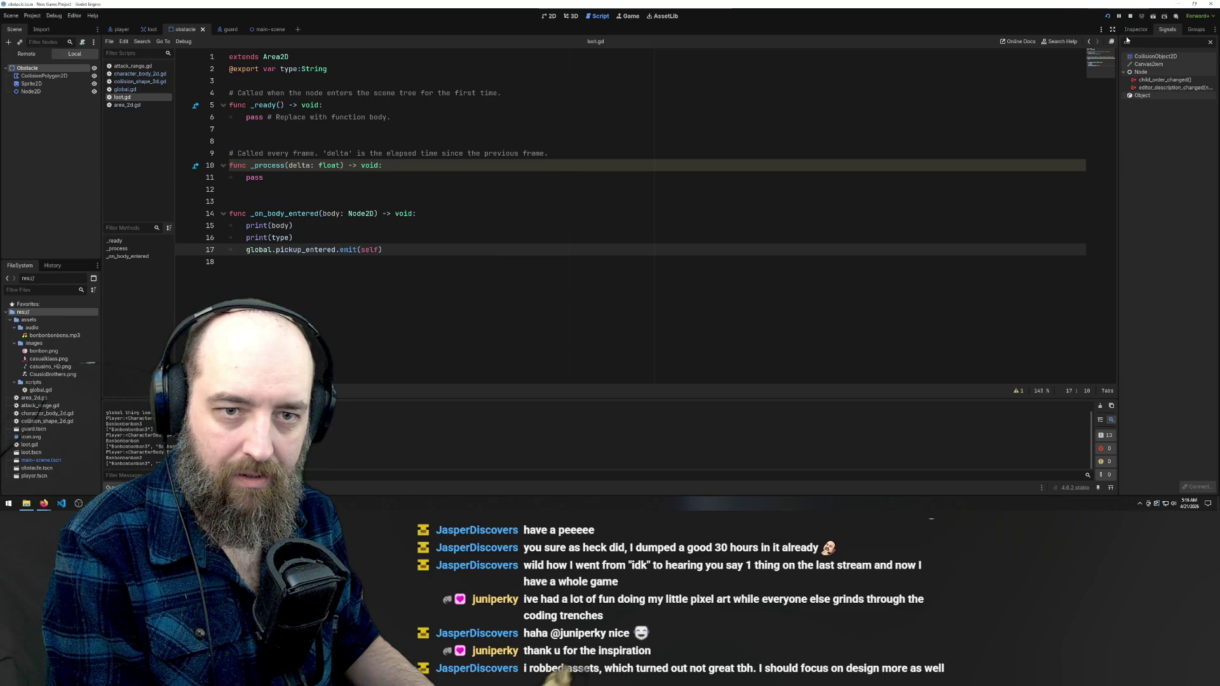
key(BackSpace)
key(BackSpace)
key(BackSpace)
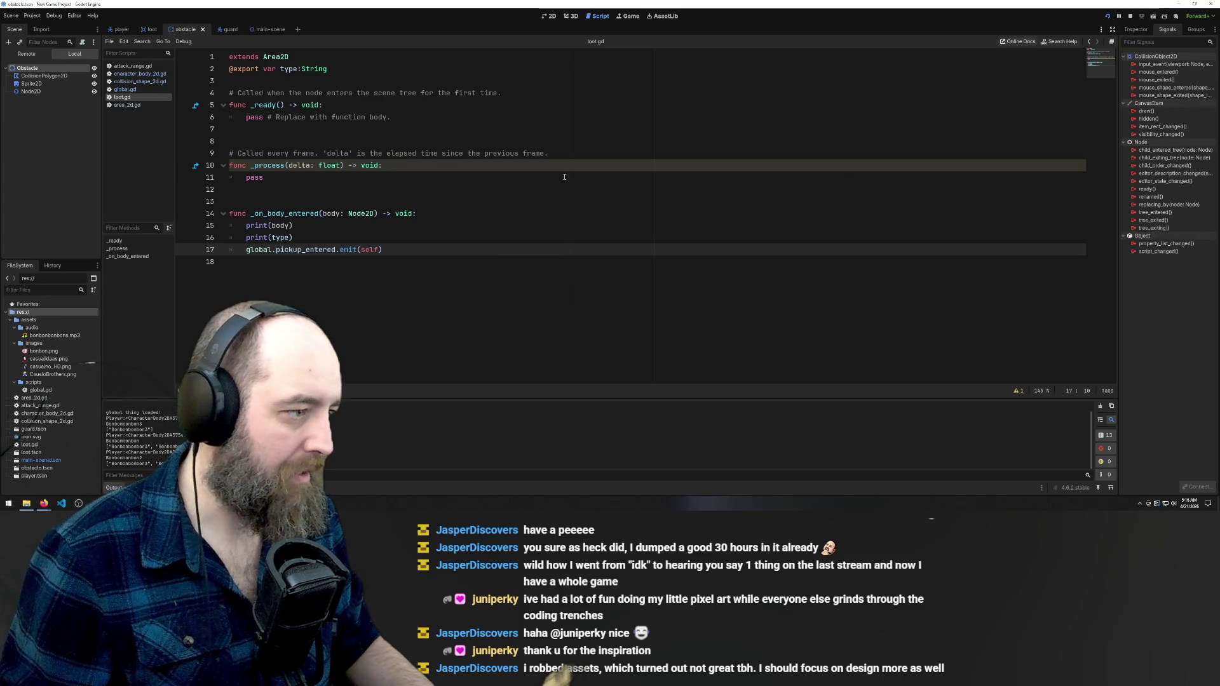
key(Up)
key(Up)
key(Up)
key(End)
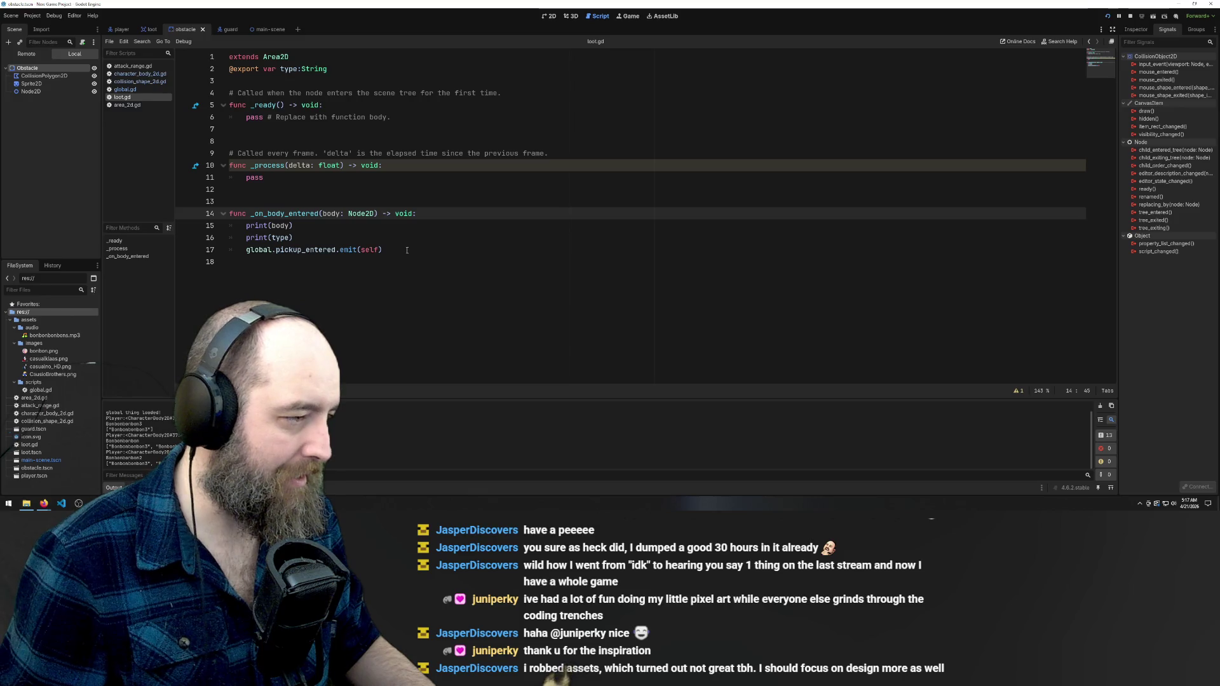
In the guard scene, open the player's character_body_2d.gd script
drag(418, 254, 103, 237)
click(255, 261)
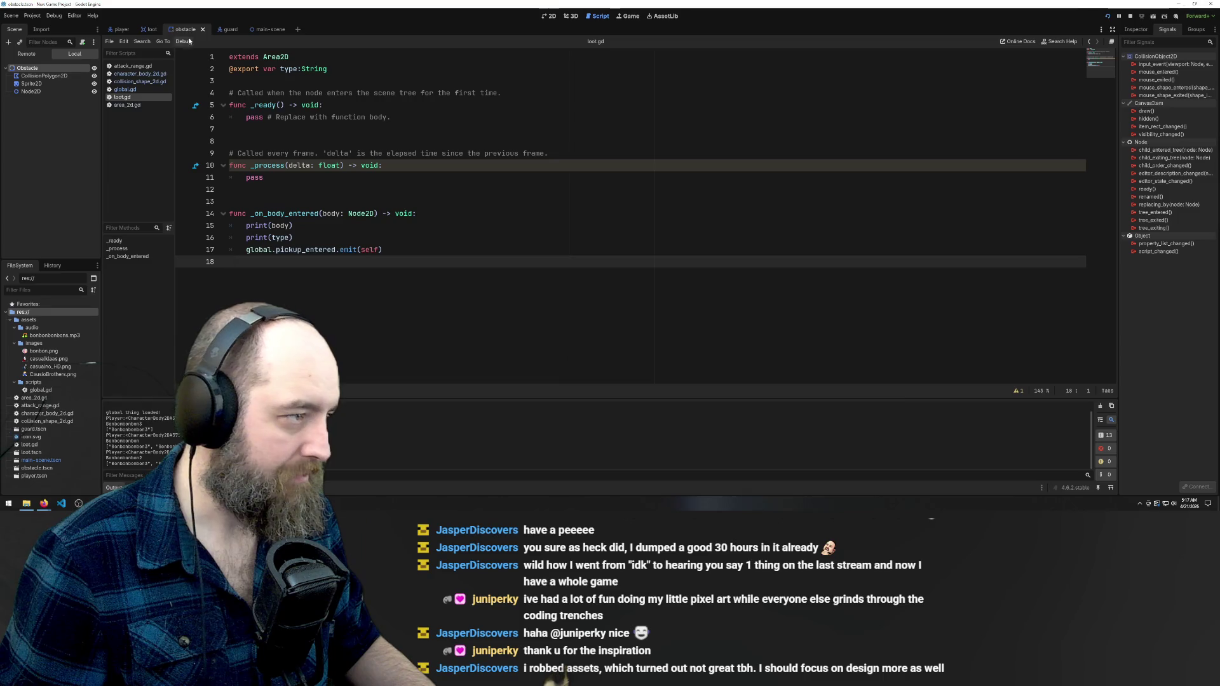
click(231, 30)
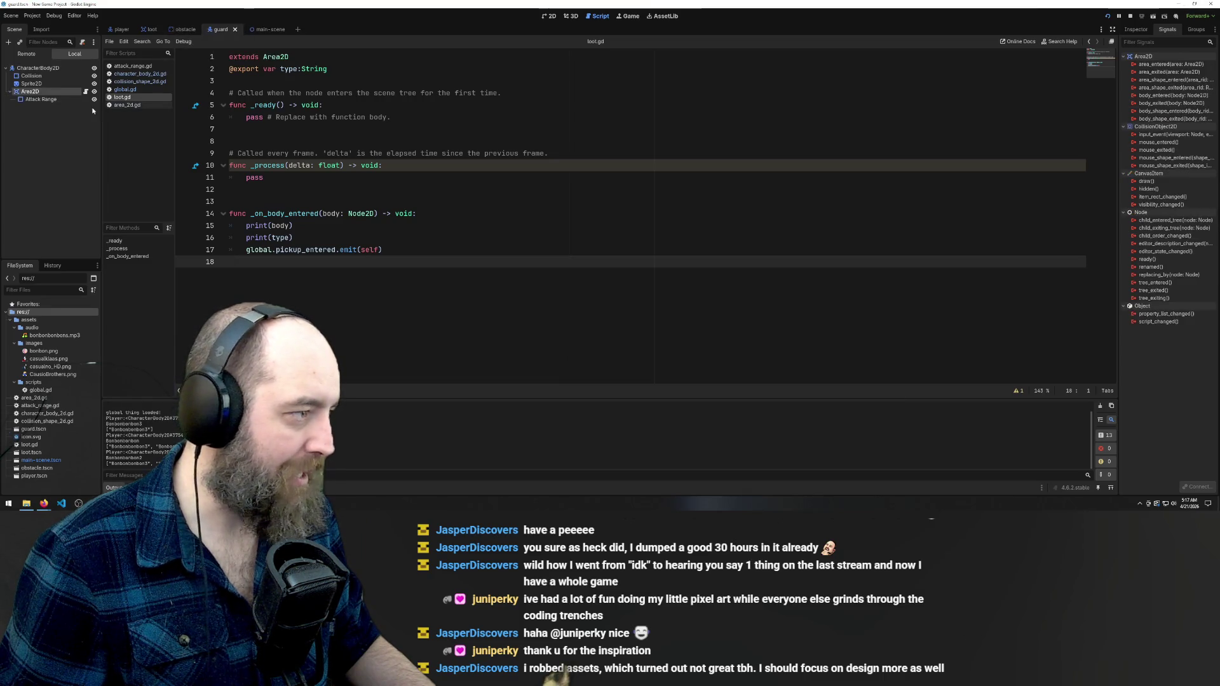
click(127, 89)
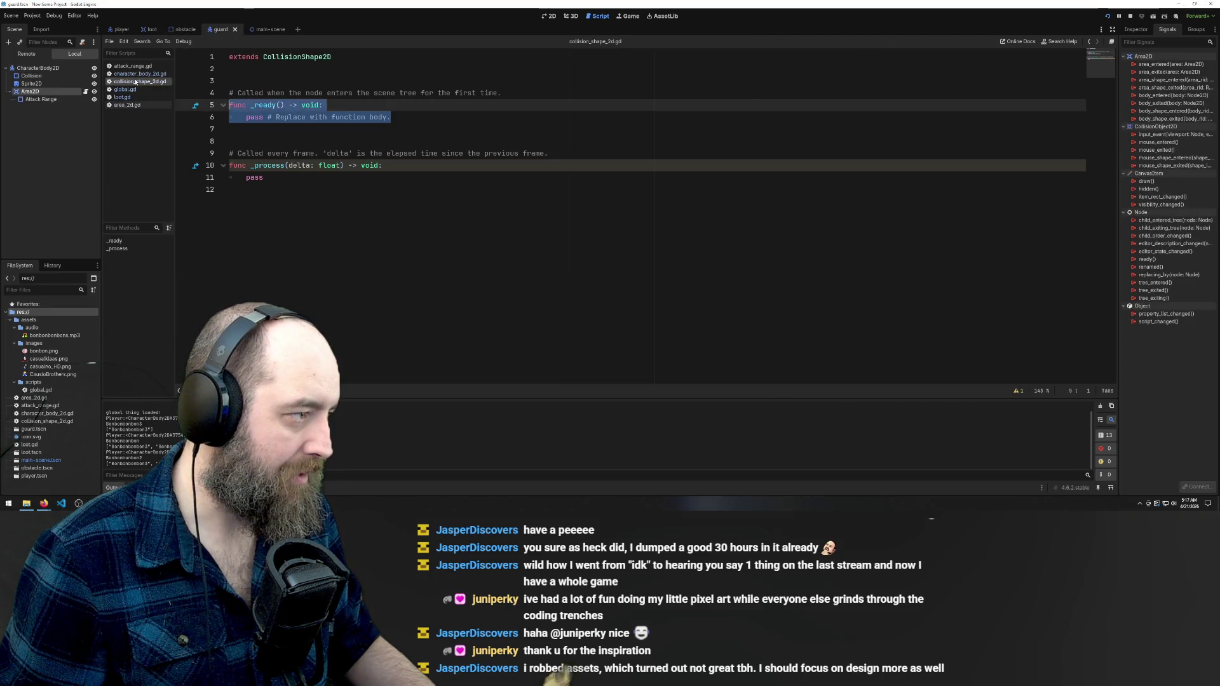
click(137, 74)
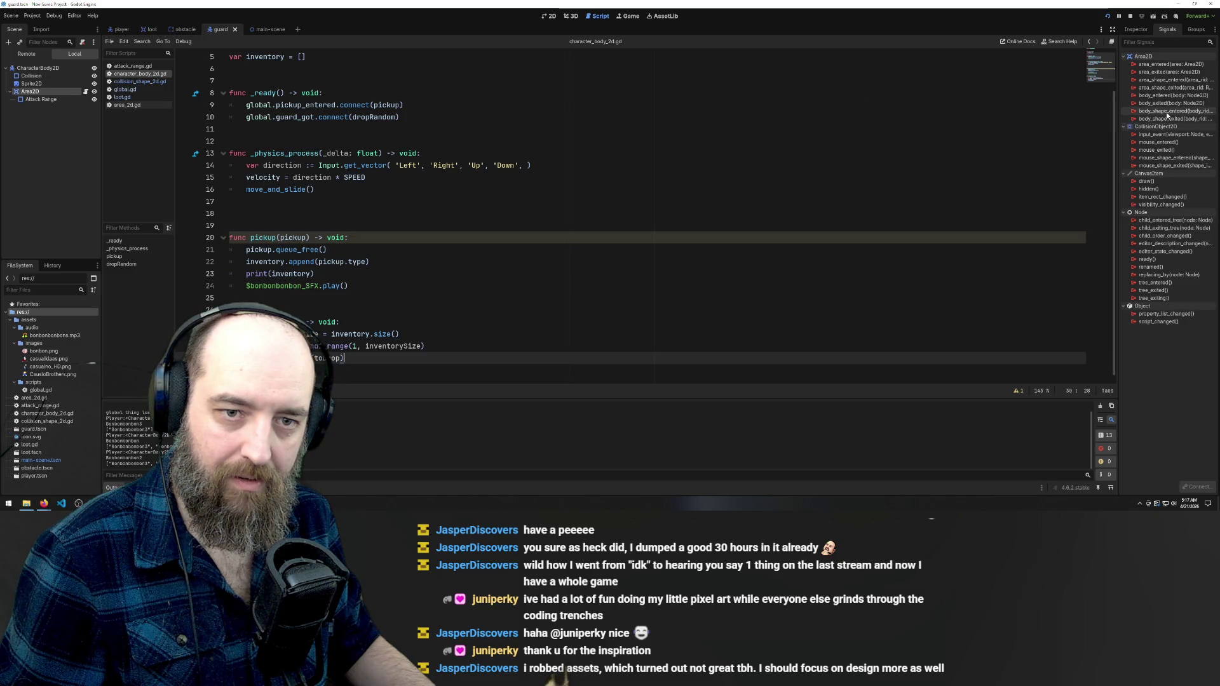
Switch to the main scene, undo the stray bonbon2 drop, and save character_body_2d.gd
mouse_move(1167, 116)
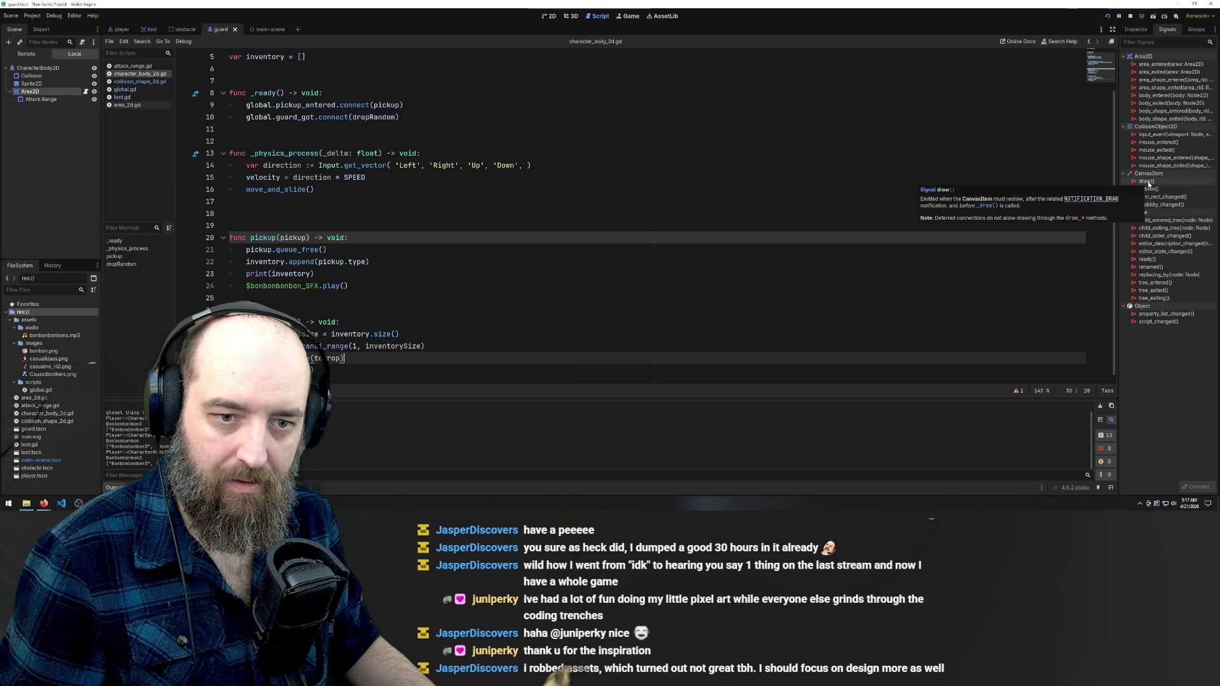
mouse_move(1148, 295)
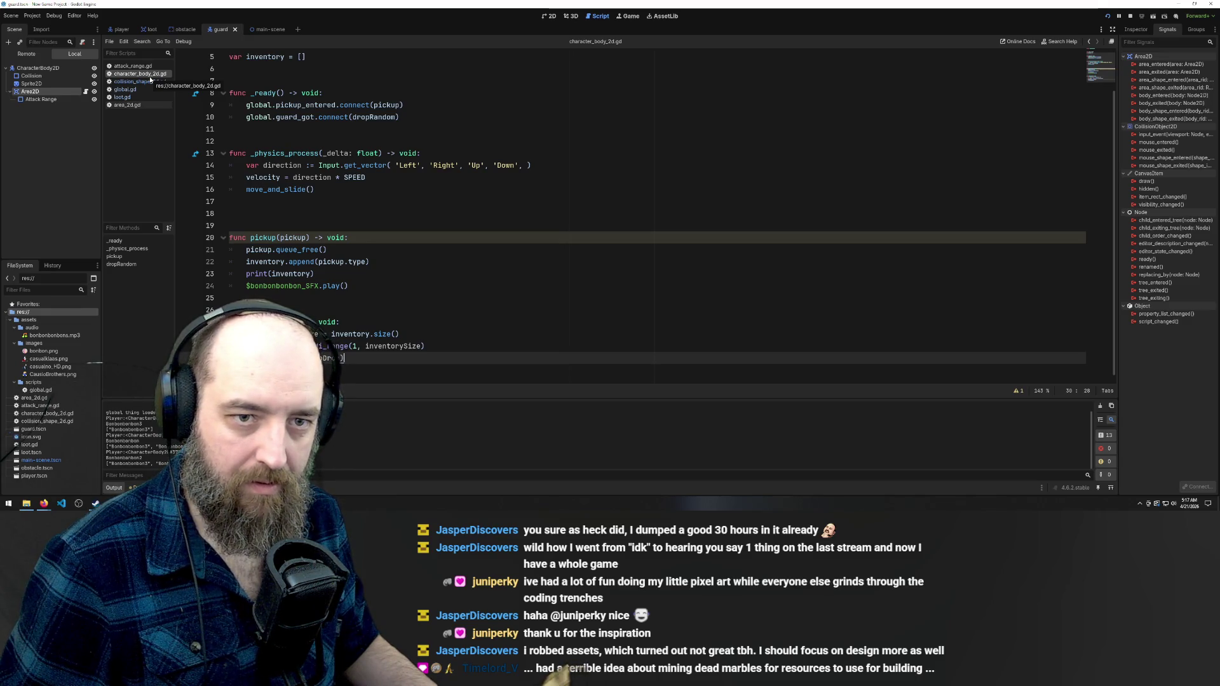
click(261, 30)
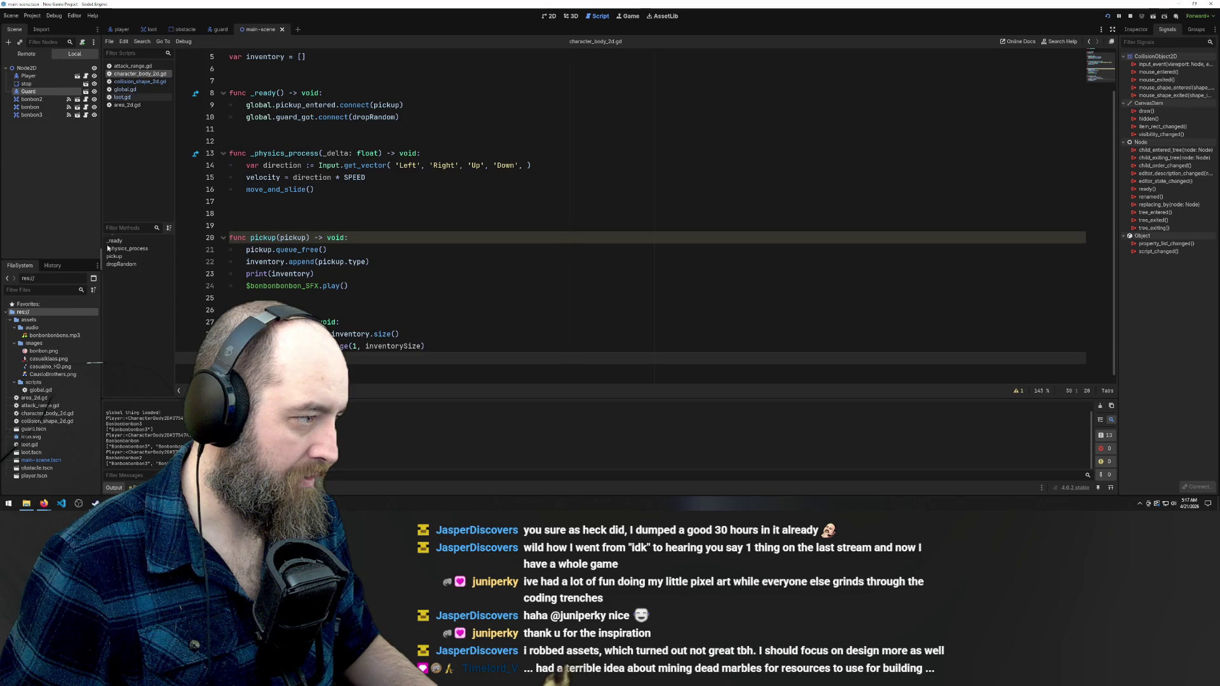
mouse_move(31, 99)
mouse_down()
mouse_move(408, 240)
mouse_move(368, 213)
mouse_up()
key(ctrl+z)
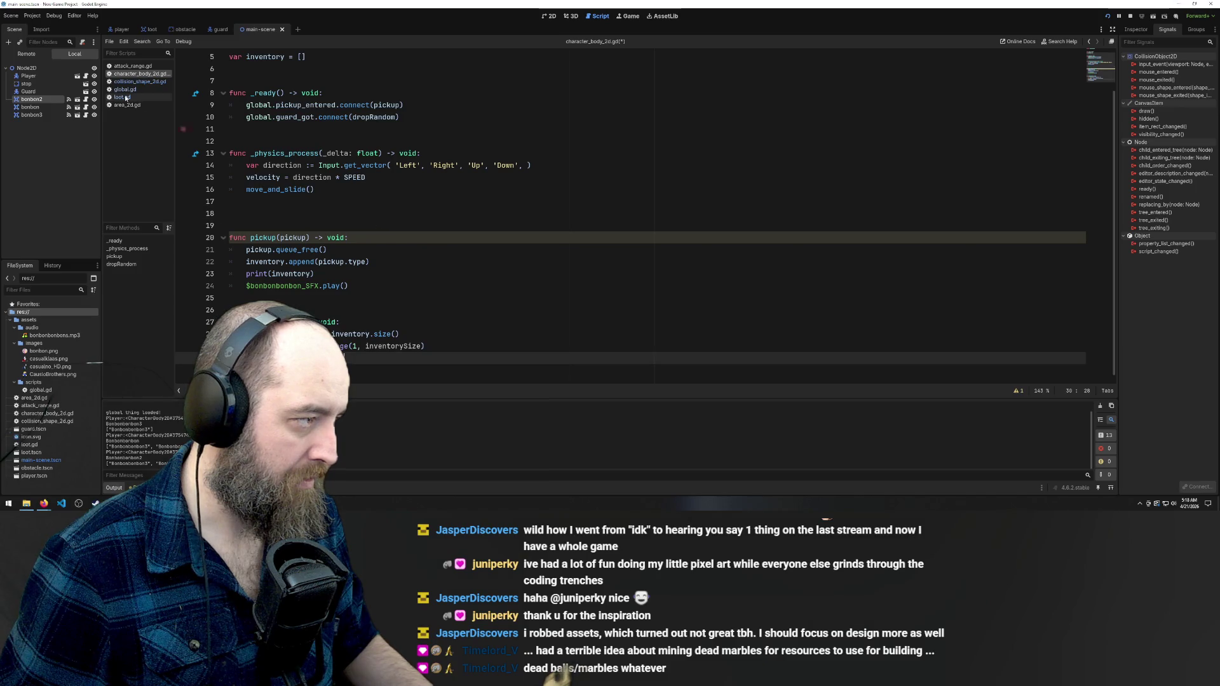
key(ctrl+s)
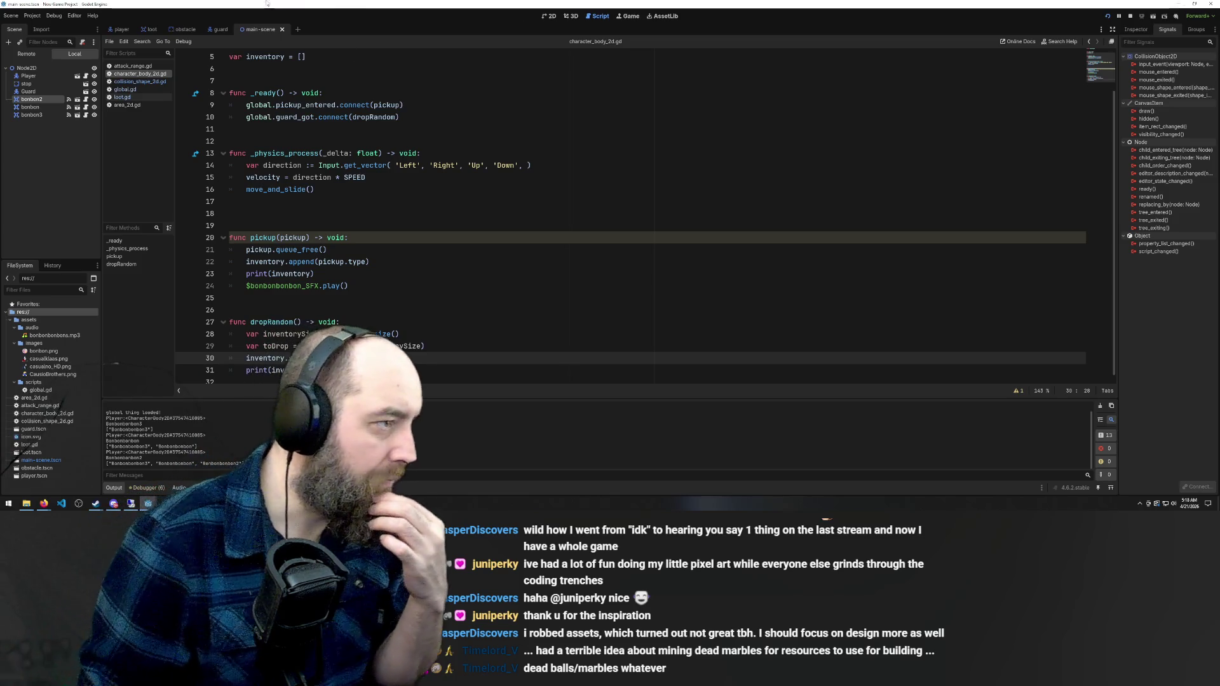
In the guard scene, browse loot.gd, global.gd and attack_range.gd, then select area_2d.gd's _on_body_entered function
click(219, 30)
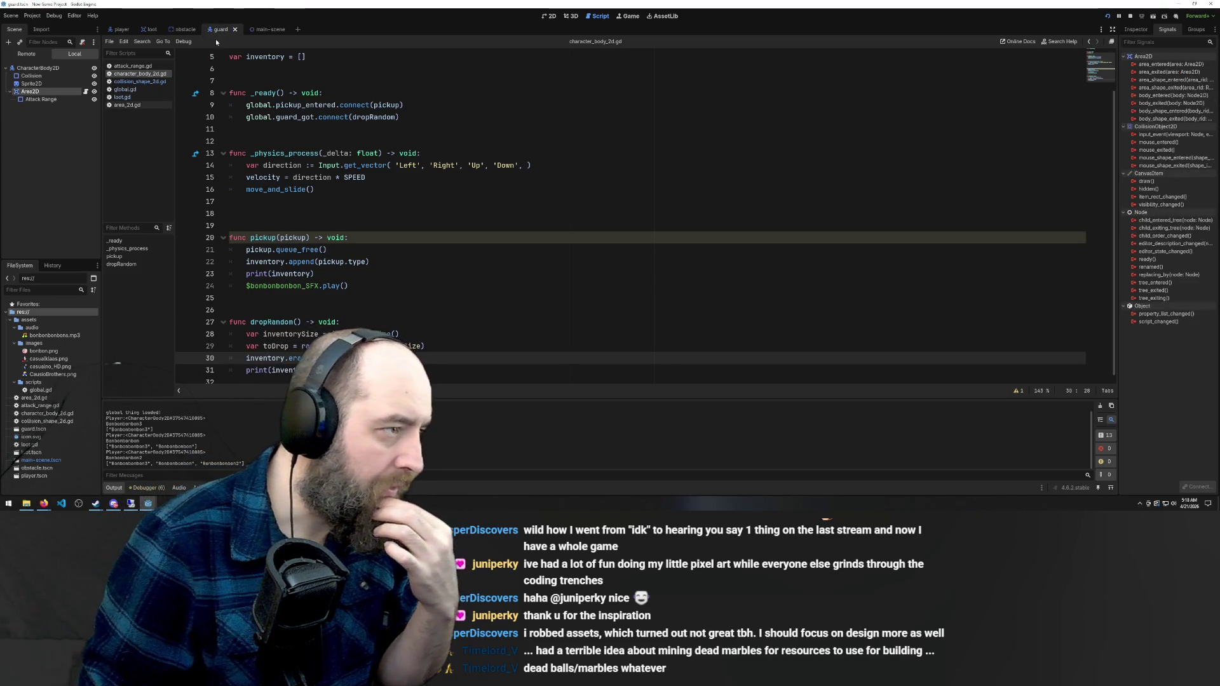
click(128, 105)
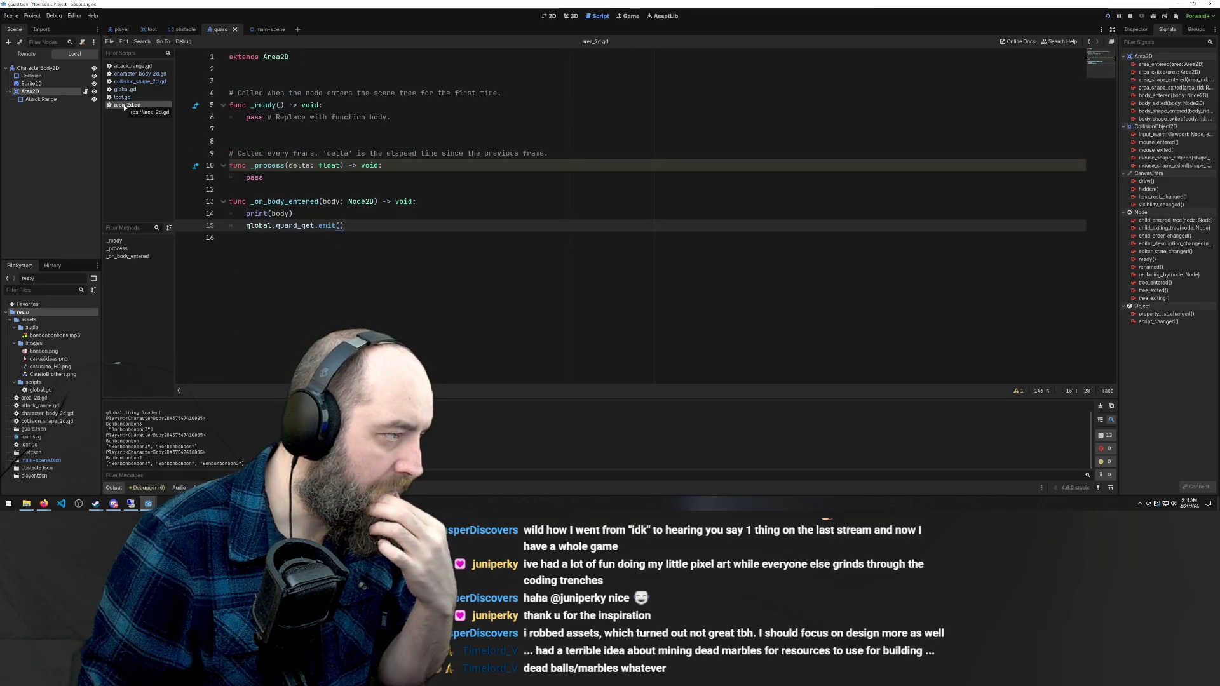
click(123, 96)
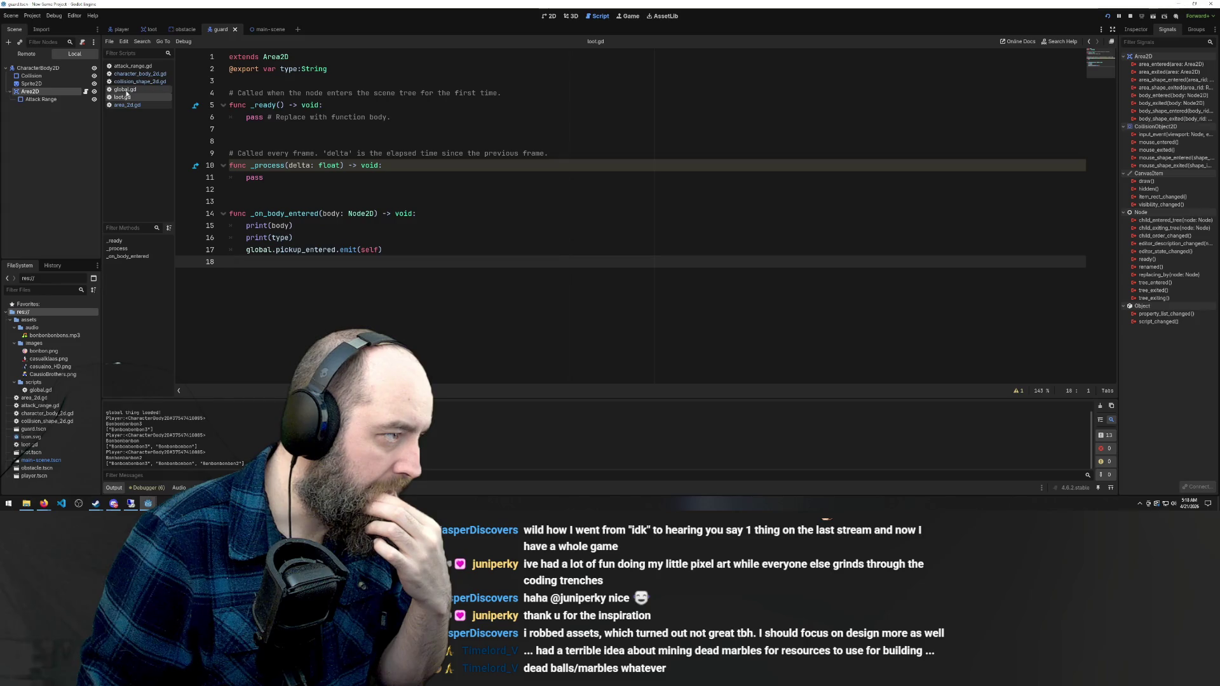
click(143, 90)
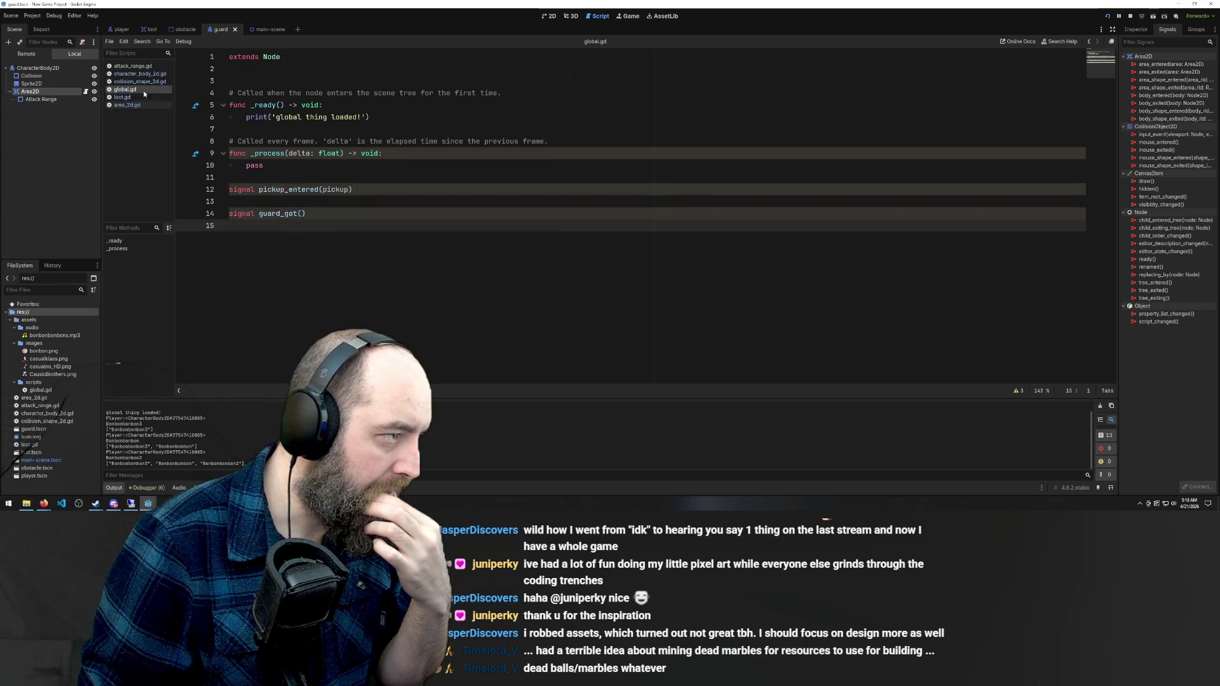
click(132, 66)
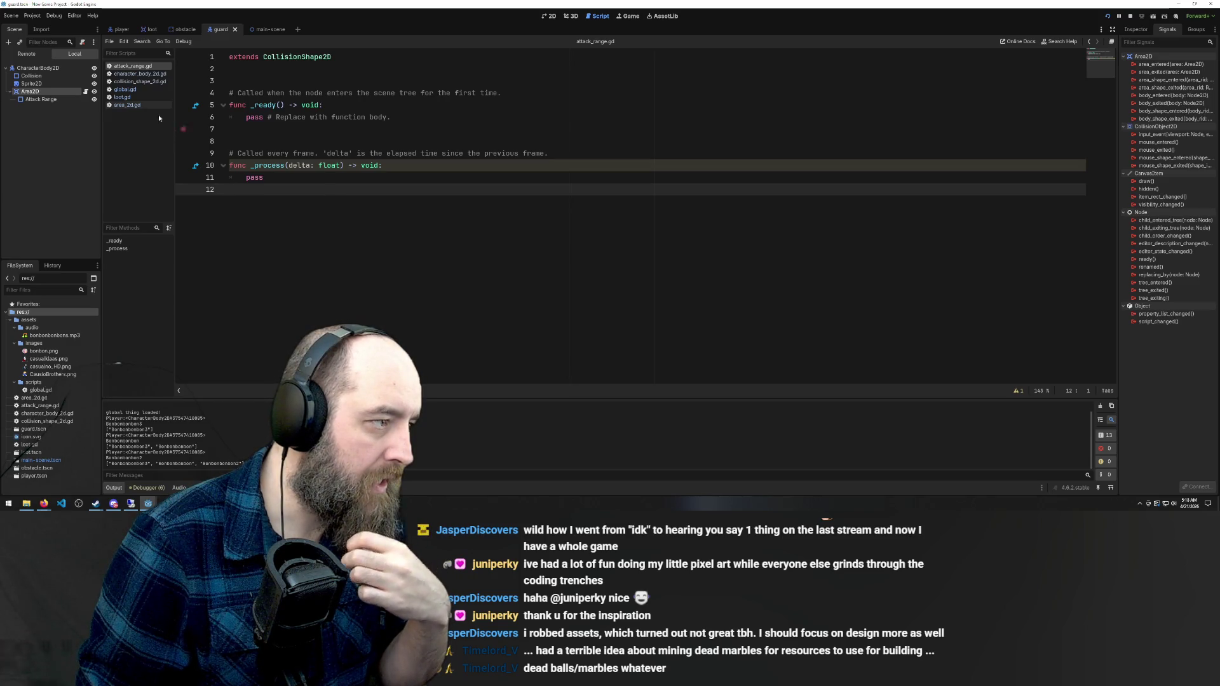
click(127, 105)
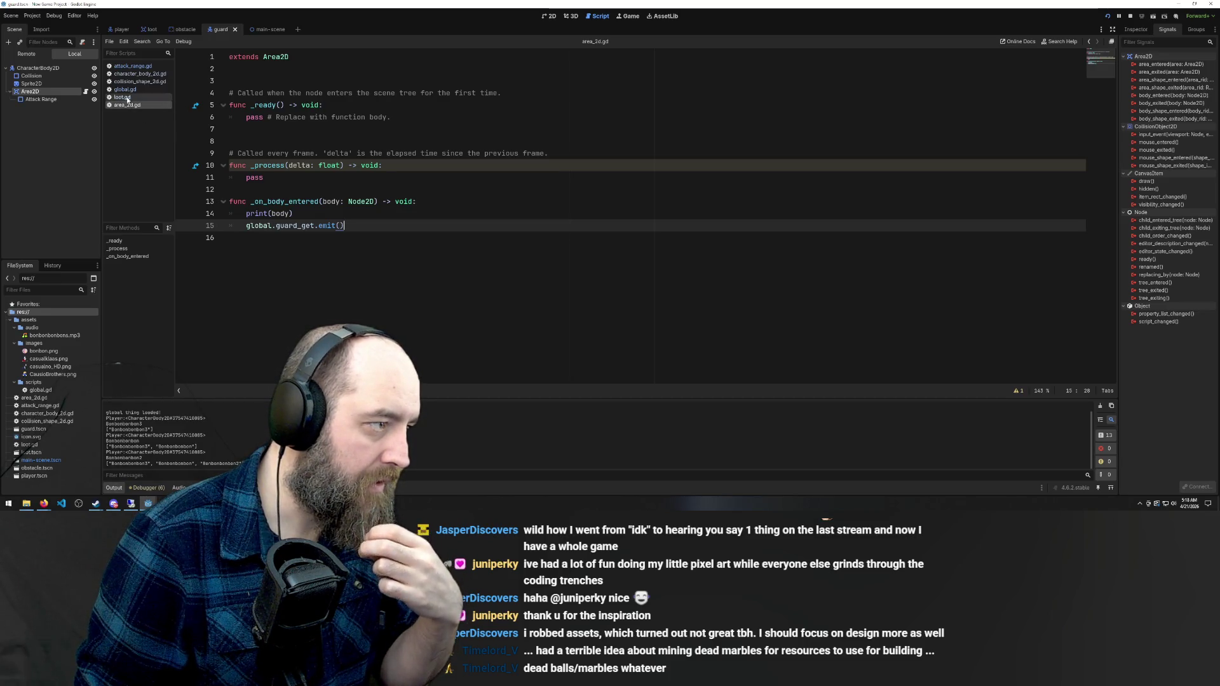
click(127, 97)
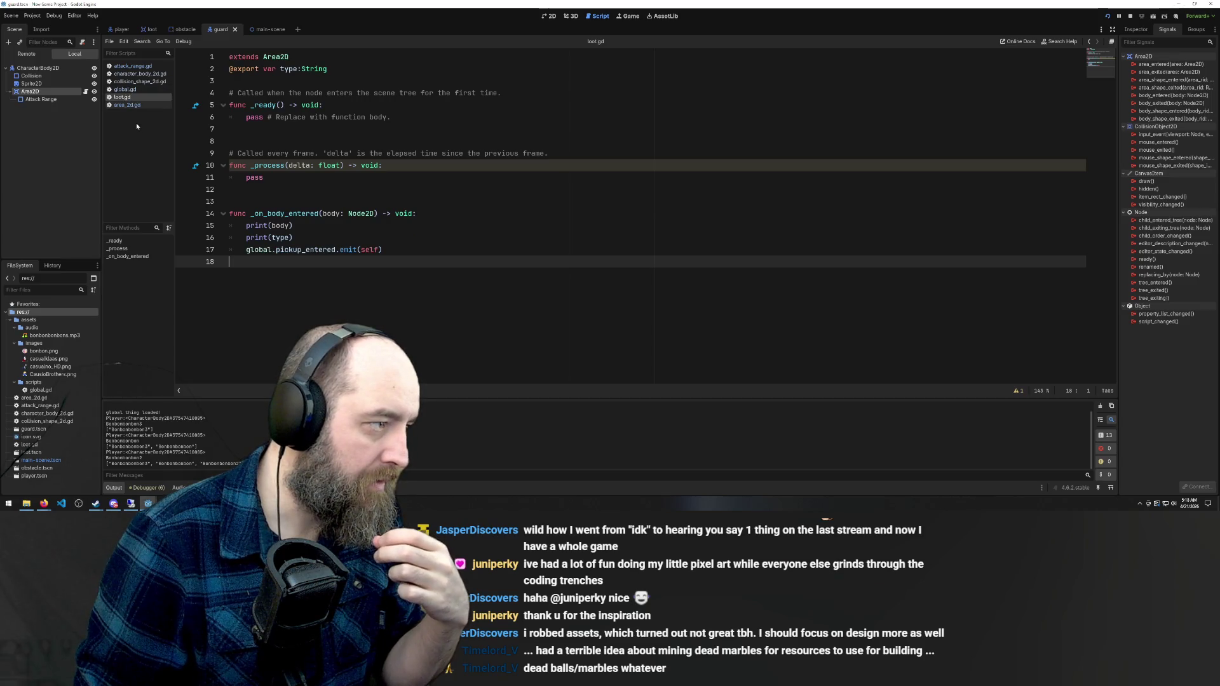
click(124, 104)
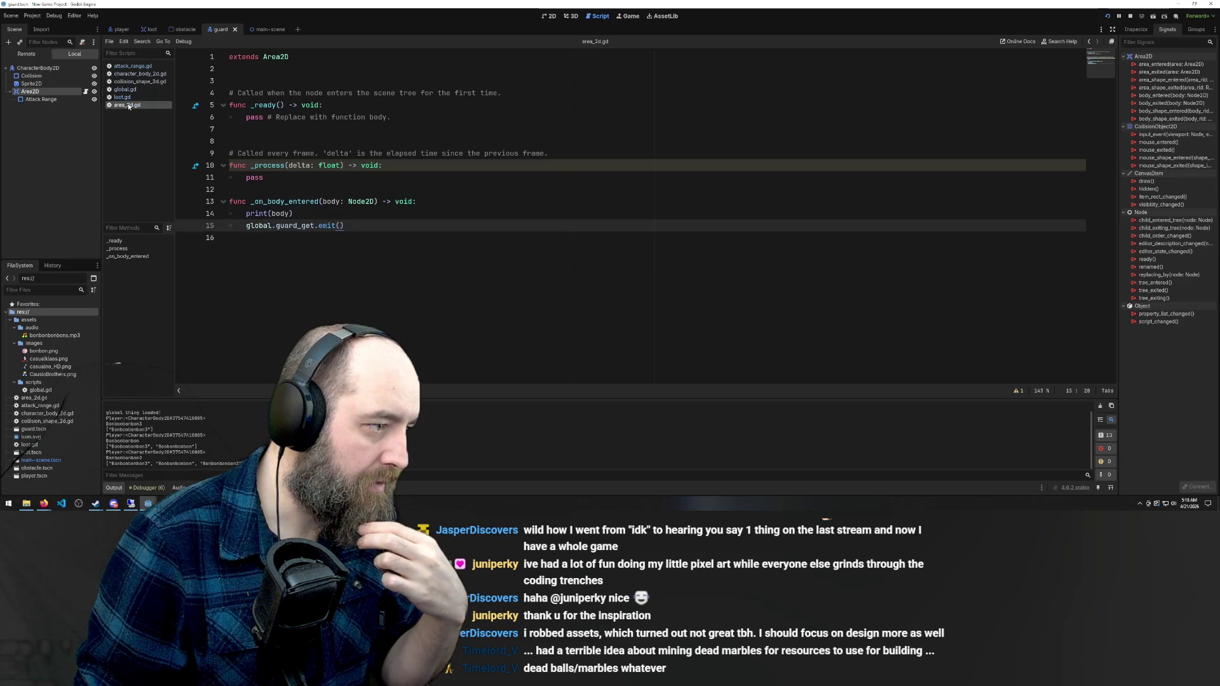
drag(344, 226, 144, 201)
key(ctrl+c)
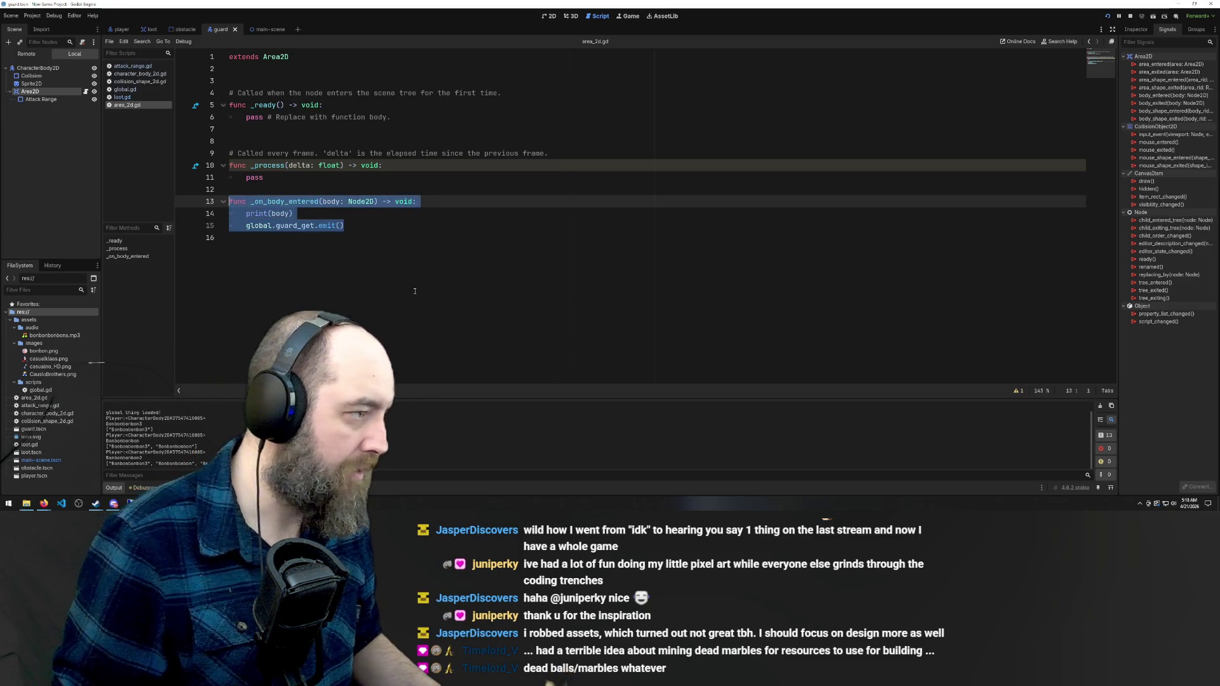
Cut _on_body_entered from area_2d.gd, paste it below _process in attack_range.gd, and save
key(BackSpace)
key(BackSpace)
key(BackSpace)
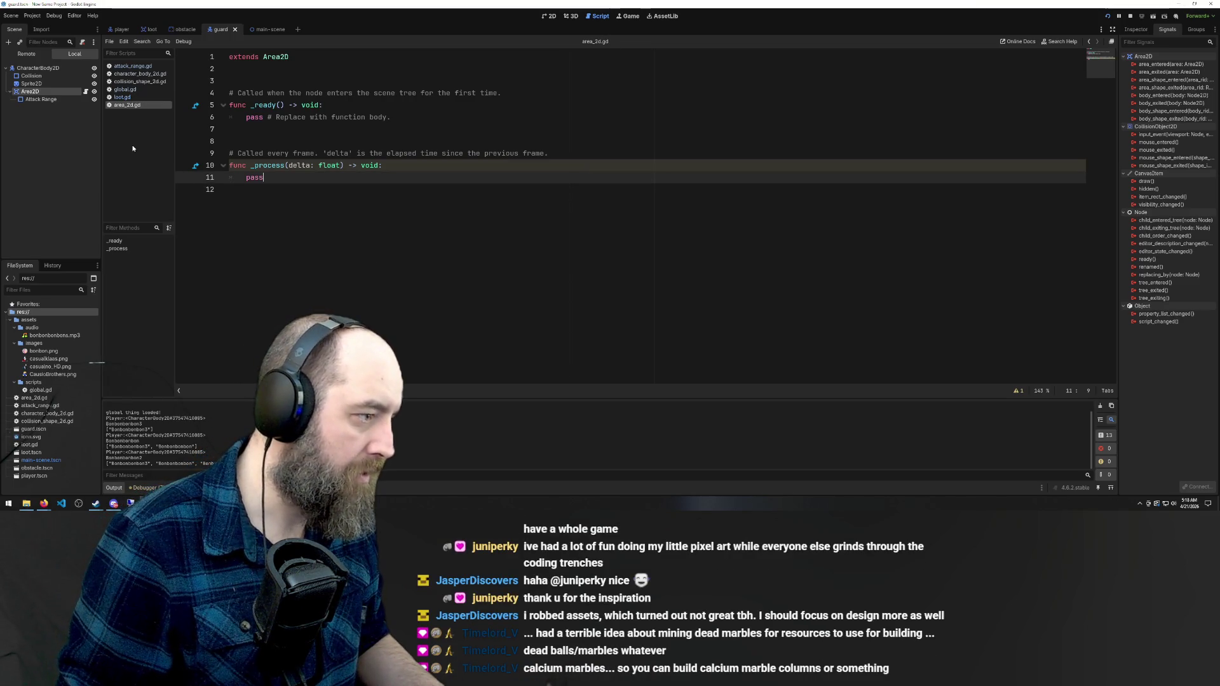
click(135, 66)
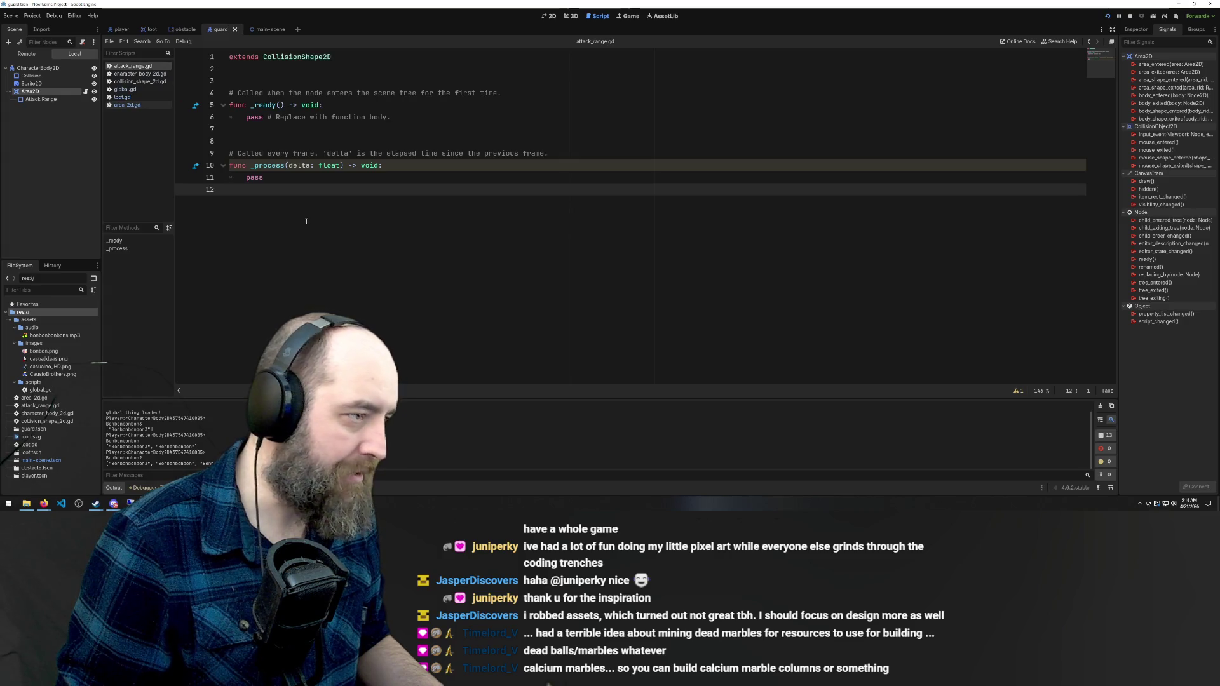
key(Return)
key(ctrl+v)
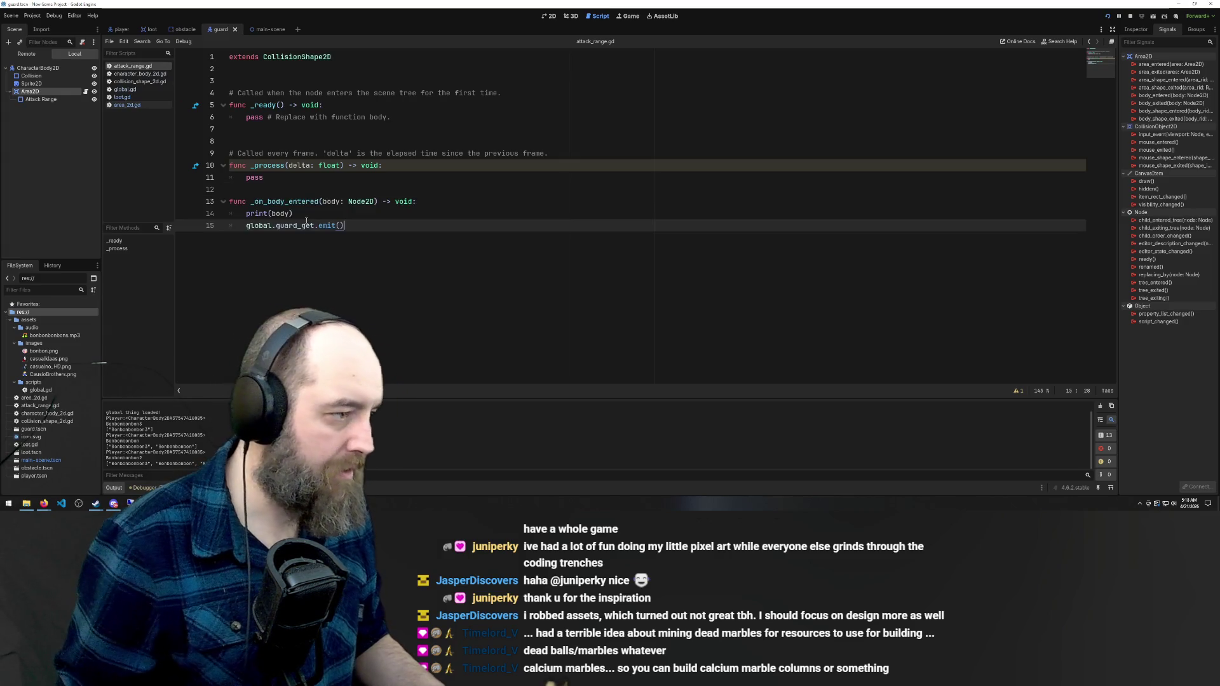
click(377, 201)
click(372, 225)
key(ctrl+s)
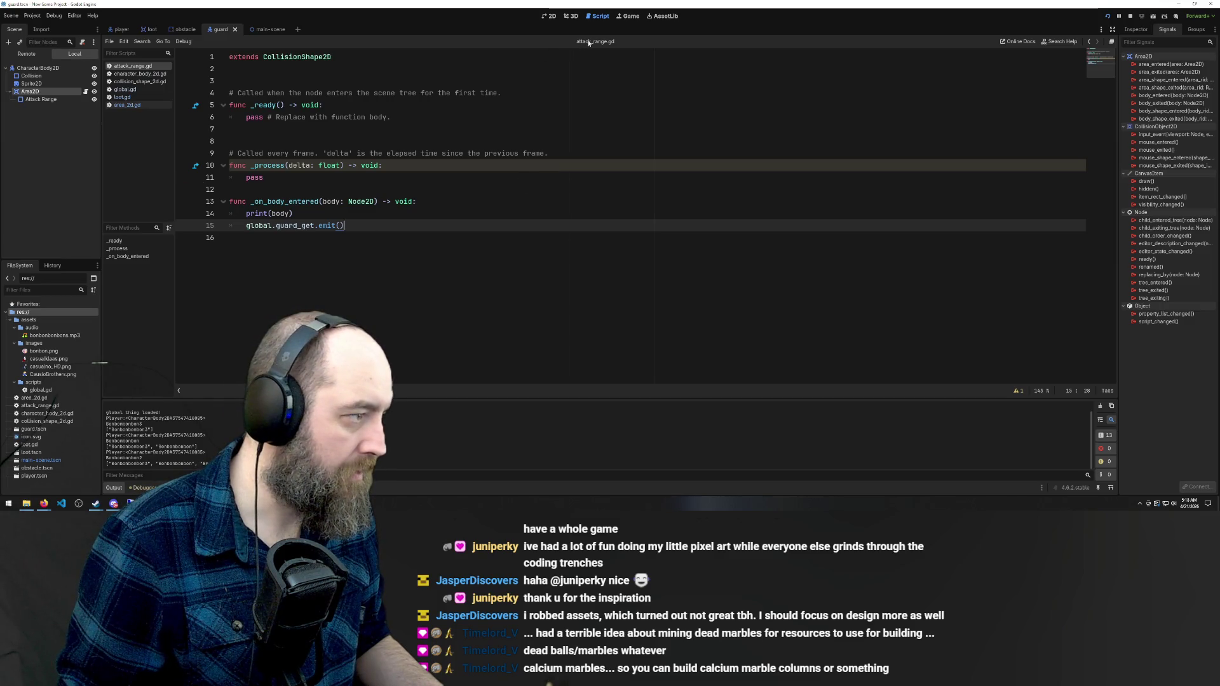
Run the game with F5, collect a lower bonbon, walk up beside the guard, then return to attack_range.gd
click(616, 285)
key(F5)
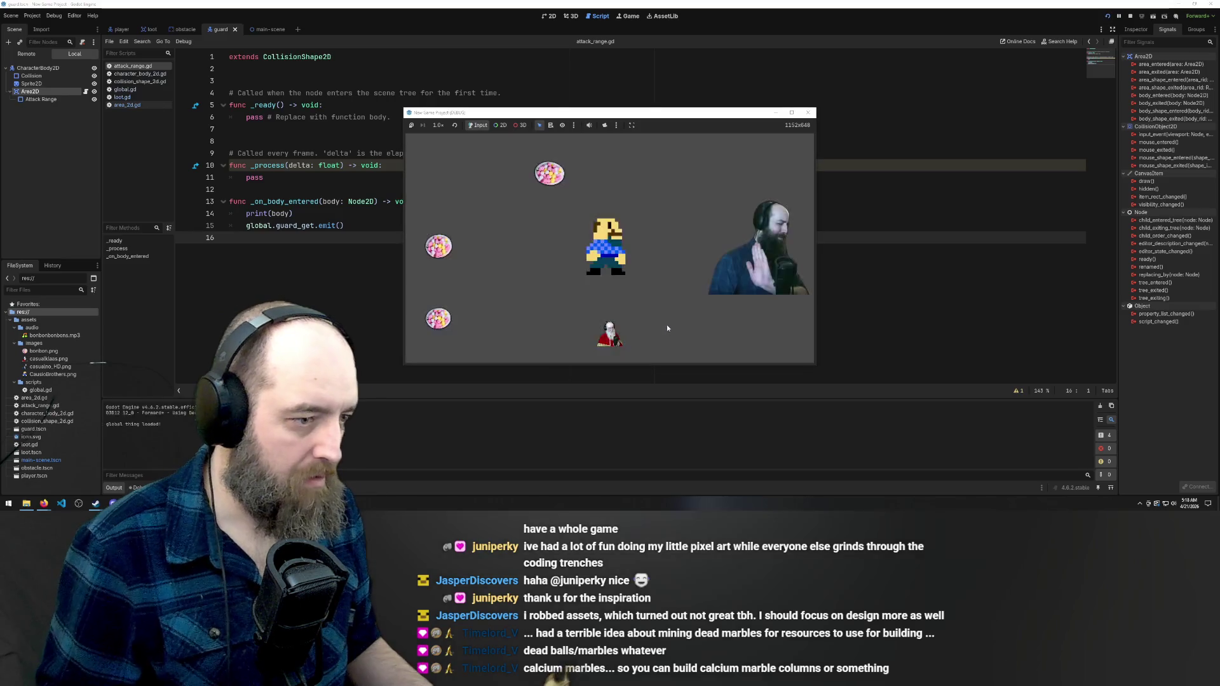
click(567, 311)
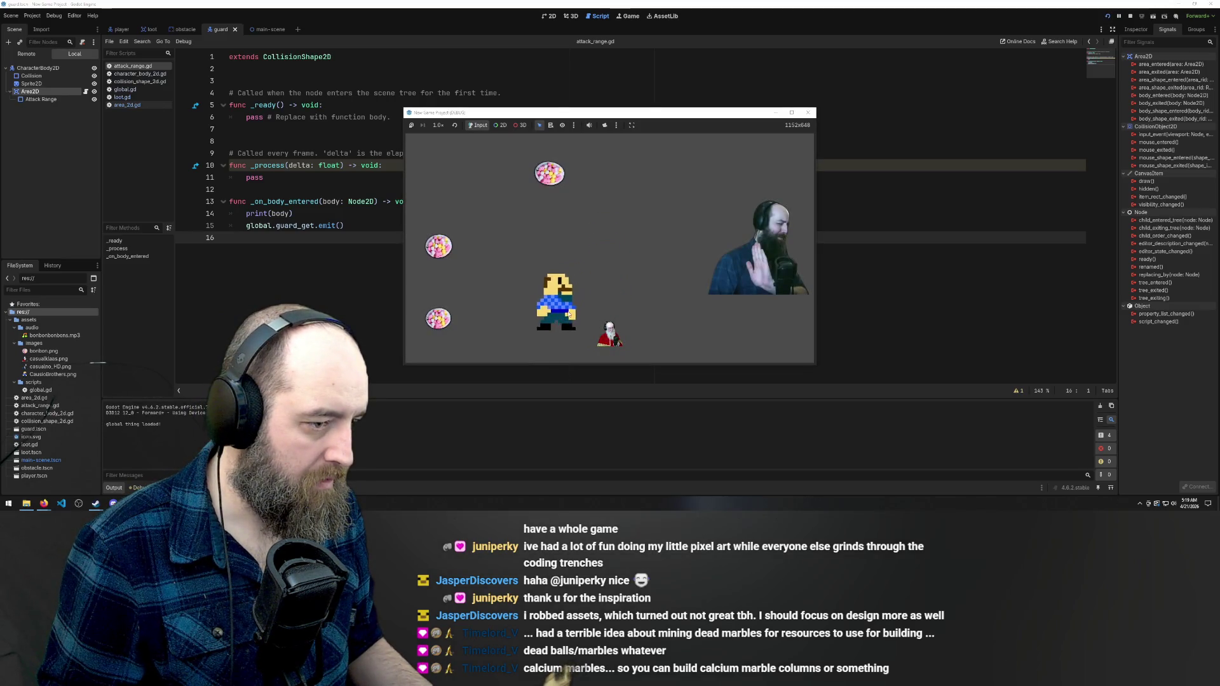
key(Left)
key(Right)
key(Right)
key(Up)
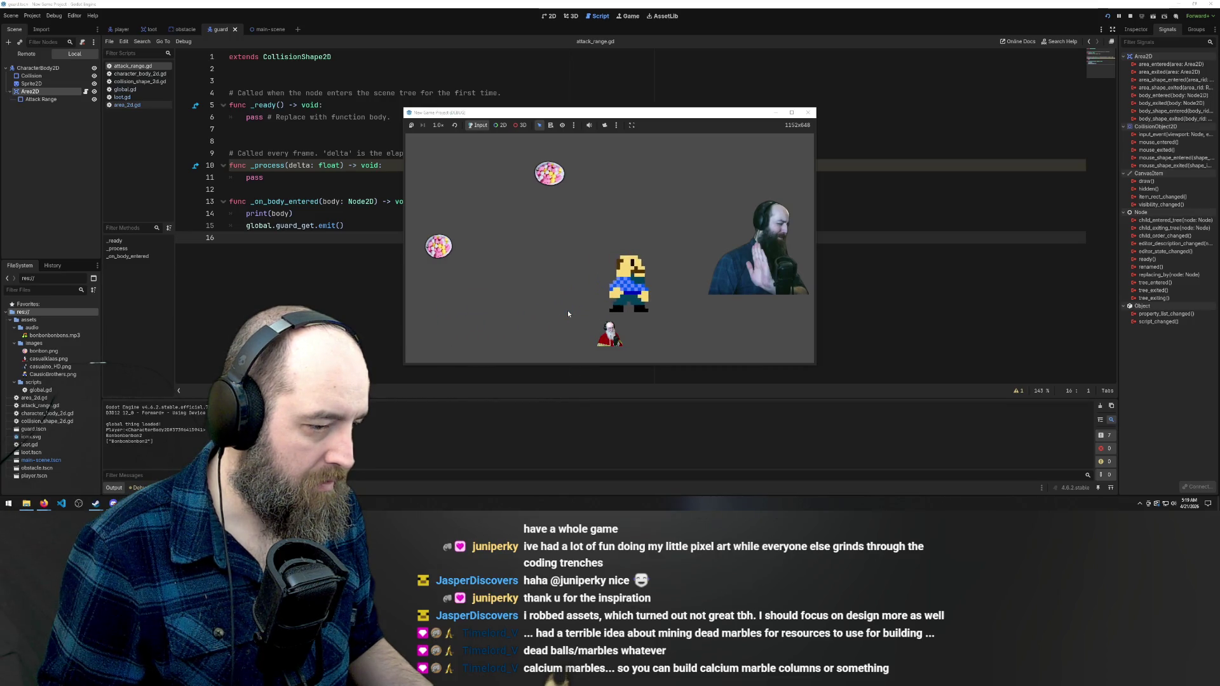
key(Left)
key(Right)
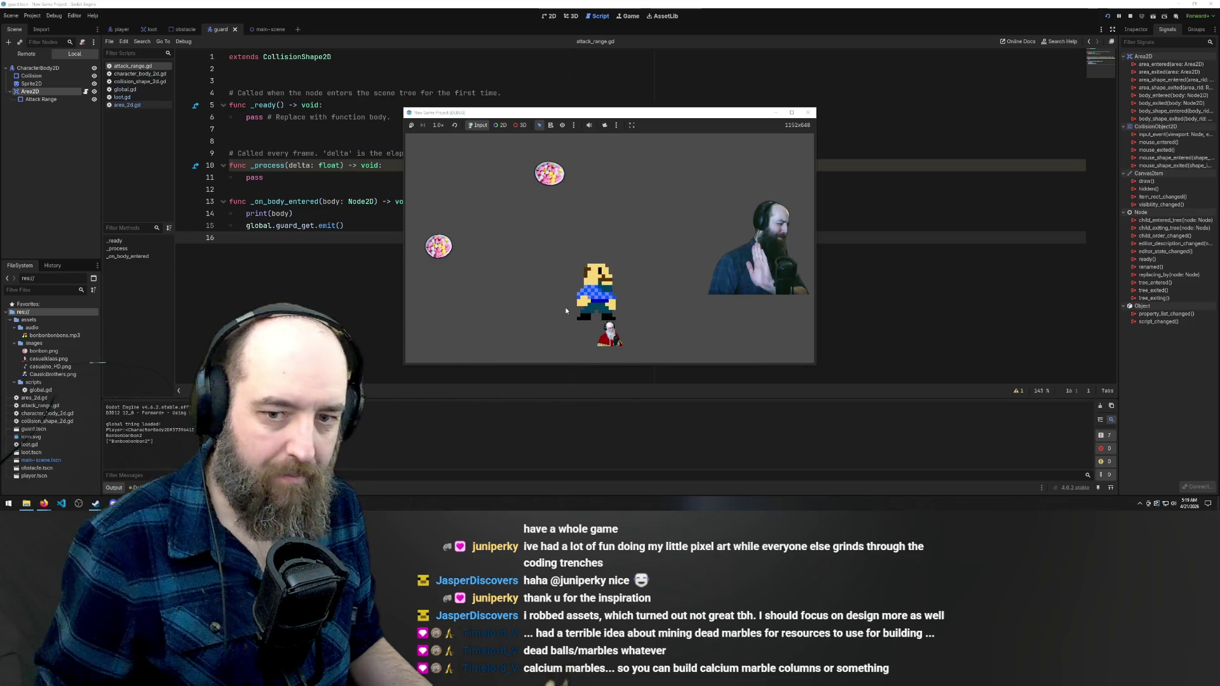
click(487, 171)
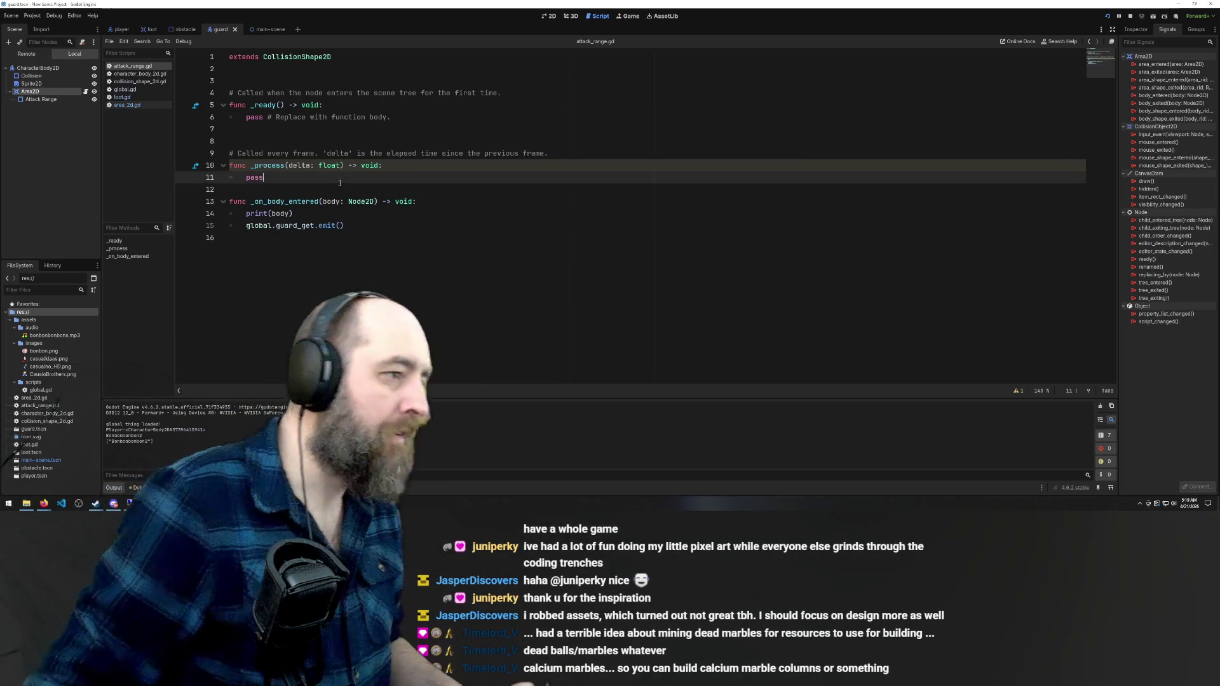
Remove the pasted _on_body_entered function and trailing blank line from attack_range.gd
key(ctrl+End)
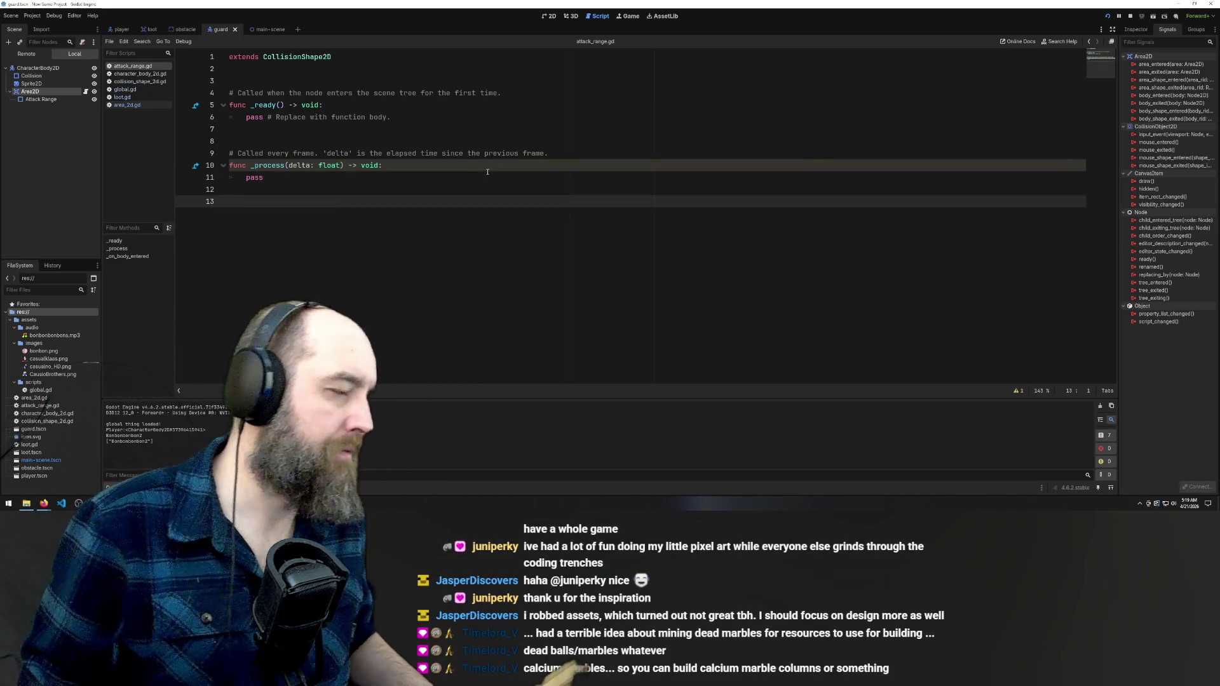
key(BackSpace)
key(ctrl+z)
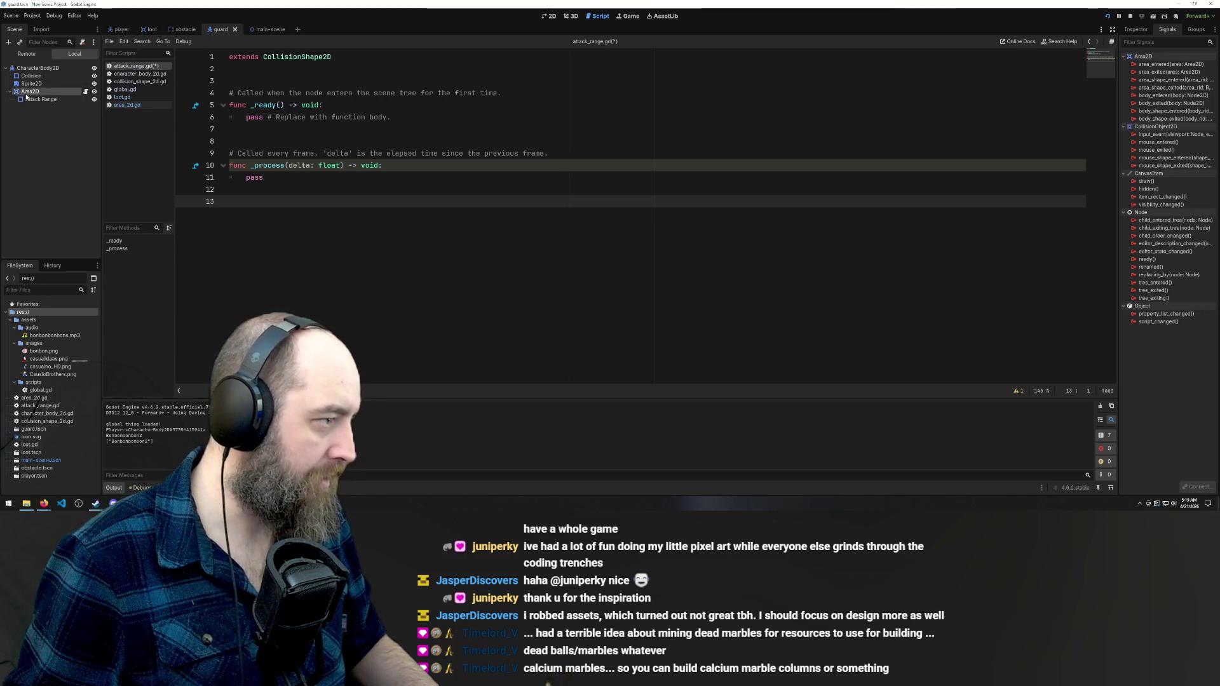
Open area_2d.gd and compare the signals of the guard's Area2D and Attack Range nodes
click(87, 92)
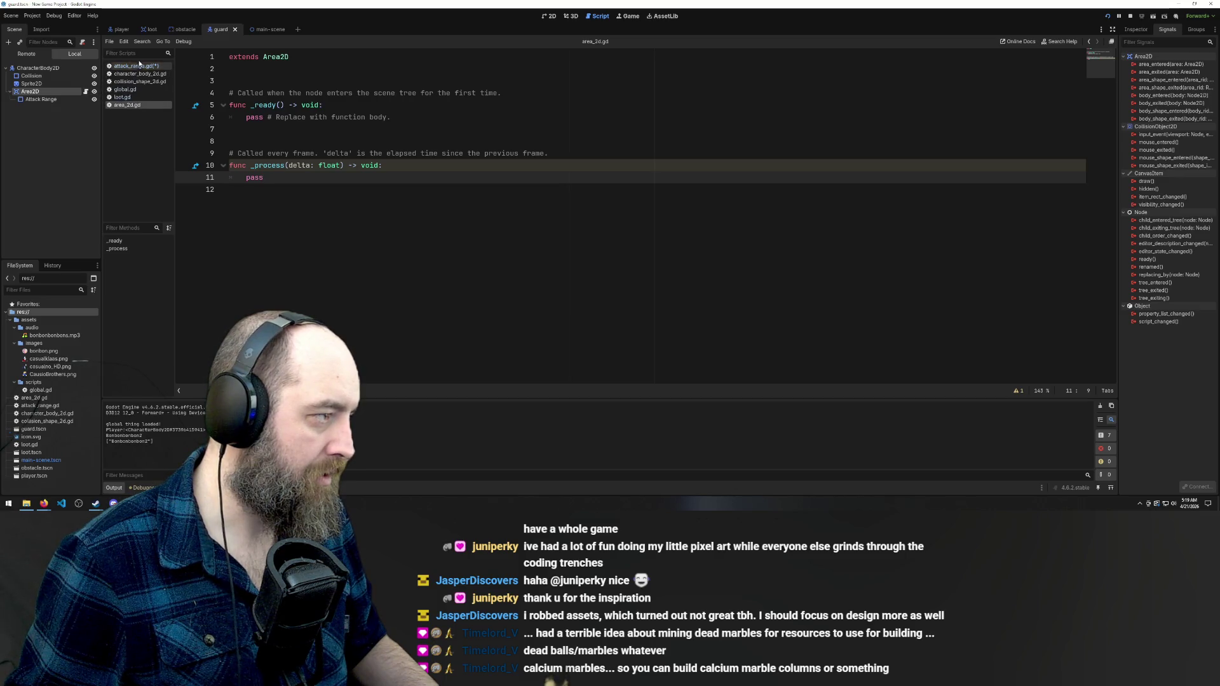
click(38, 100)
click(29, 92)
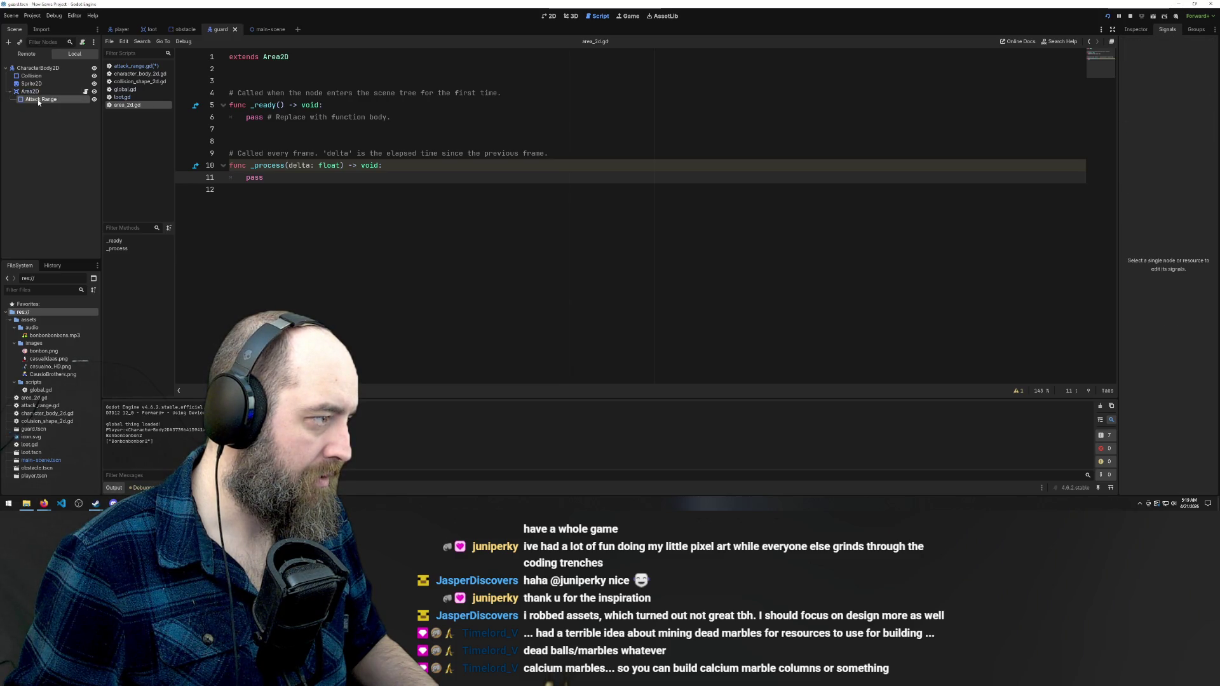
click(37, 99)
click(28, 91)
click(38, 99)
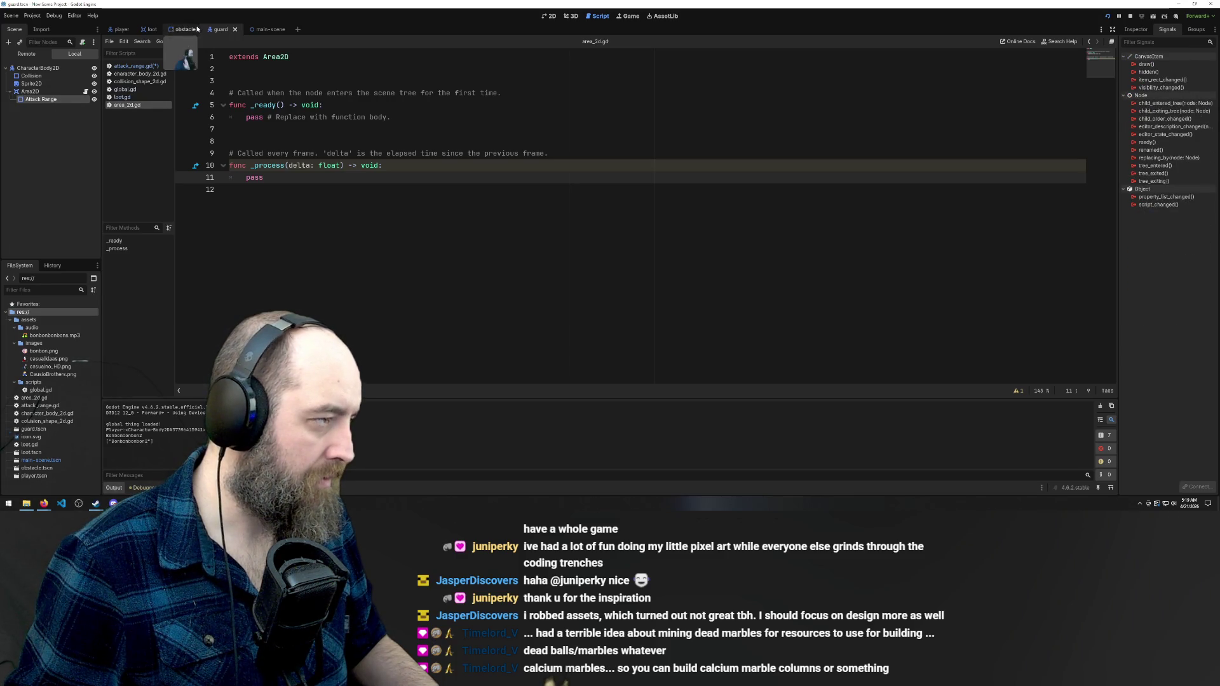
View loot.gd in the loot scene, then reopen area_2d.gd in the guard scene
click(151, 30)
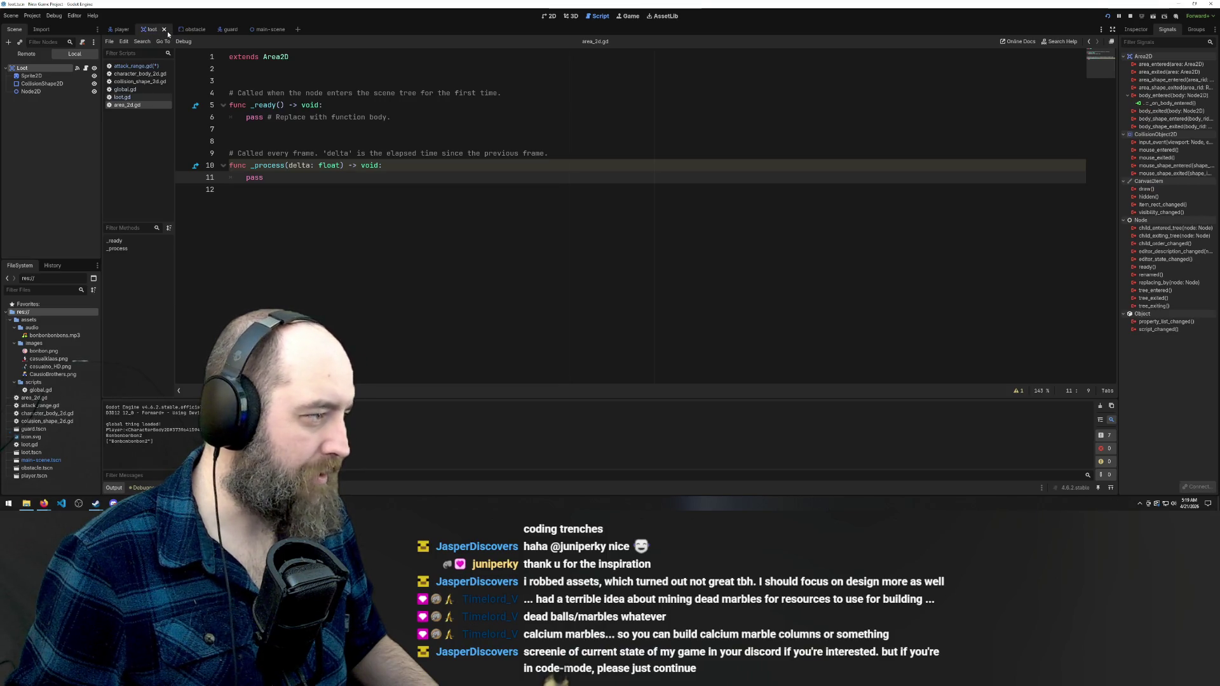
click(86, 69)
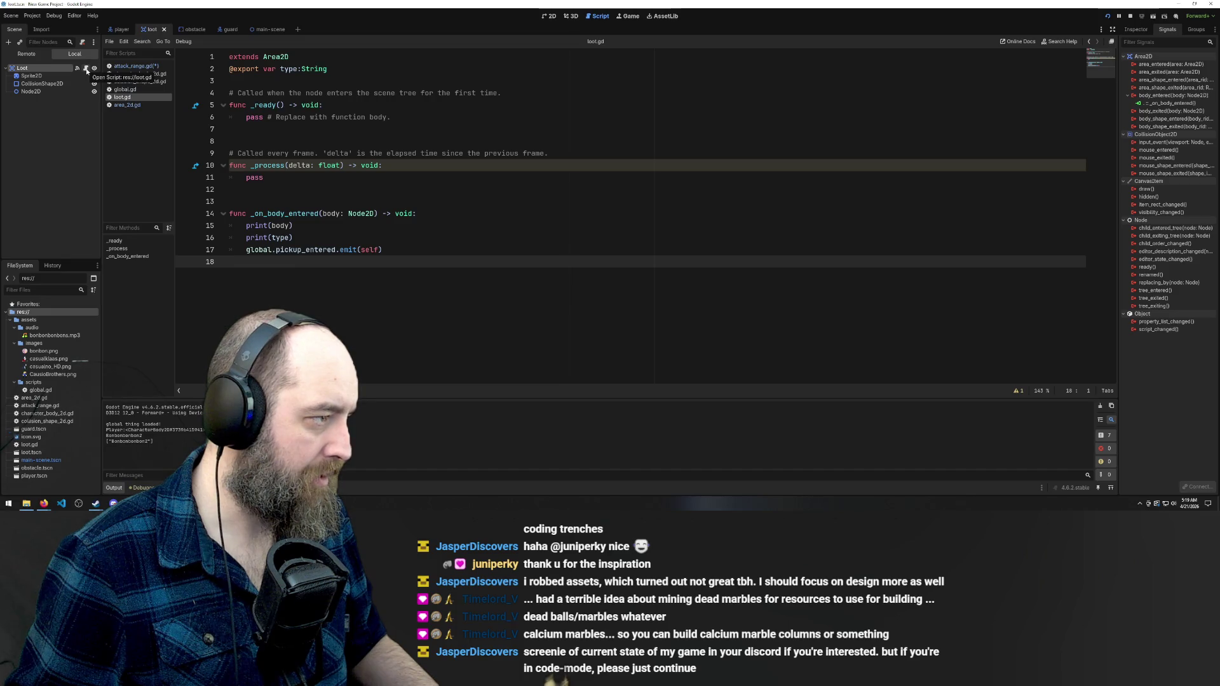
click(222, 29)
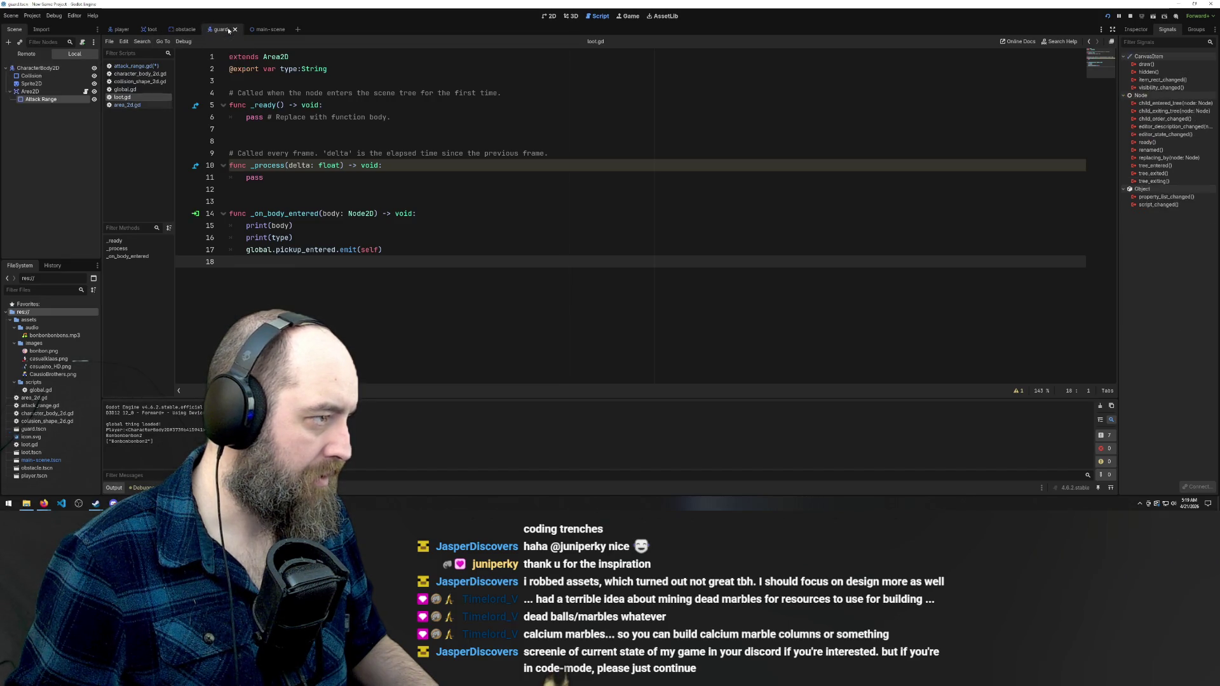
click(86, 93)
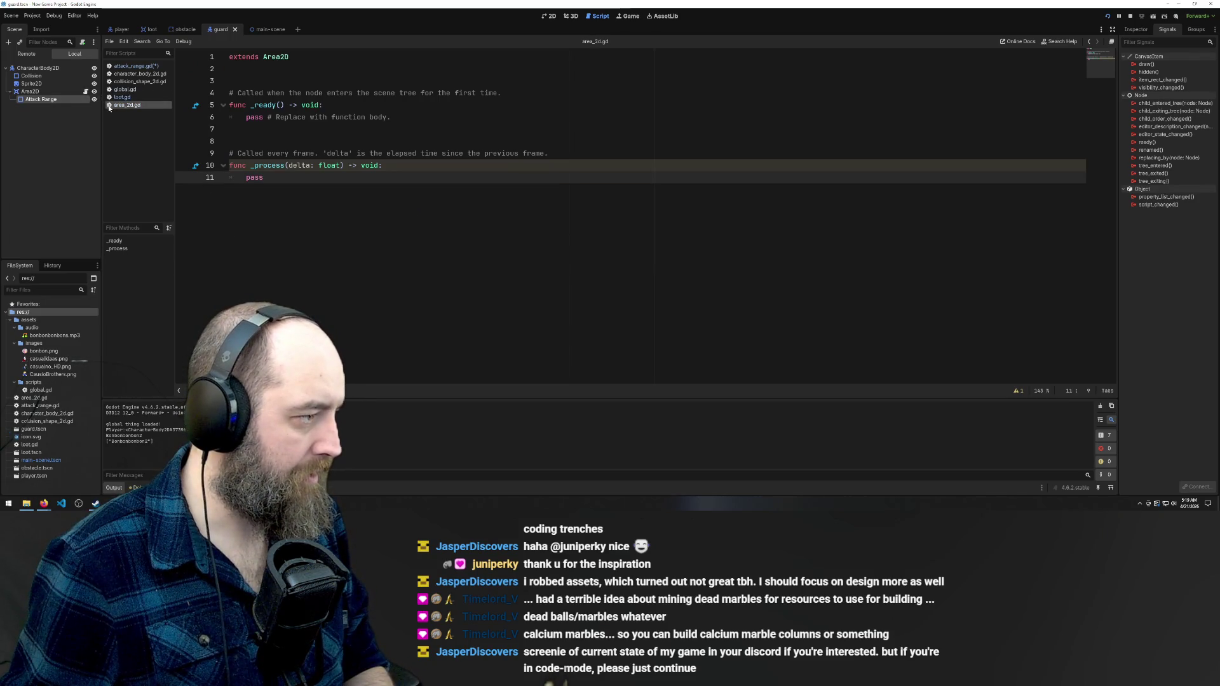
Delete the Attack Range node and remove area_2d.gd from the project files
key(Delete)
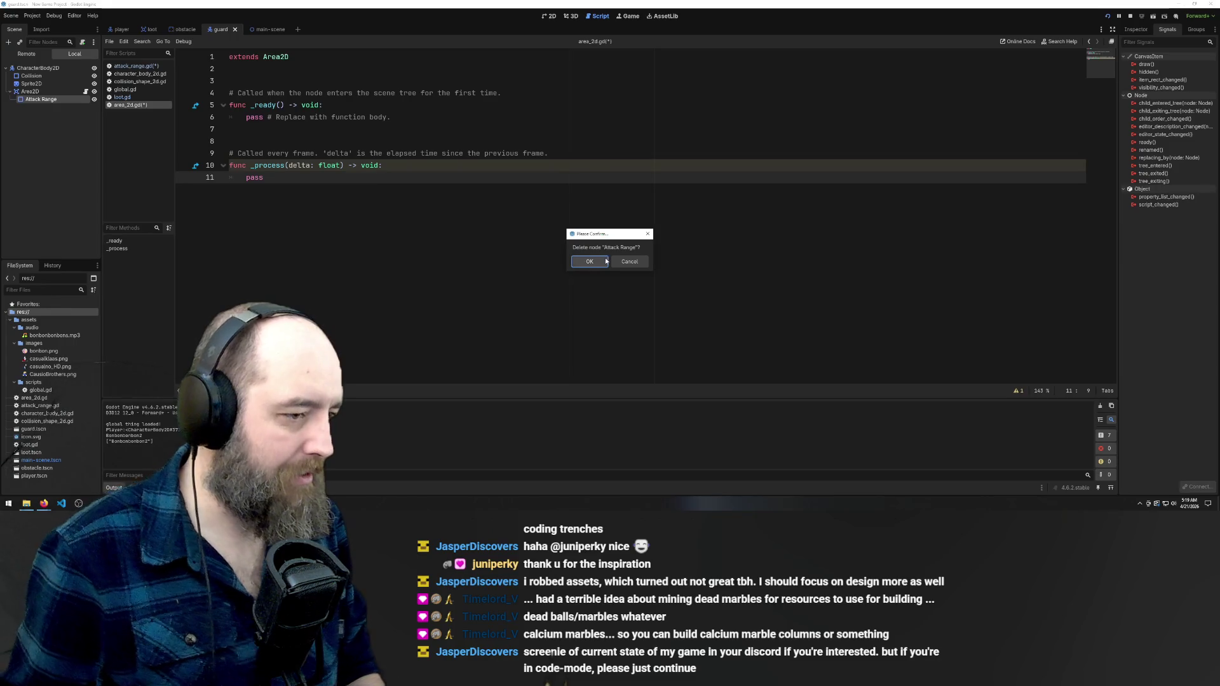
key(Return)
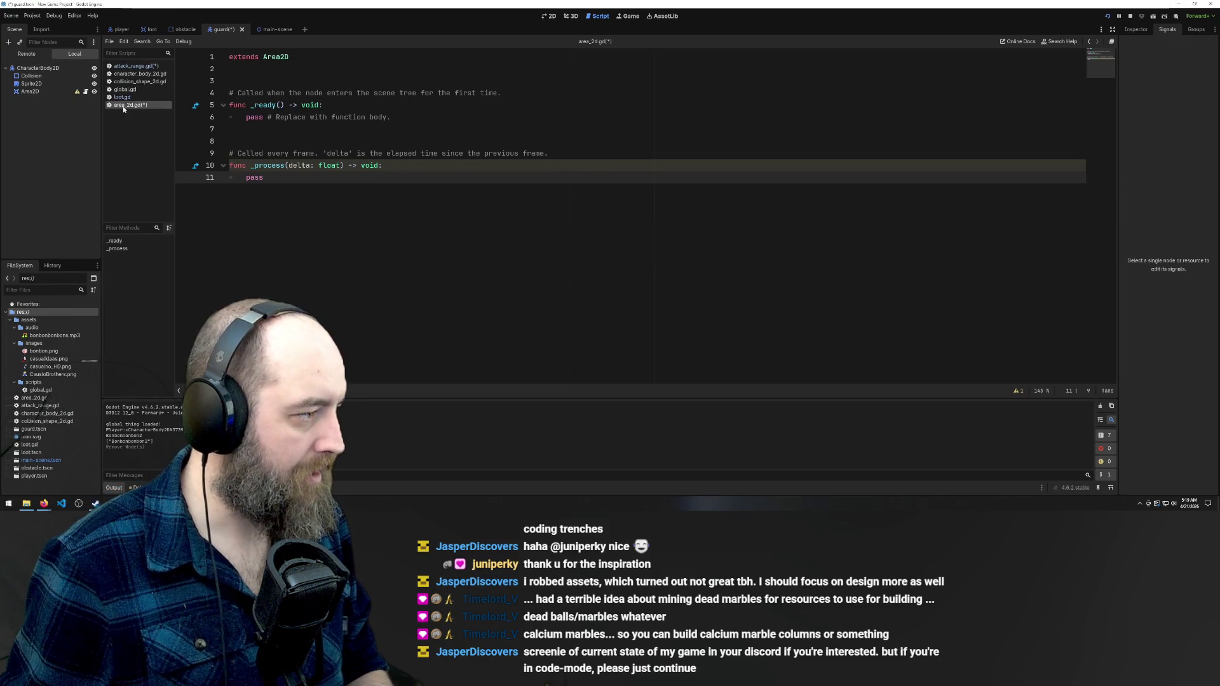
click(35, 398)
key(Delete)
key(Return)
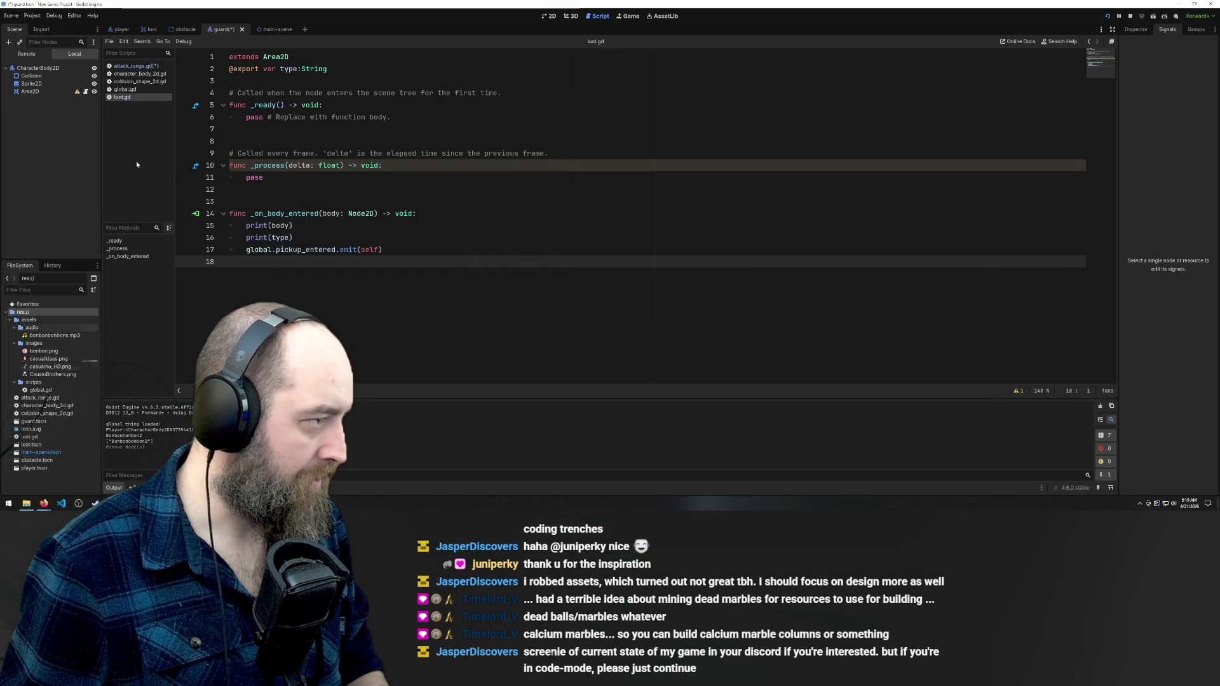
click(127, 65)
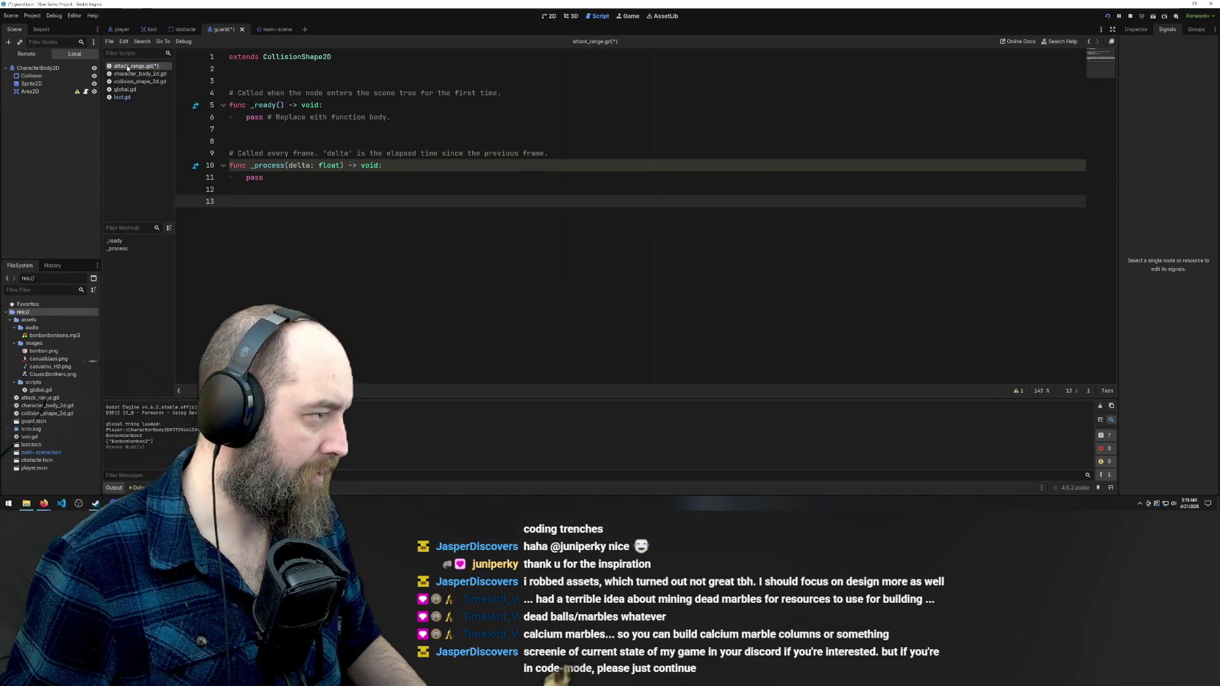
click(85, 93)
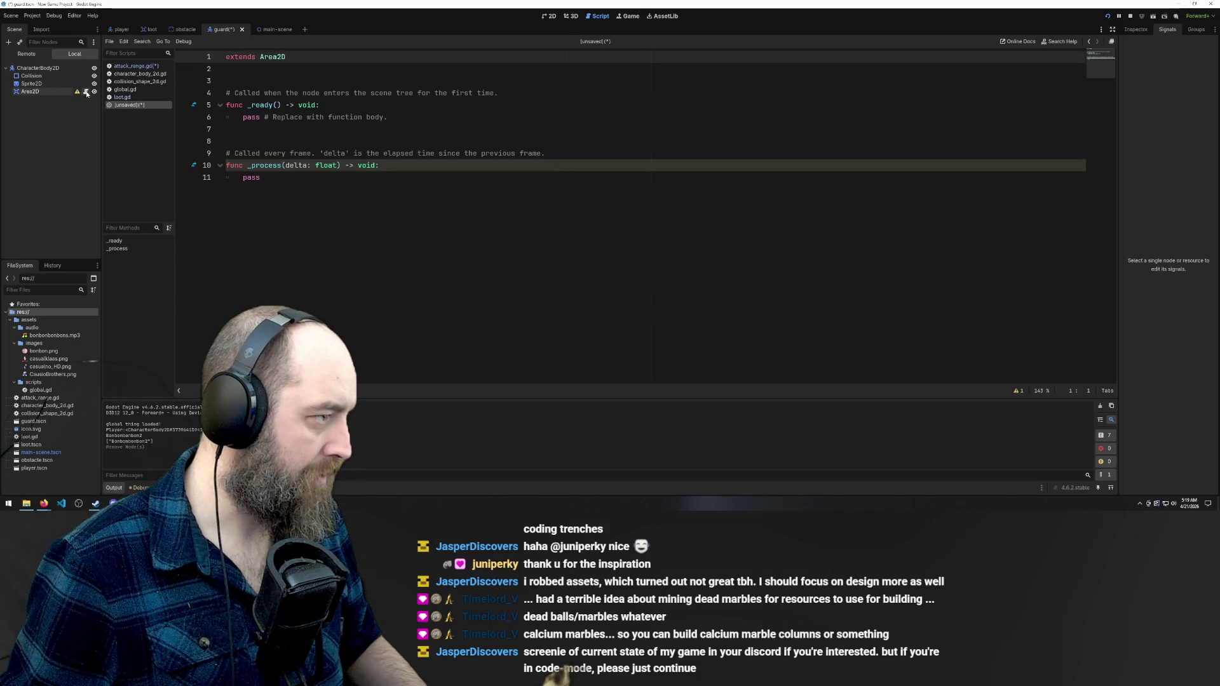
mouse_move(77, 94)
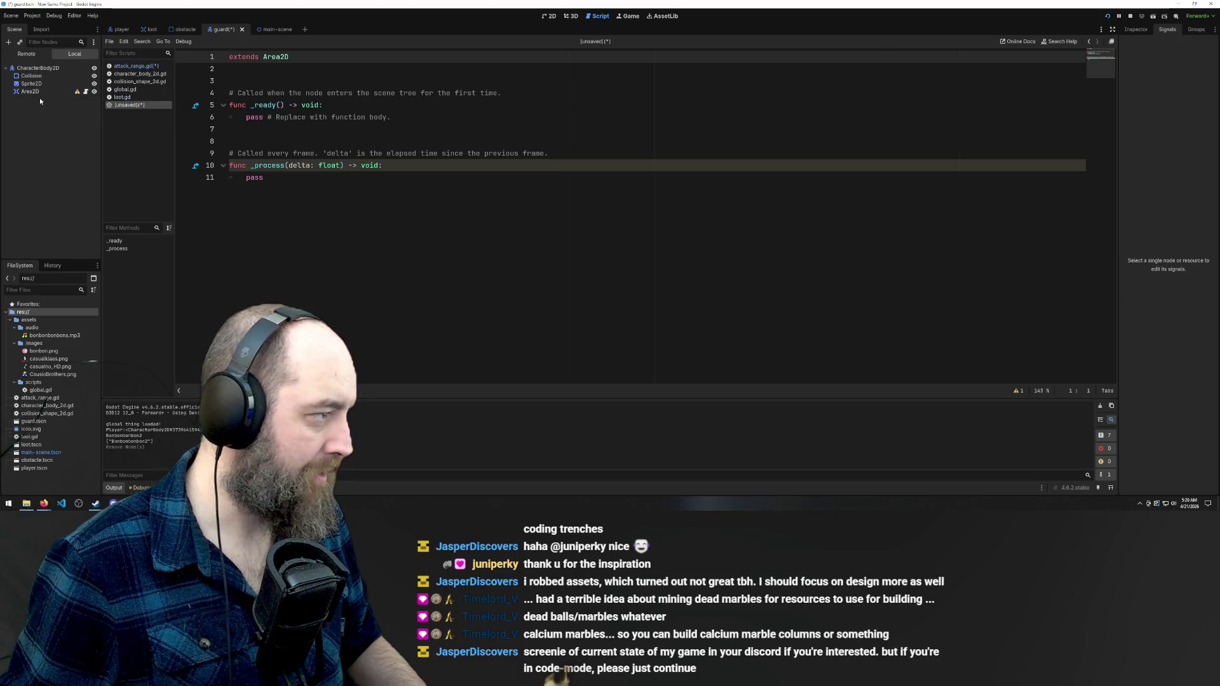
Undo to restore the nodes, delete and restore Area2D again, then close the guard scene tab
key(ctrl+z)
key(ctrl+z)
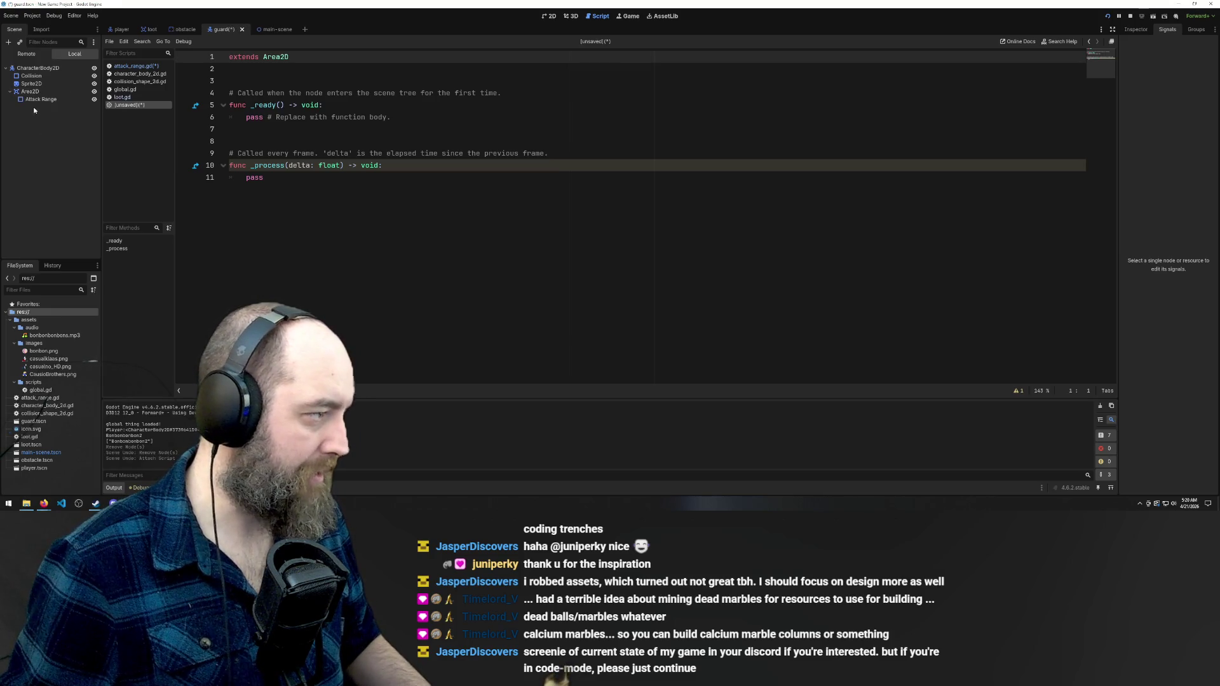
click(29, 92)
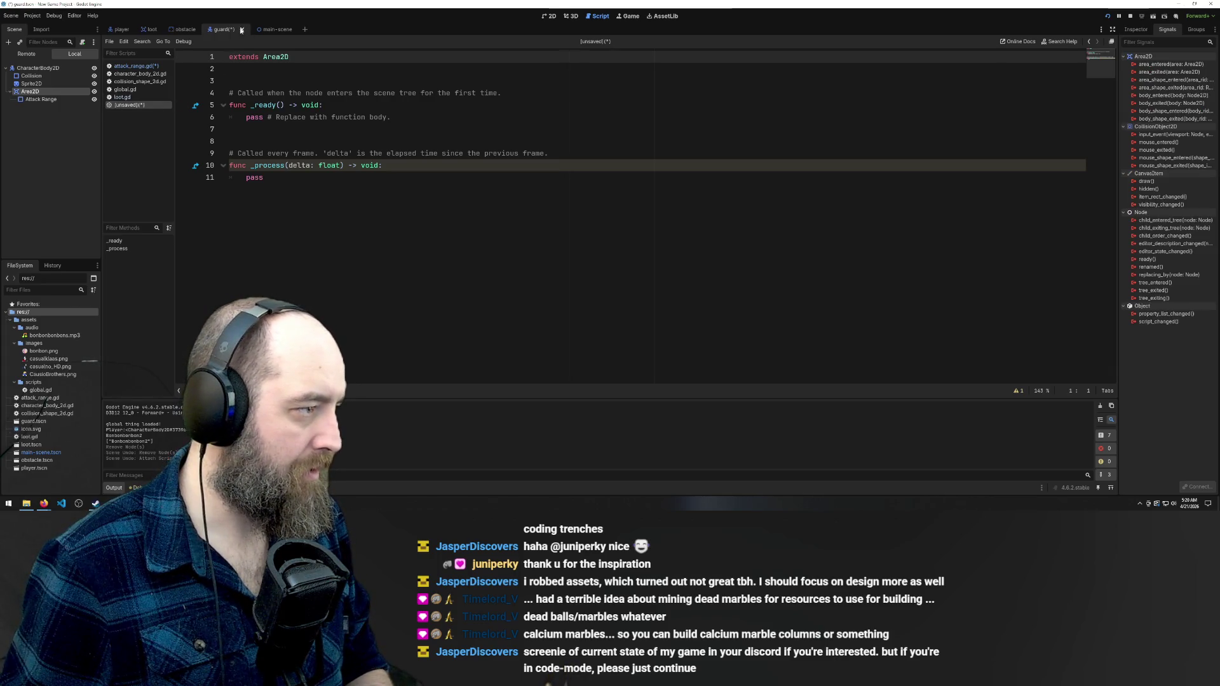
key(Delete)
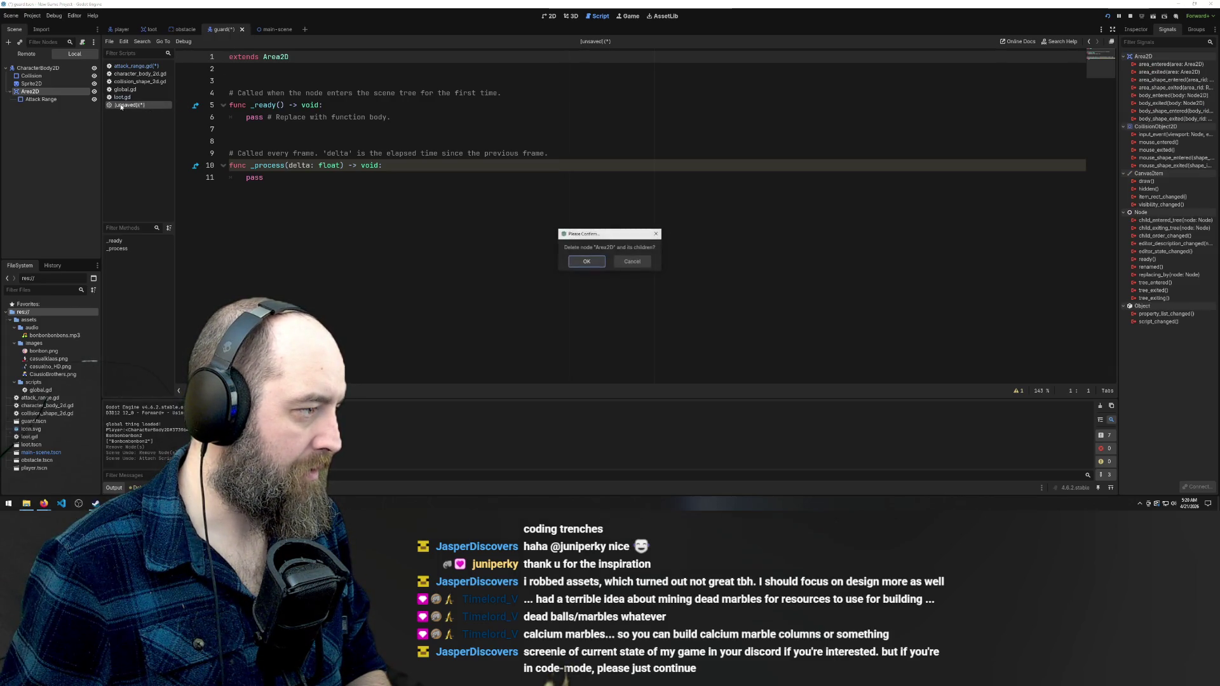
key(Return)
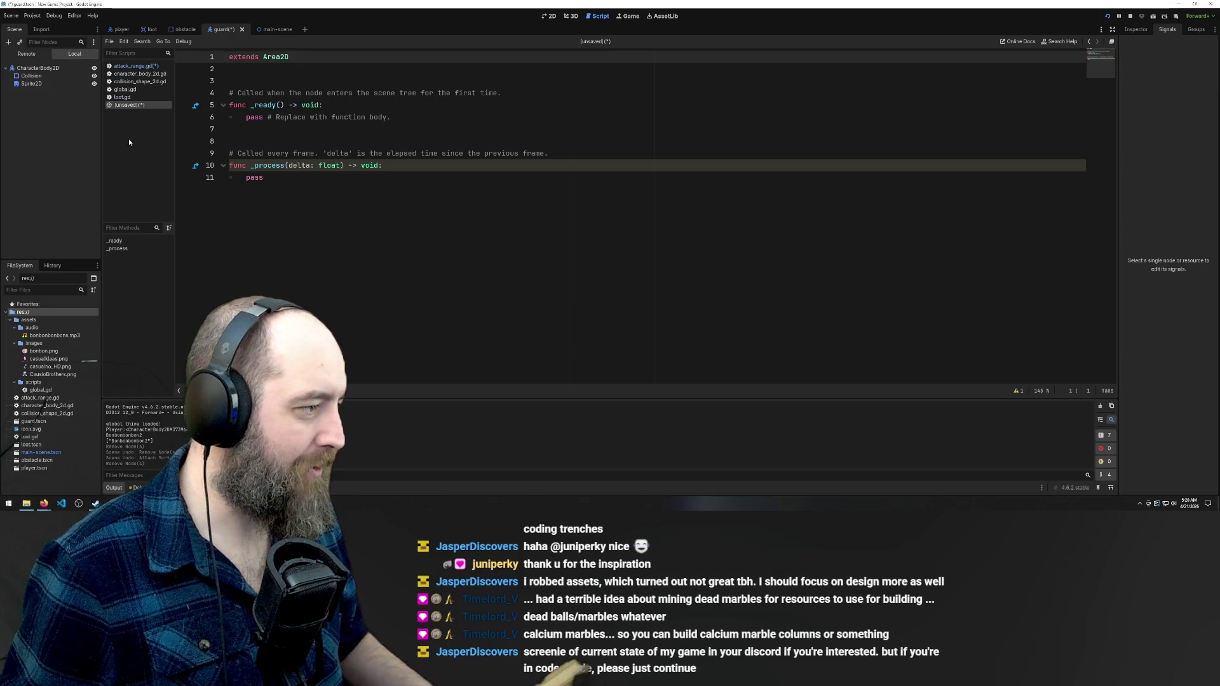
key(ctrl+z)
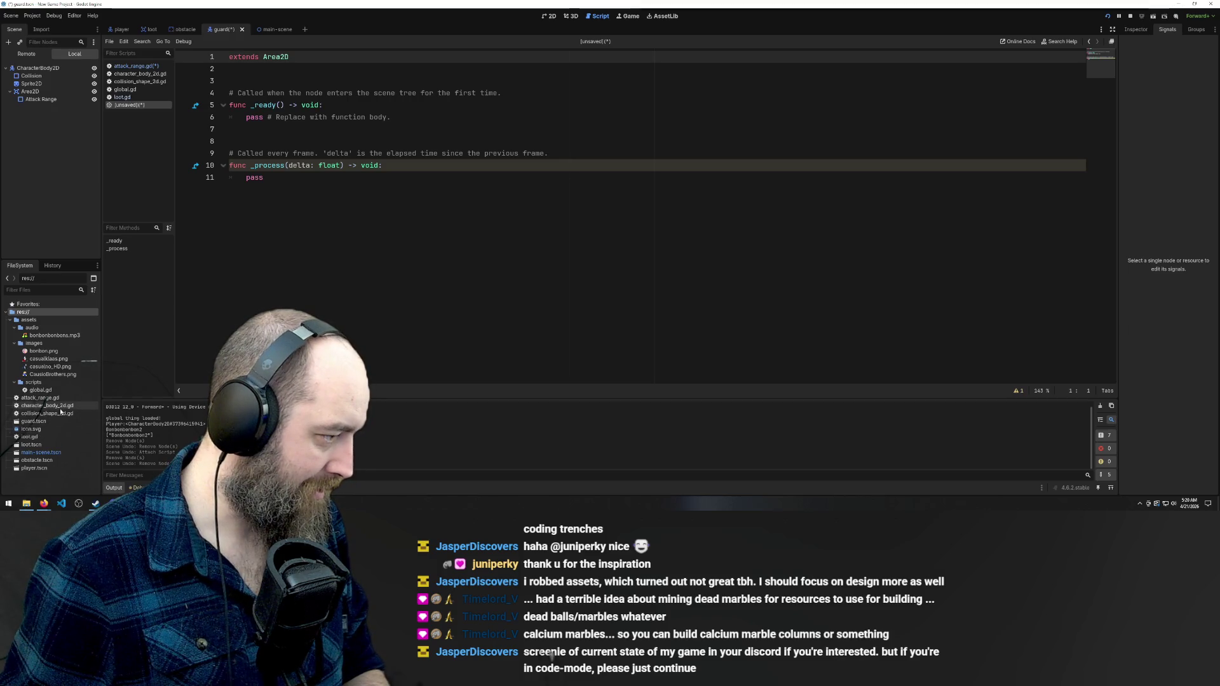
click(242, 29)
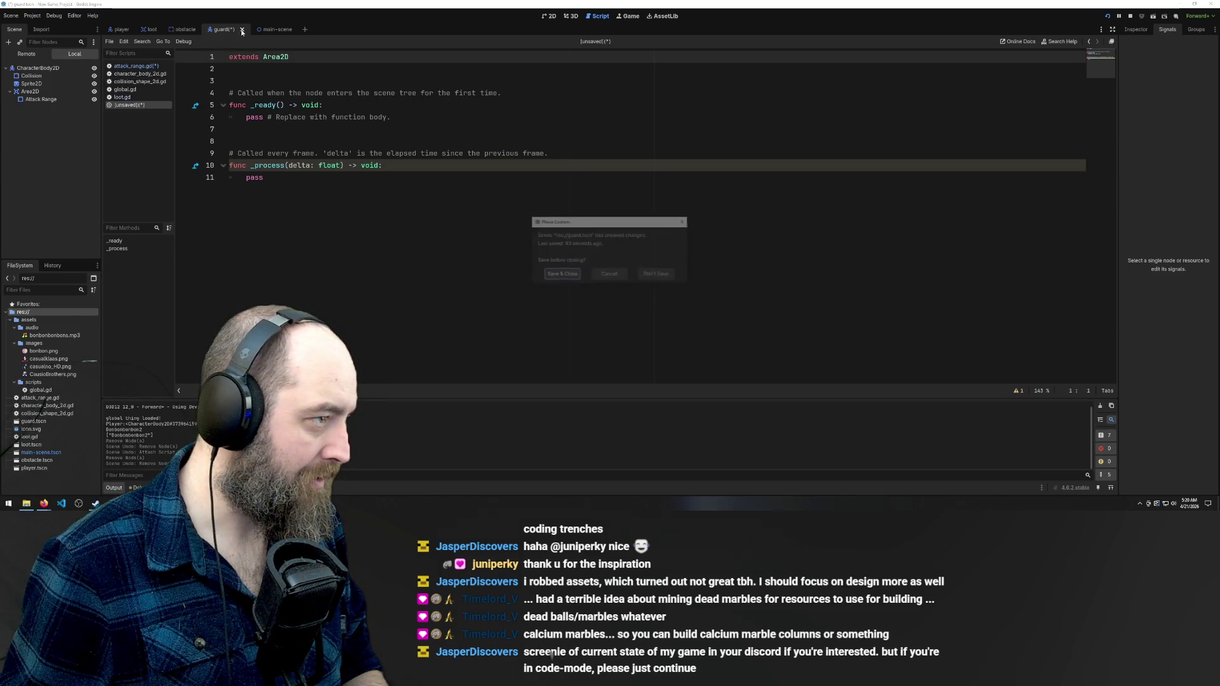
Answer the save prompt to close guard, delete attack_range.gd from FileSystem, and switch to the loot scene
click(658, 276)
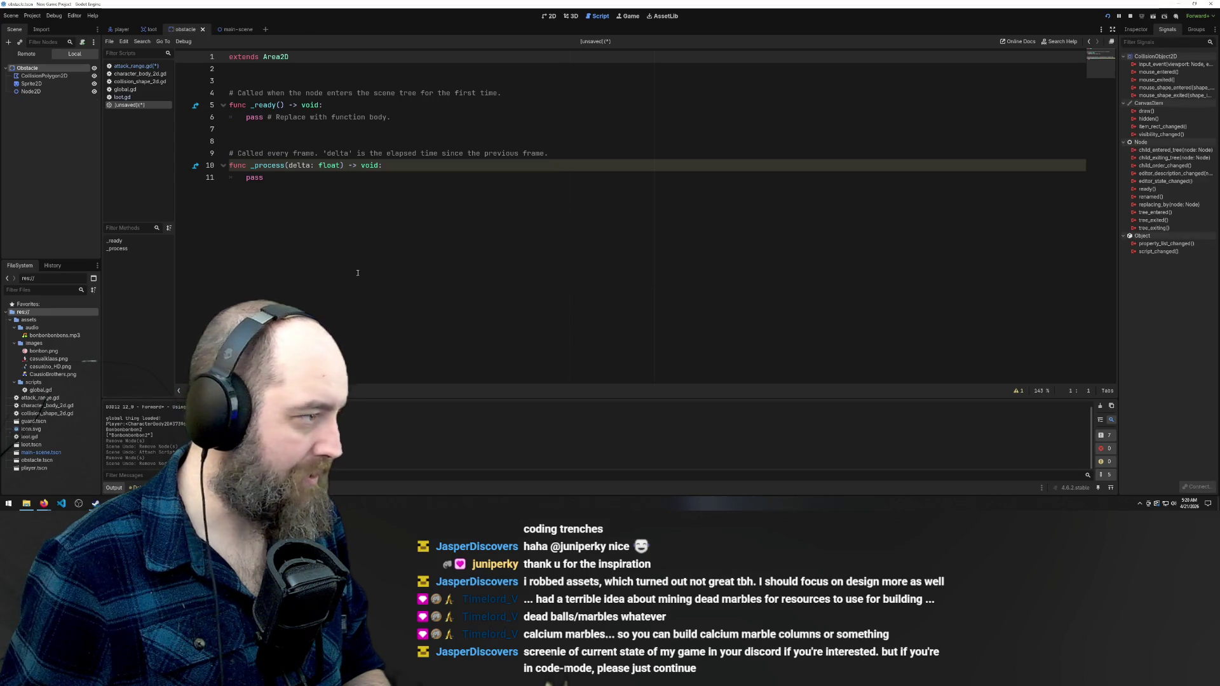
click(135, 66)
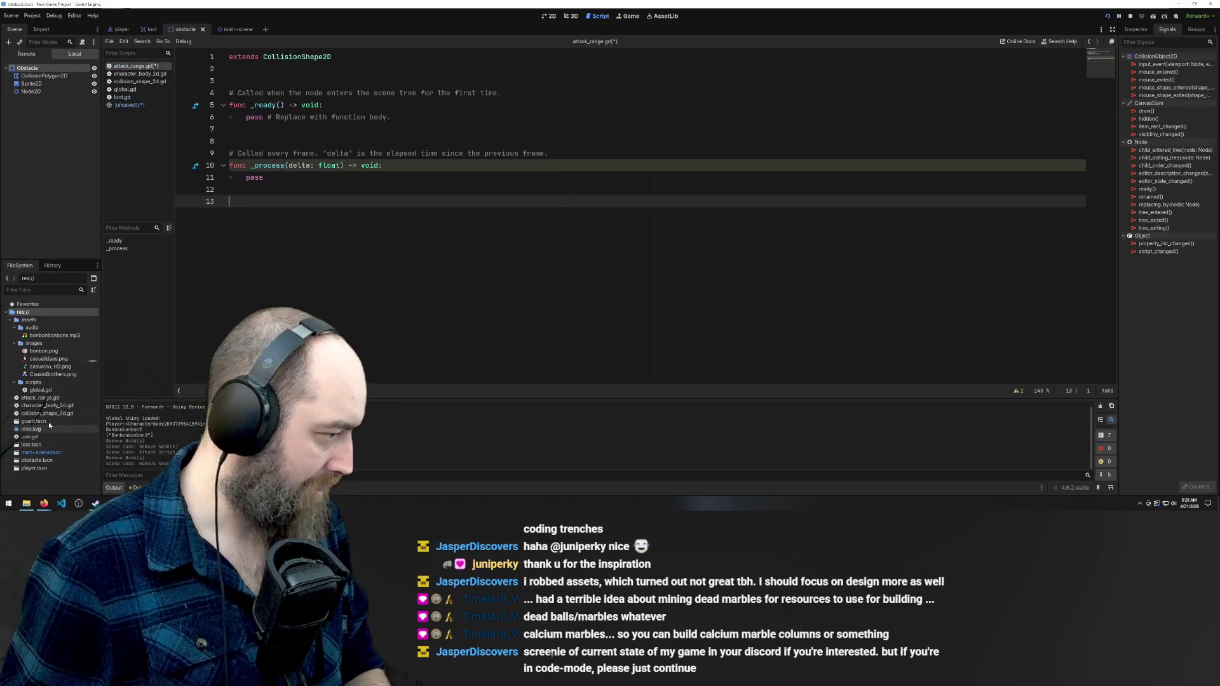
click(46, 400)
key(Delete)
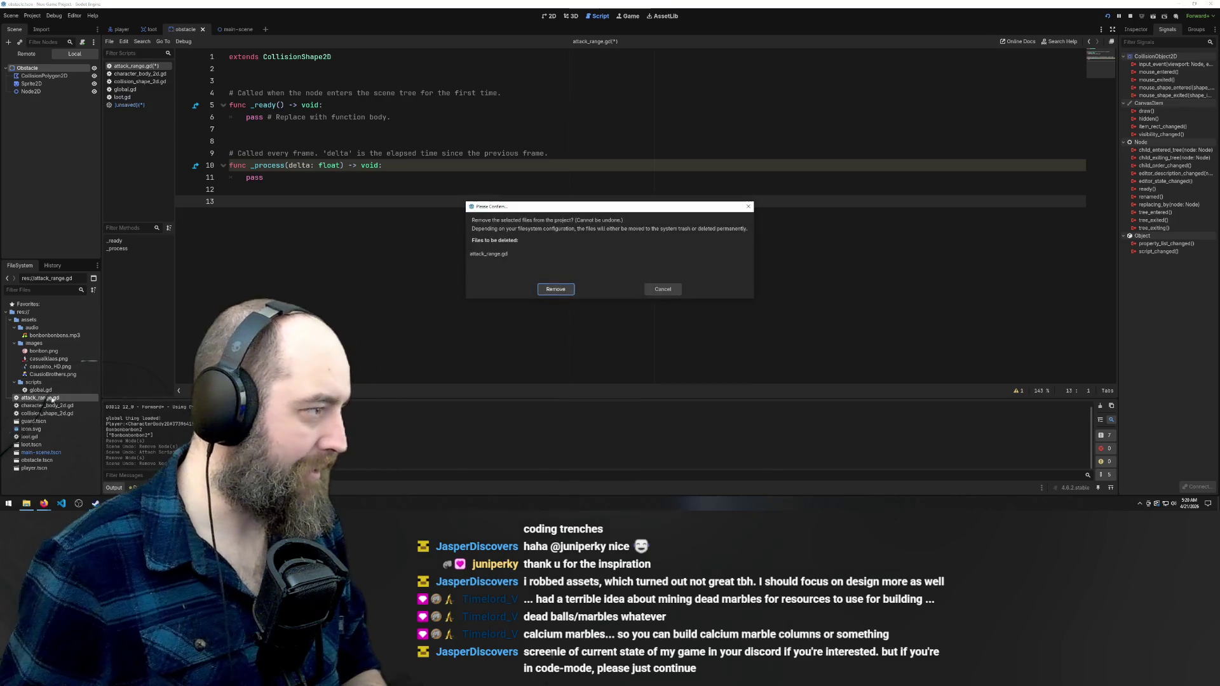
key(Return)
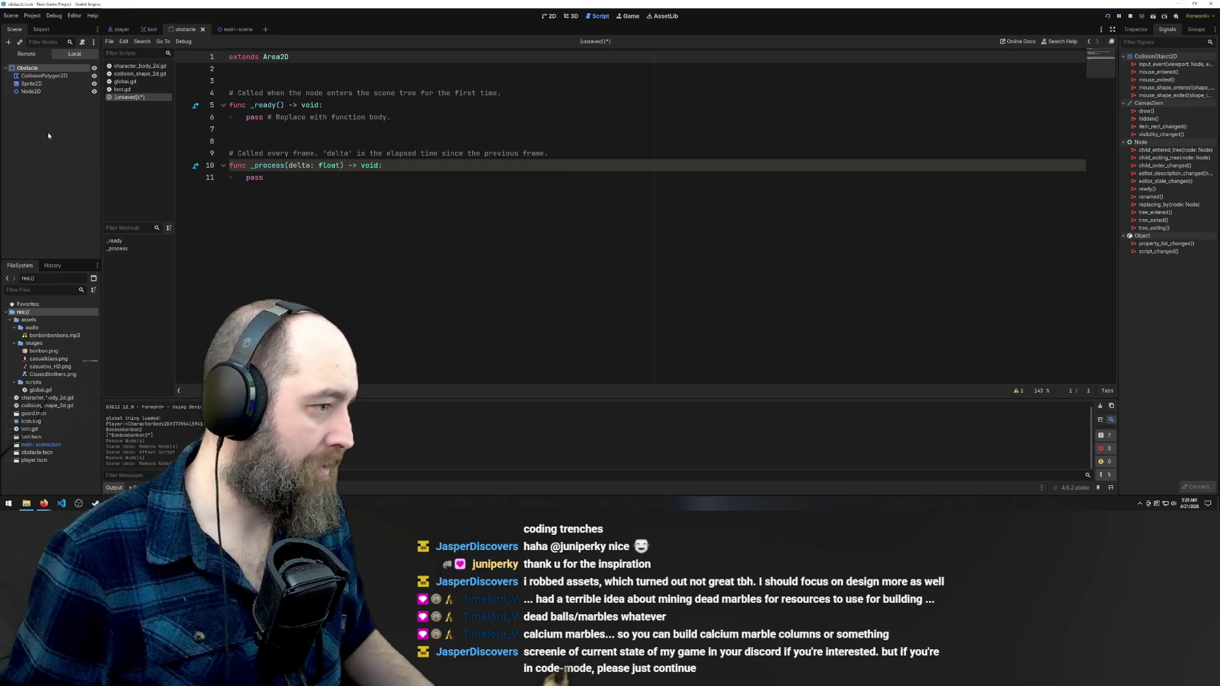
click(32, 127)
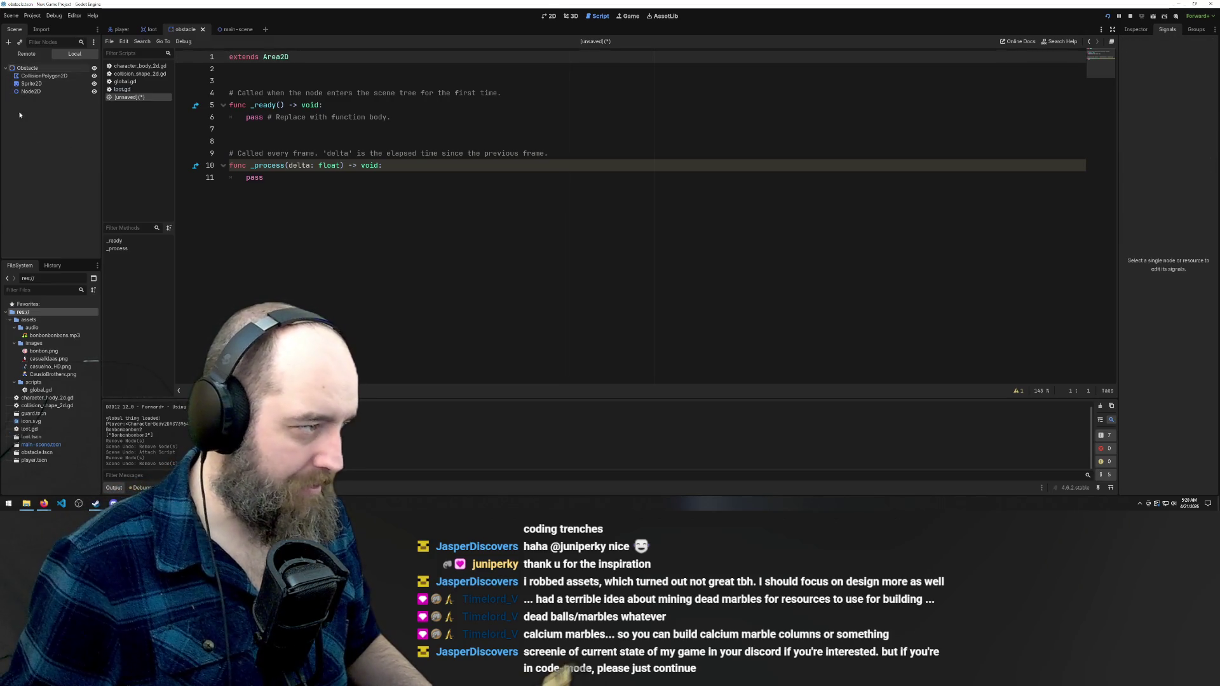
click(151, 30)
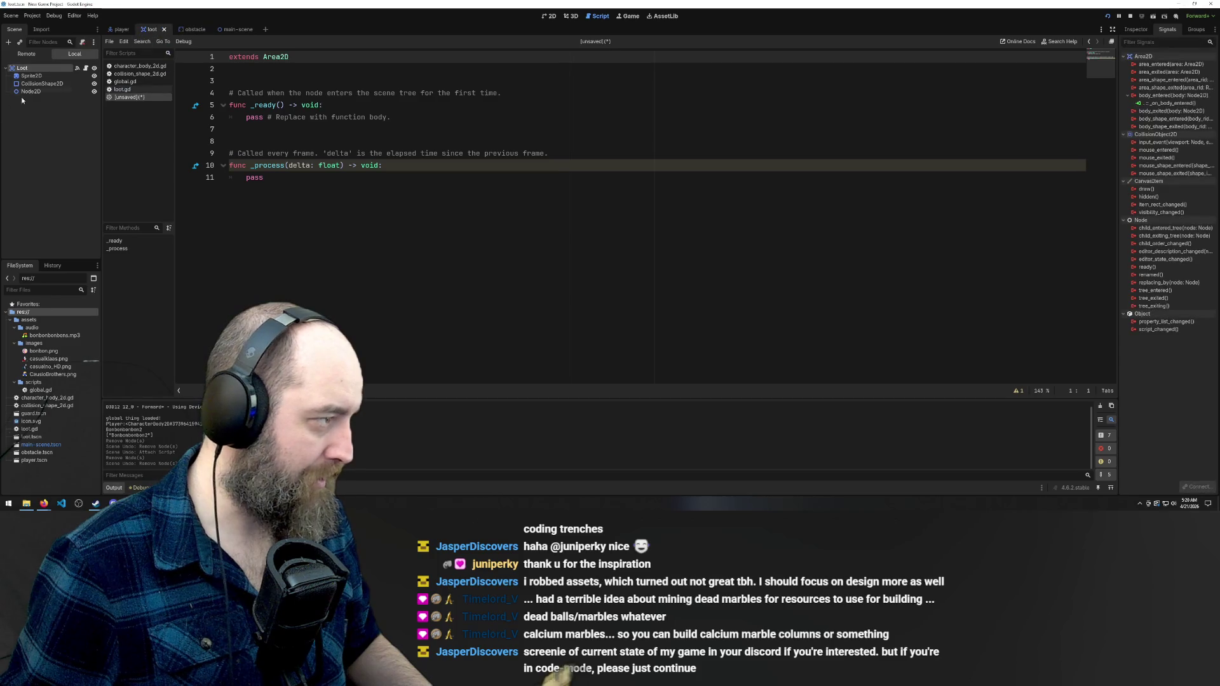
Open loot.gd and copy its _on_body_entered function from lines 14–17
click(86, 68)
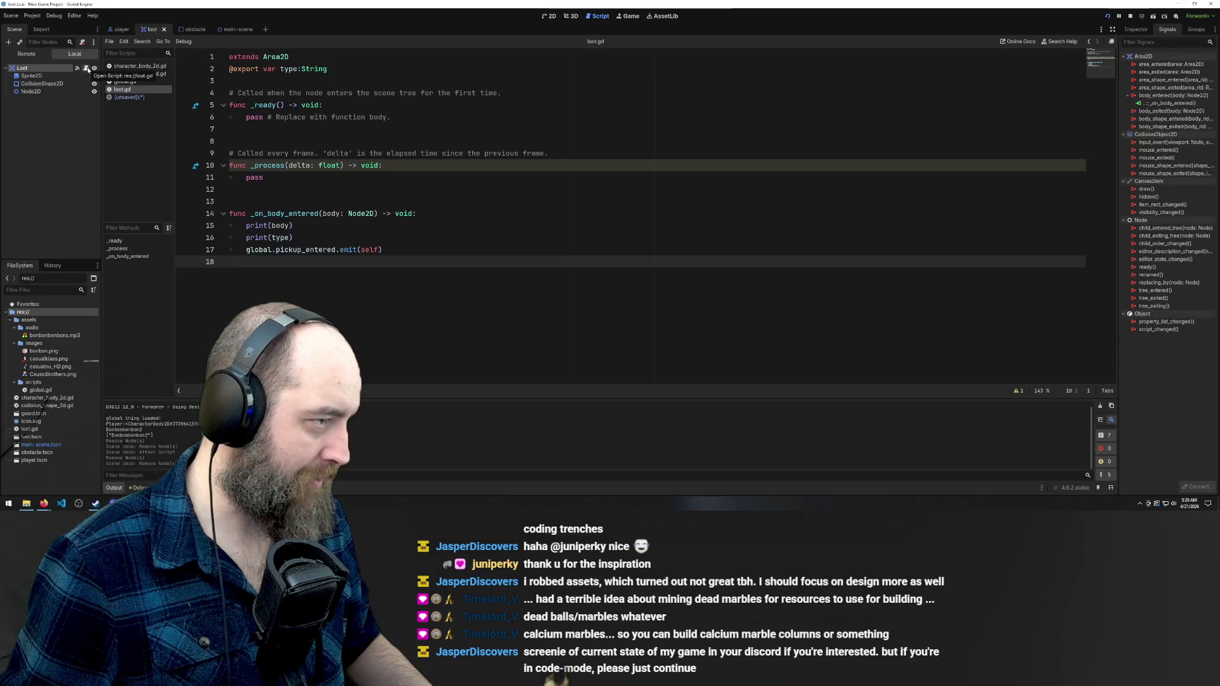
drag(181, 262, 180, 215)
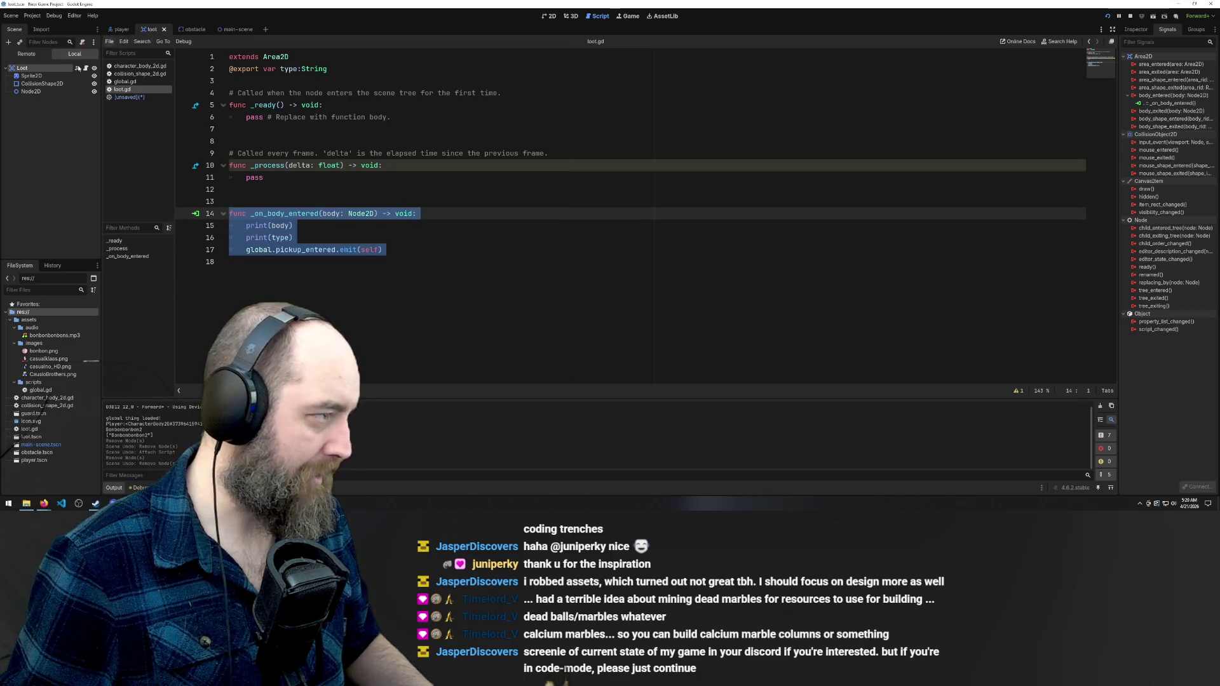
click(38, 134)
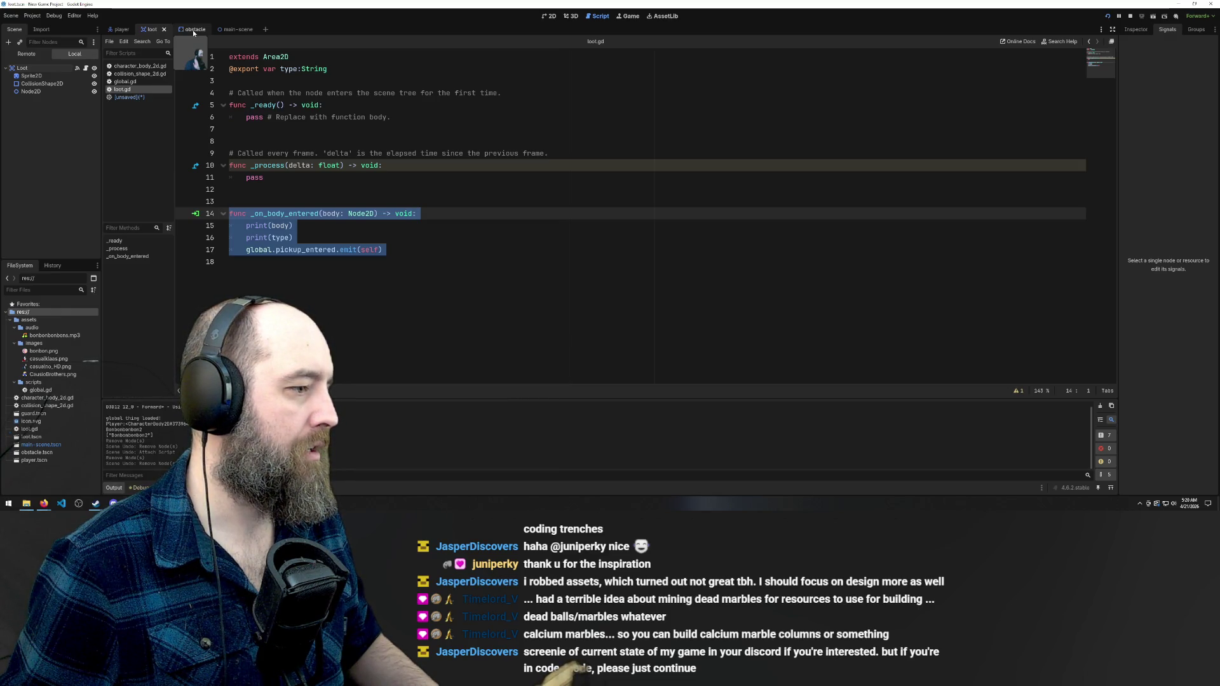
Compare the loot and obstacle scenes and the loot Node2D's signals, then start a new empty scene
click(192, 29)
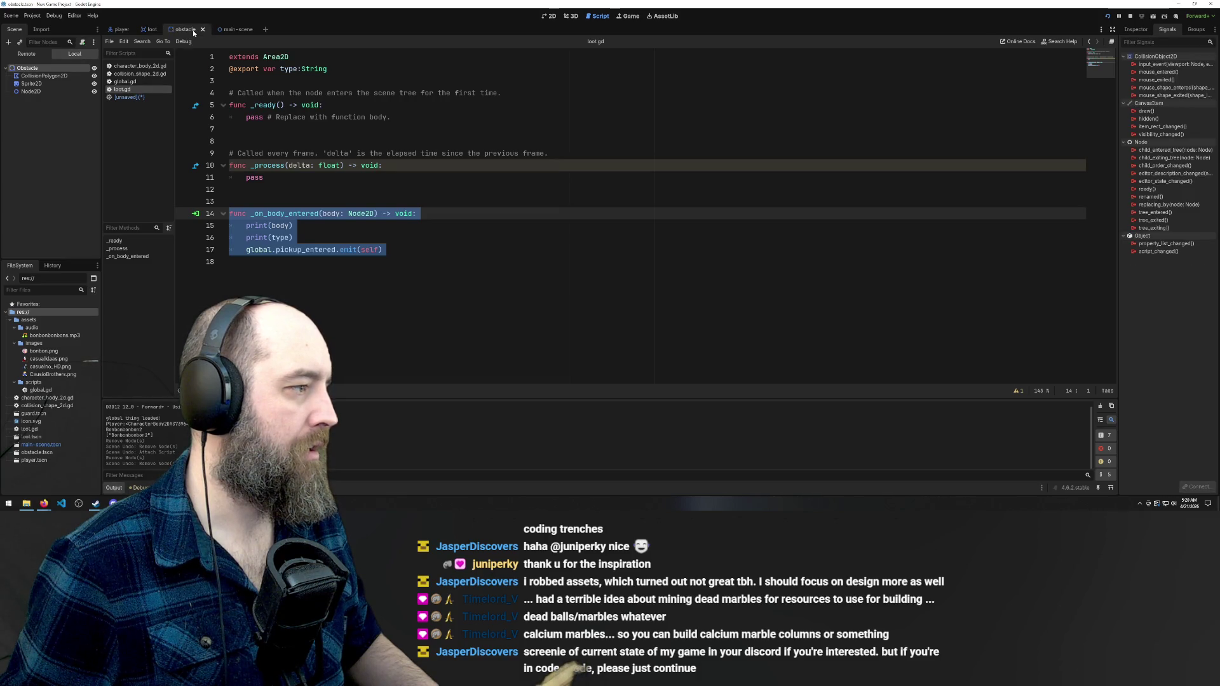
click(152, 30)
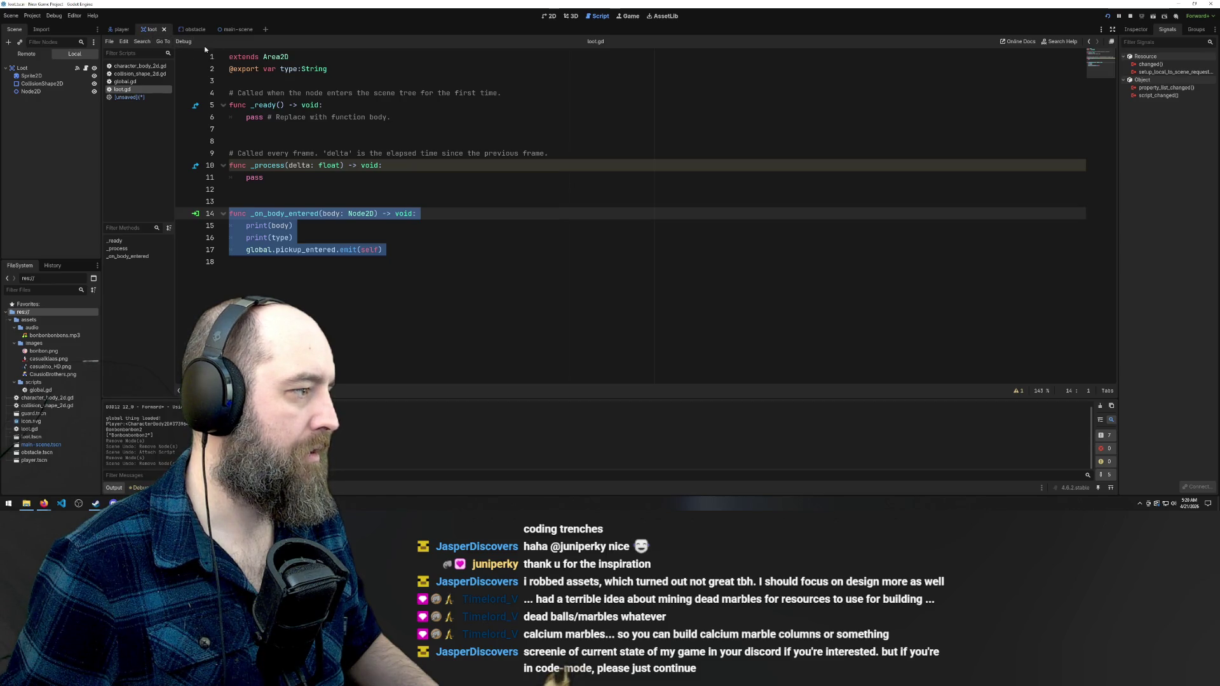
click(43, 92)
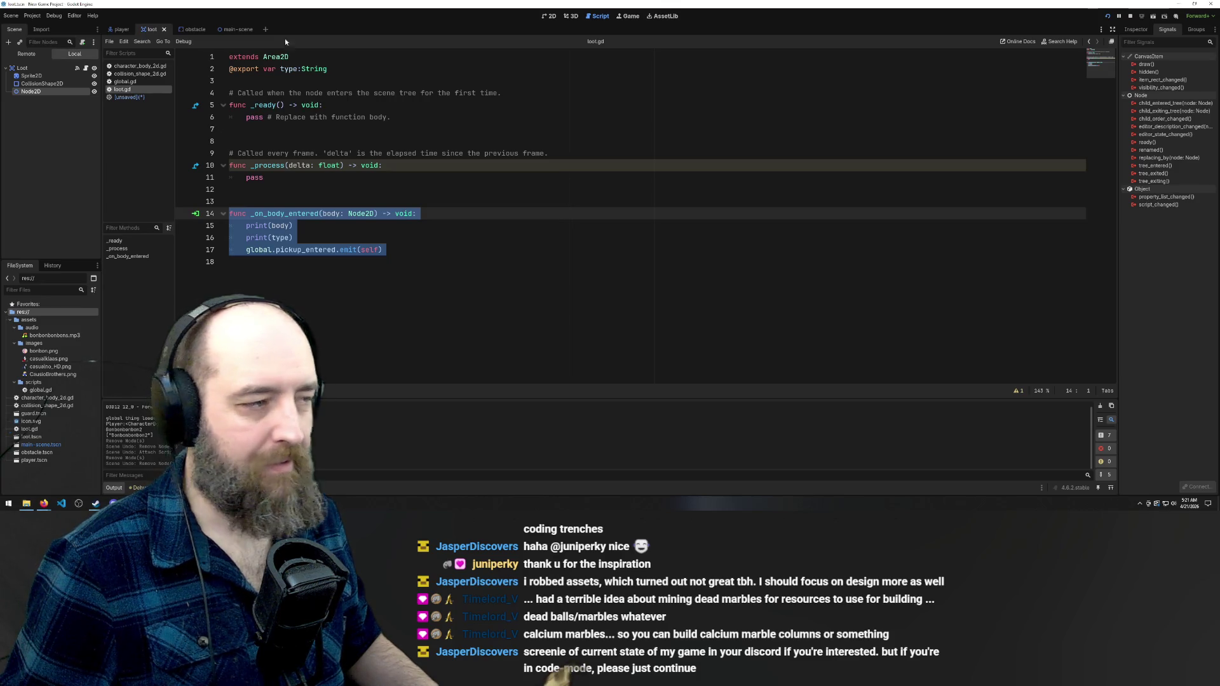
click(188, 30)
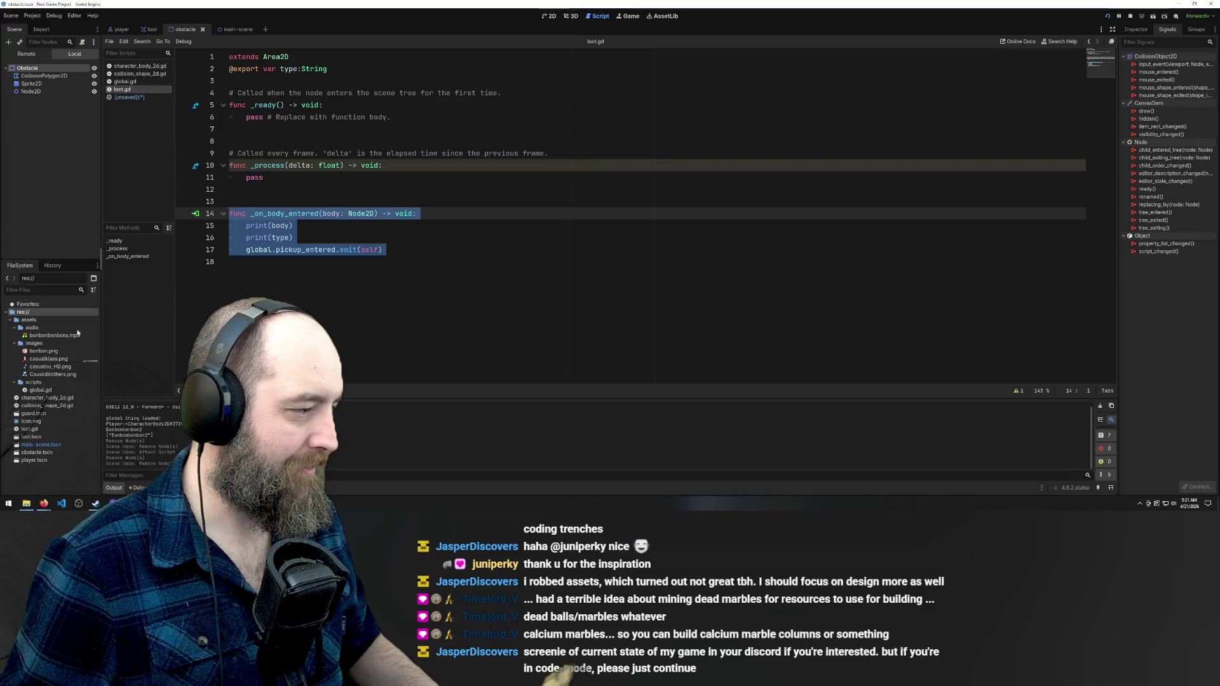
click(151, 29)
click(188, 30)
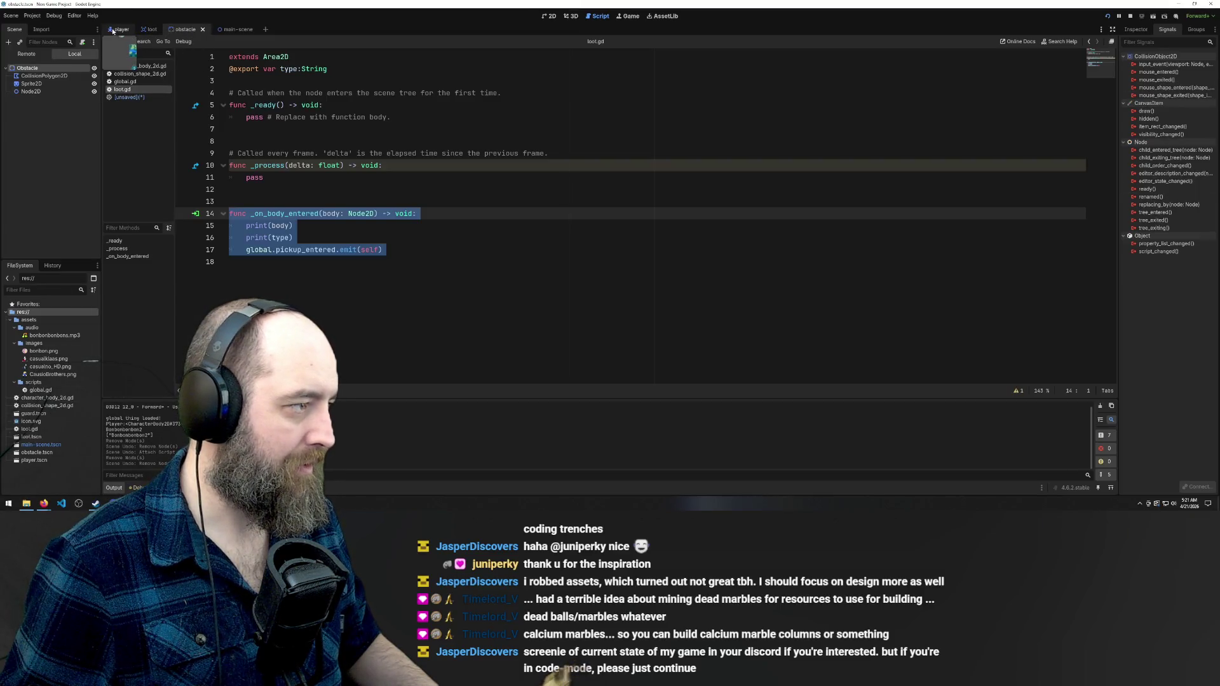
click(152, 30)
click(188, 29)
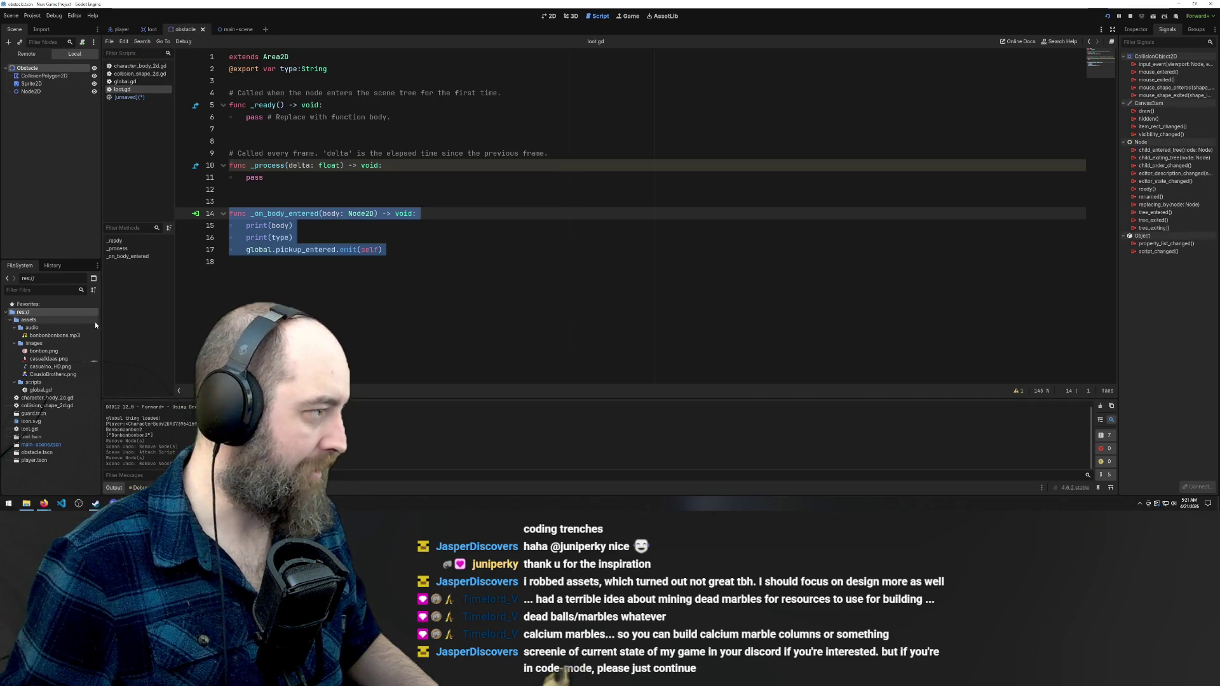
click(40, 115)
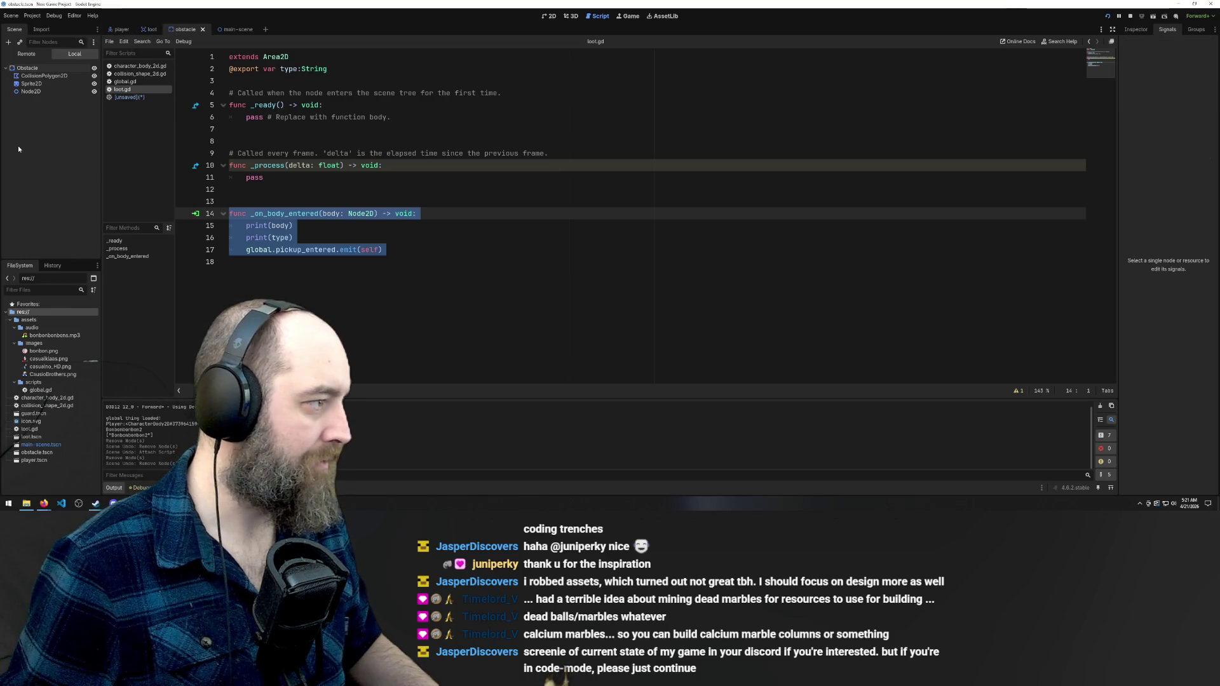
click(265, 29)
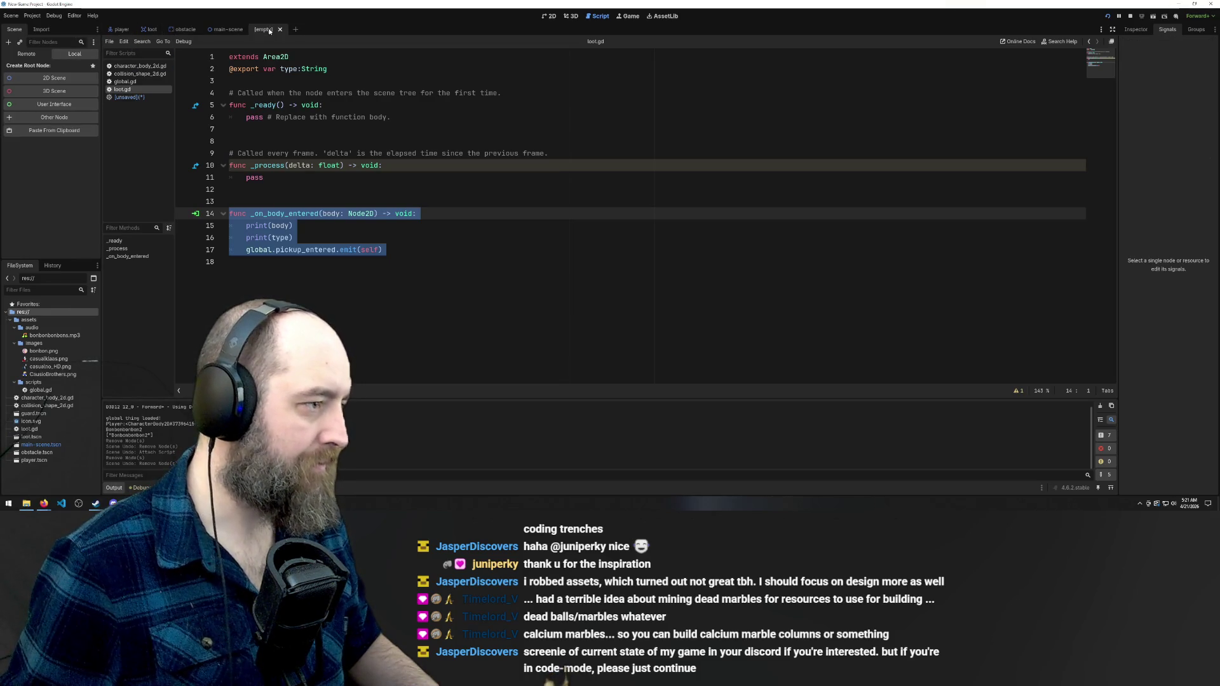
right_click(344, 27)
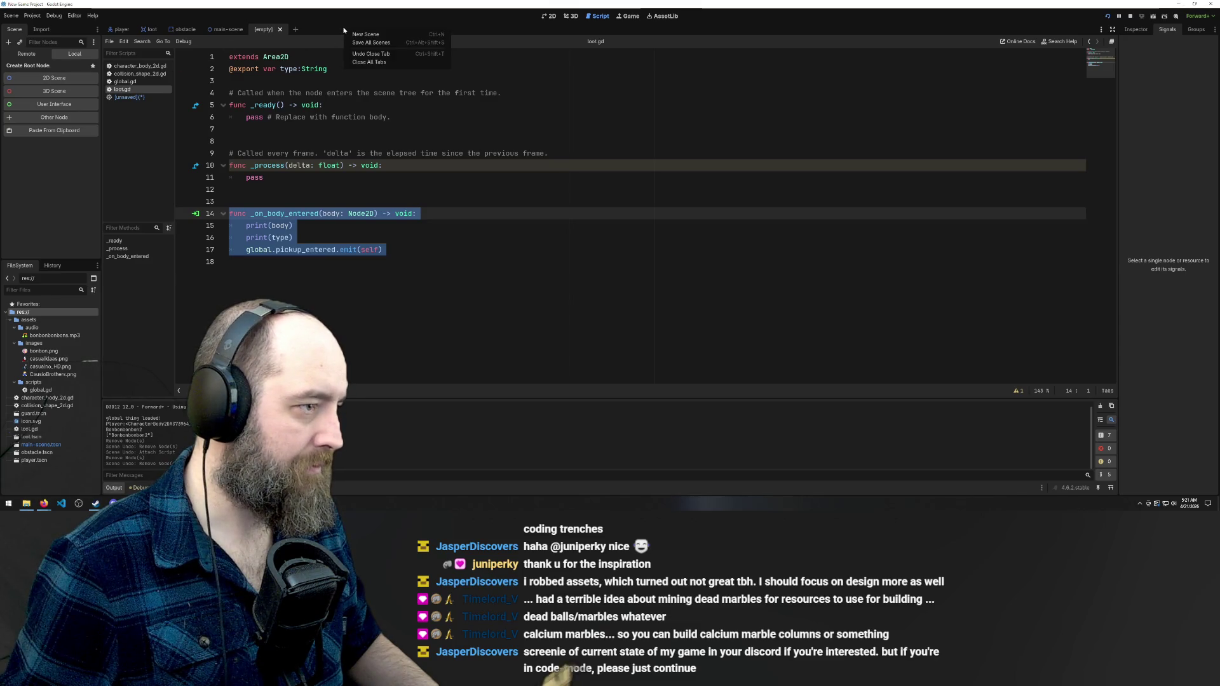
Open guard.tscn from FileSystem, accepting Open Anyway despite its missing dependencies
click(42, 474)
click(31, 459)
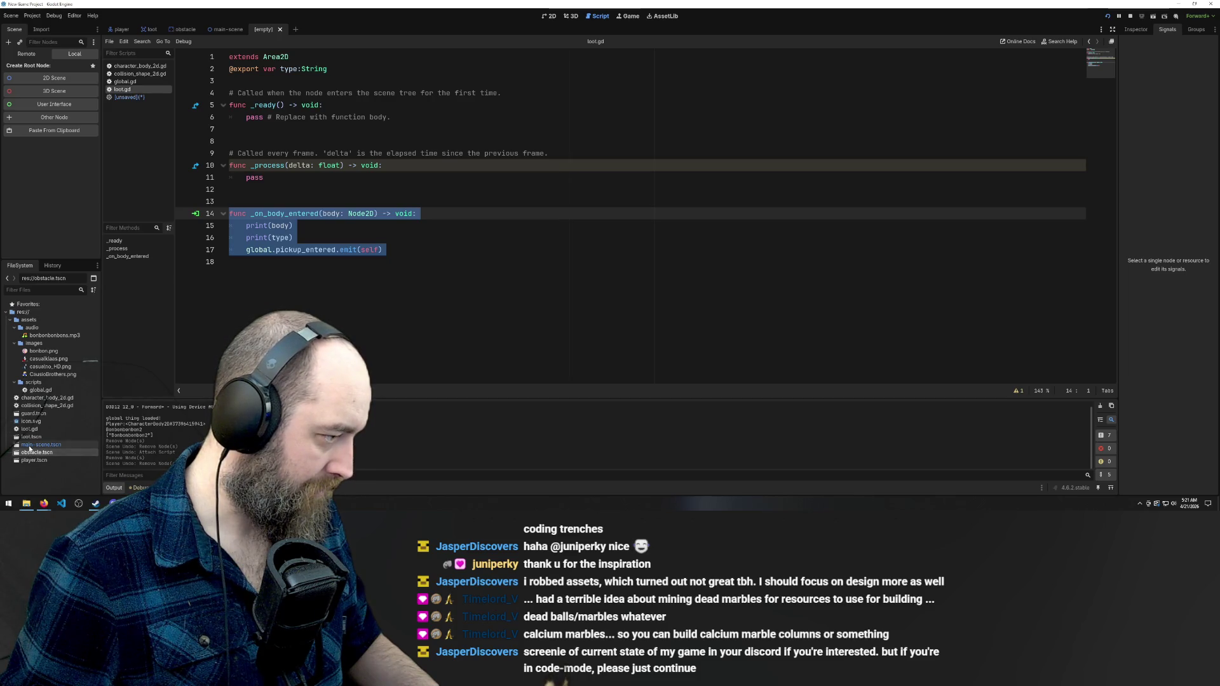
click(30, 438)
double_click(35, 414)
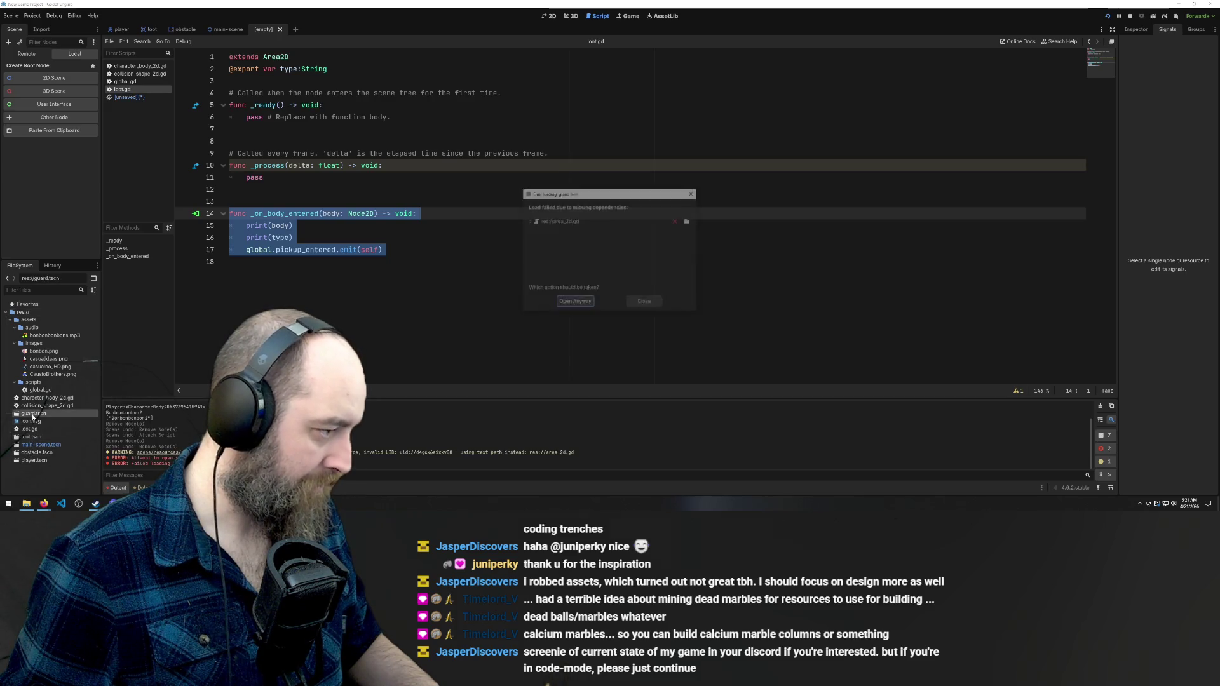
click(573, 303)
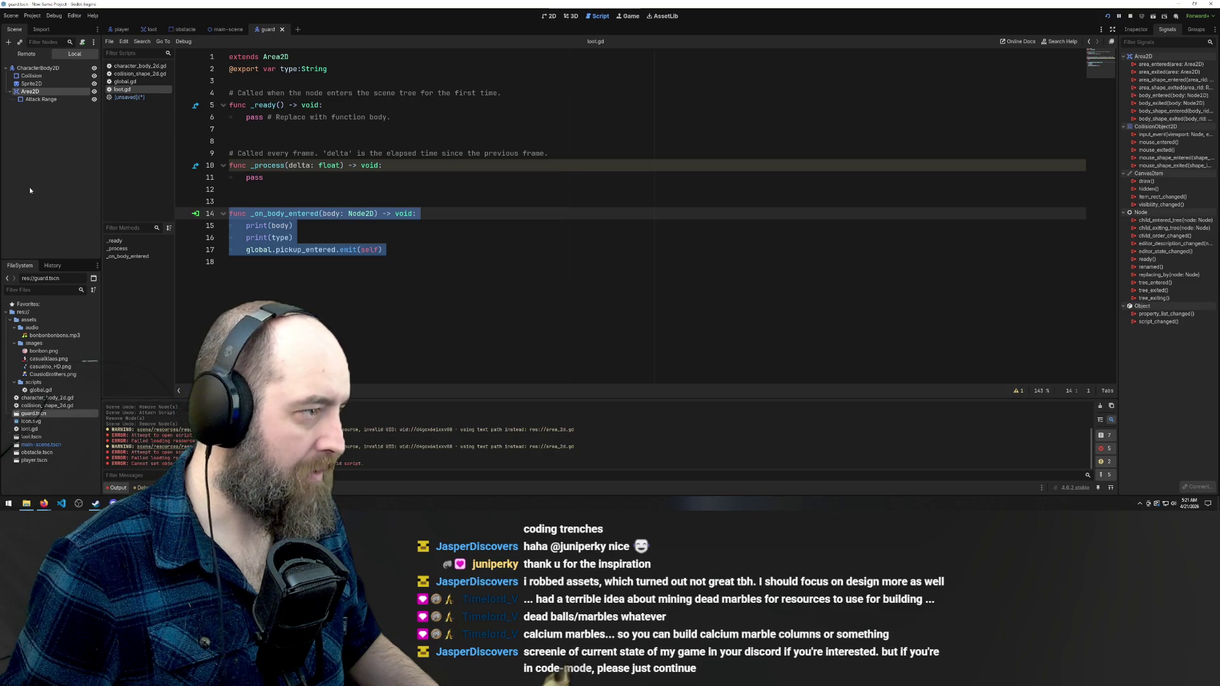
Go to the guard scene and show its unsaved Area2D script in the Script workspace
click(227, 29)
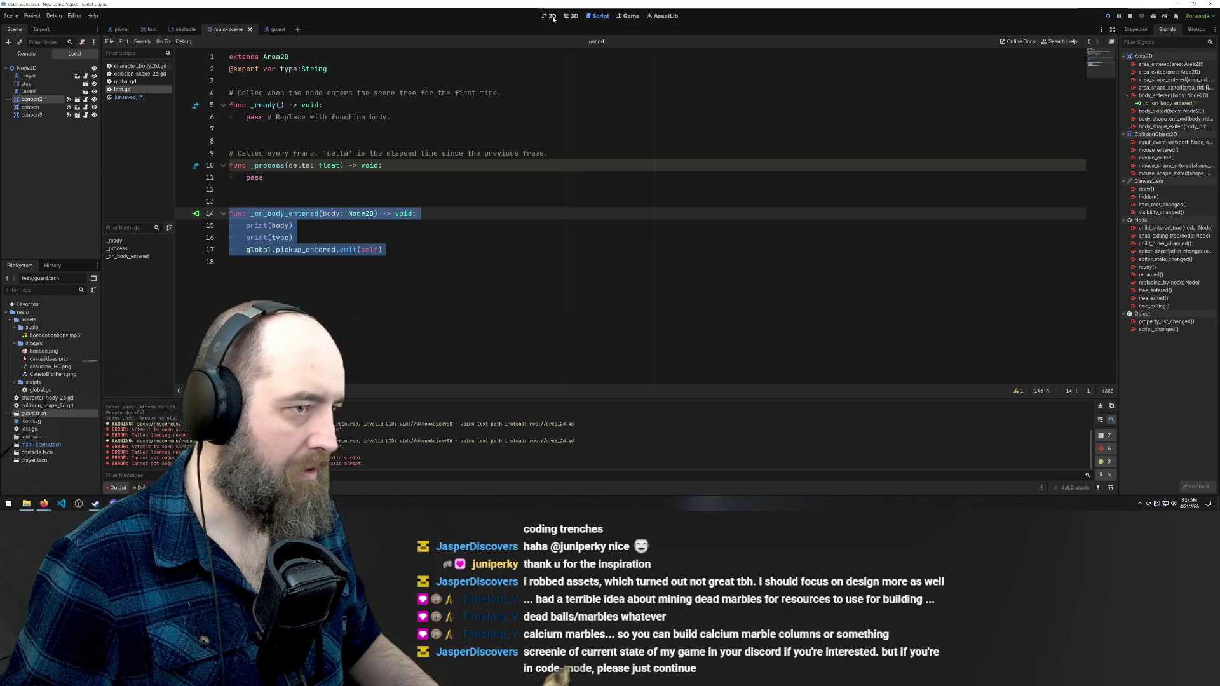
click(550, 17)
click(273, 29)
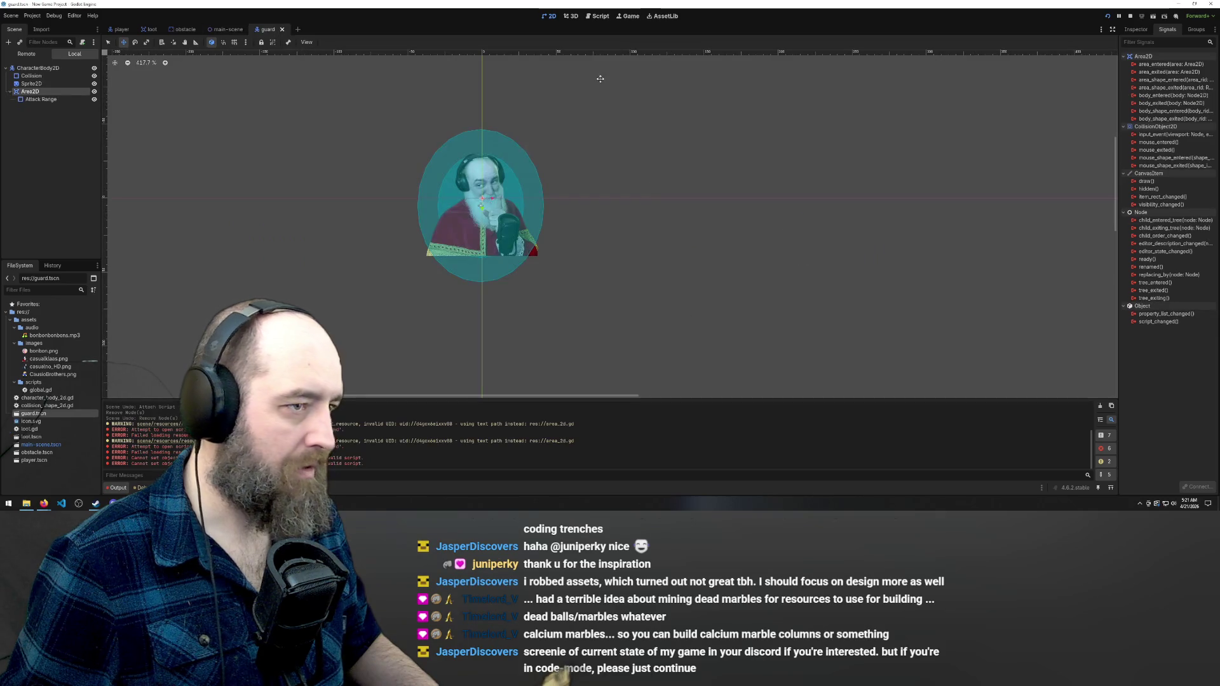
click(598, 16)
click(458, 270)
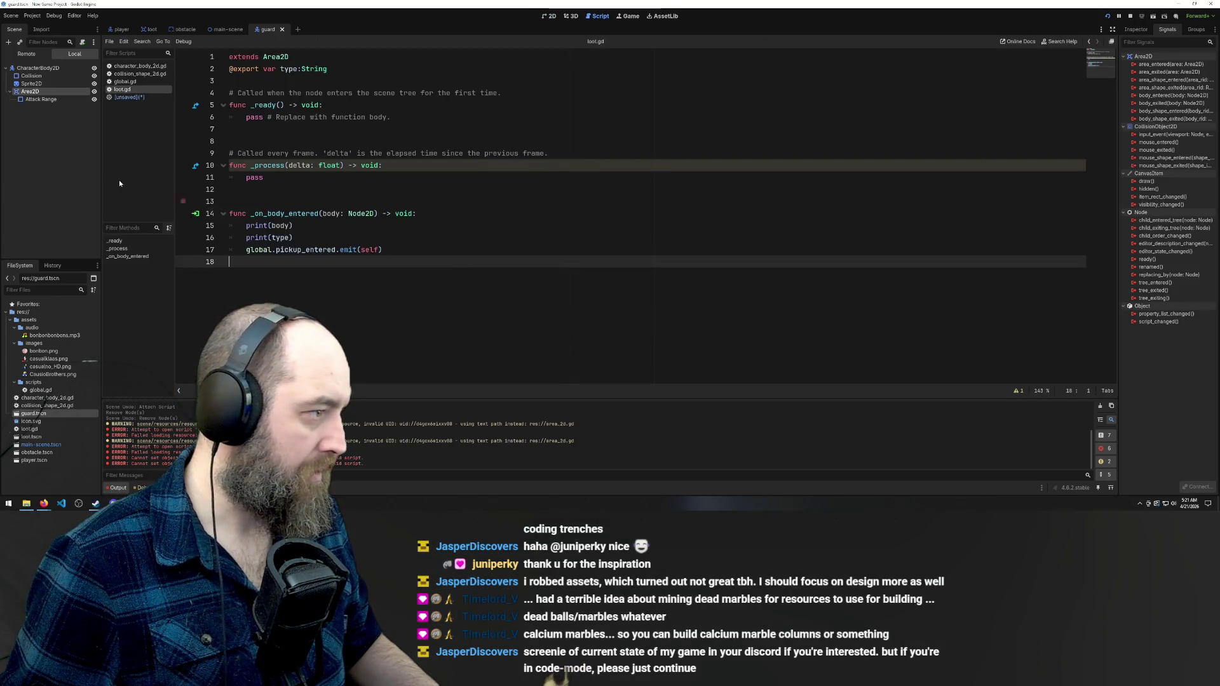
click(126, 97)
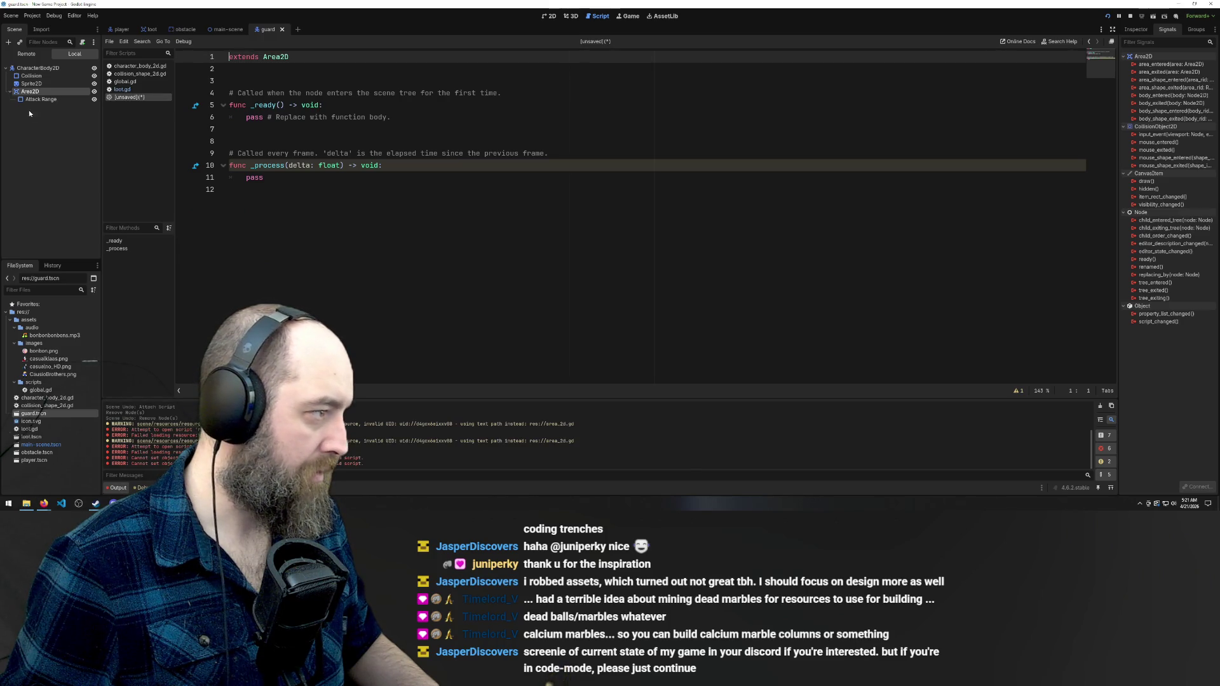
Rename the guard scene's root CharacterBody2D node to 'guard'
click(36, 69)
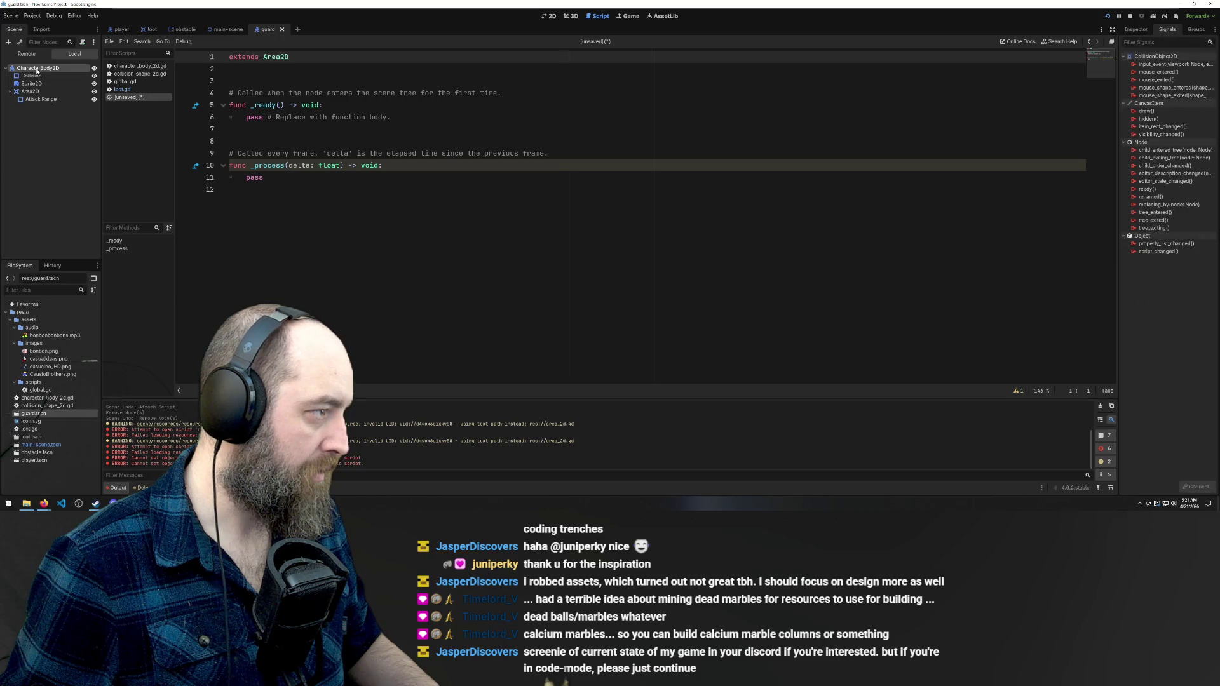
double_click(36, 68)
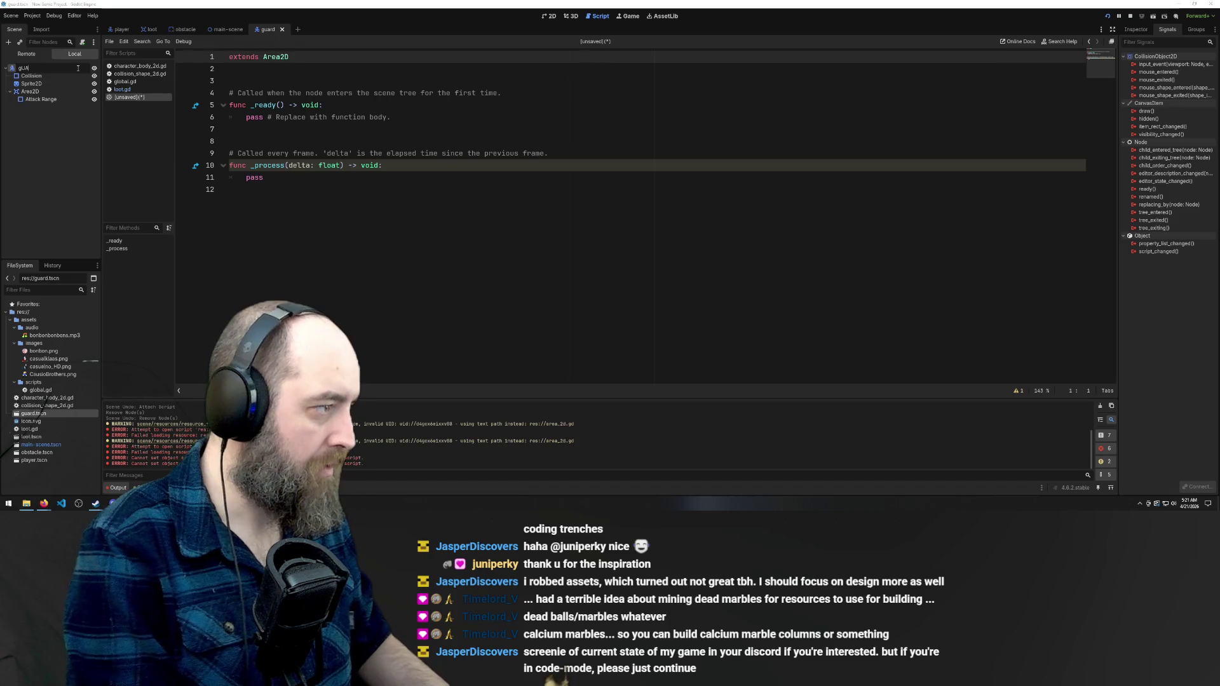
text(gu)
key(BackSpace)
key(BackSpace)
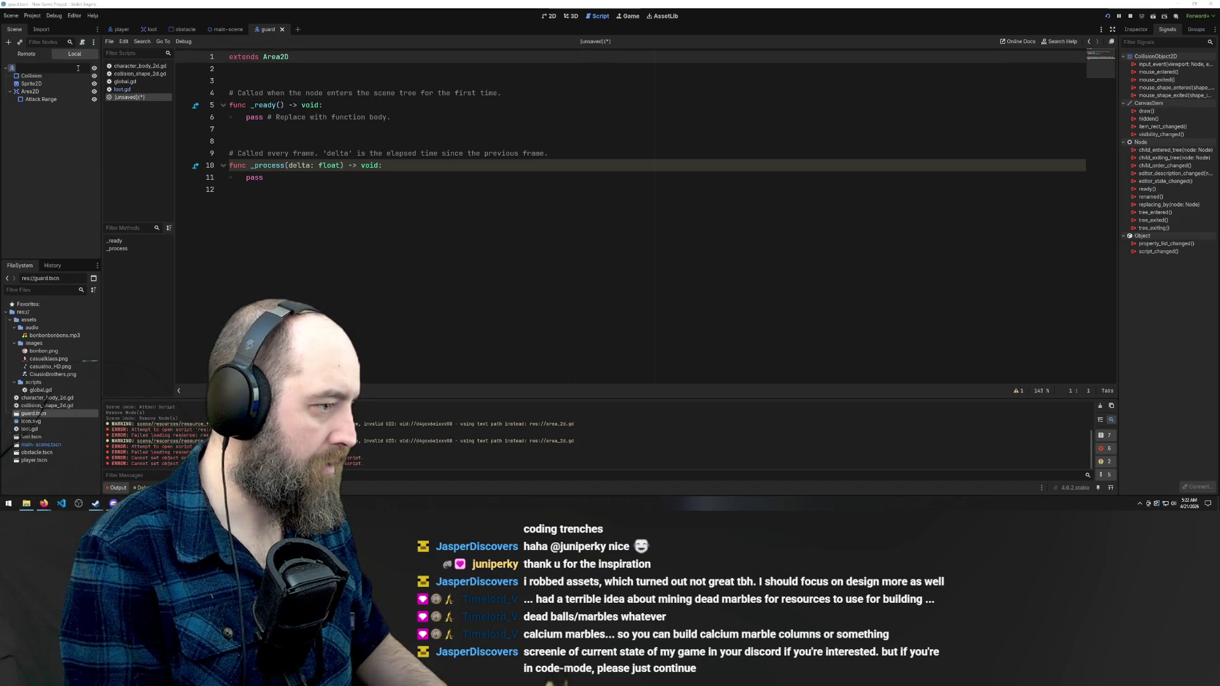
text(G)
key(BackSpace)
text(guard)
key(Return)
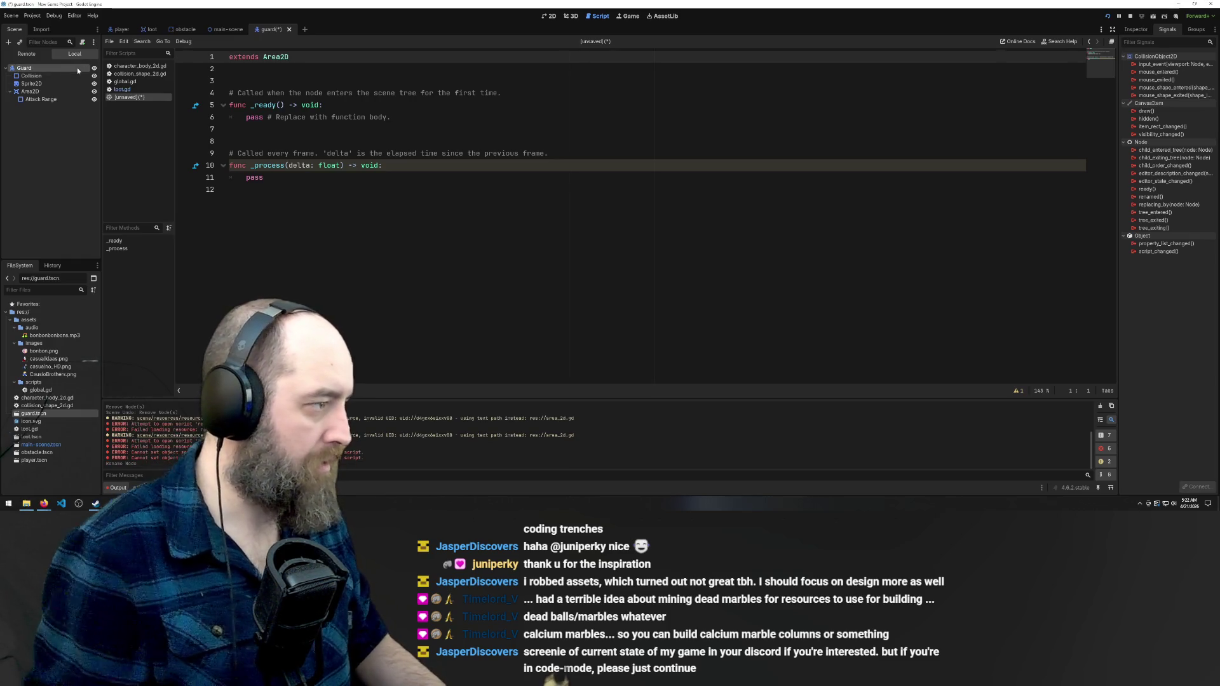
click(332, 260)
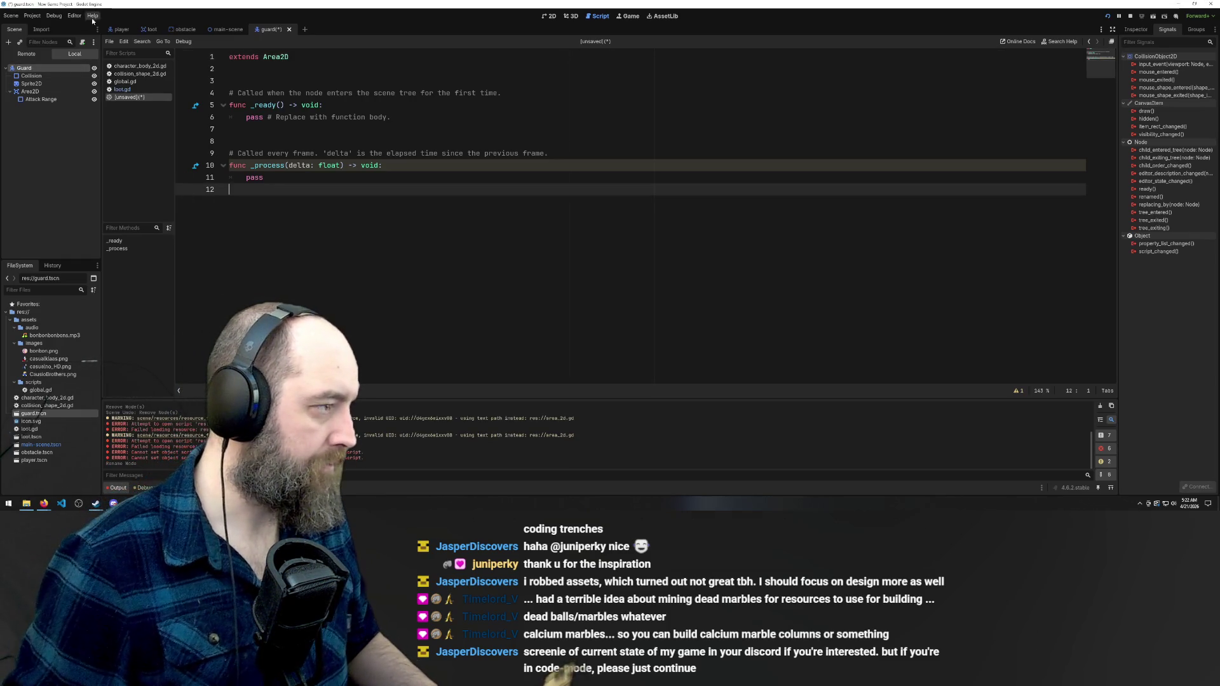
Attach a new guard.gd script and replace its template with the copied _on_body_entered function
click(83, 42)
click(580, 329)
mouse_move(470, 334)
mouse_down()
mouse_move(381, 286)
mouse_move(318, 141)
mouse_move(254, 93)
mouse_move(230, 189)
mouse_up()
drag(14, 274, 2, 95)
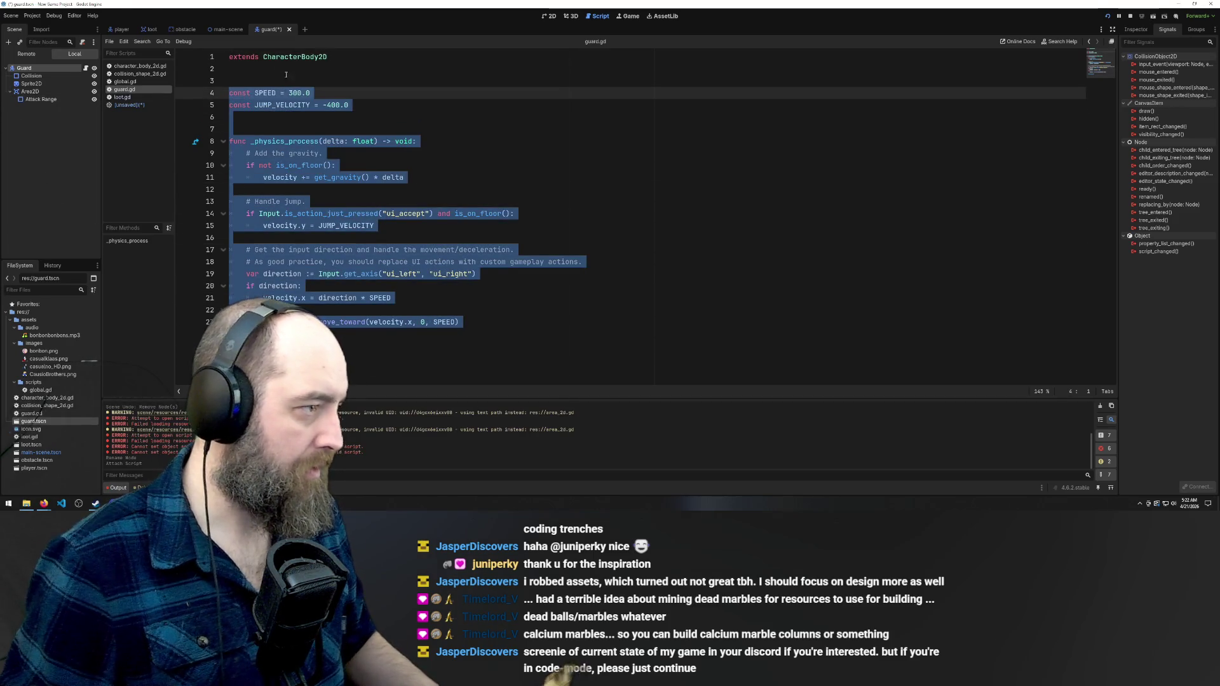
text(func _on_body_entered(body: Node2D) -> void: 	print(body) 	print(type) 	global.pickup_entered.emit(self))
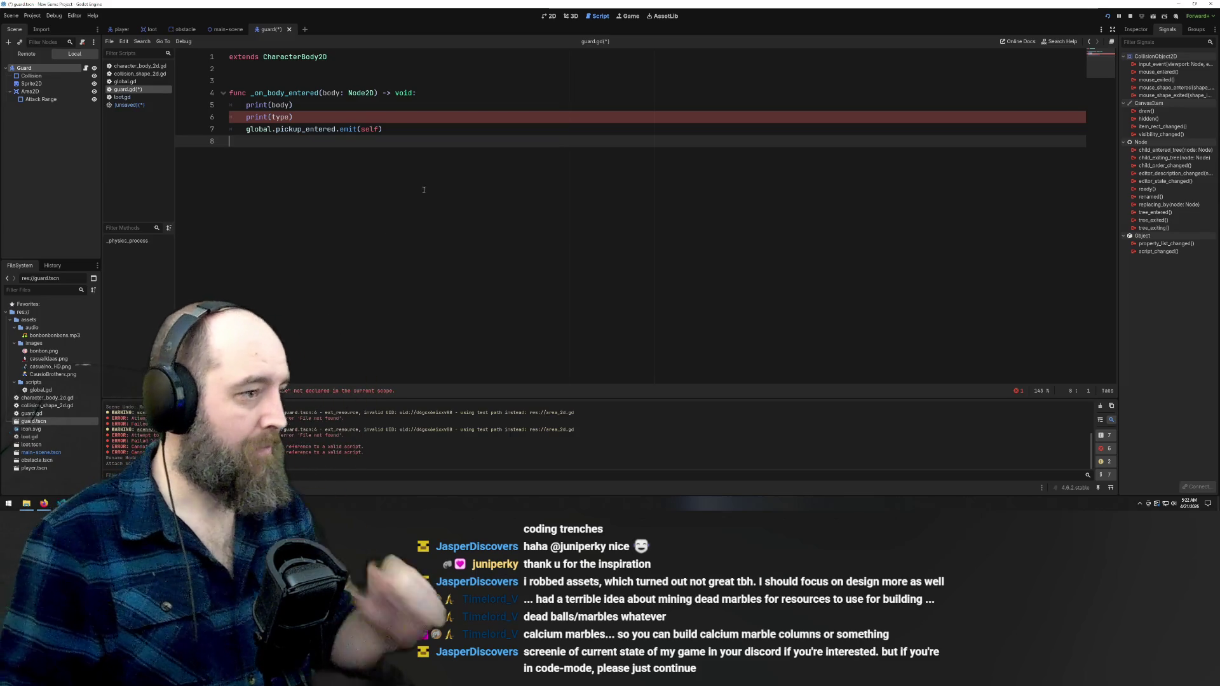
Delete the print(type) line, save guard.gd, and launch a test run
drag(293, 117, 190, 113)
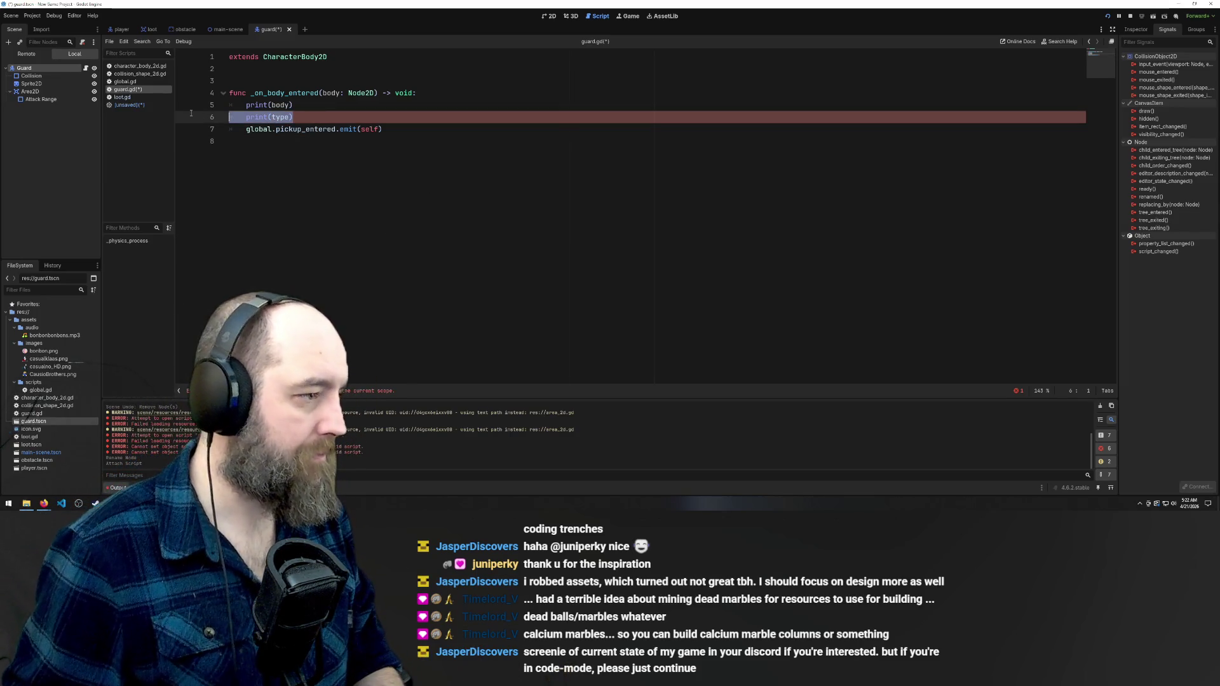
key(BackSpace)
key(BackSpace)
click(411, 128)
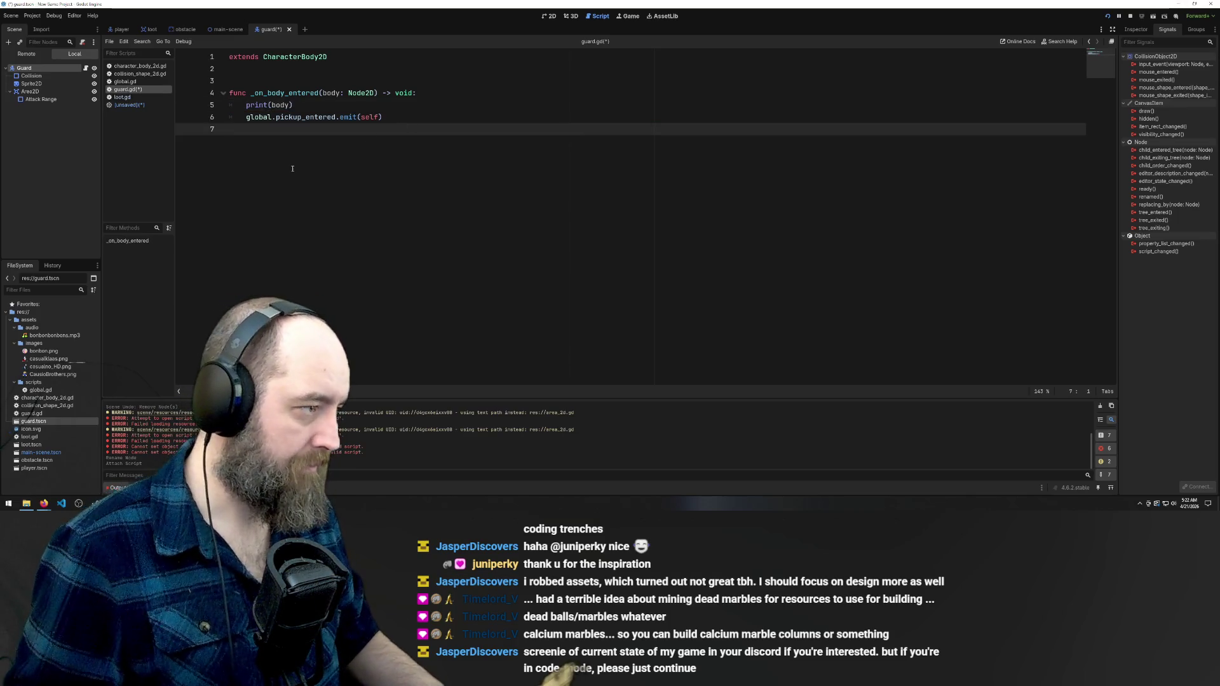
click(366, 94)
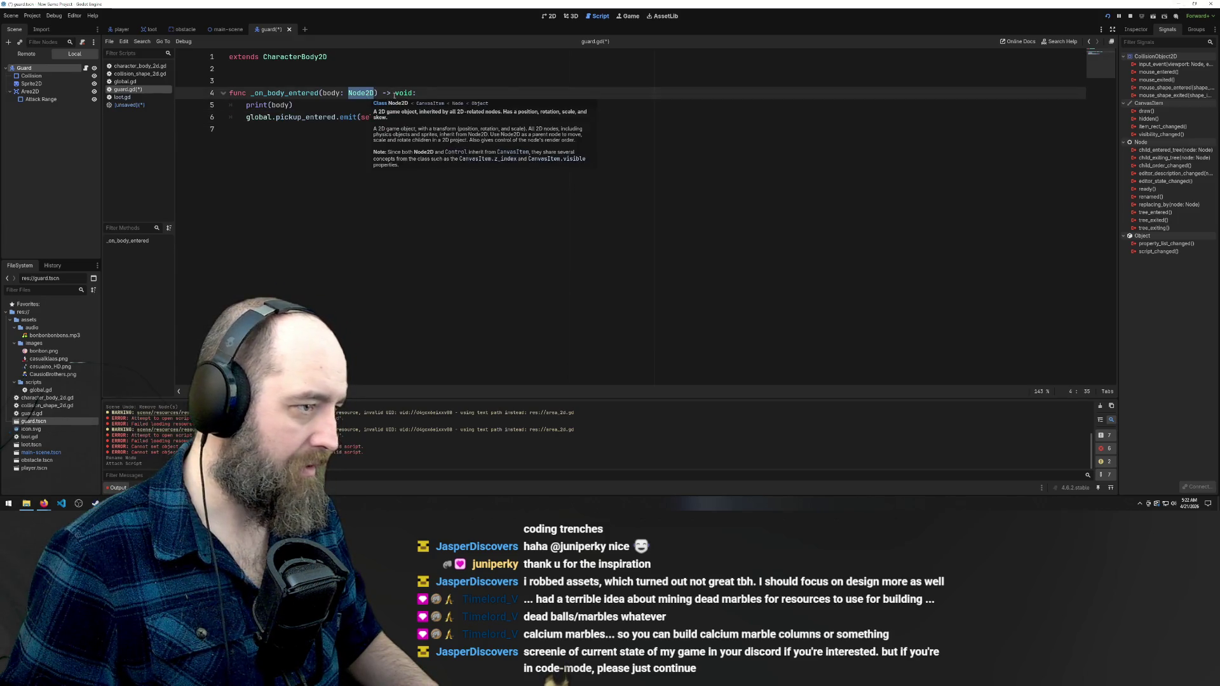
mouse_move(367, 94)
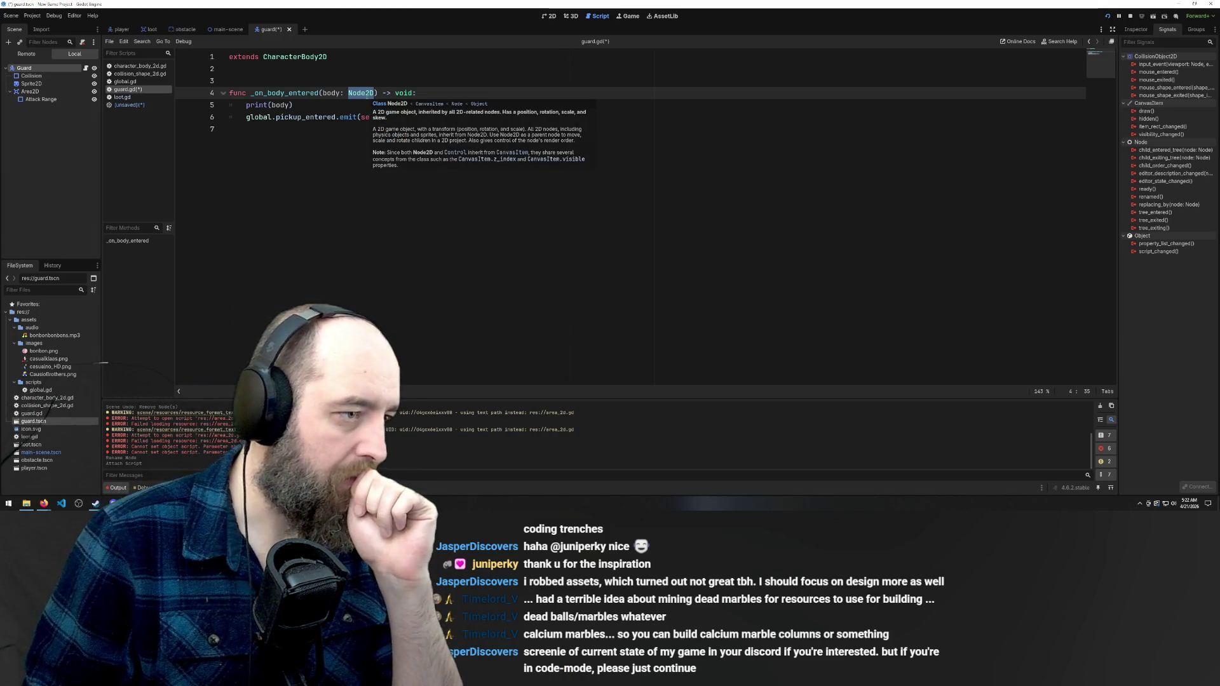
click(320, 183)
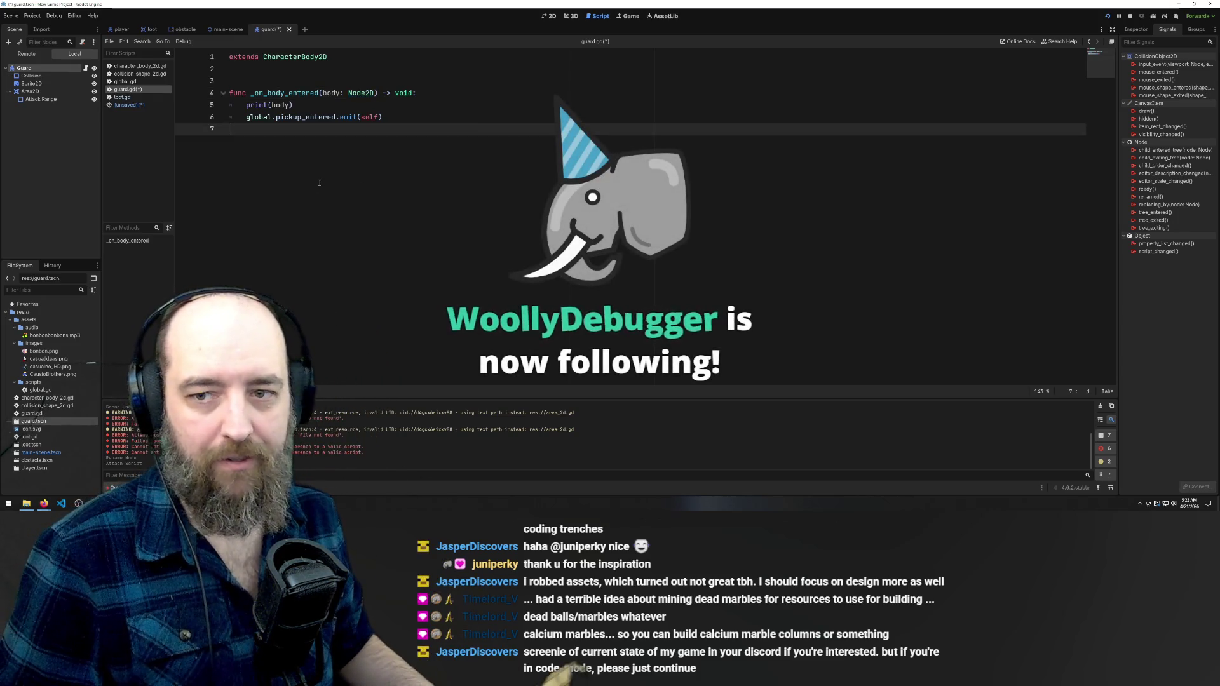
key(ctrl+s)
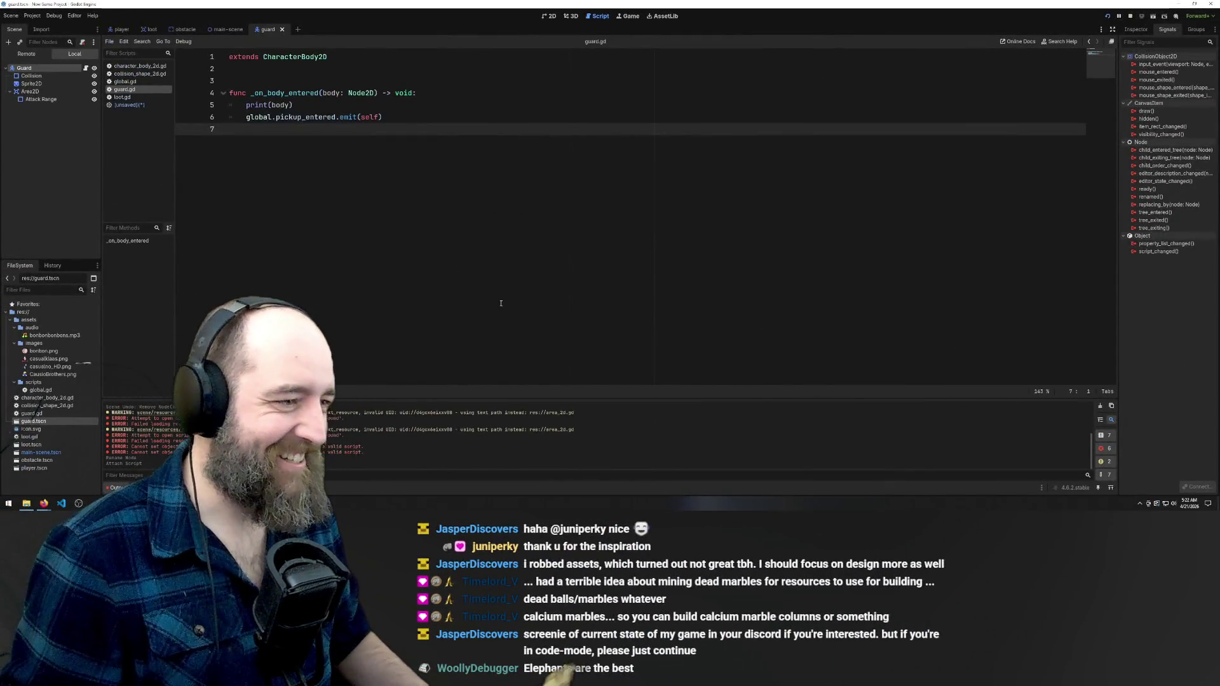
key(F5)
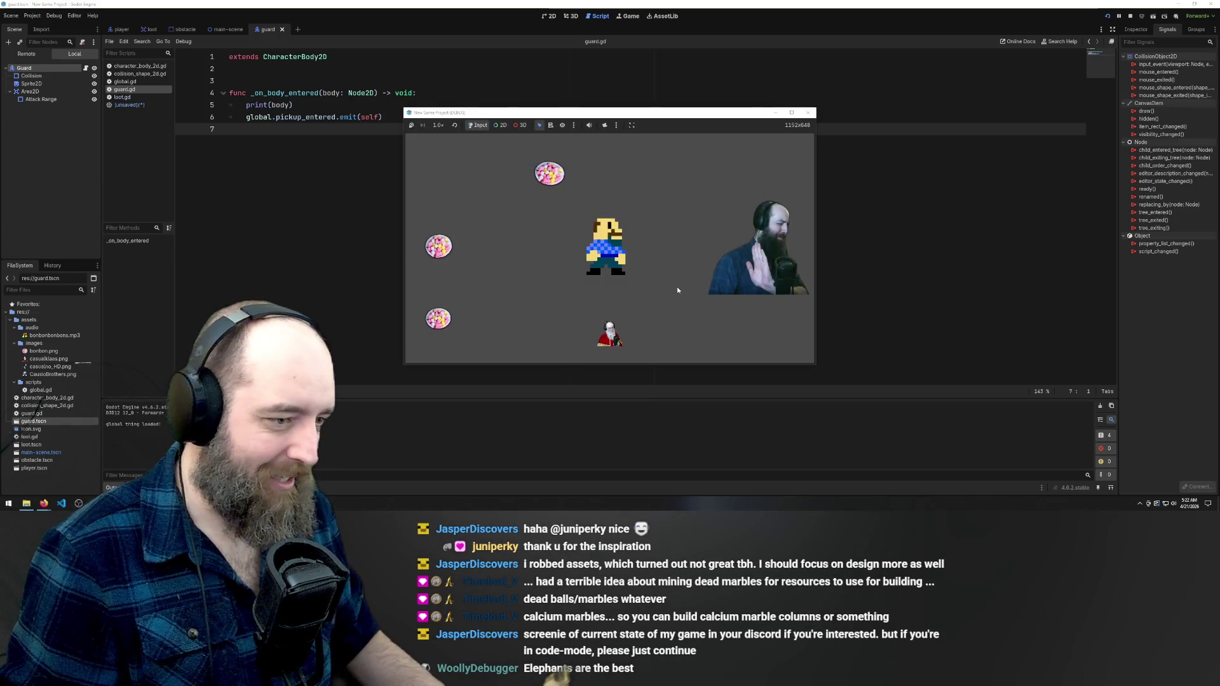
Walk the player to the lower-left bonbon and around the guard, then stop the game with F8
key(Left)
key(Down)
key(Right)
key(Up)
key(Right)
key(Left)
key(Down)
key(Up)
key(Right)
key(Left)
key(Right)
key(Left)
key(Right)
key(Left)
key(Right)
key(Down)
key(Up)
key(Up)
key(F8)
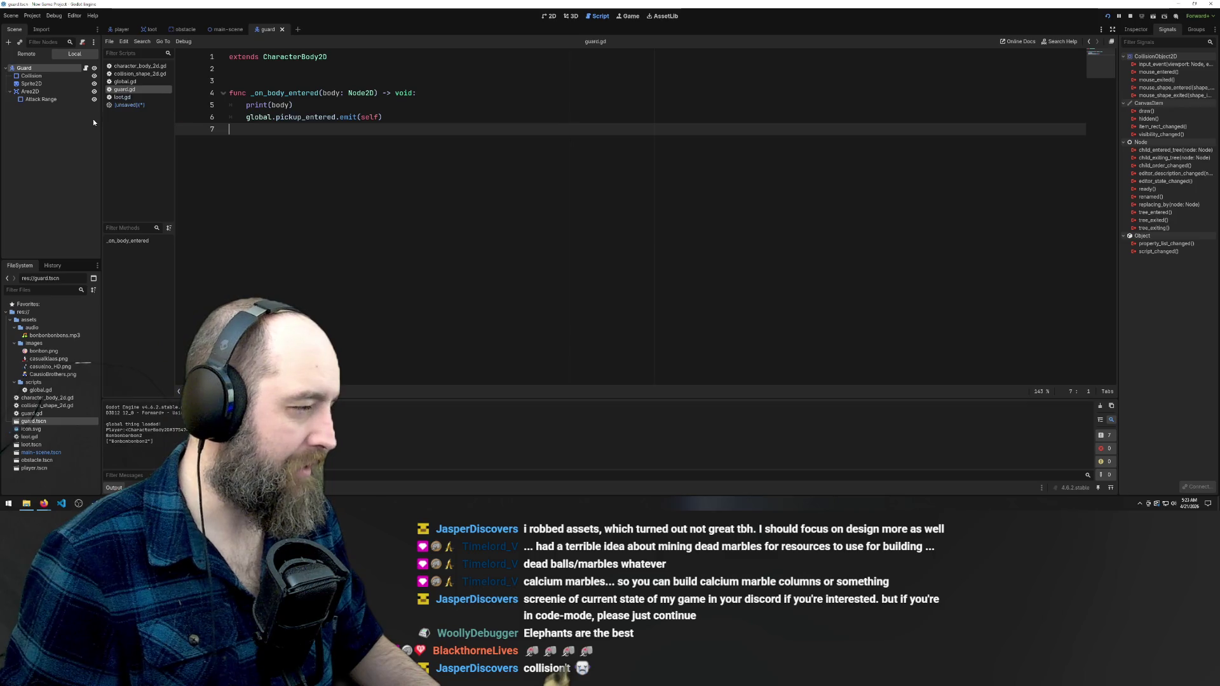
Close the unsaved Area2D script and discard its changes
click(124, 106)
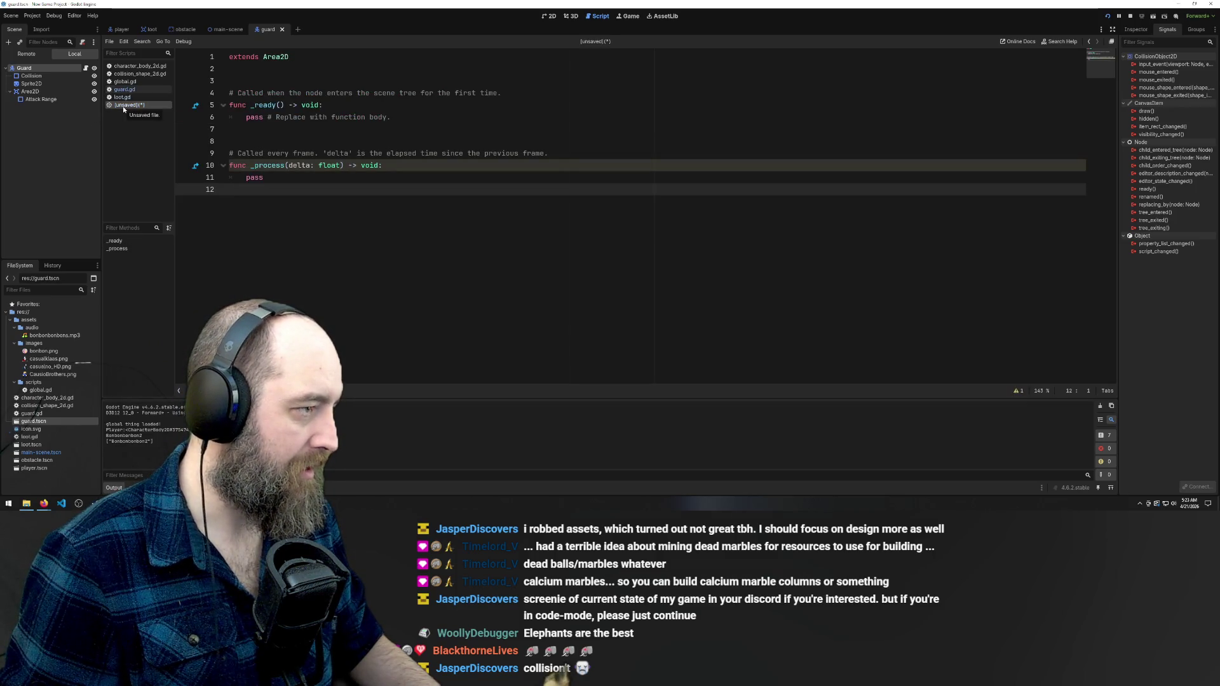
right_click(124, 110)
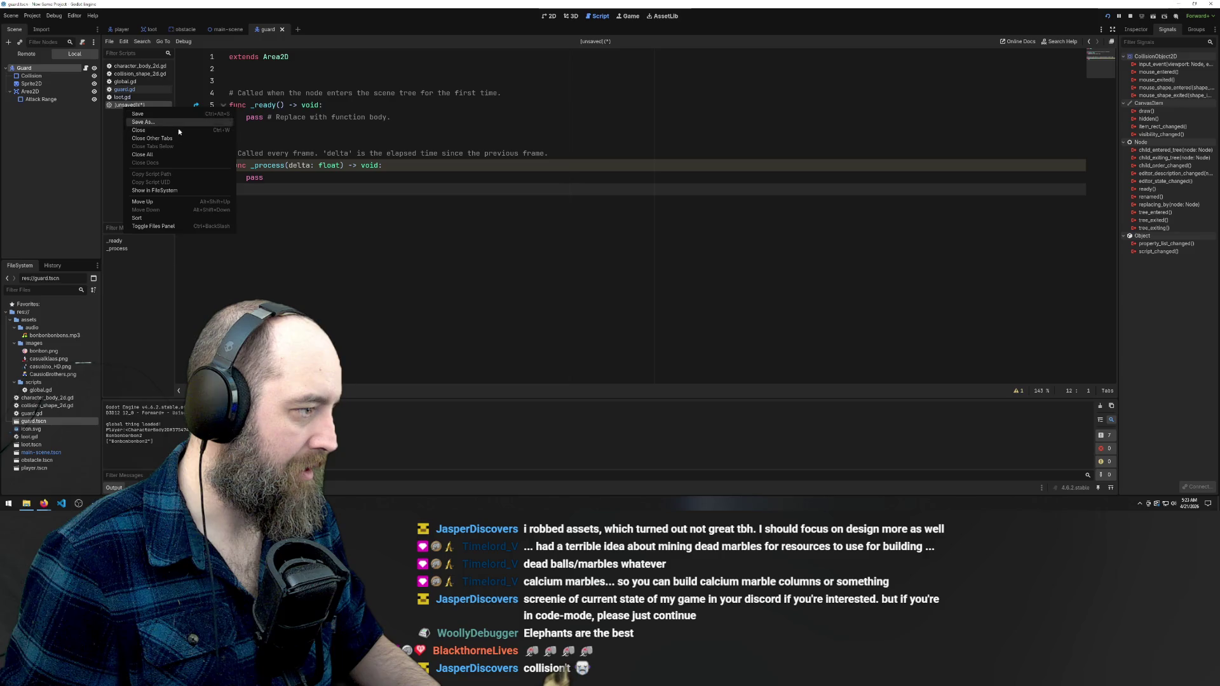
click(139, 130)
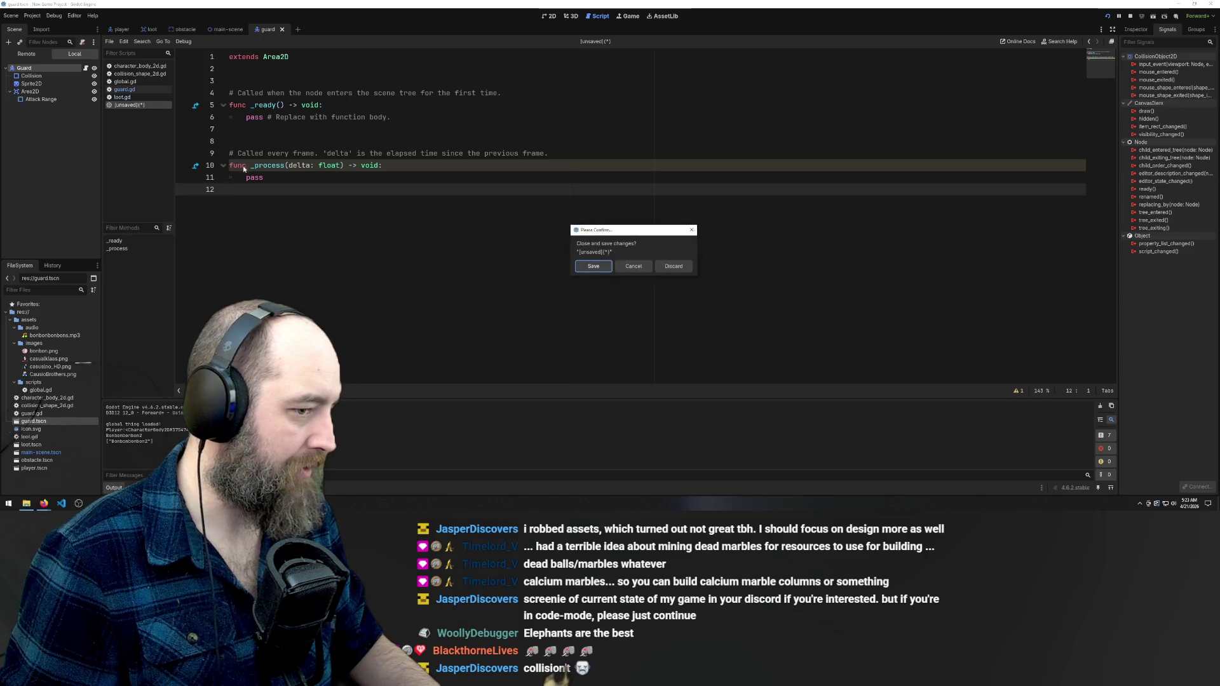
click(673, 266)
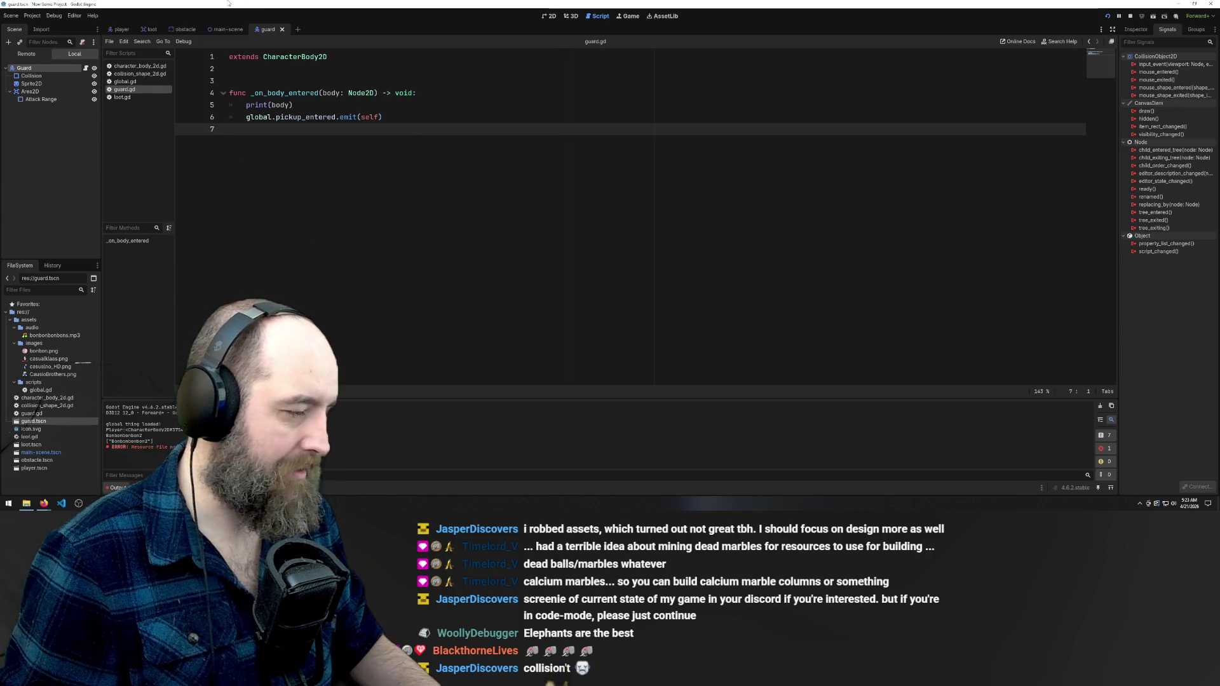
Review loot.gd in the loot scene, then open guard.gd in the guard scene
click(152, 29)
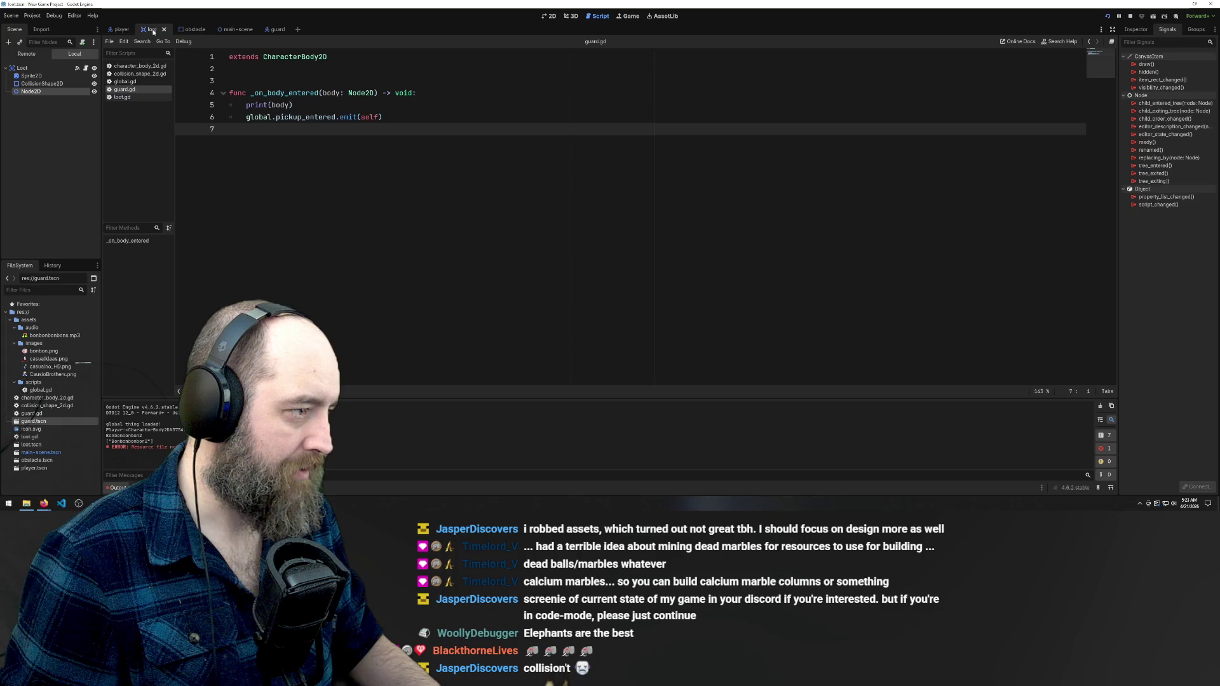
click(119, 97)
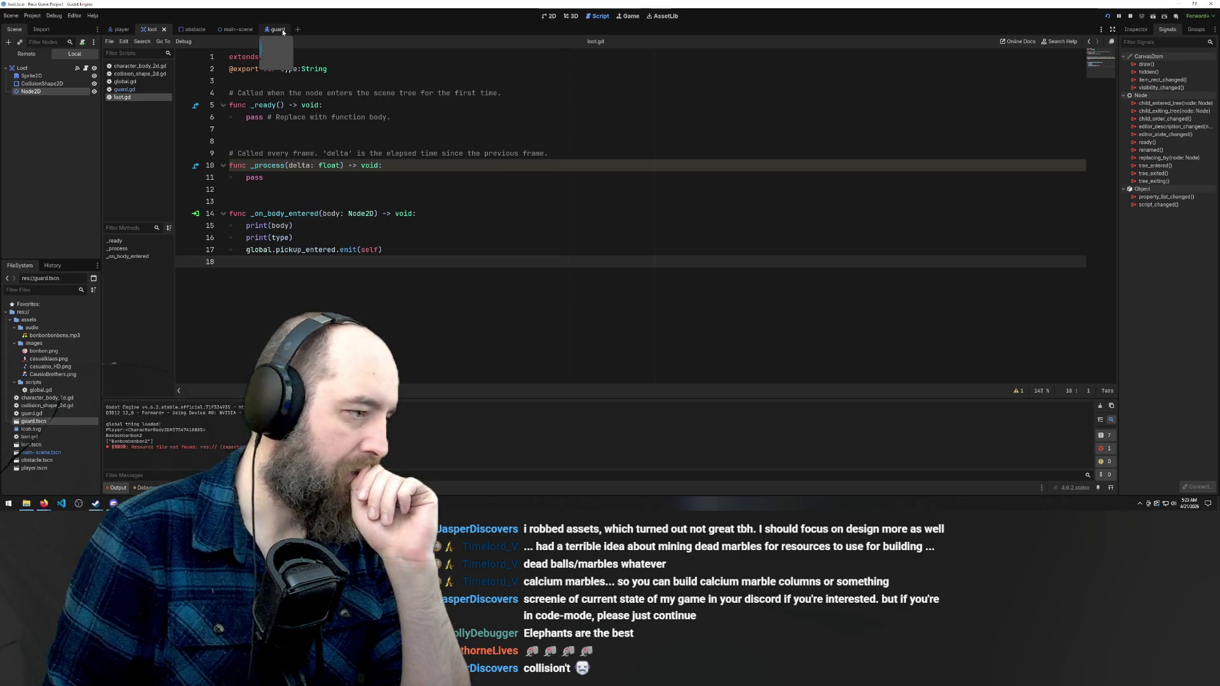
click(234, 31)
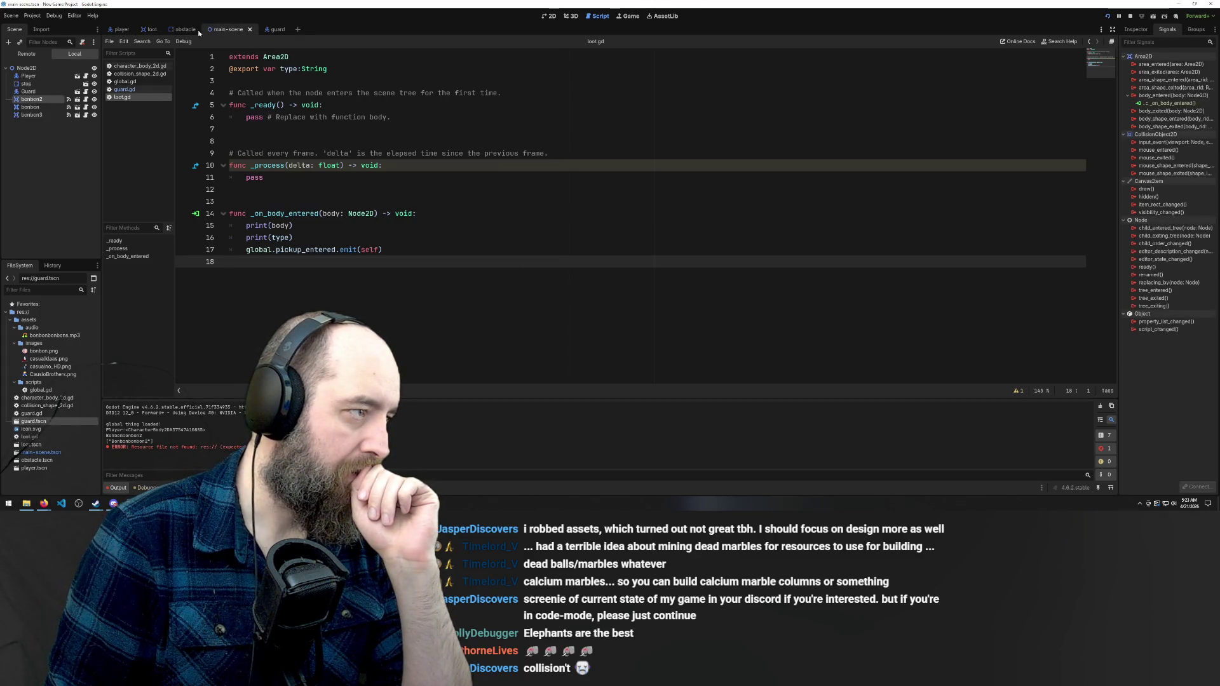
click(280, 30)
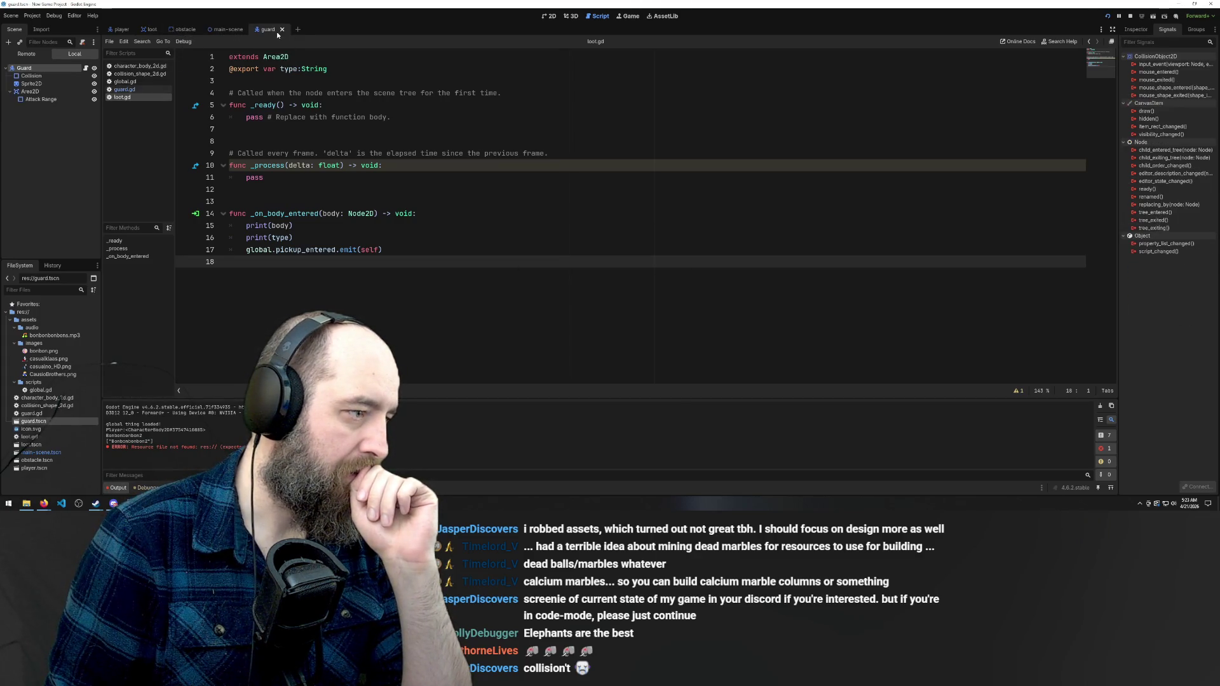
click(126, 90)
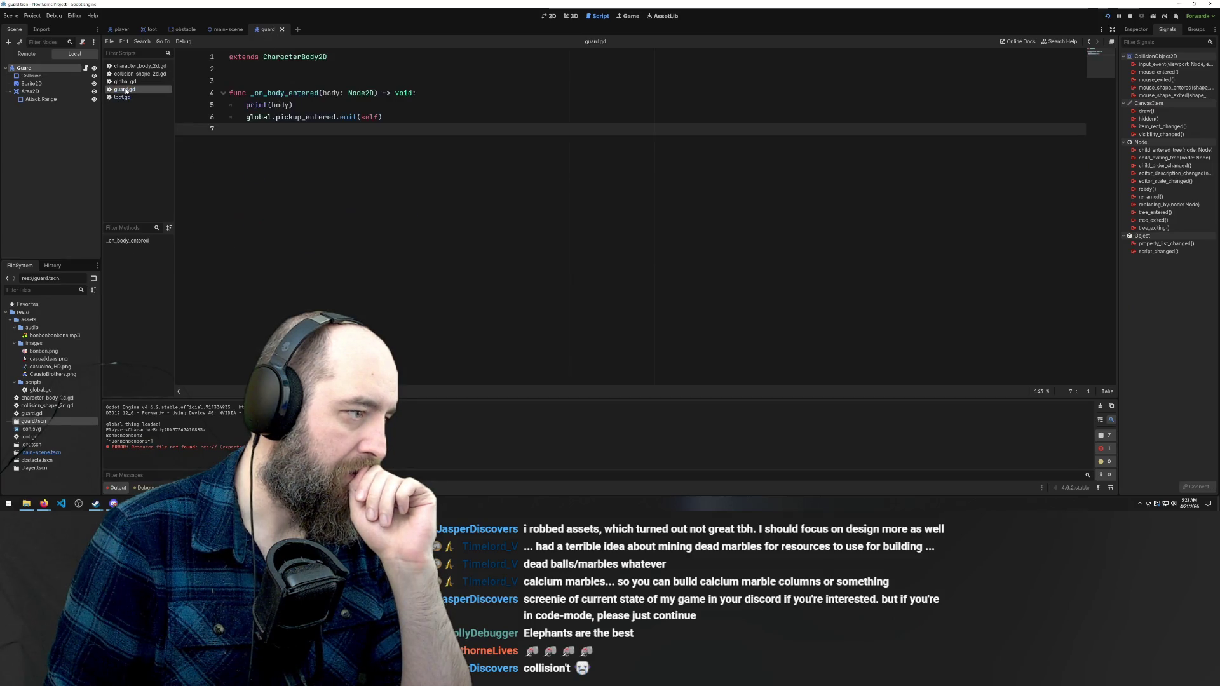
Change print(body) to print the string 'body' and save guard.gd
double_click(280, 105)
text(')
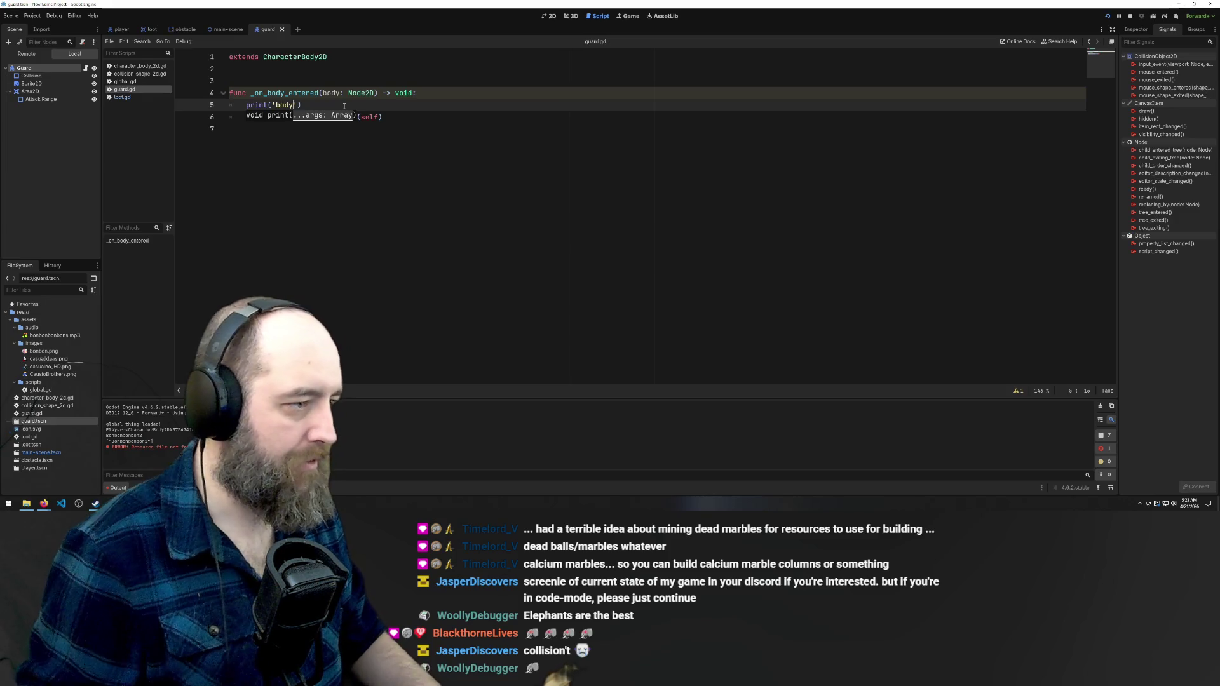
click(447, 212)
key(ctrl+s)
Run the game, walk the player around the guard, then return to the editor
key(F5)
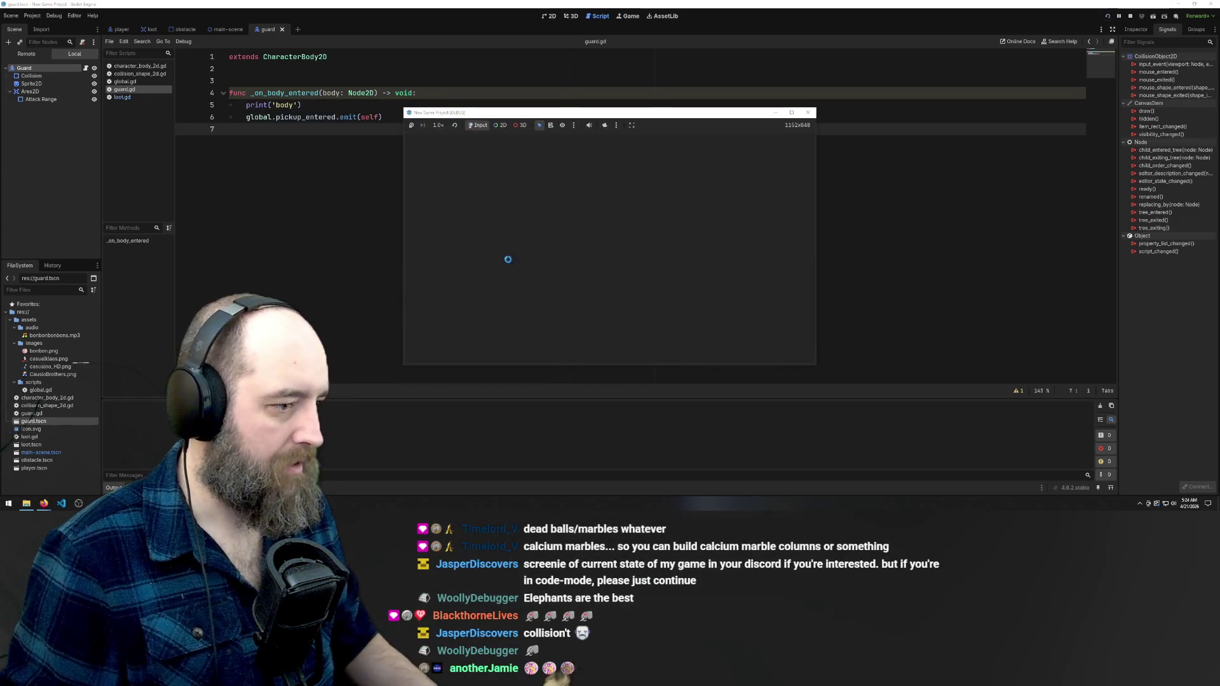
key(Left)
key(Down)
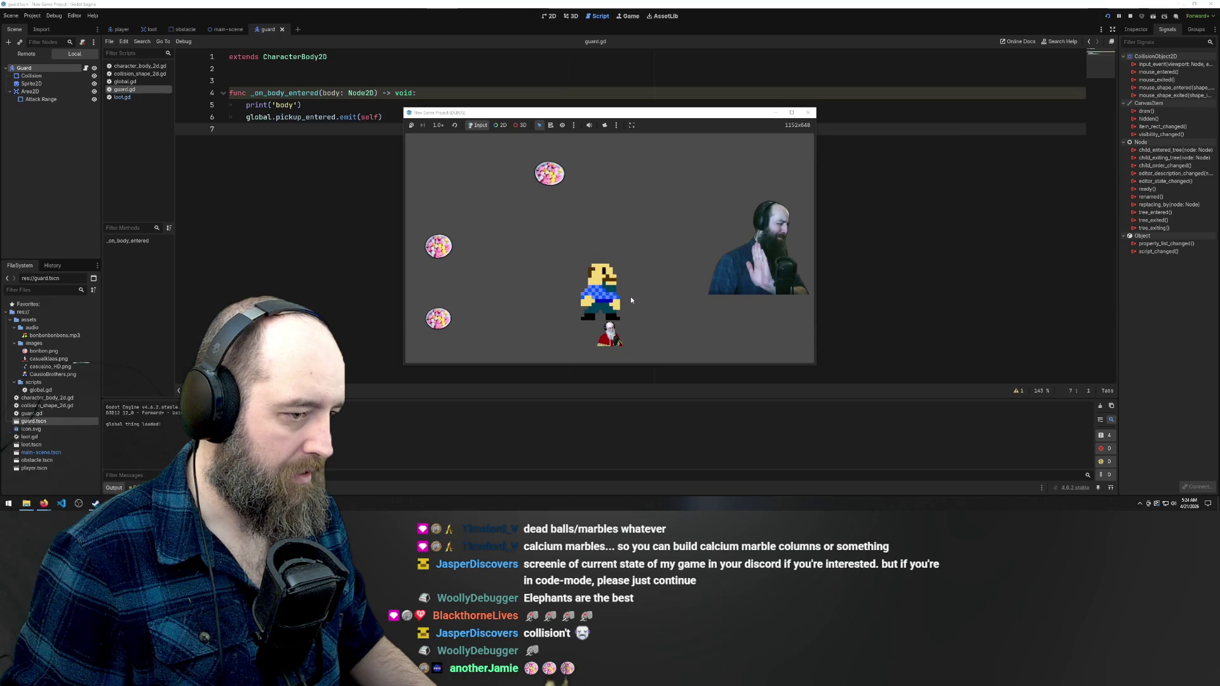
key(Left)
key(Up)
key(Right)
key(Down)
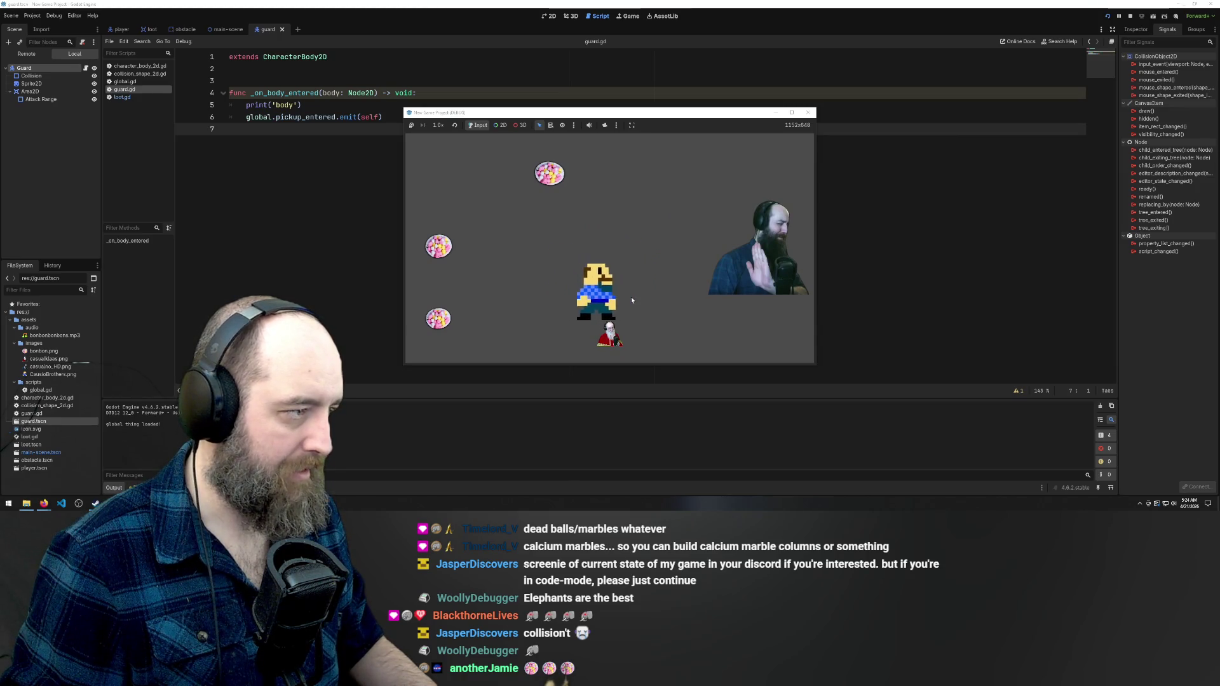
key(Right)
key(Left)
key(Down)
key(Up)
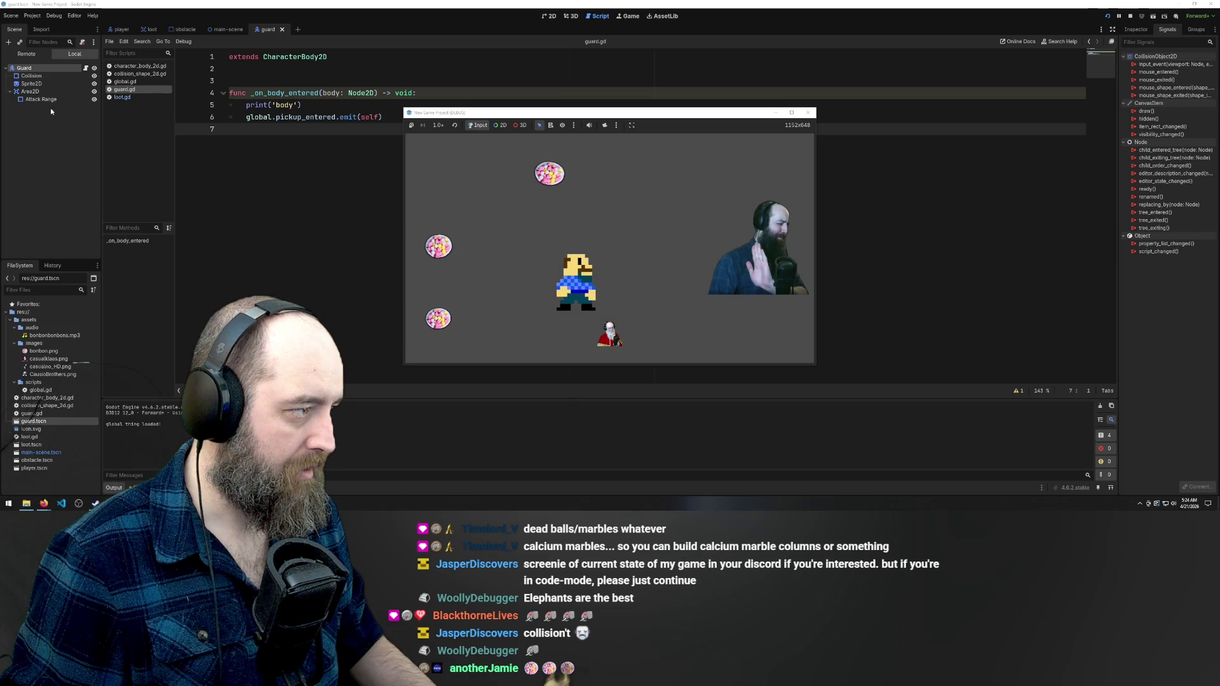
click(340, 185)
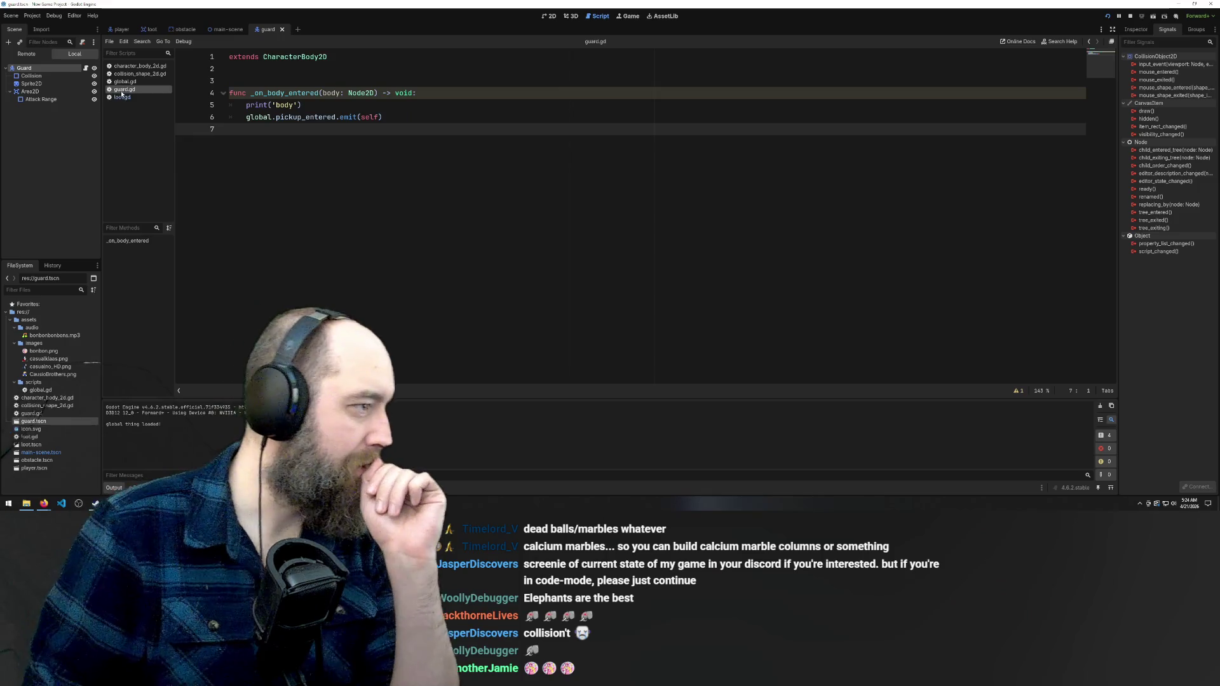
Switch between the loot and obstacle scenes, ending on loot.gd in the loot scene
click(151, 30)
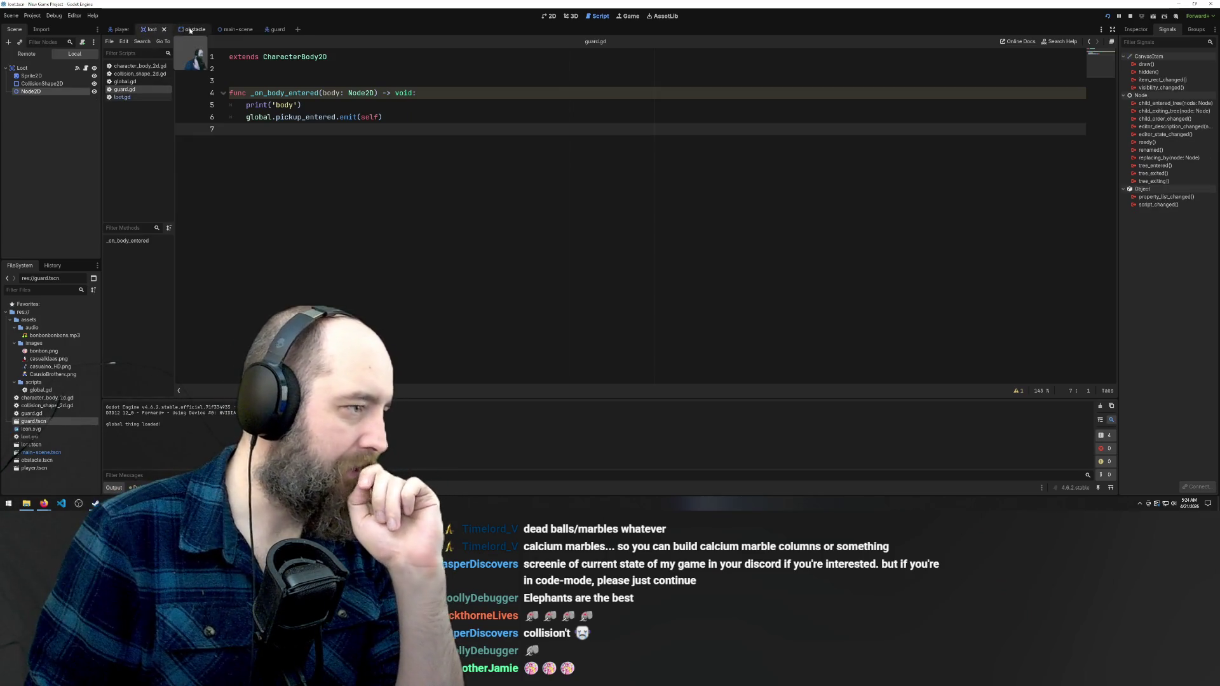
click(182, 29)
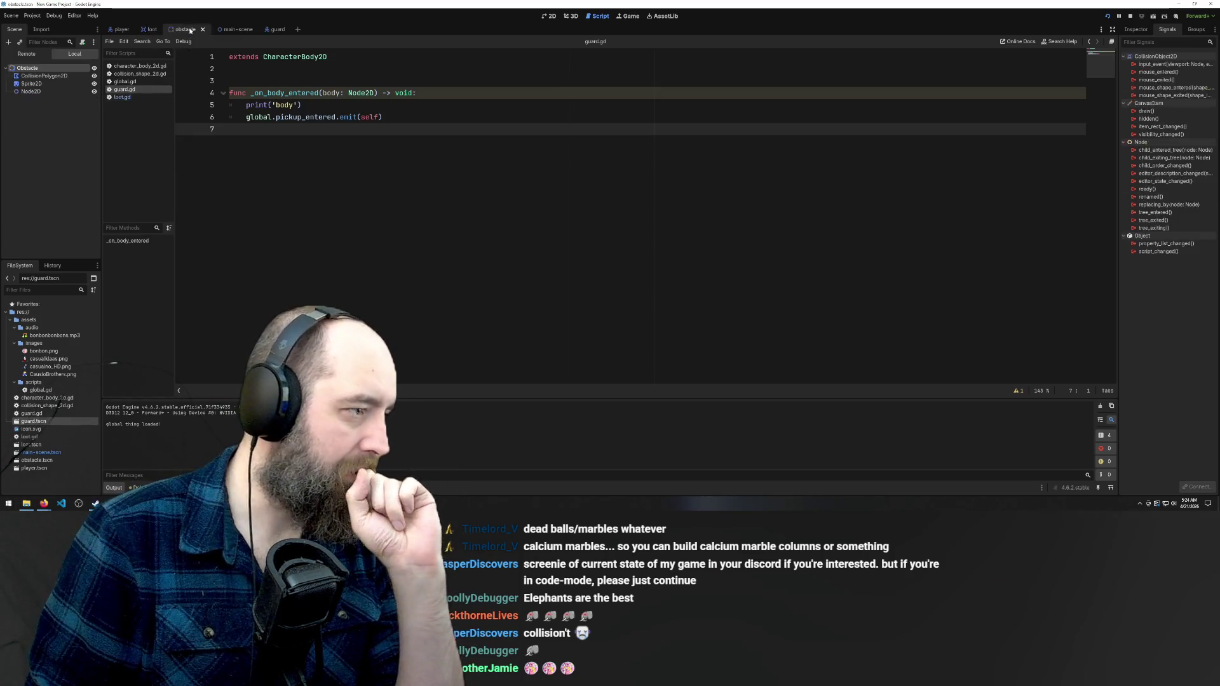
click(153, 29)
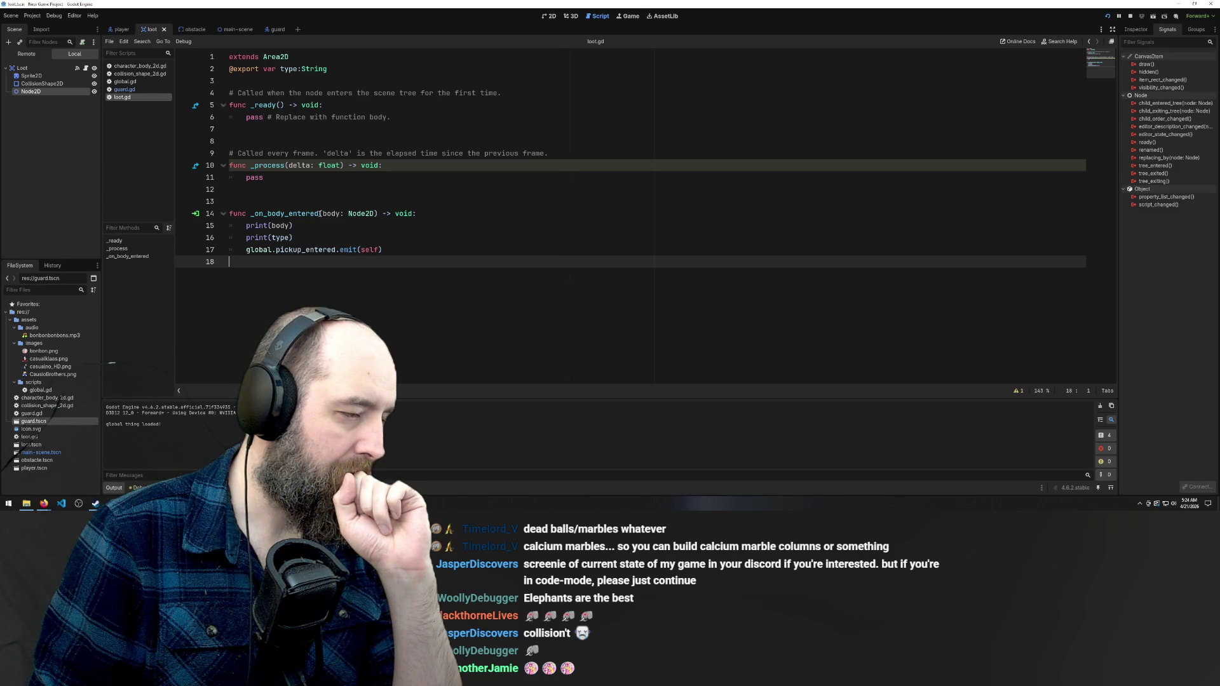
mouse_move(360, 214)
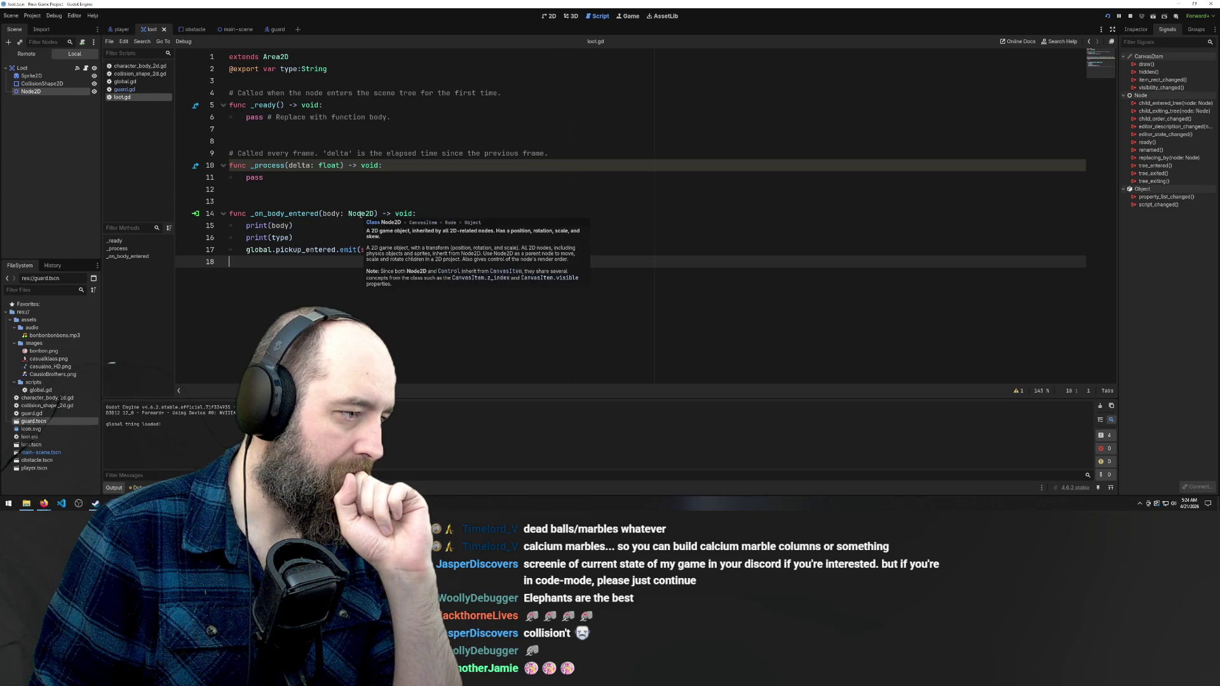
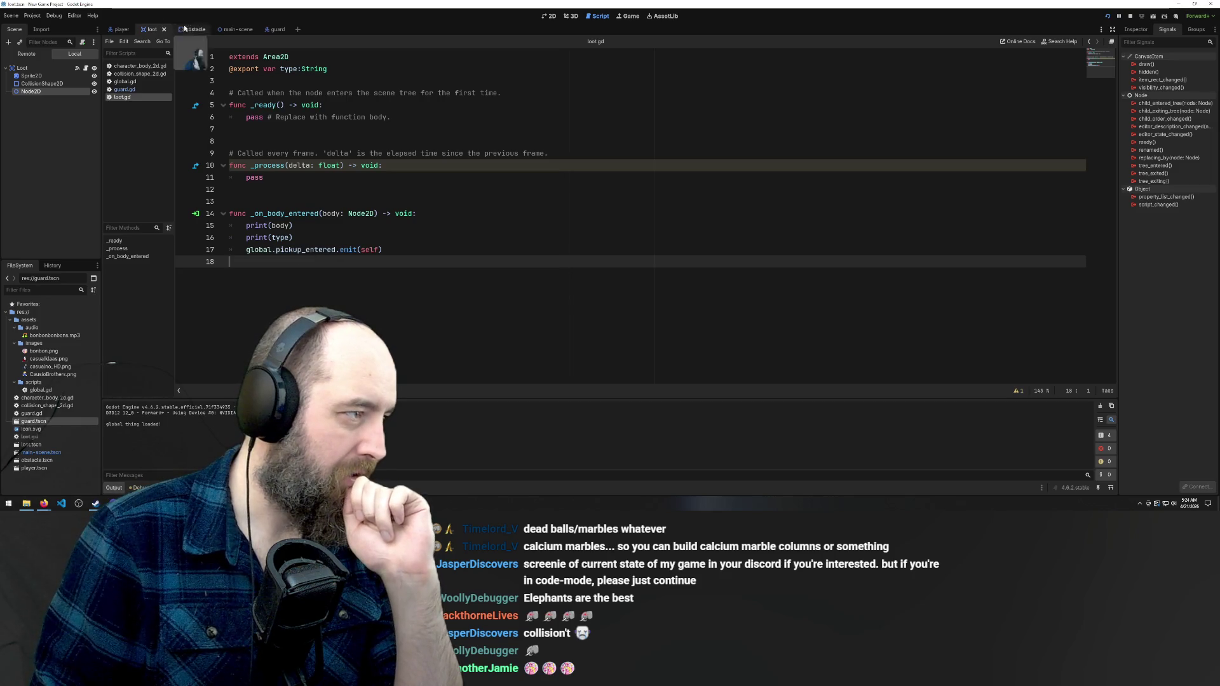
Open guard.gd from the main scene and select its _on_body_entered function signature
click(236, 30)
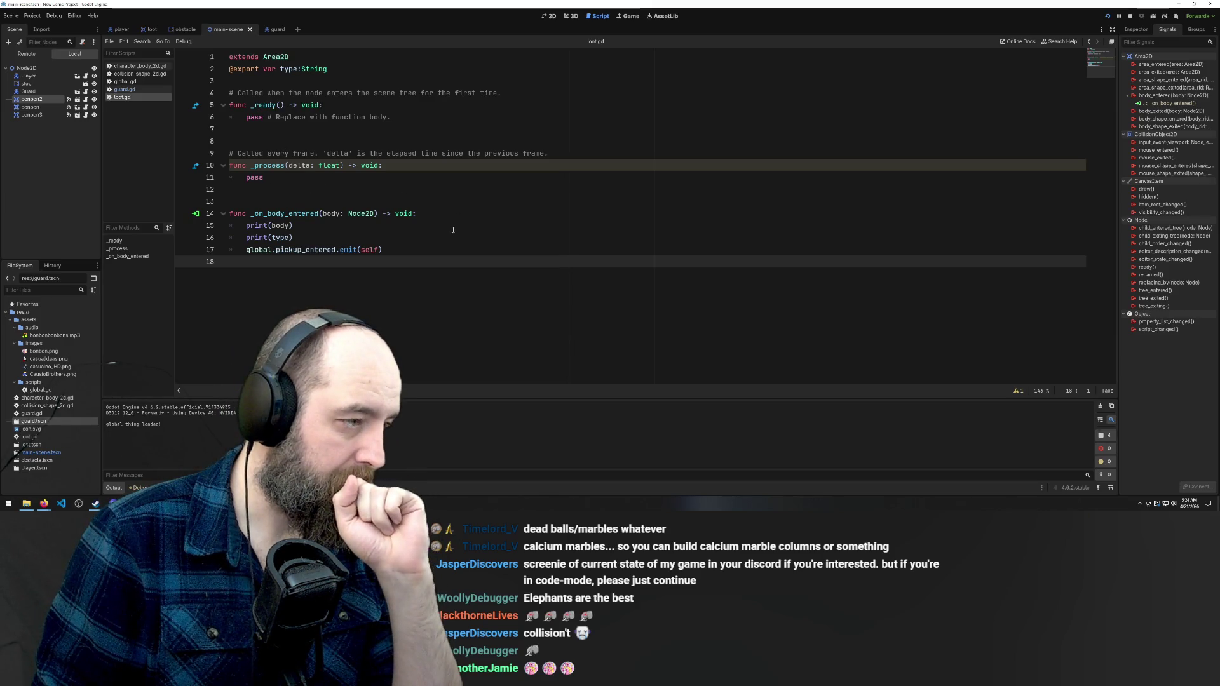
click(274, 29)
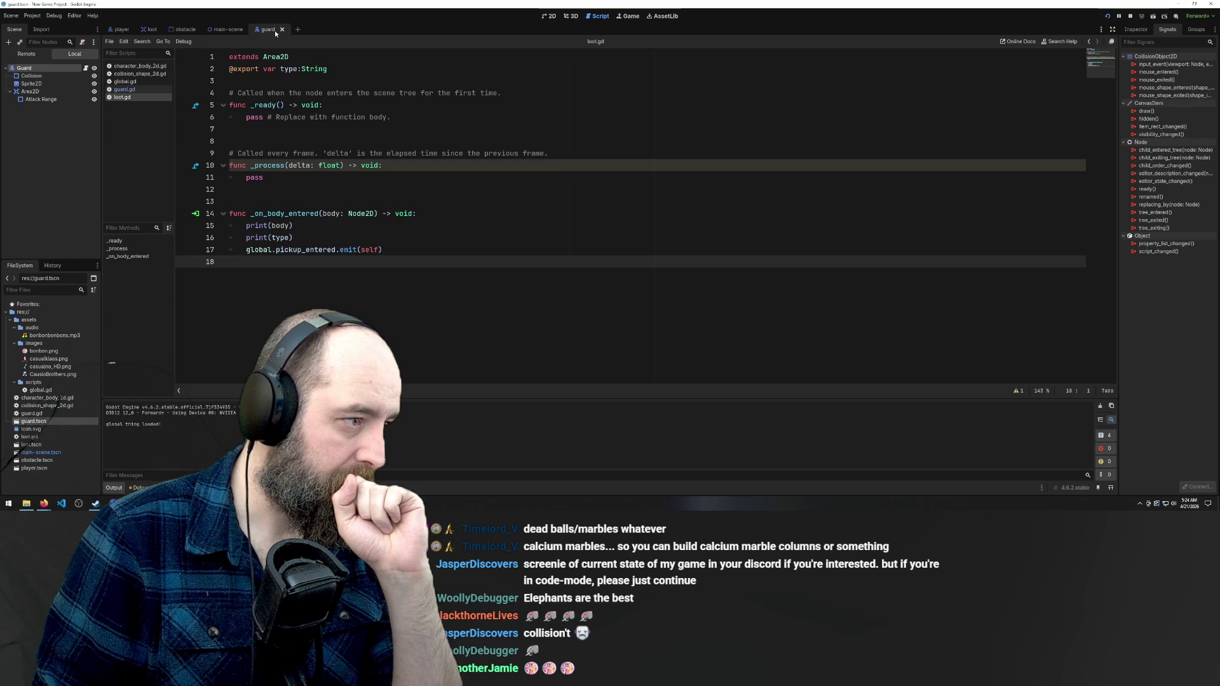
click(226, 31)
click(124, 89)
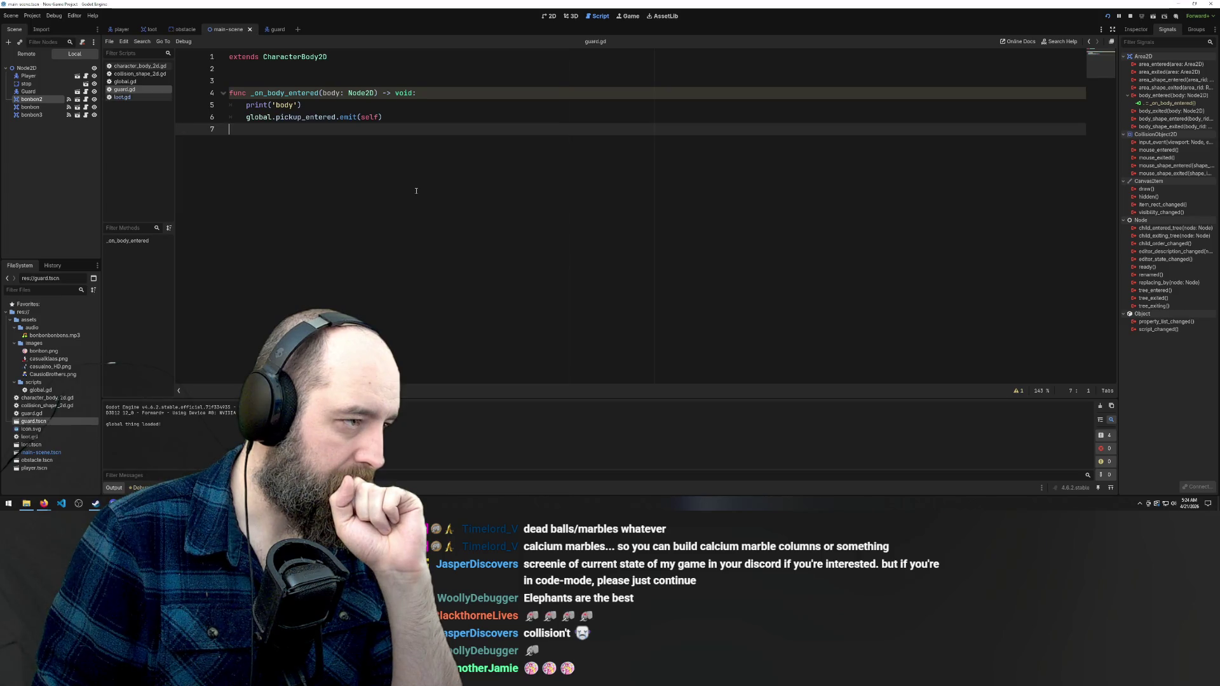
click(390, 116)
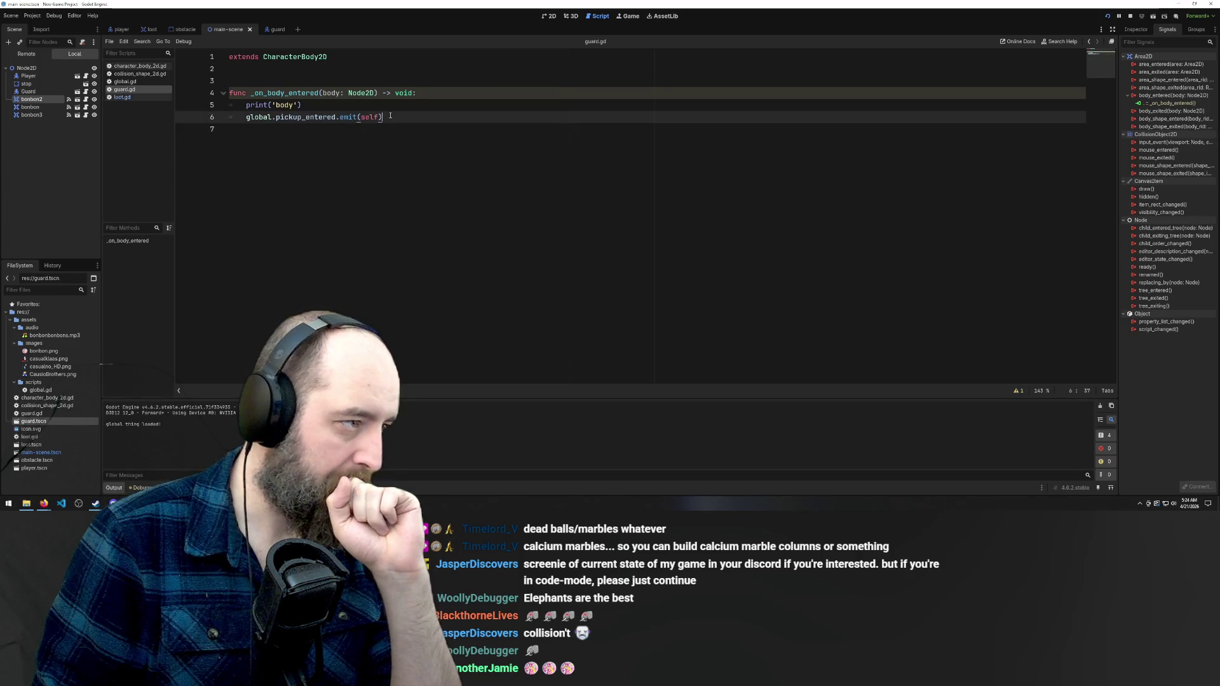
click(361, 78)
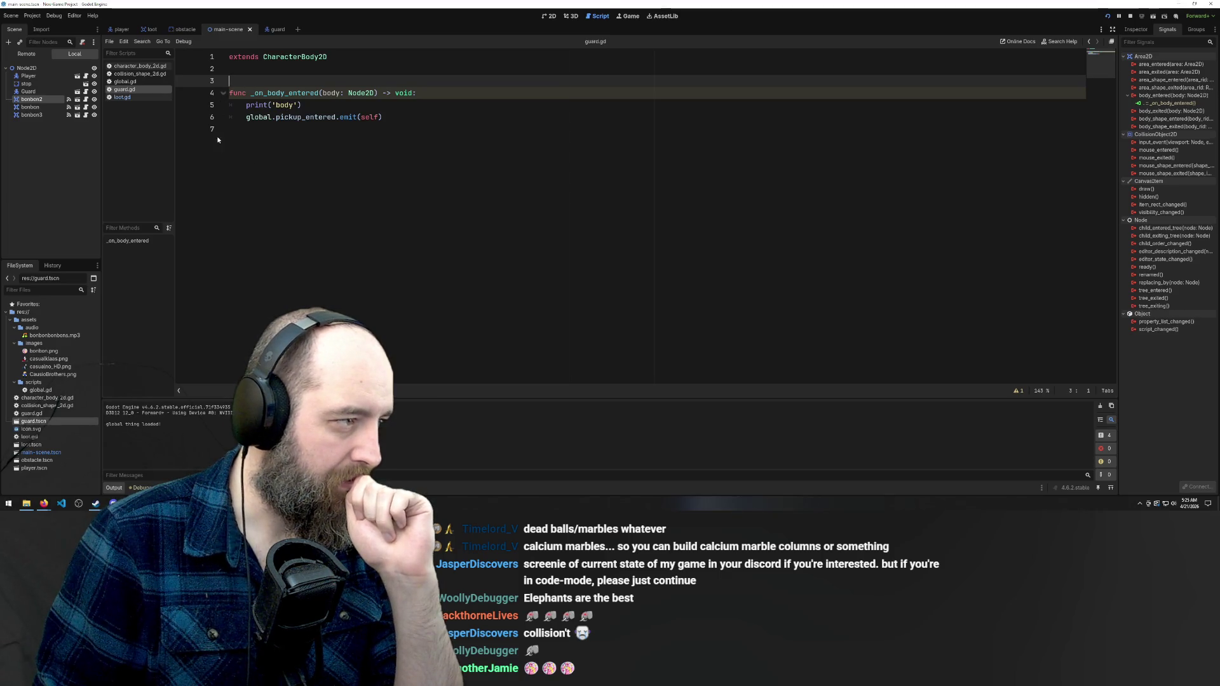
mouse_move(416, 93)
mouse_down()
mouse_move(236, 92)
mouse_move(251, 93)
mouse_up()
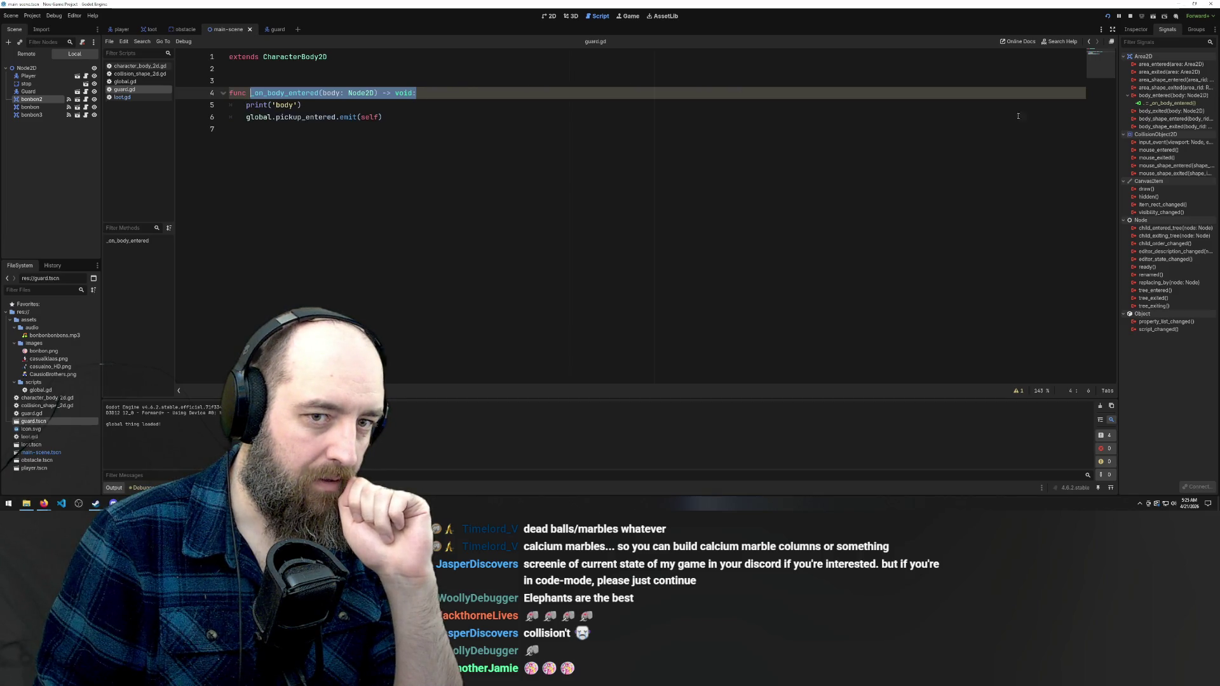
Inspect the body_entered signal and its _on_body_entered connection in the Signals dock
click(1161, 103)
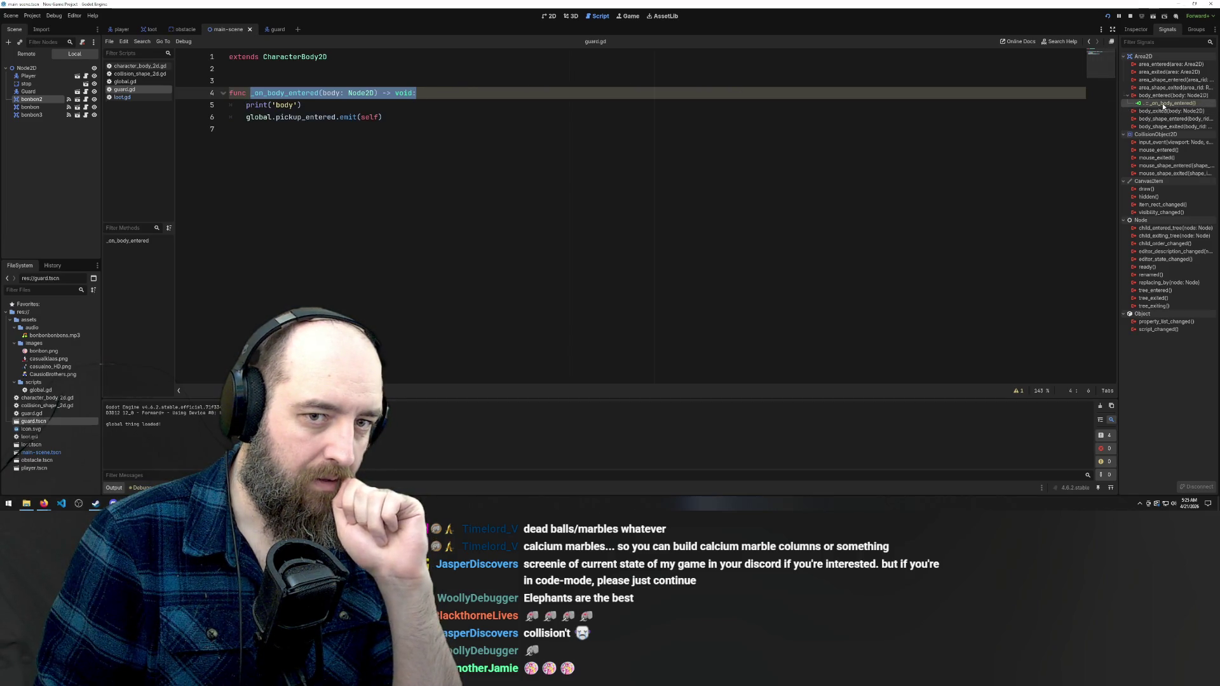
click(1162, 96)
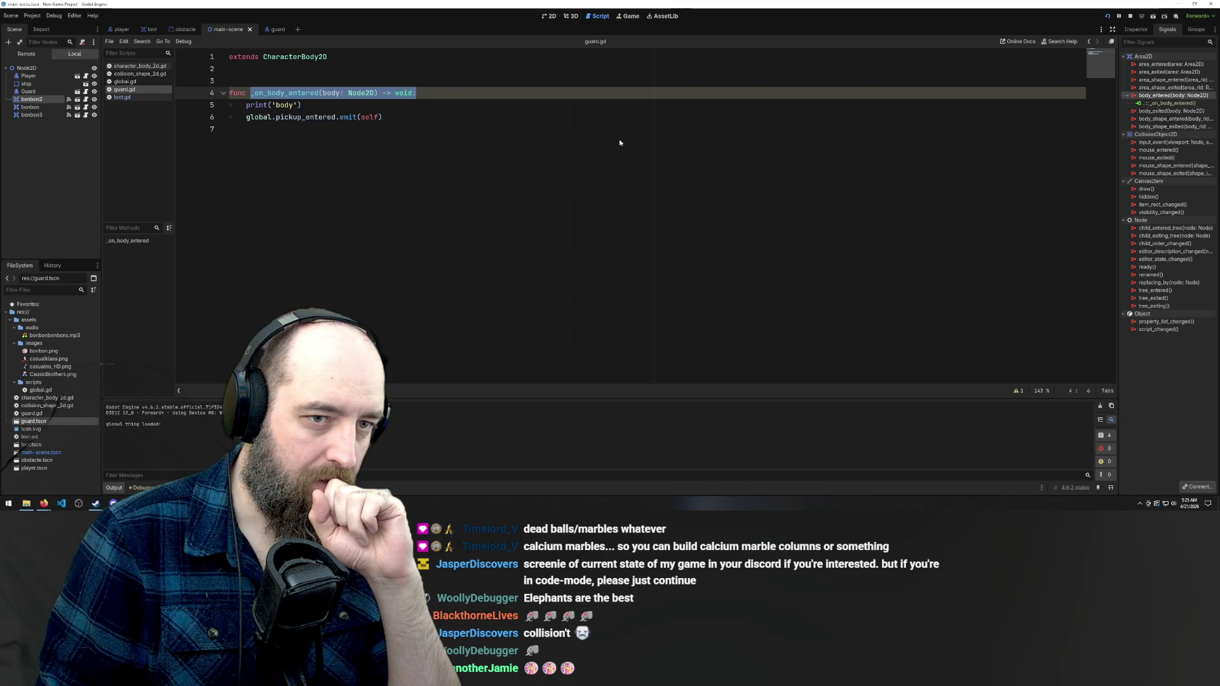
click(1165, 102)
click(1165, 96)
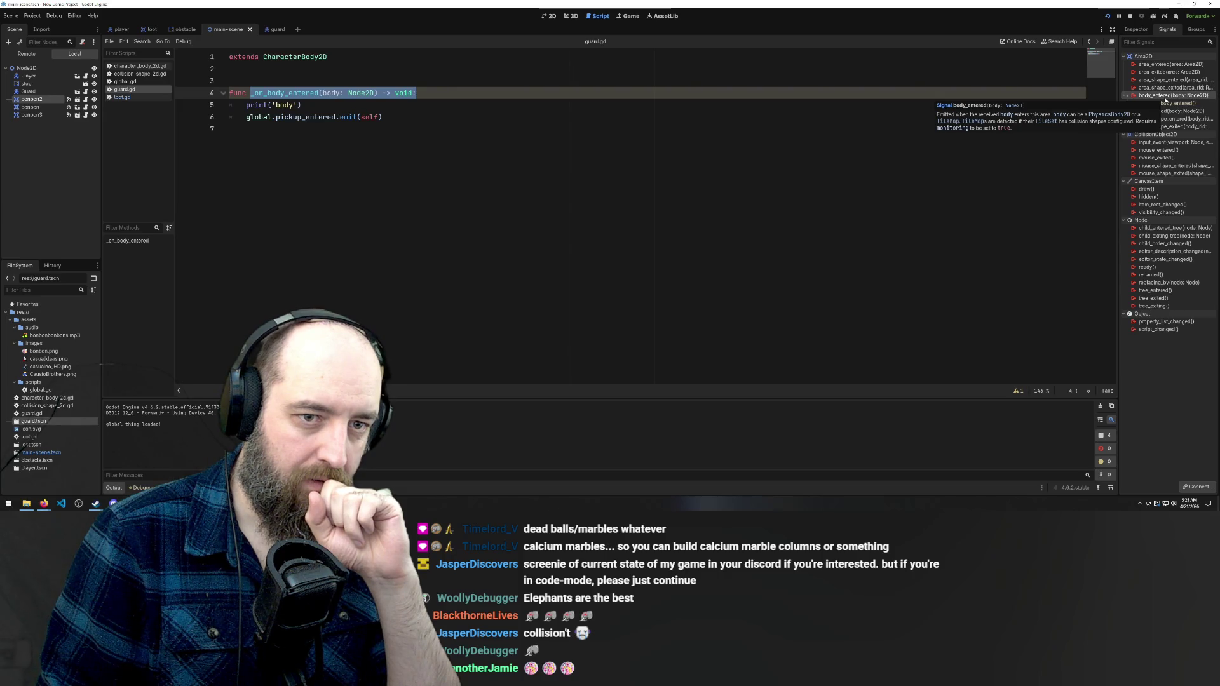
click(1166, 104)
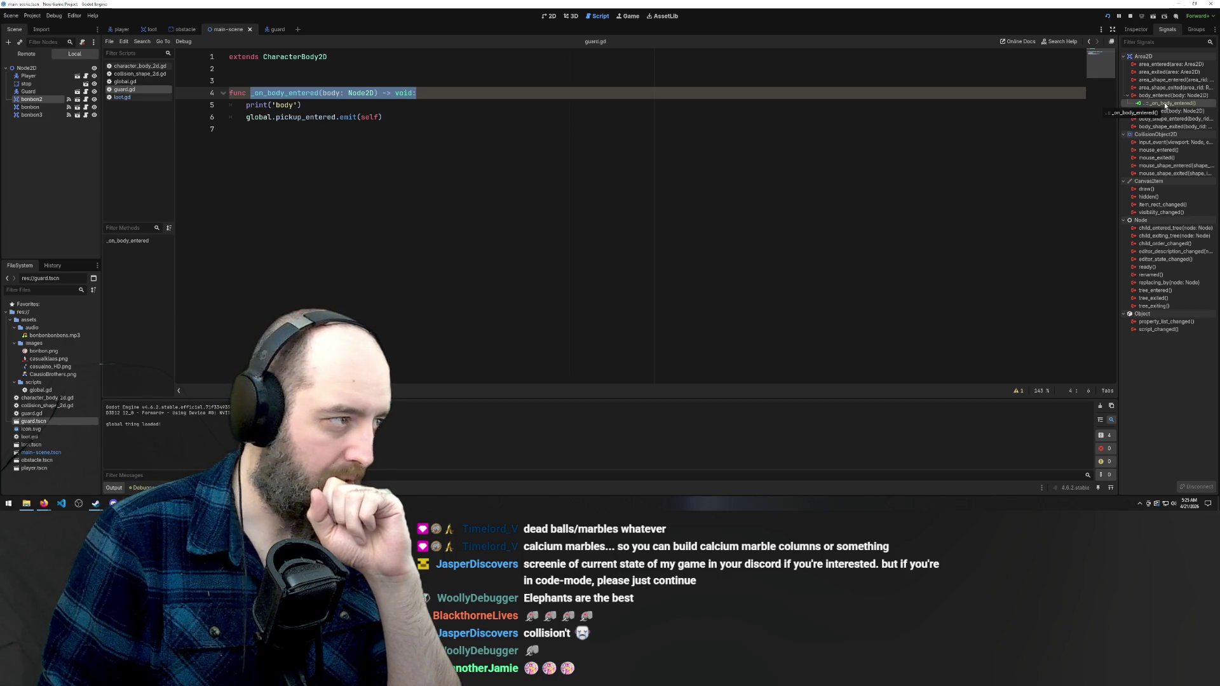
click(122, 97)
click(125, 89)
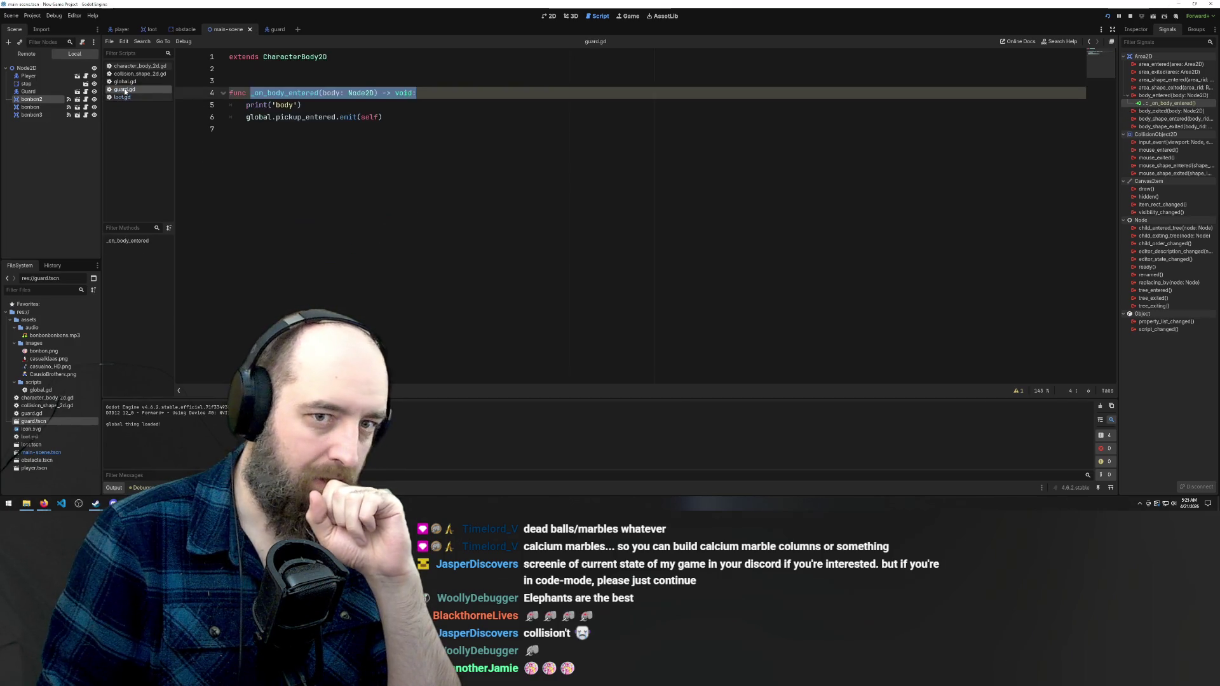
Check global.gd's signals, read body_entered's description, and go to loot.gd's _on_body_entered on line 14
click(122, 97)
click(124, 89)
click(125, 81)
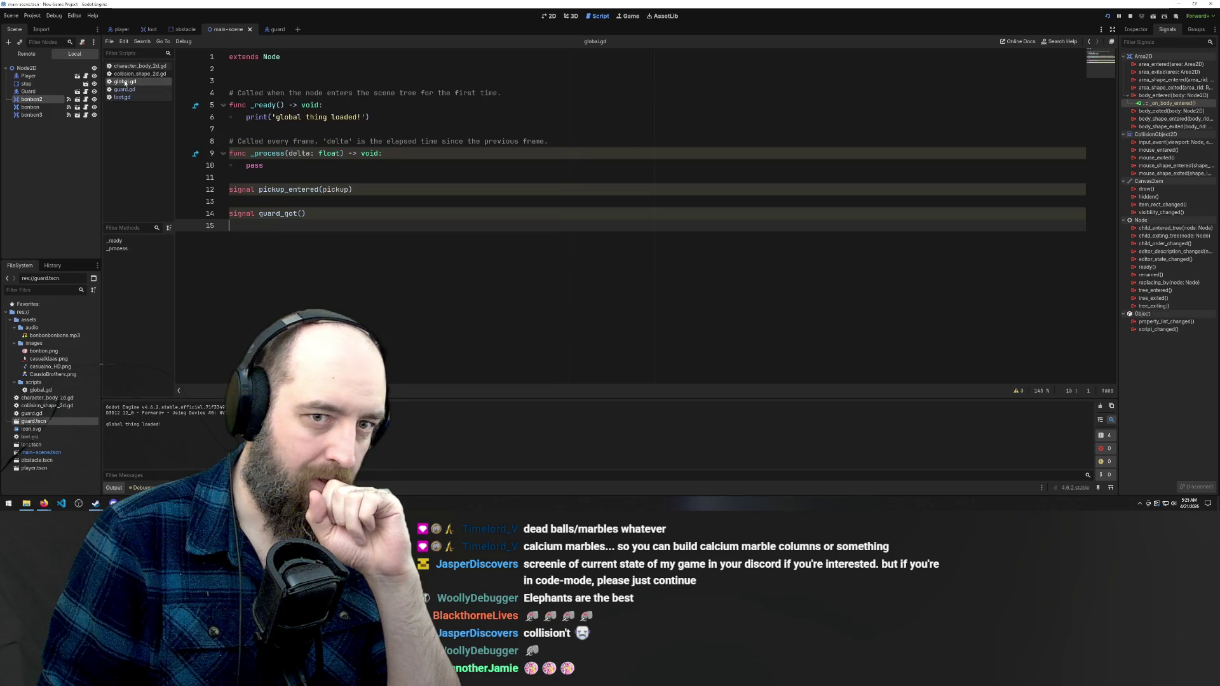
click(124, 89)
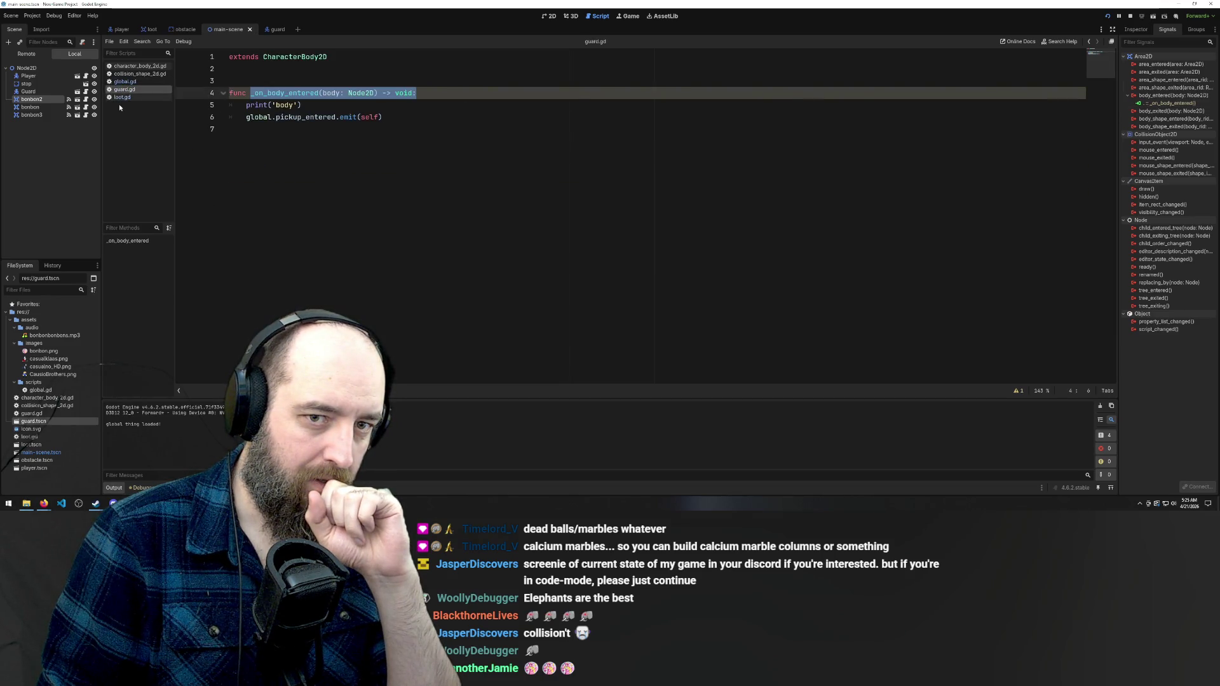
click(1156, 97)
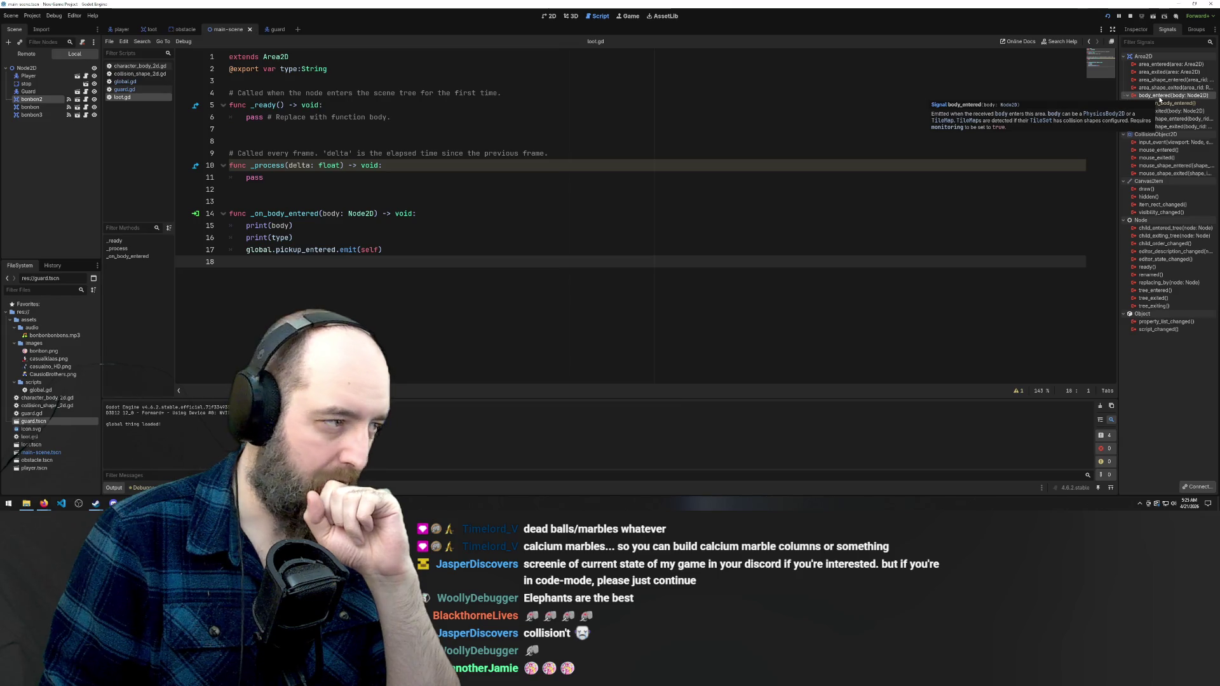
click(346, 213)
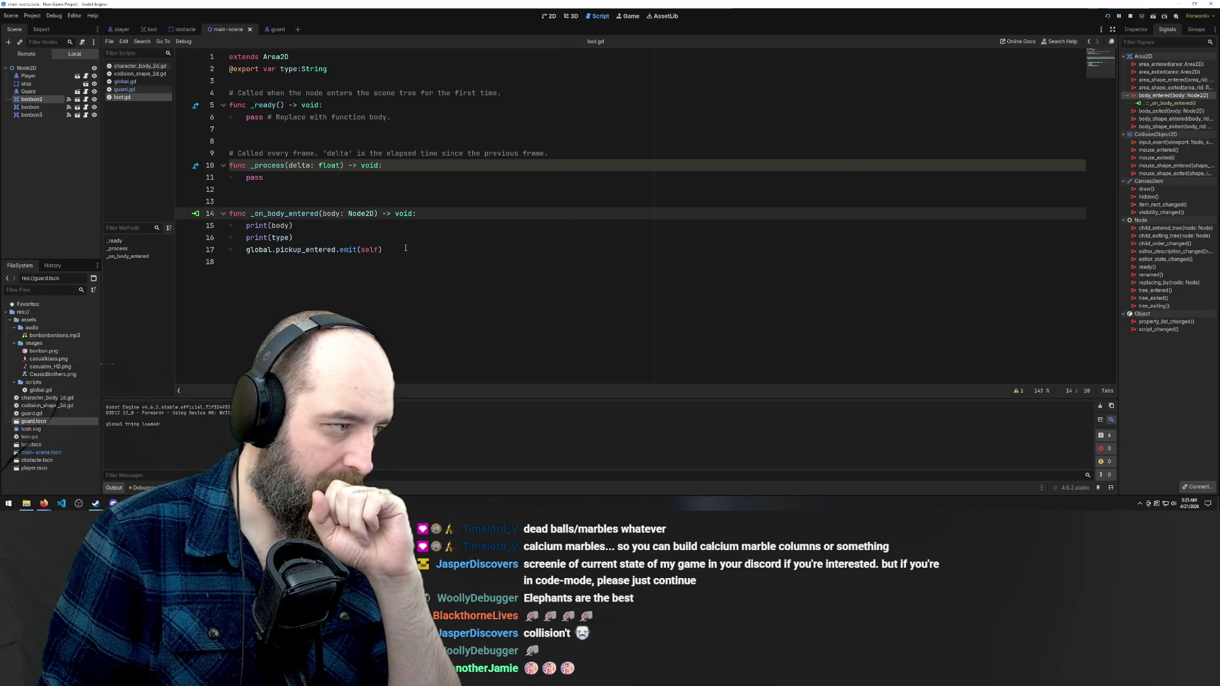
List the nodes connected to loot.gd's _on_body_entered, then bring up the guard scene
click(110, 92)
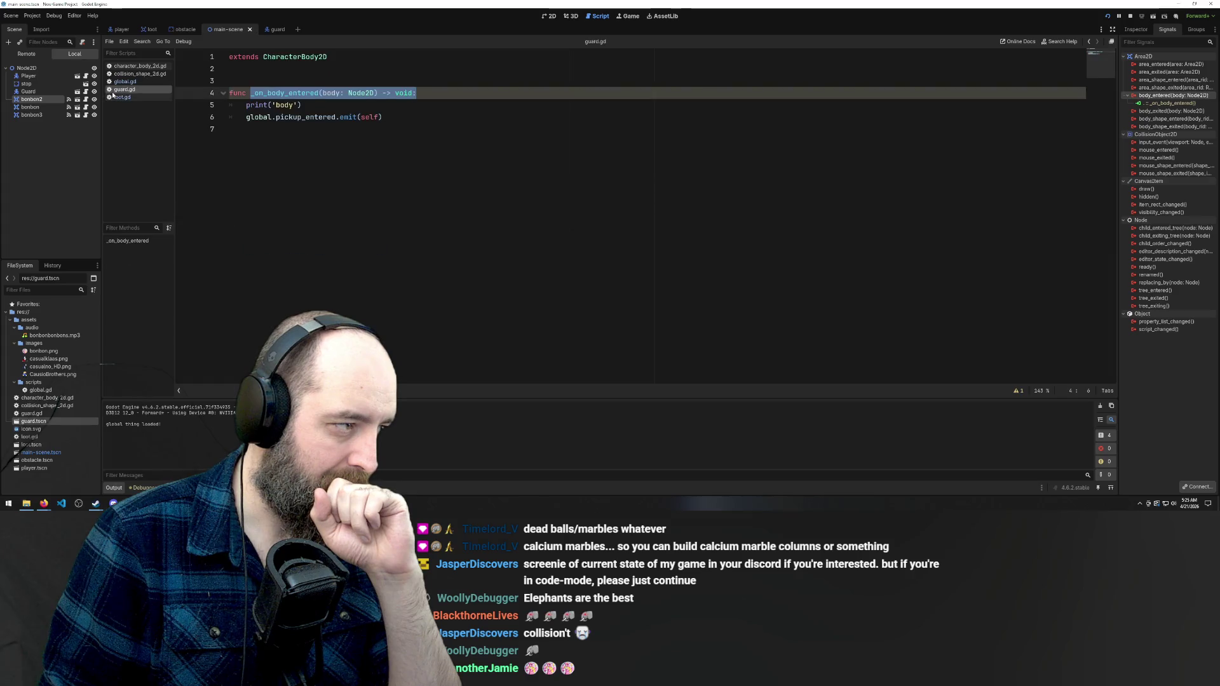
click(114, 96)
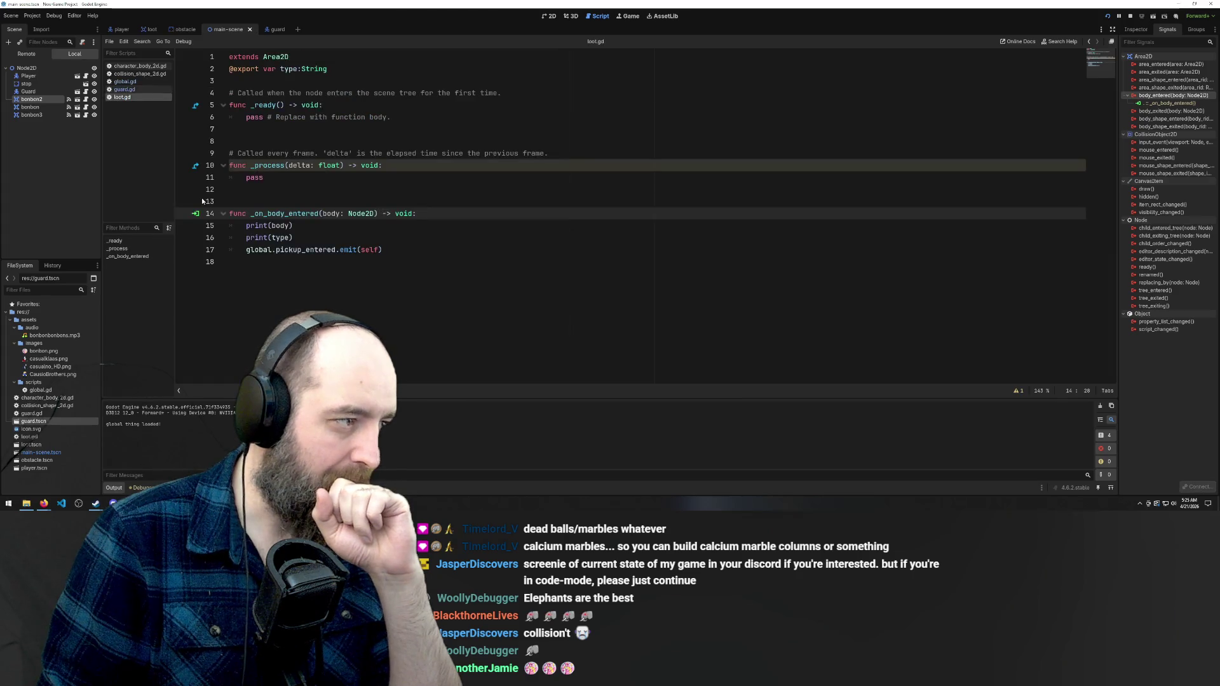
click(196, 214)
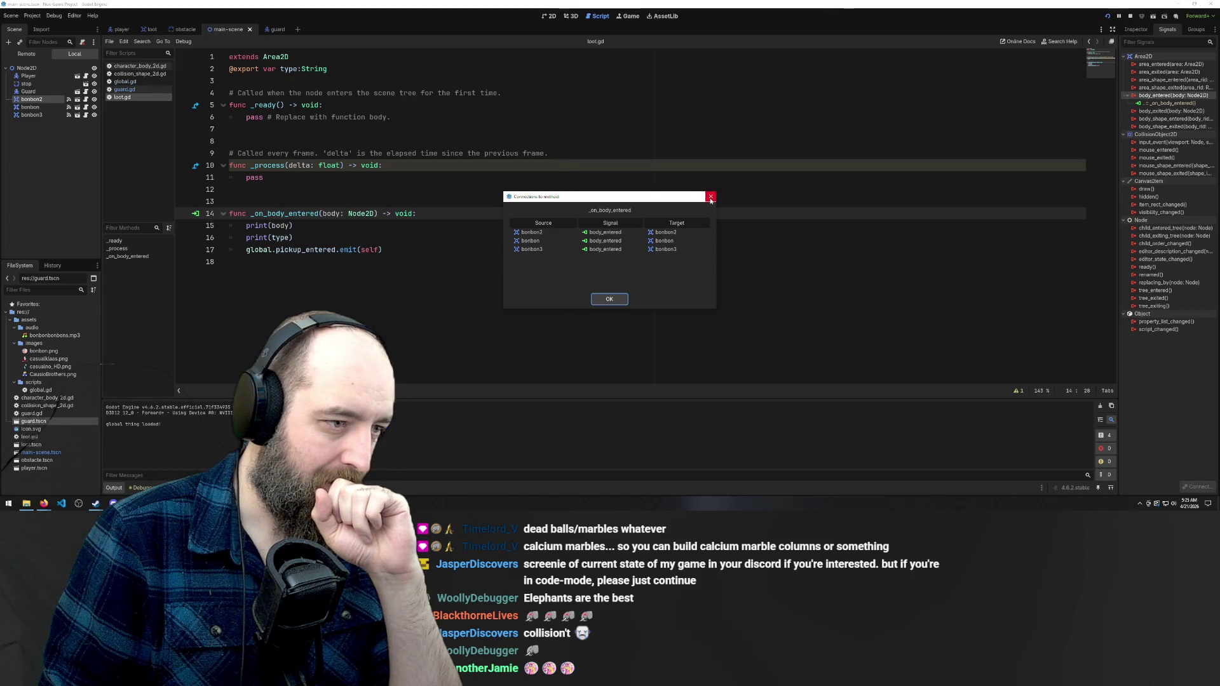
key(Escape)
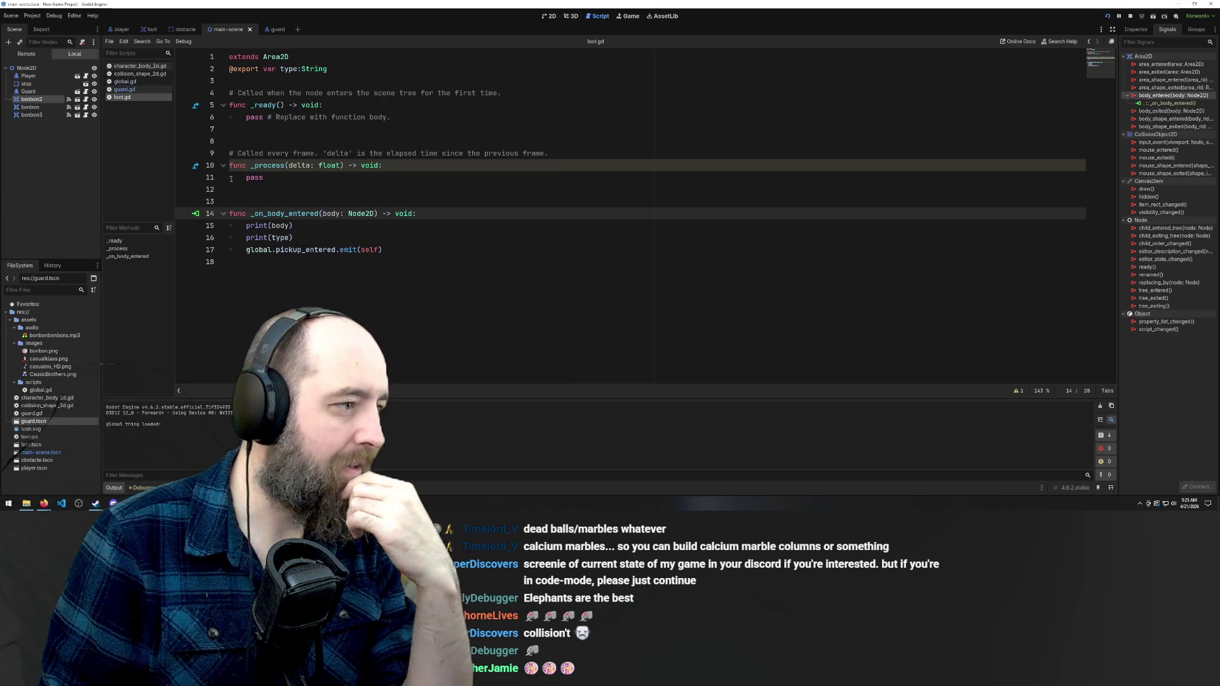
click(273, 29)
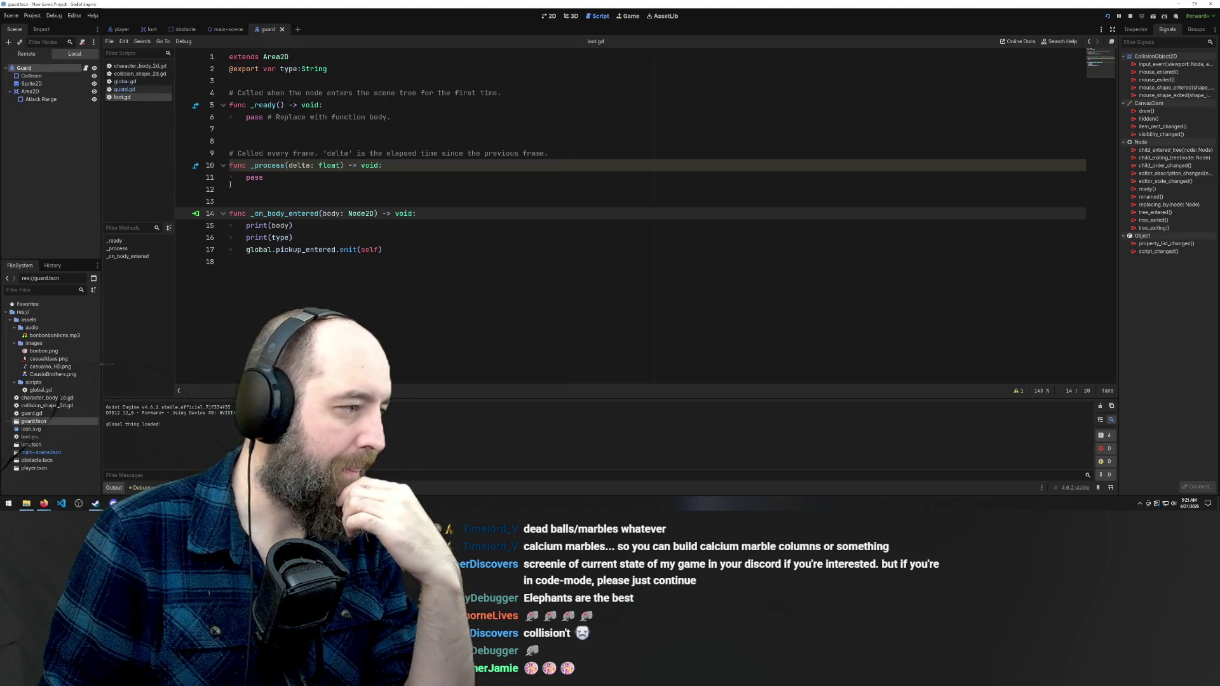
Delete the _on_body_entered function from guard.gd
click(125, 90)
drag(383, 117, 190, 94)
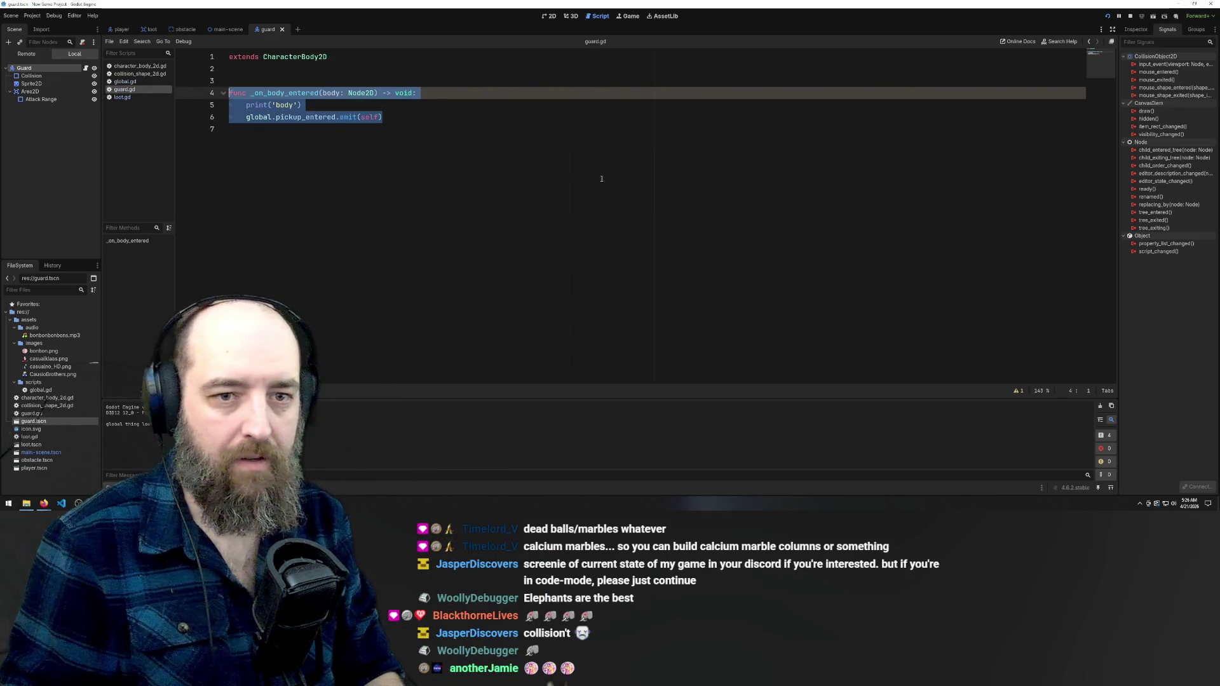
key(Delete)
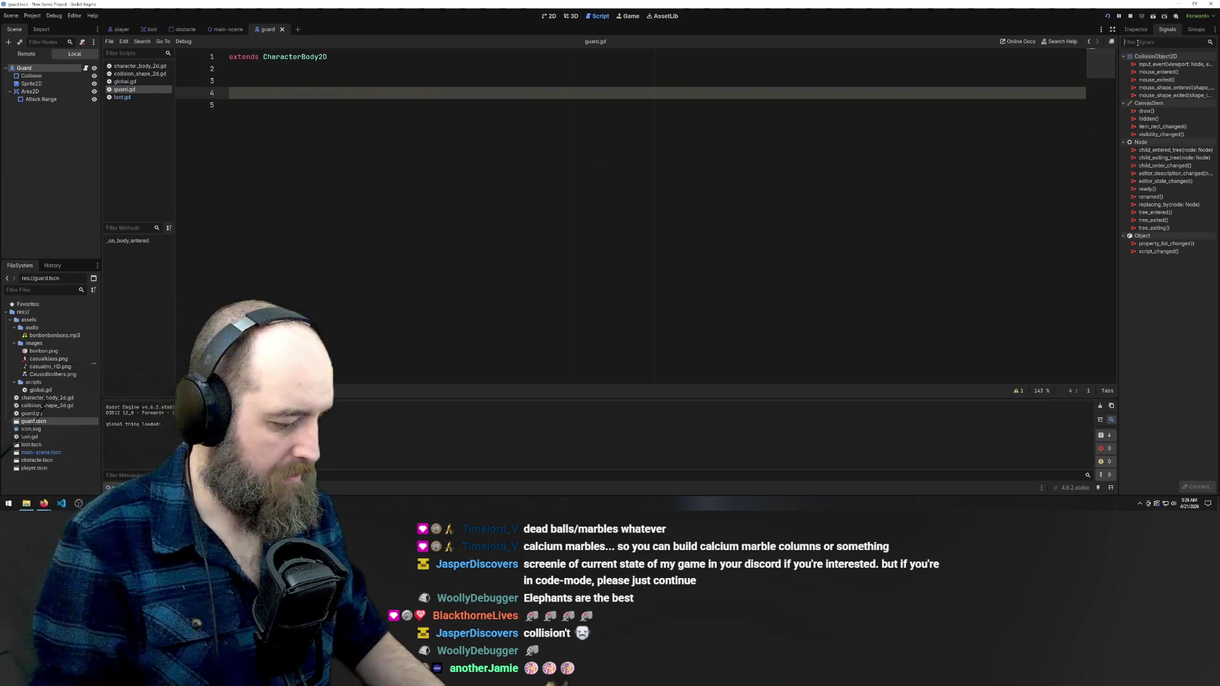
Filter the guard's signal list by 'enter', then switch over to Discord
click(1137, 42)
text(enter)
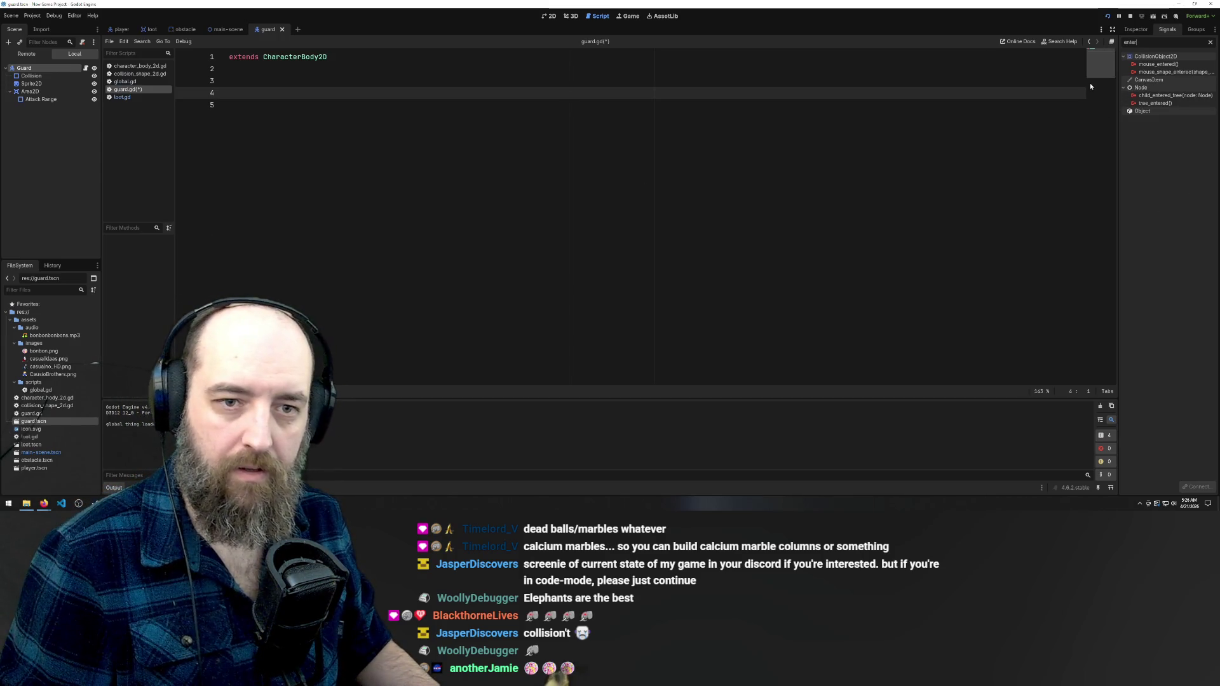
key(ctrl+a)
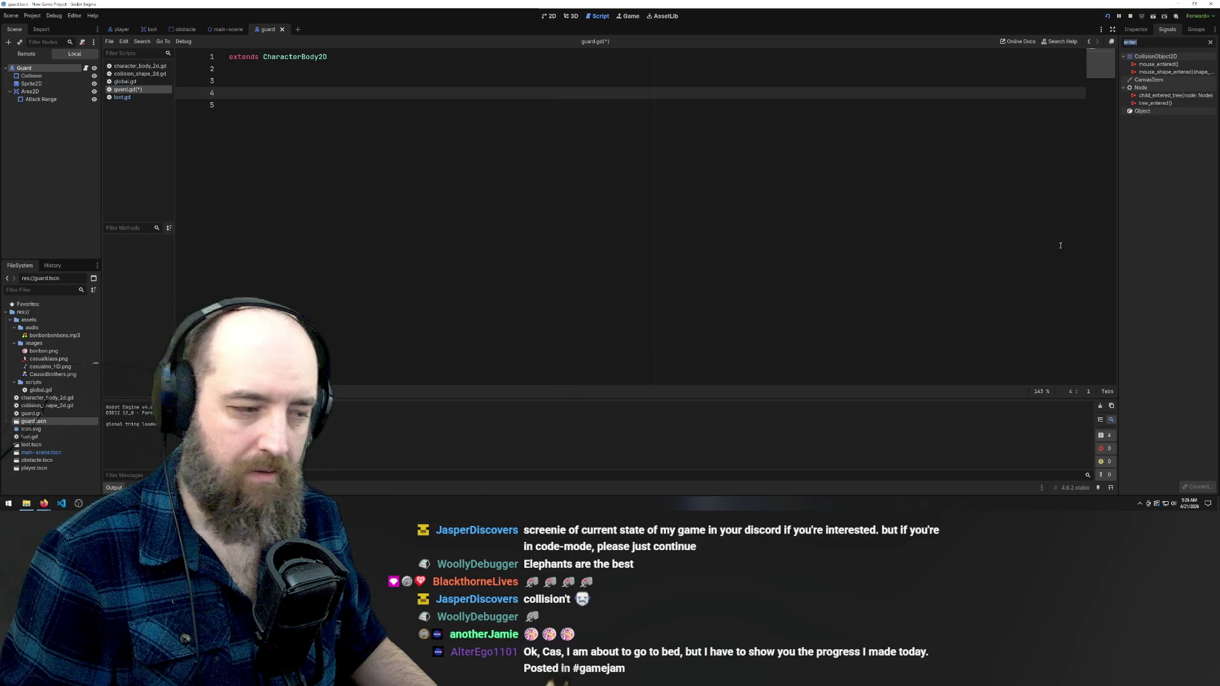
key(alt+Tab)
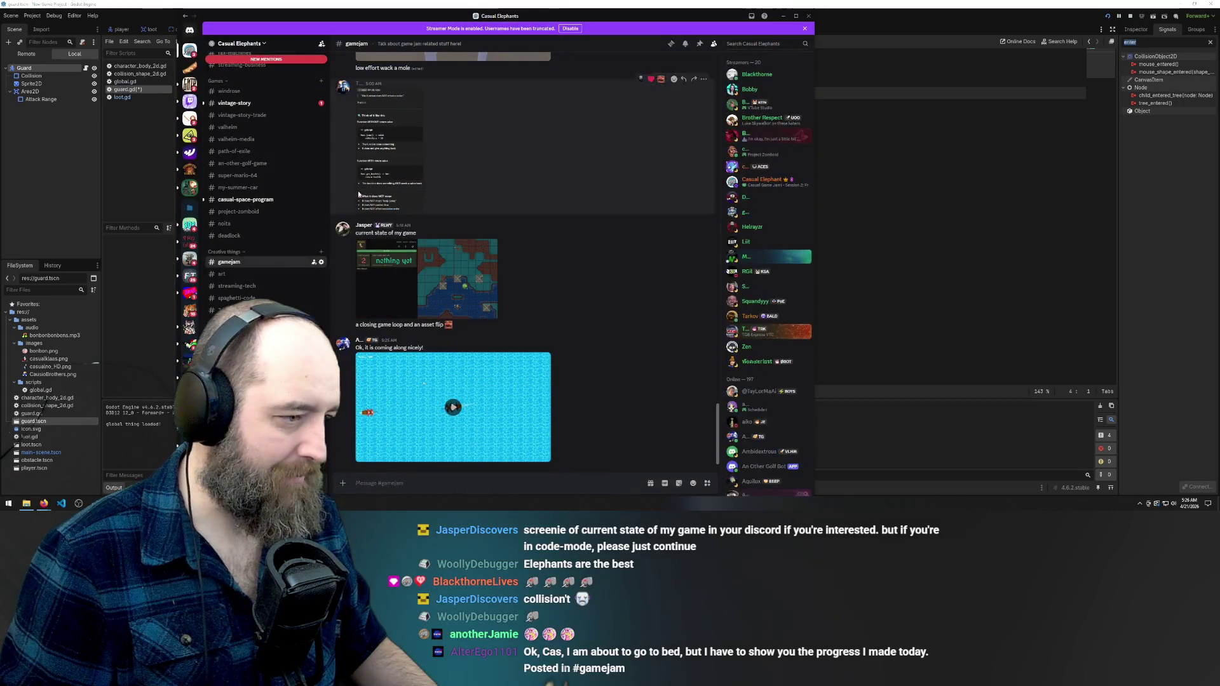
Watch the shared game video fullscreen from the start with sound on
click(452, 405)
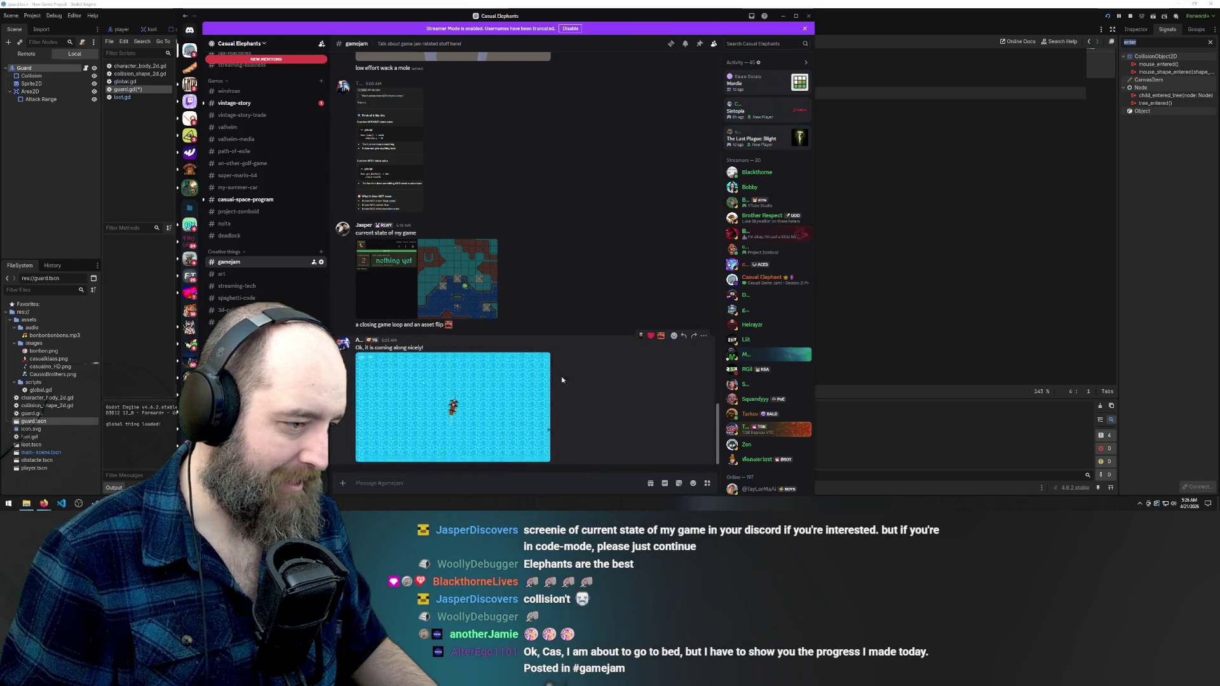
click(542, 457)
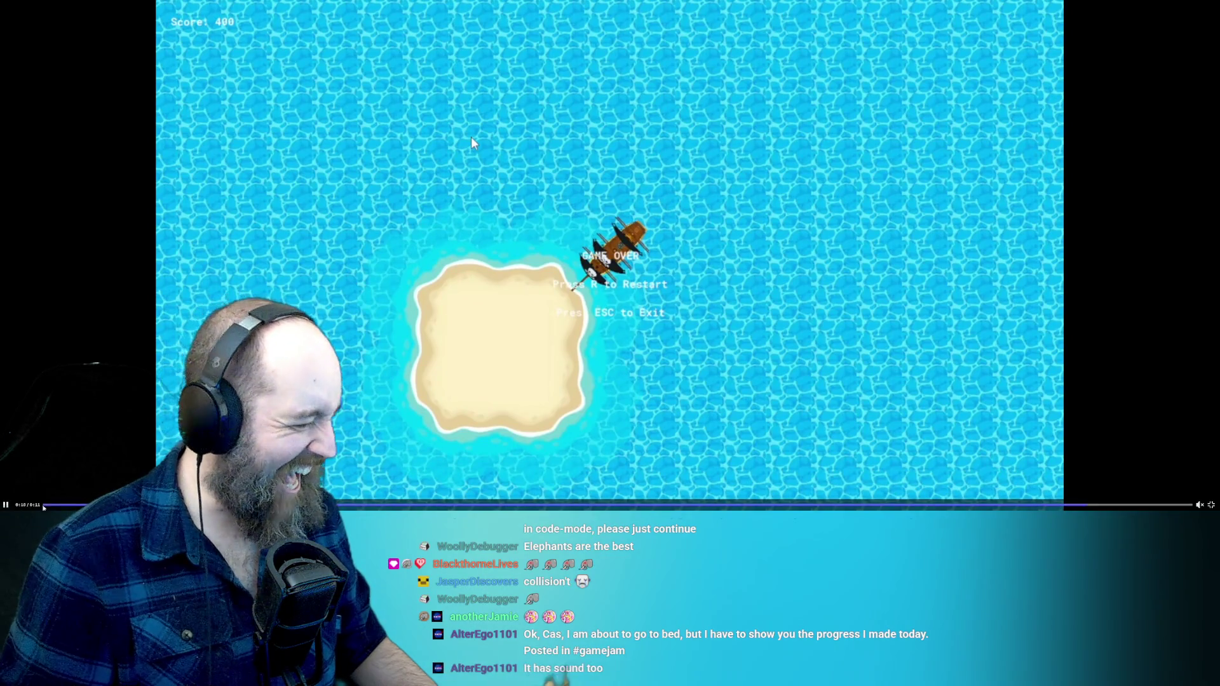
click(47, 504)
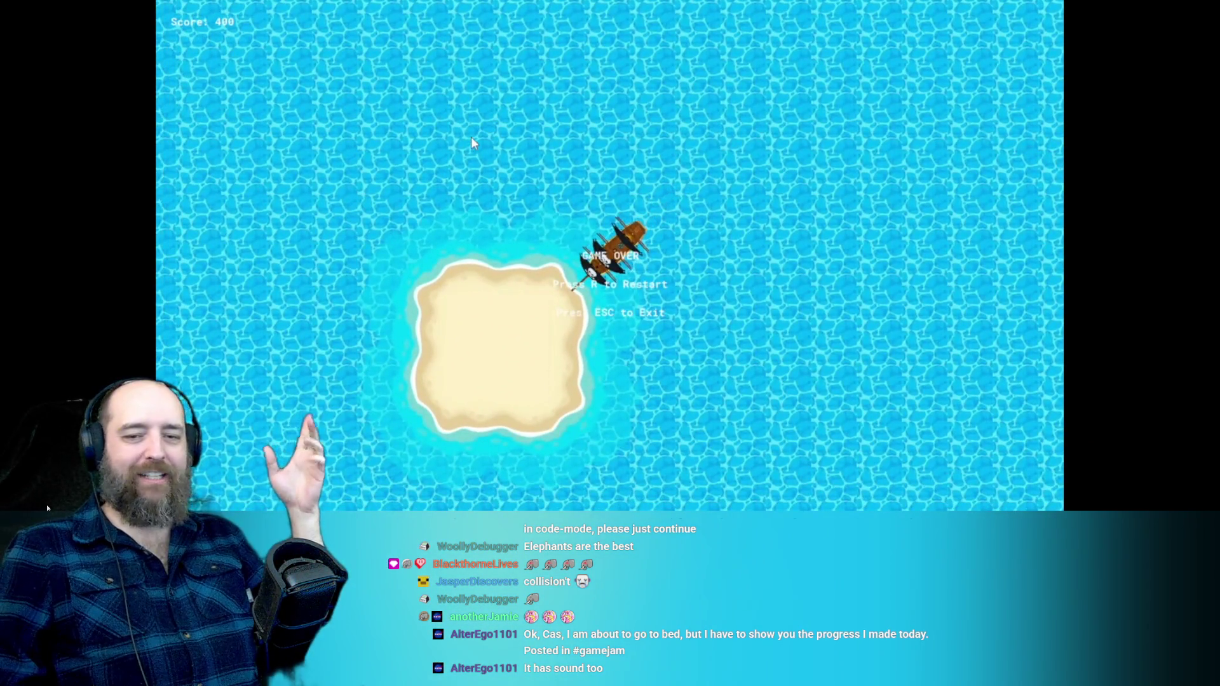
mouse_move(47, 507)
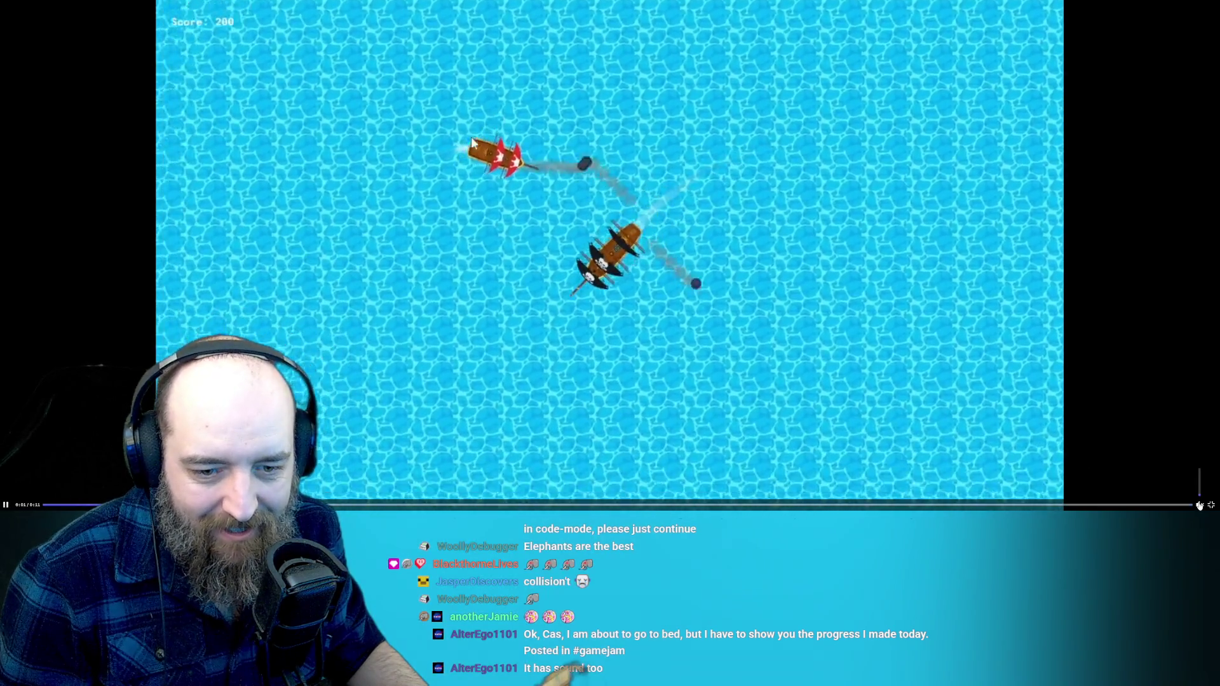
click(1199, 504)
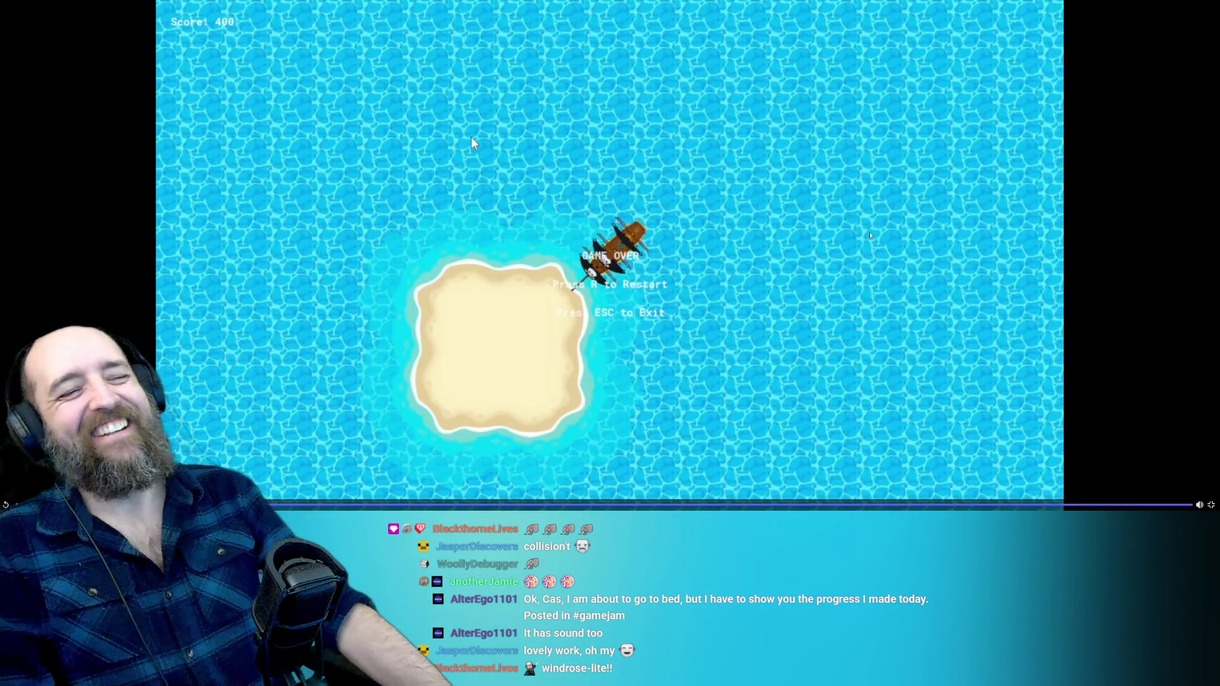
Exit fullscreen and view the shared game screenshot enlarged twice before closing it
double_click(471, 136)
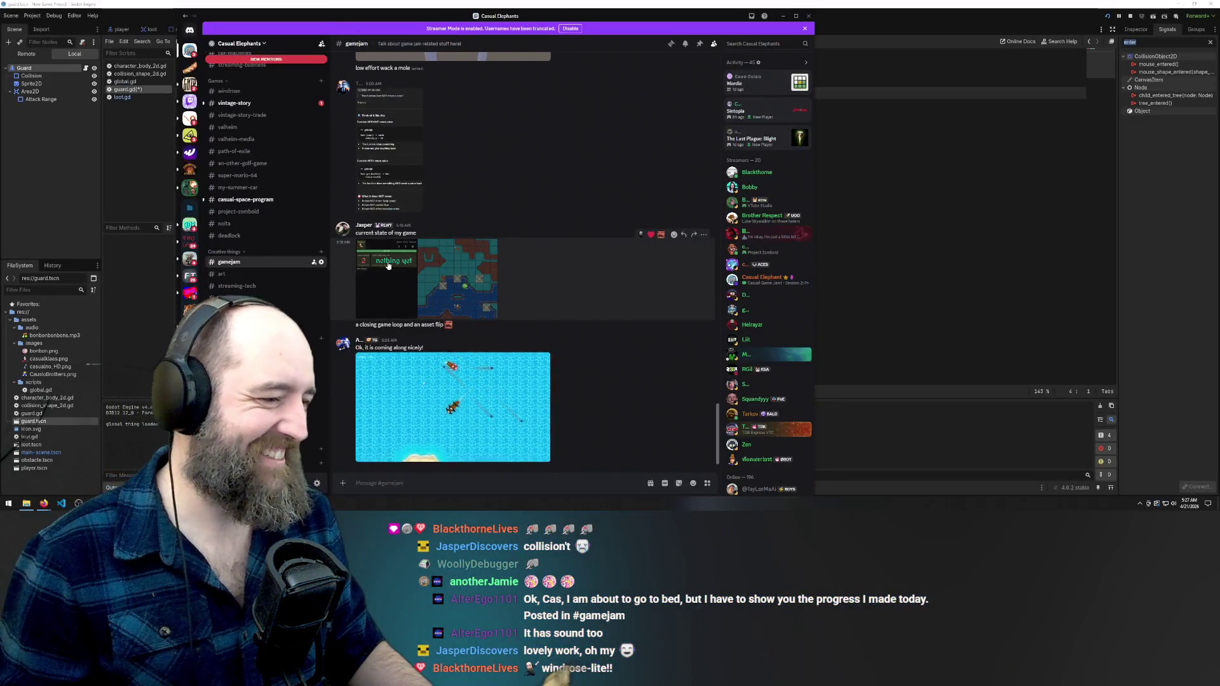
click(388, 265)
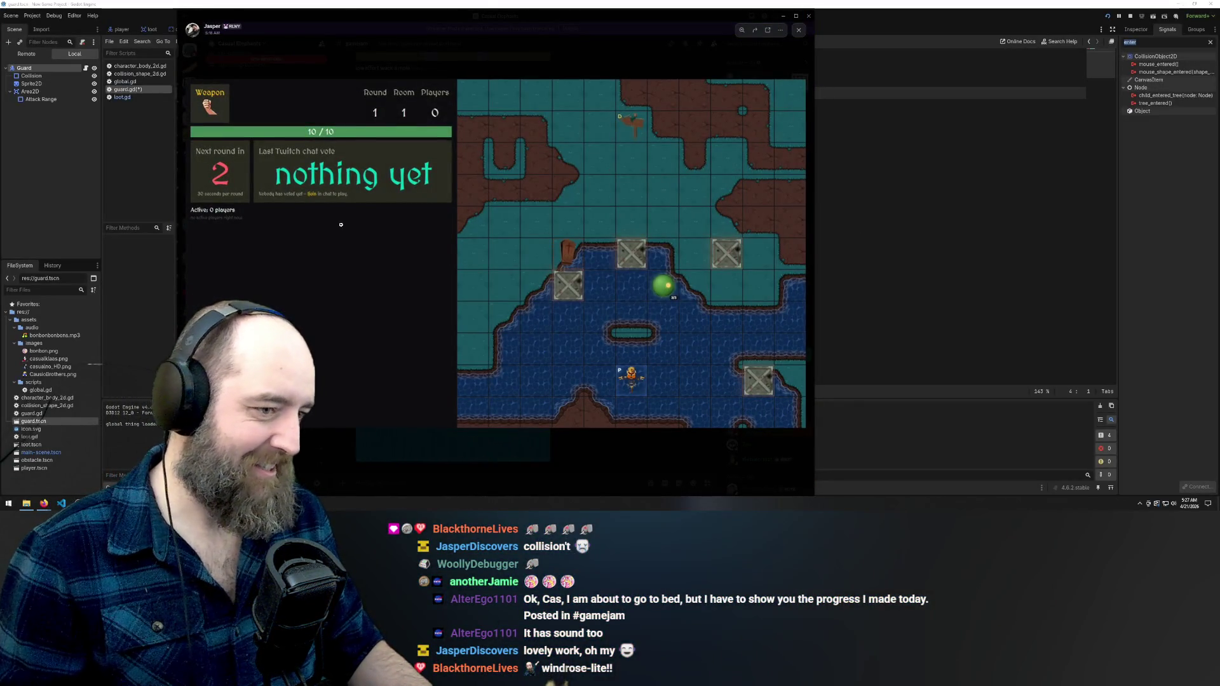
click(491, 44)
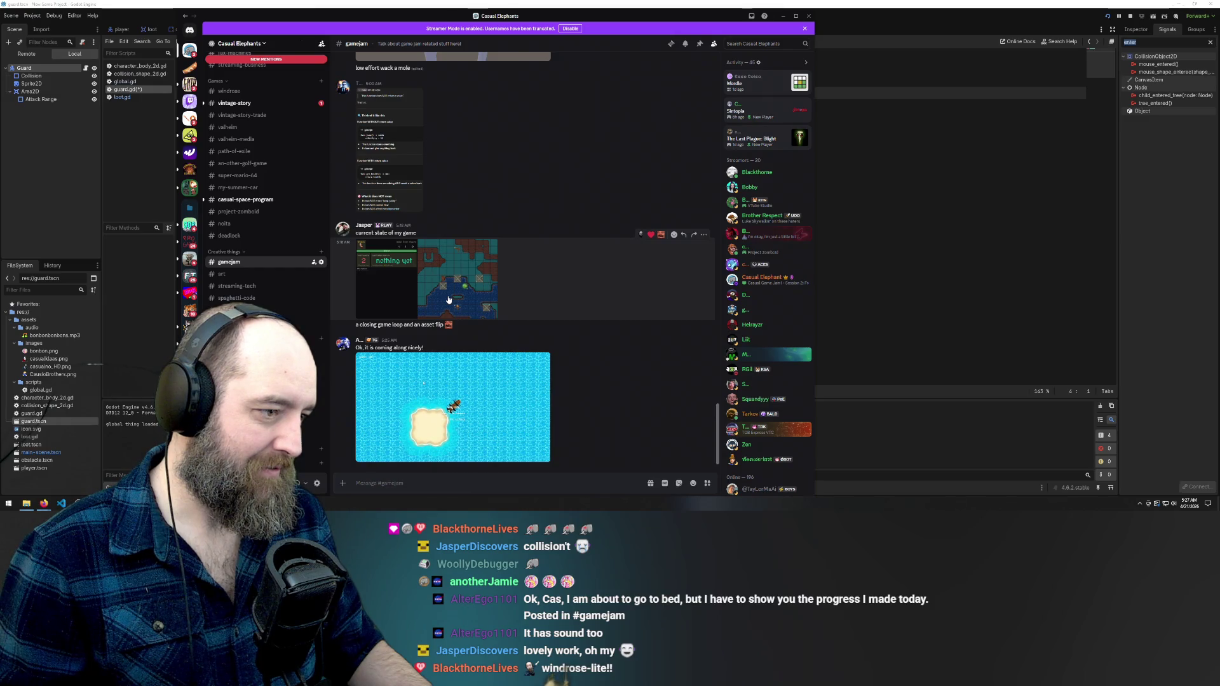
click(448, 300)
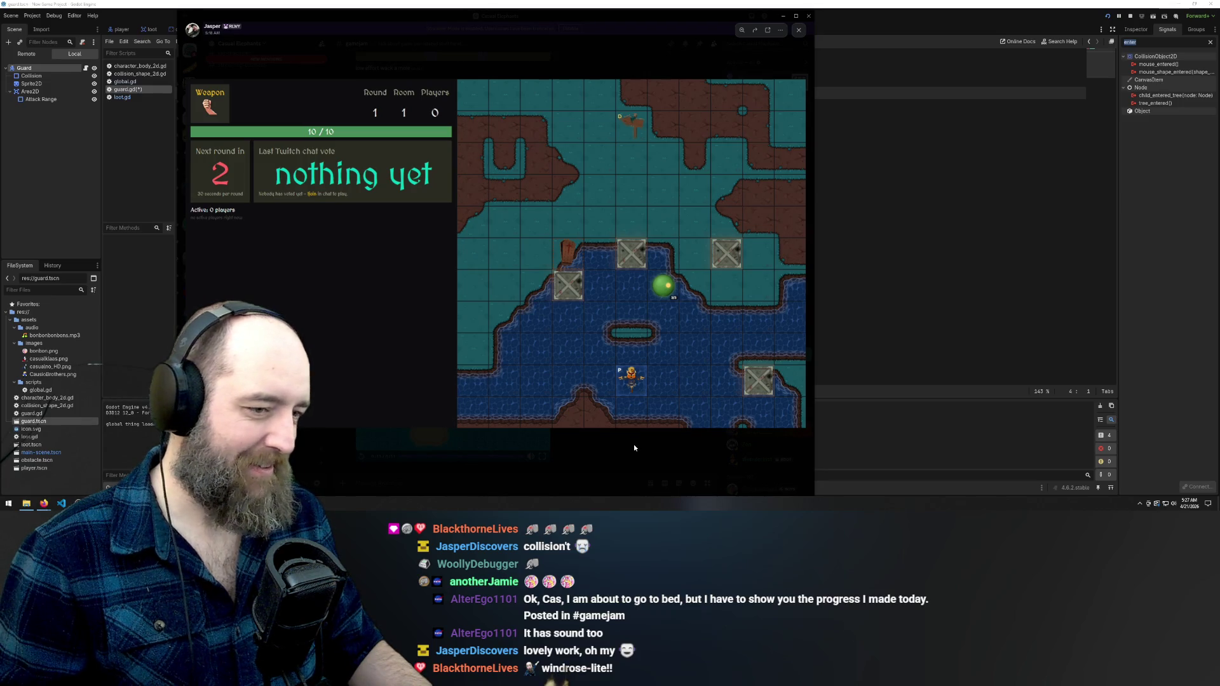
click(665, 443)
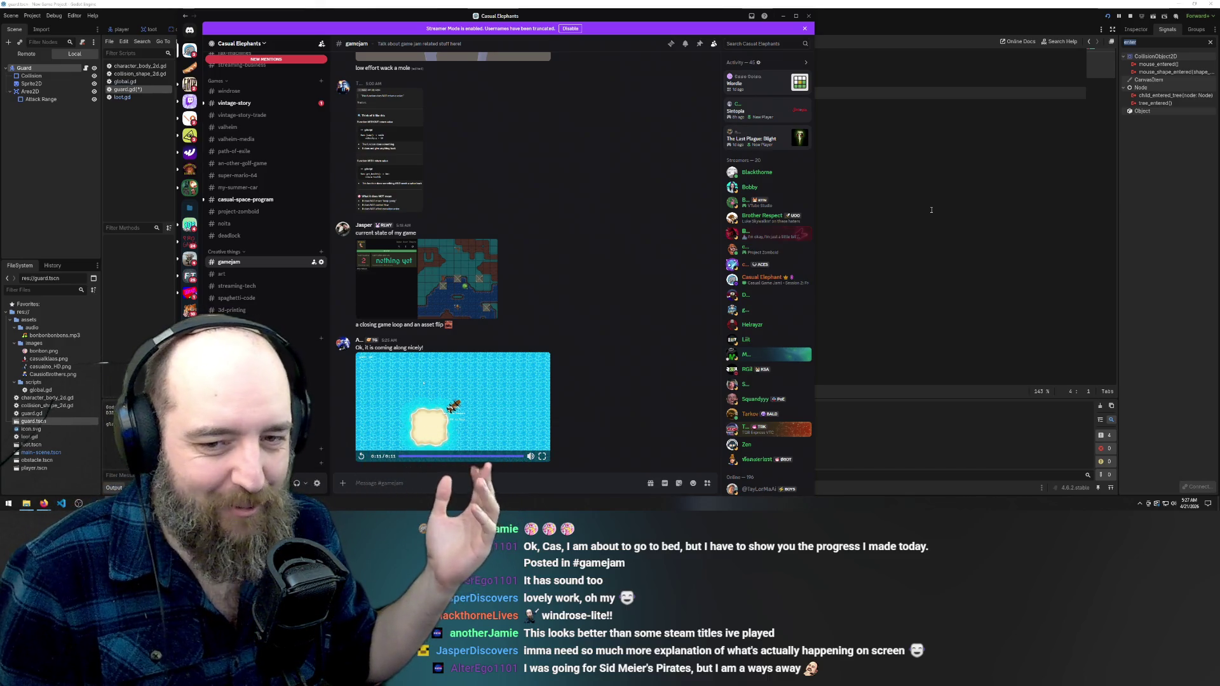
Back in Godot, leave guard.gd with the _on_body_entered function removed
click(896, 239)
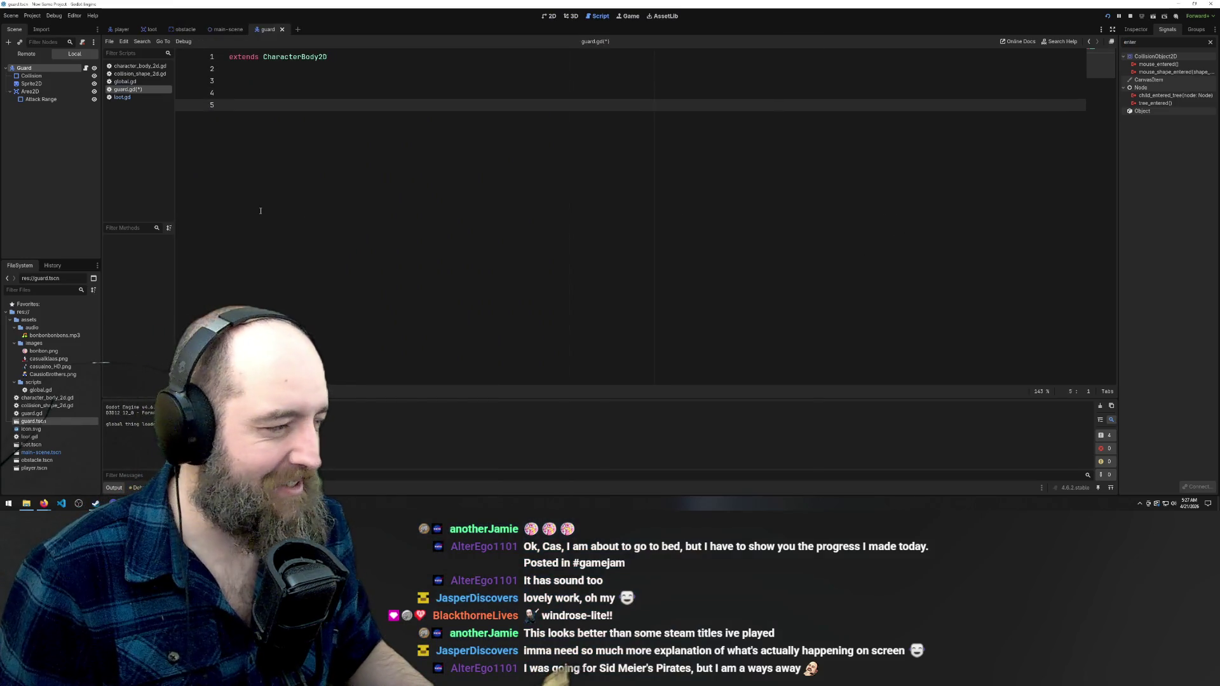
key(ctrl+z)
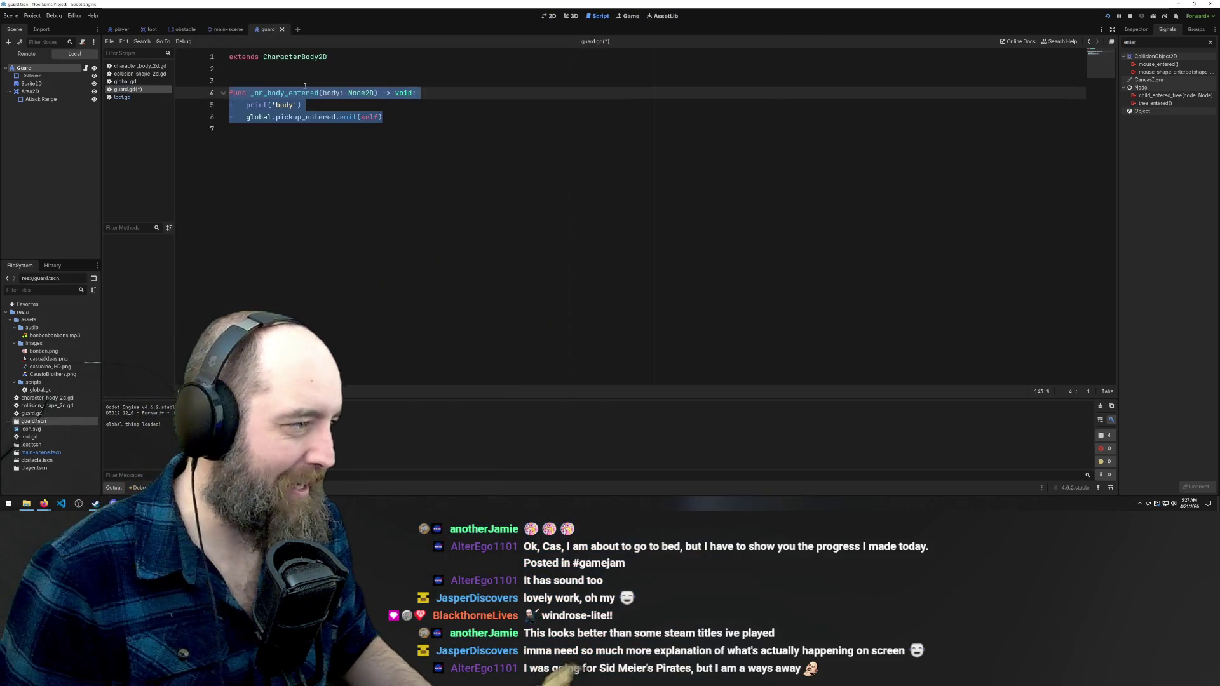
key(ctrl+z)
key(ctrl+y)
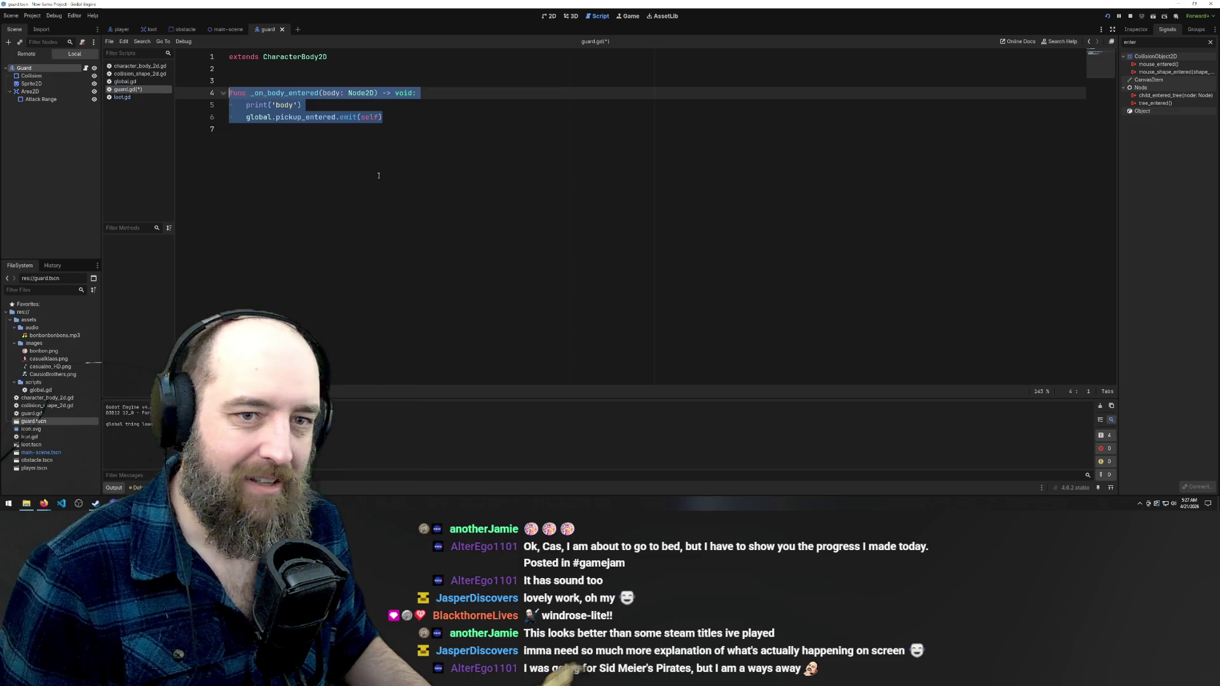
key(ctrl+z)
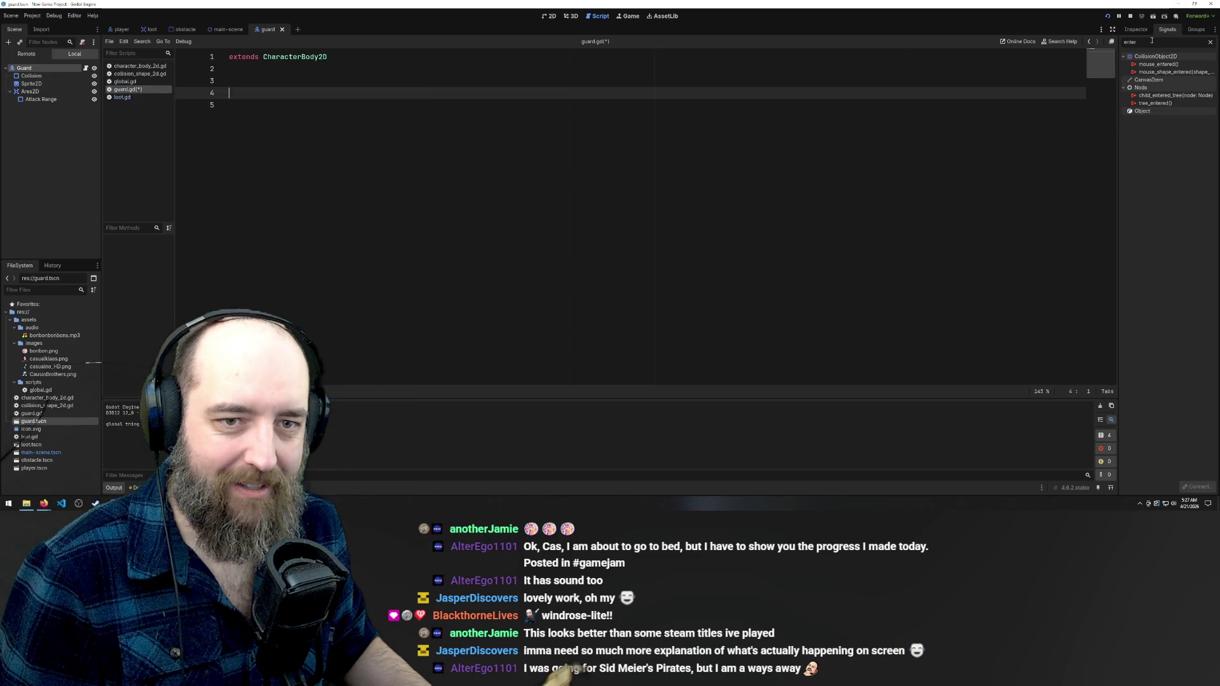
Flip between loot.gd and guard.gd and clear the Signals filter to list all signals
click(118, 99)
key(alt+Left)
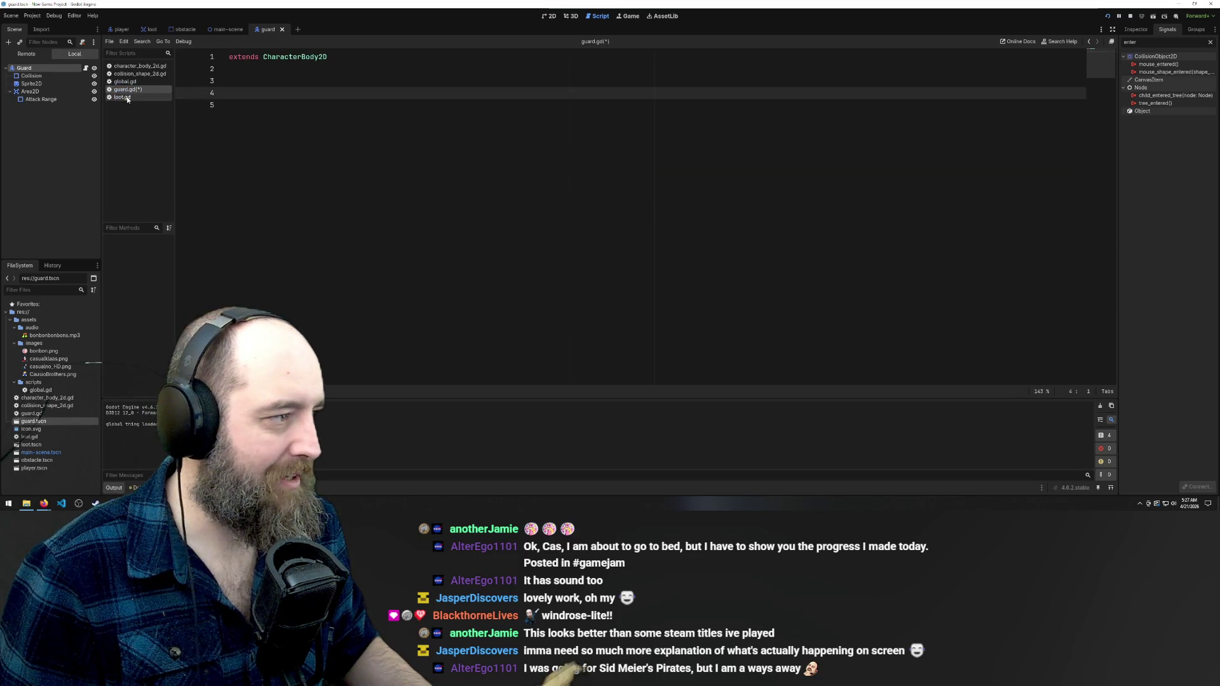
key(alt+Right)
key(alt+Left)
key(alt+Right)
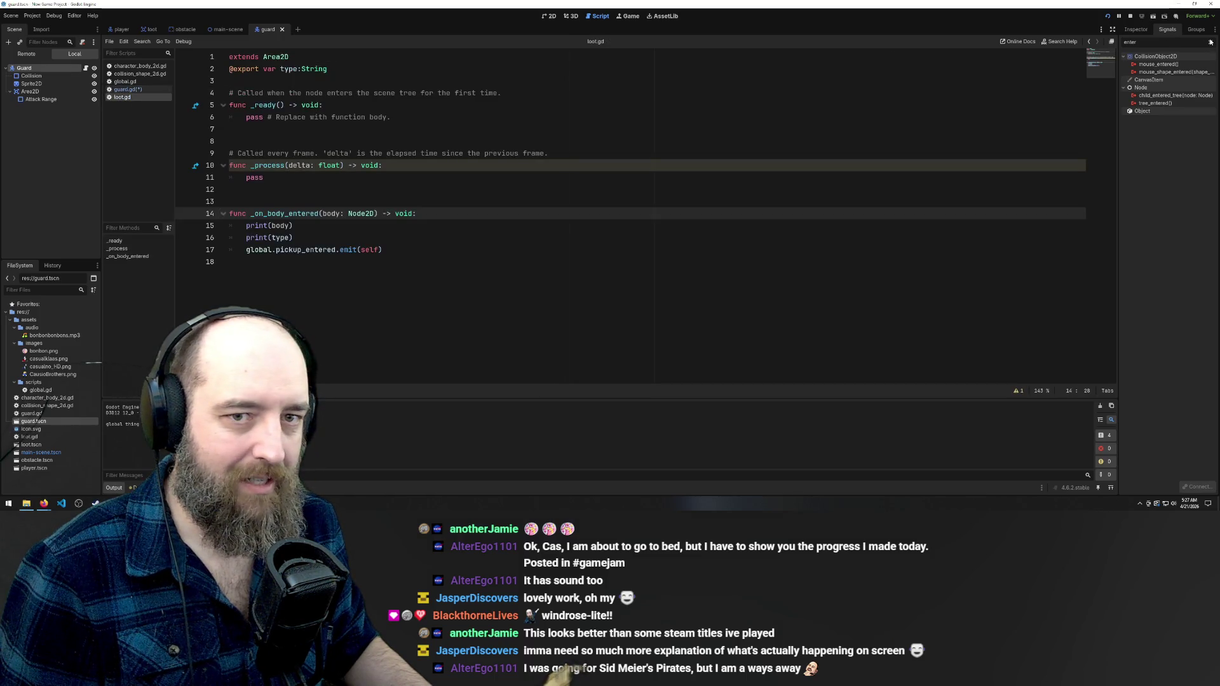
click(1210, 42)
Reopen loot.gd and select its _on_body_entered declaration on line 14
key(alt+Left)
key(alt+Right)
key(alt+Left)
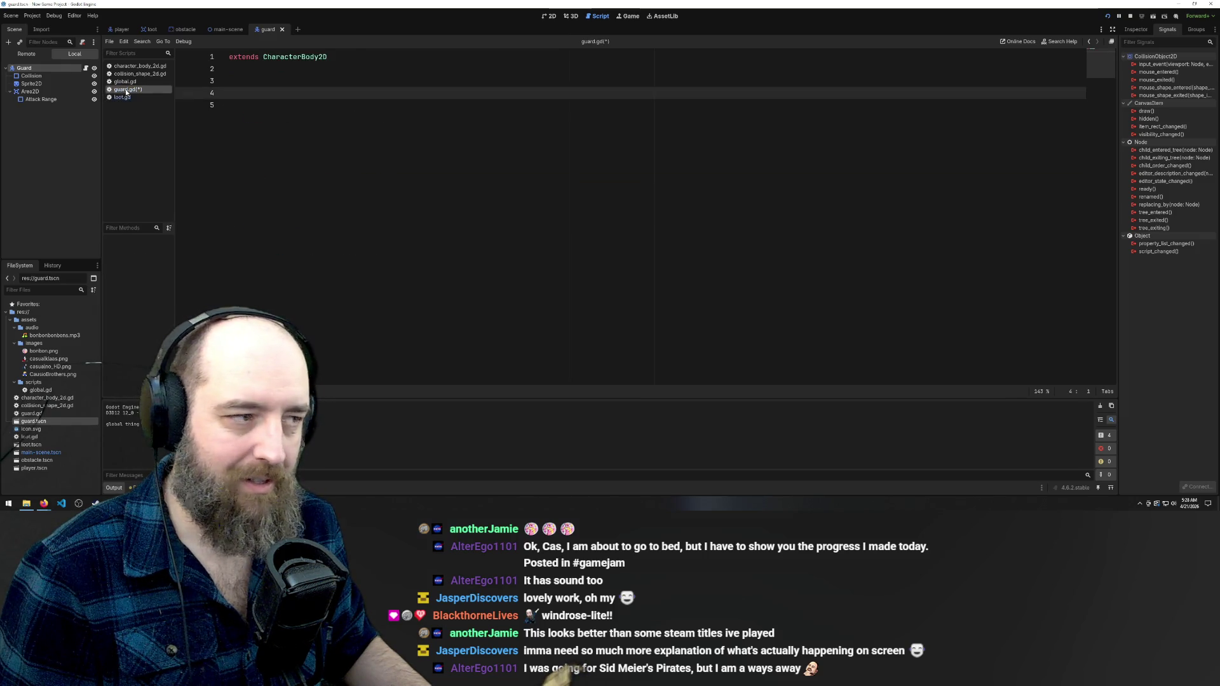
click(124, 96)
click(335, 286)
click(276, 214)
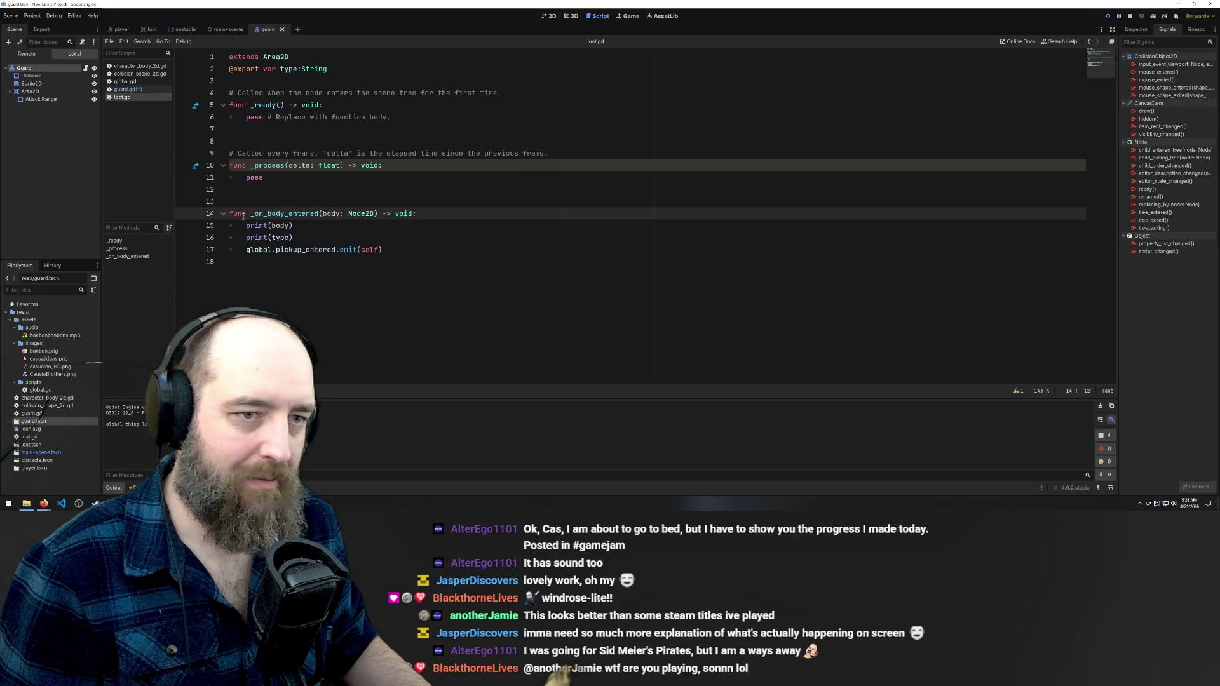
click(204, 213)
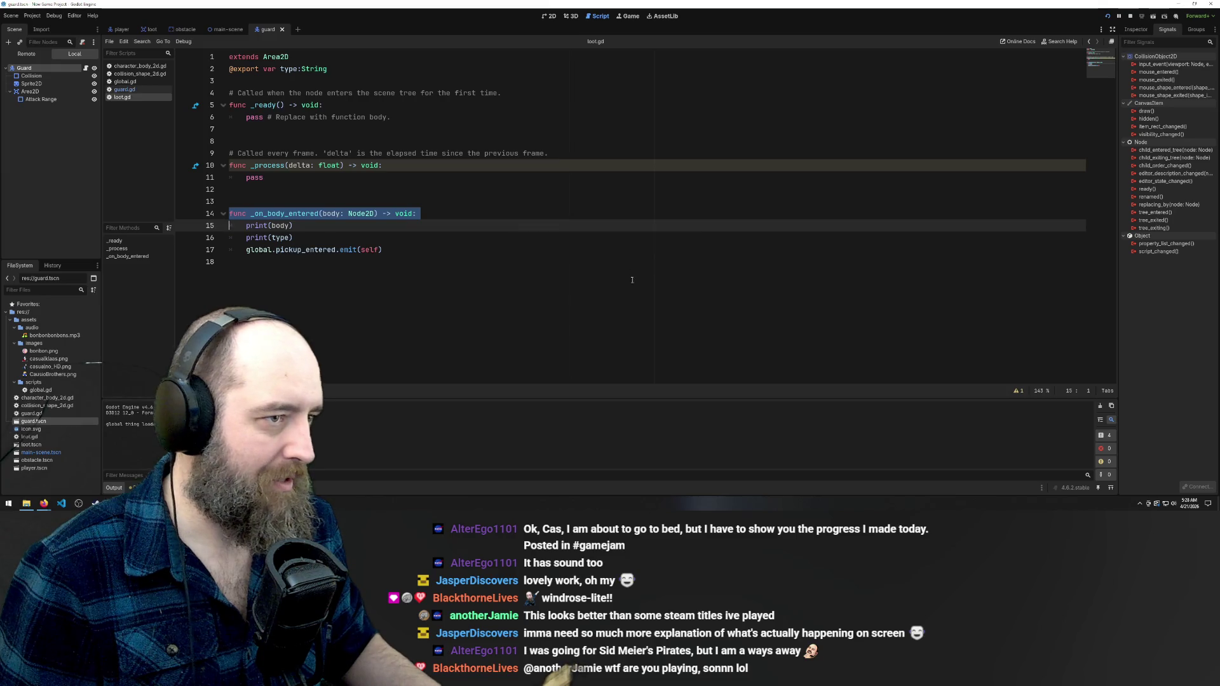
Run the game with F5, collect a bonbon, and return to the editor
key(F5)
key(Up)
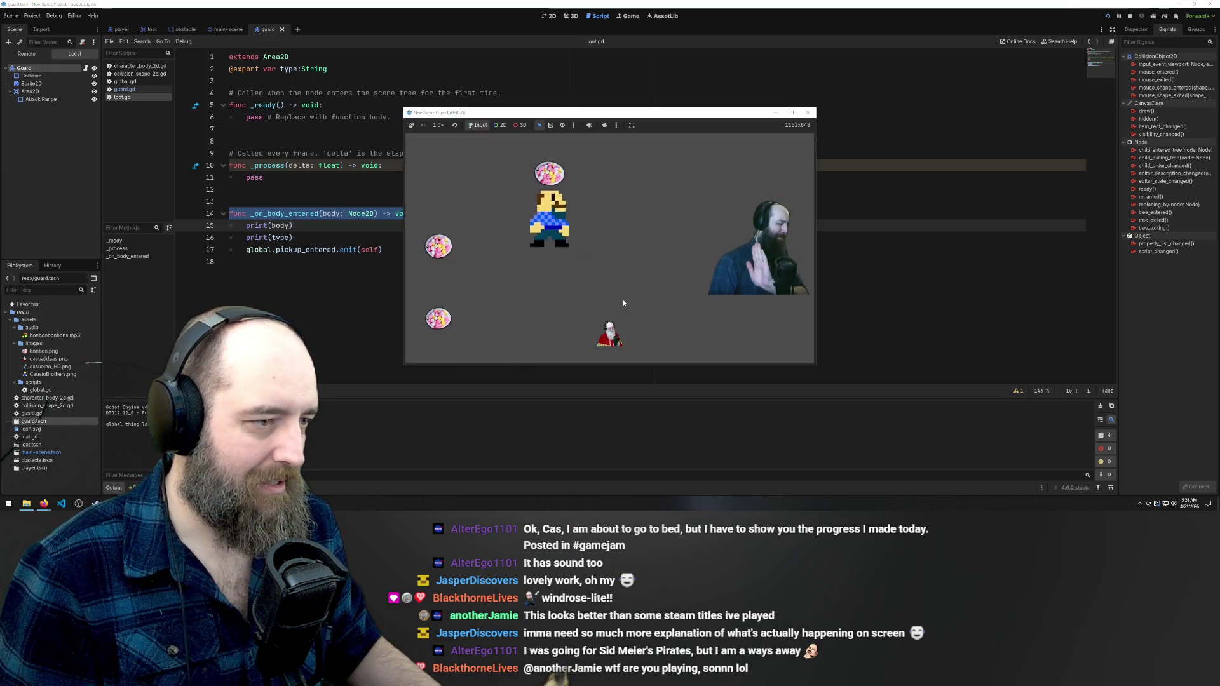
key(Down)
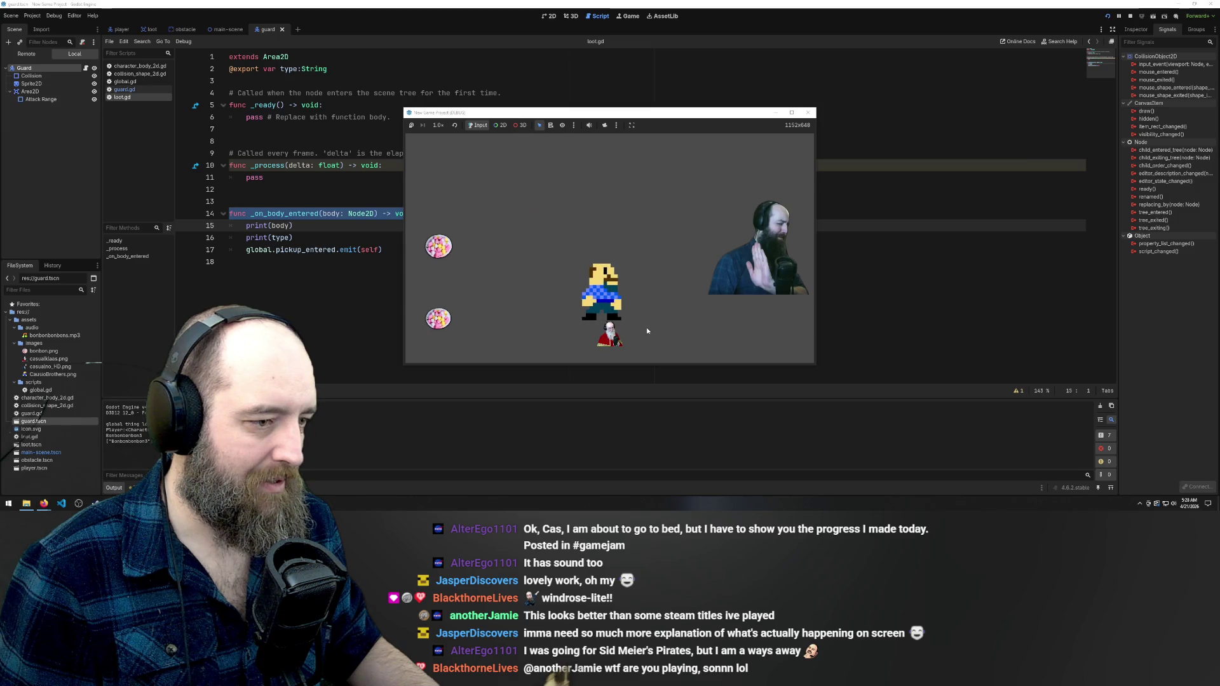
key(Left)
key(Down)
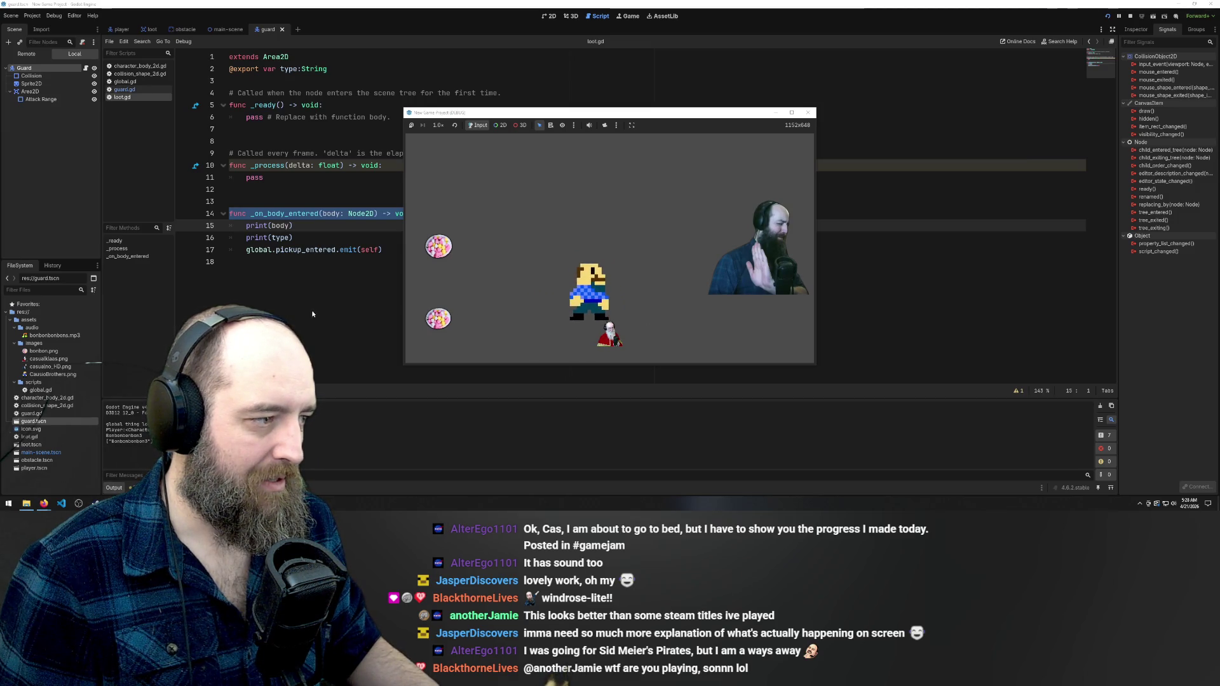
click(275, 213)
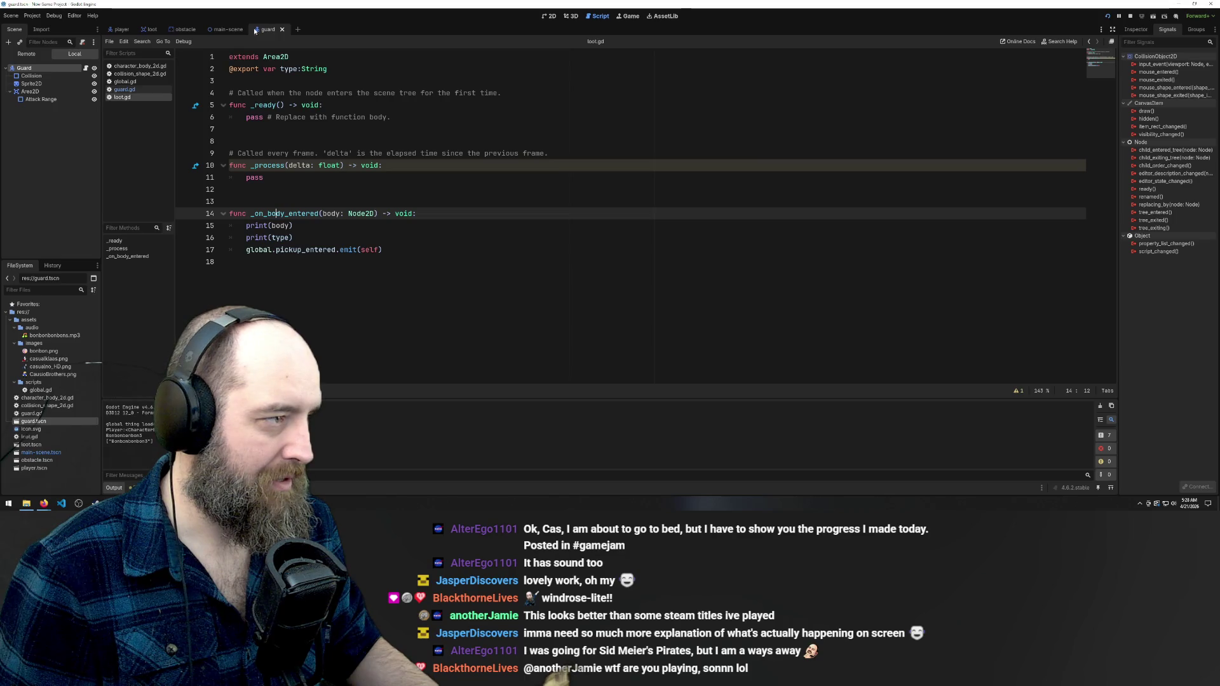
Restore guard.gd's _on_body_entered handler and compare its pickup_entered call with global.gd's signals
click(125, 89)
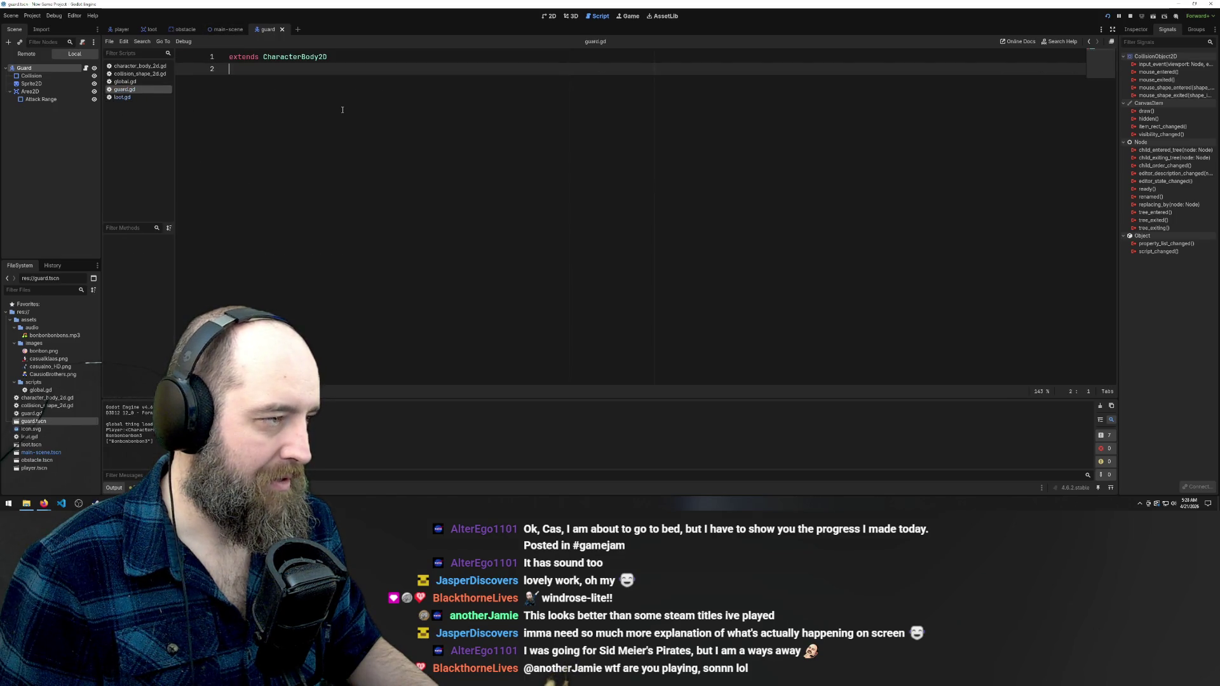
key(ctrl+z)
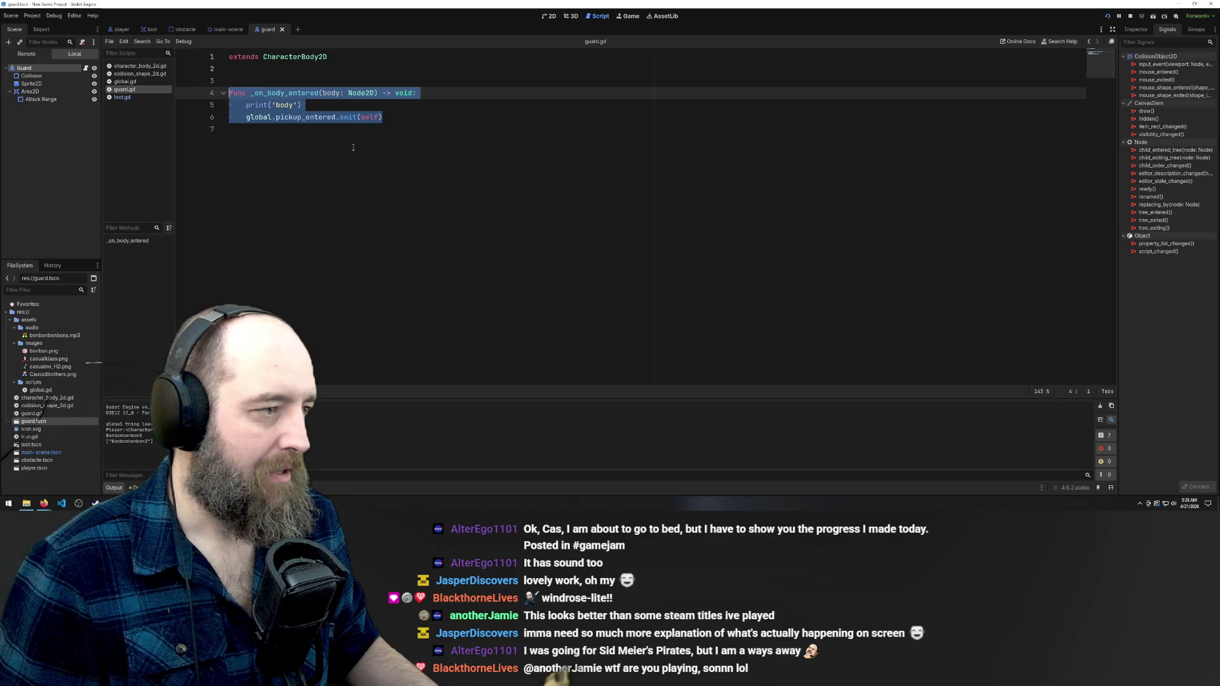
click(136, 241)
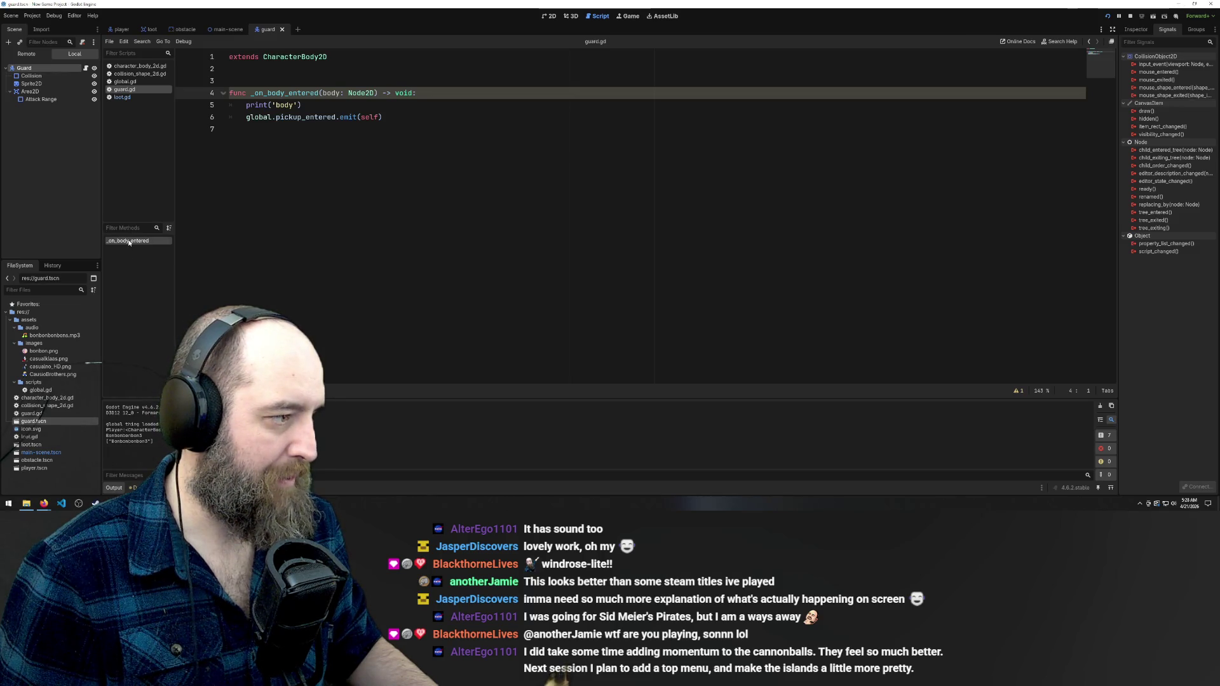
double_click(299, 93)
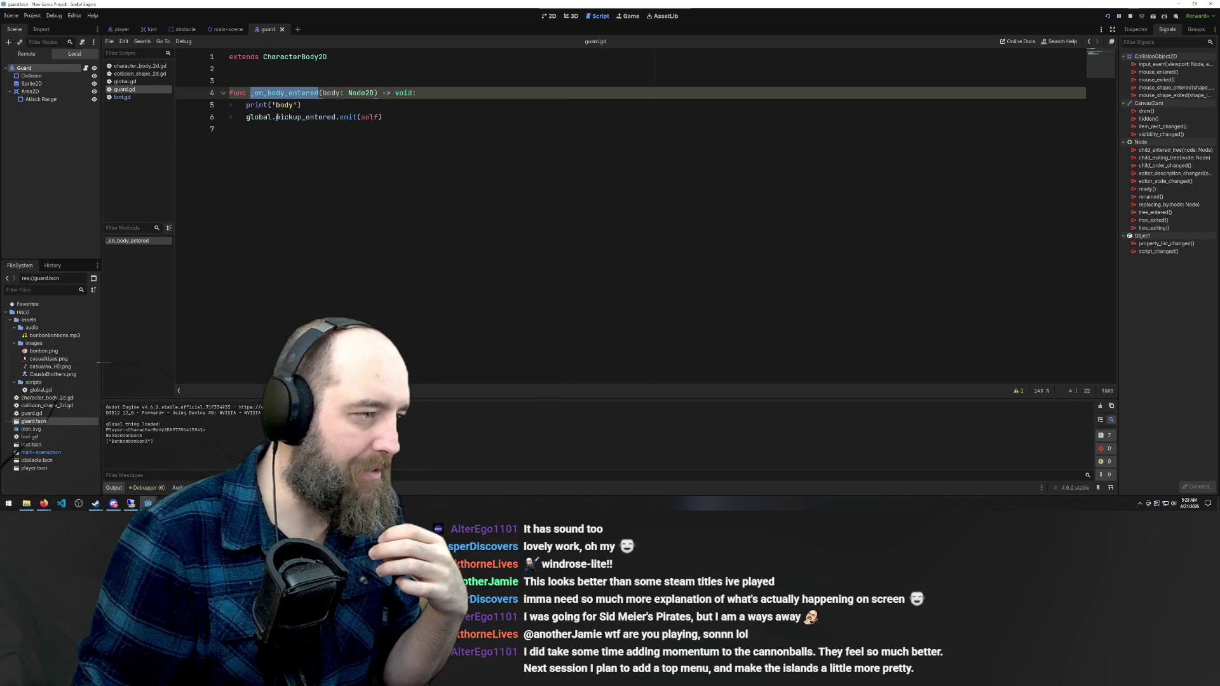
drag(277, 118, 335, 118)
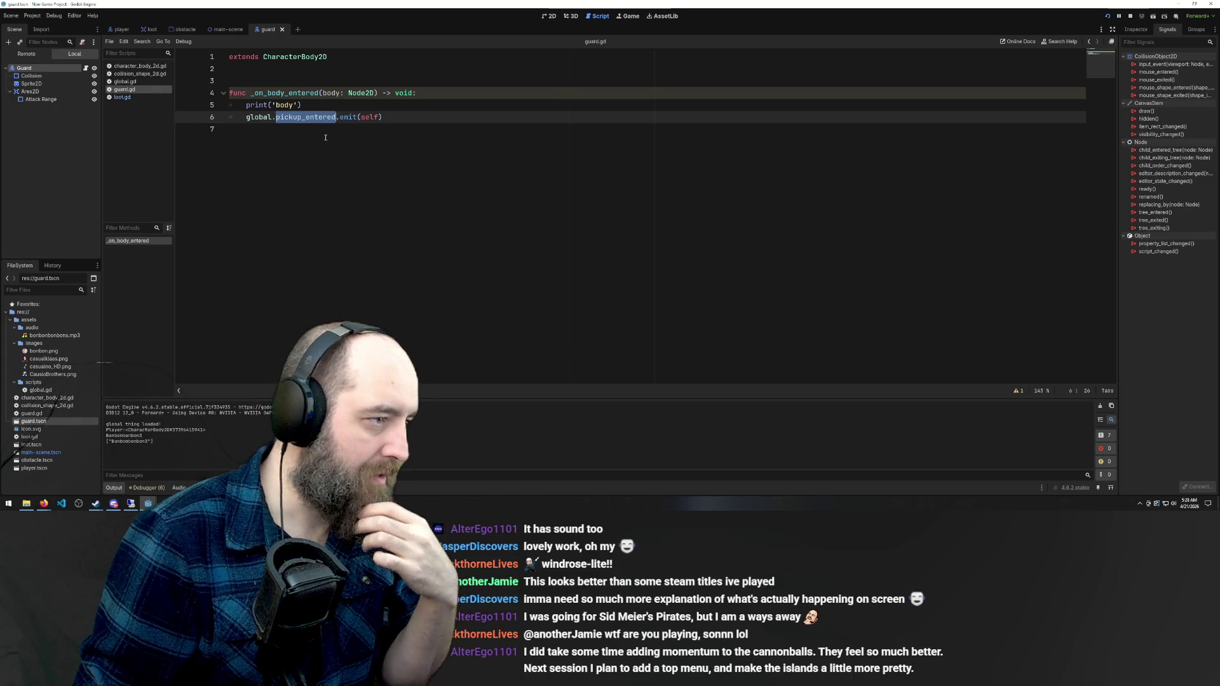
click(130, 82)
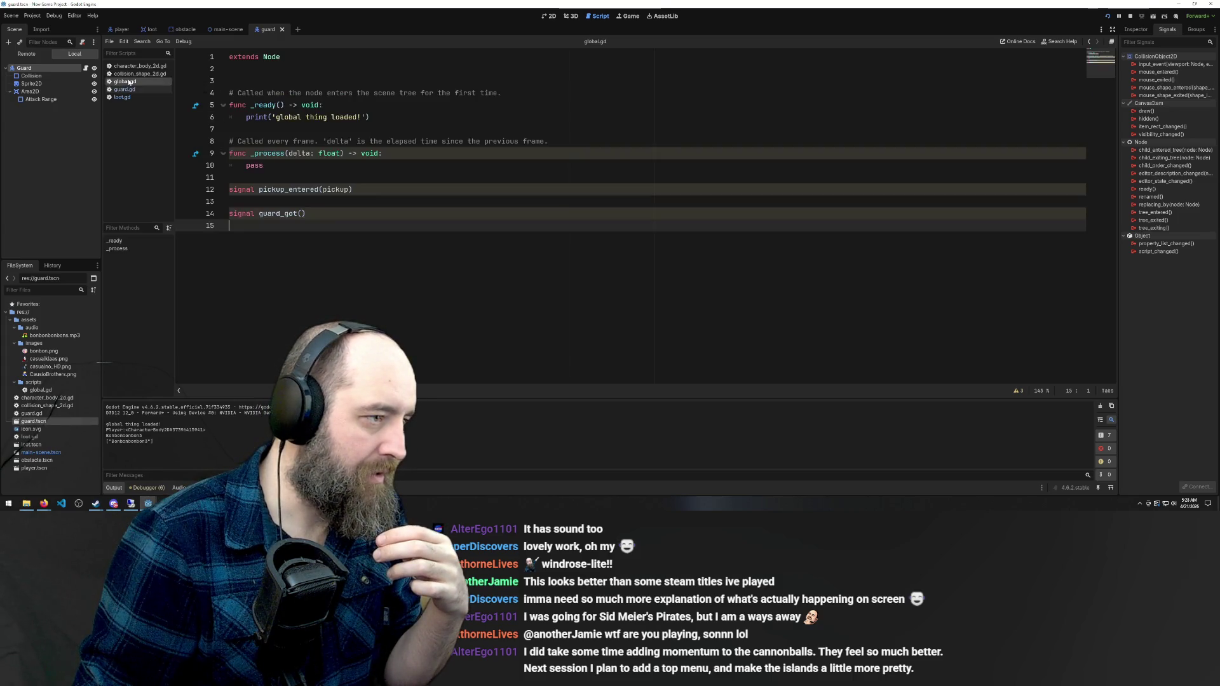
Make guard.gd emit global.guard_got instead of pickup_entered and save it
double_click(278, 214)
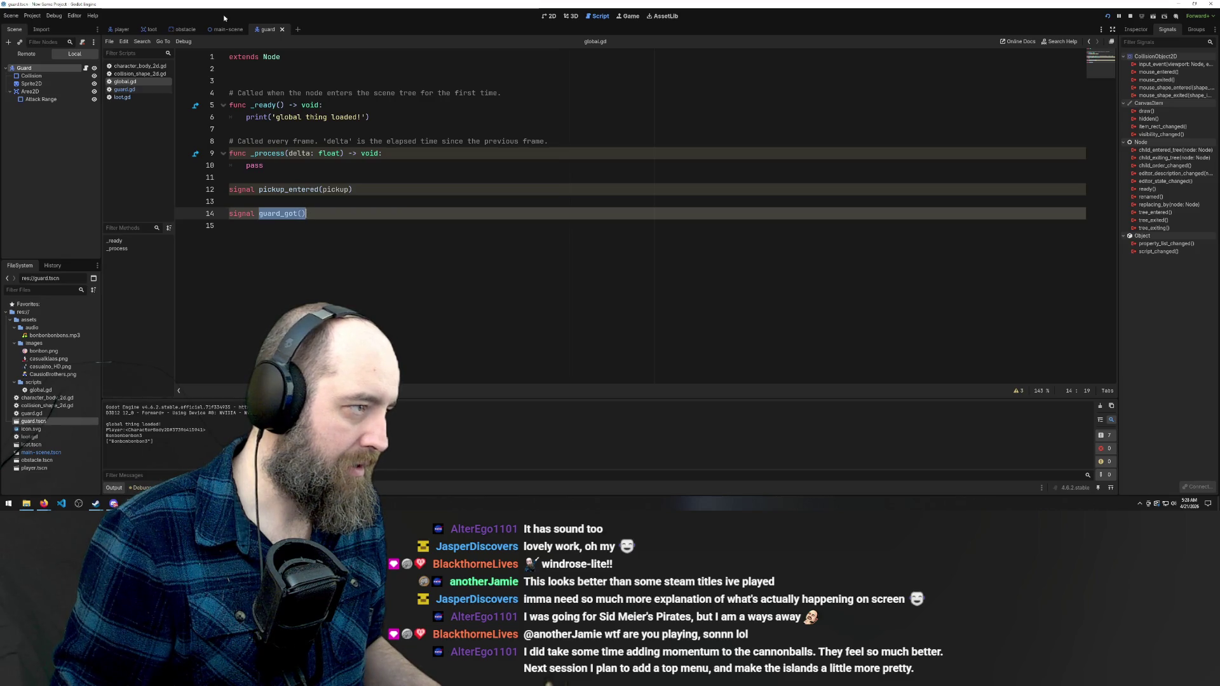
click(117, 91)
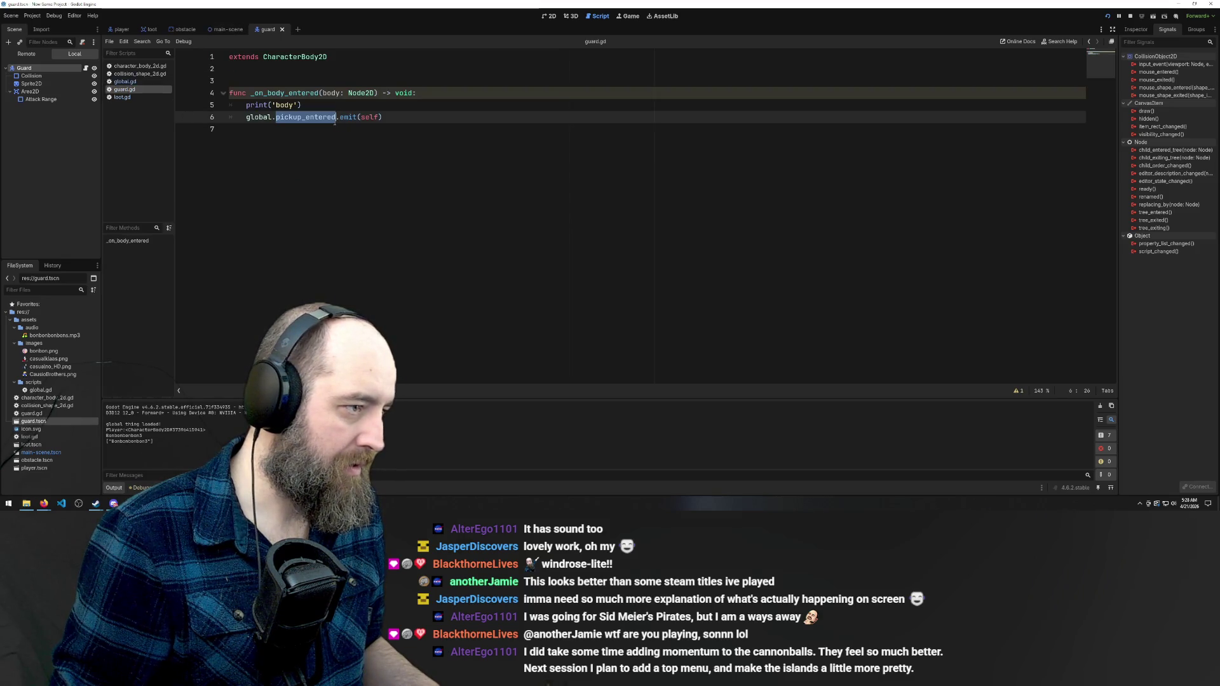
text(guard_got())
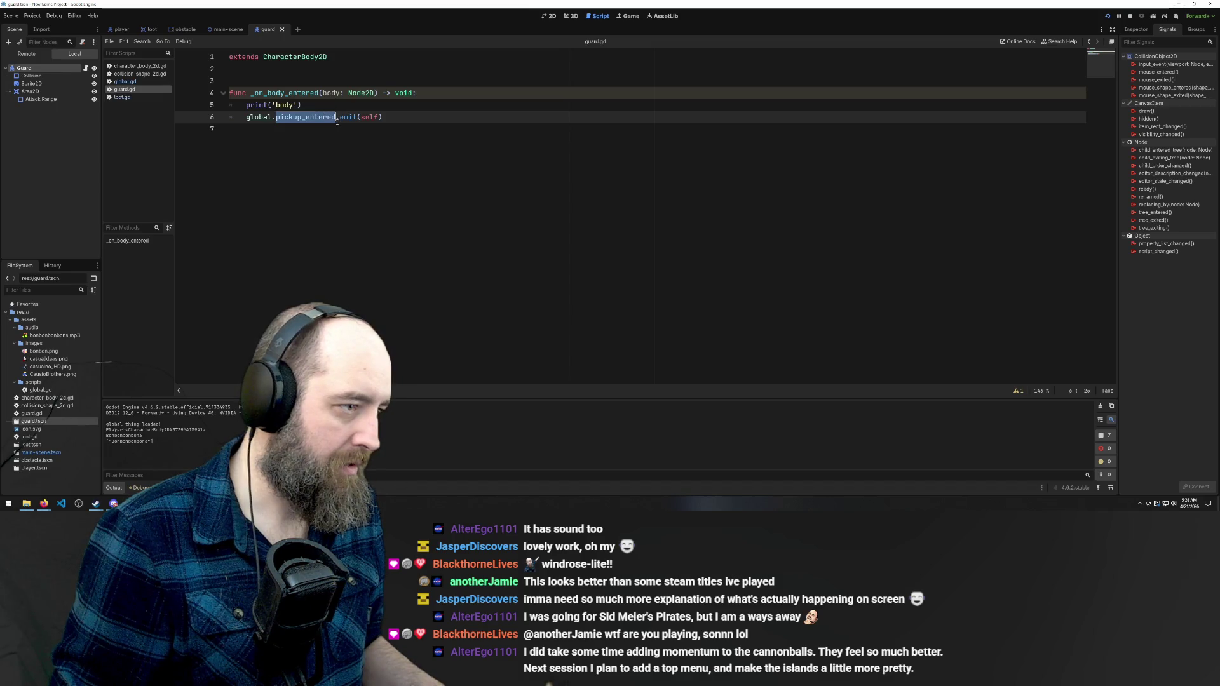
key(BackSpace)
key(BackSpace)
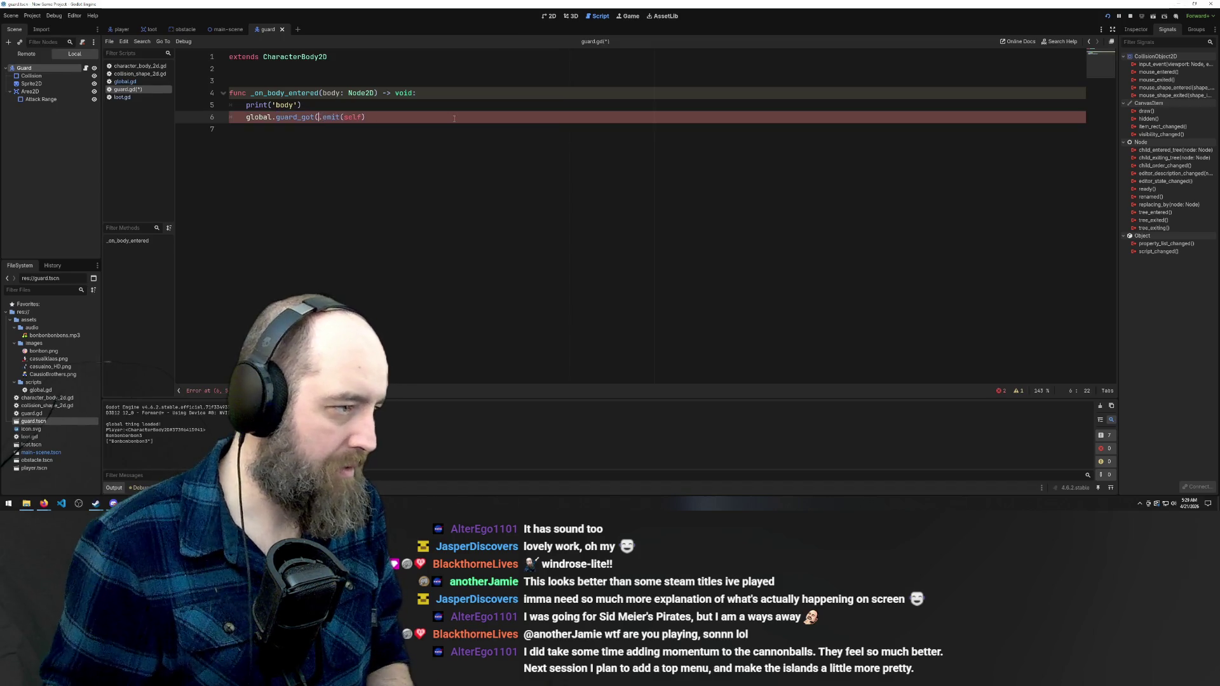
key(ctrl+s)
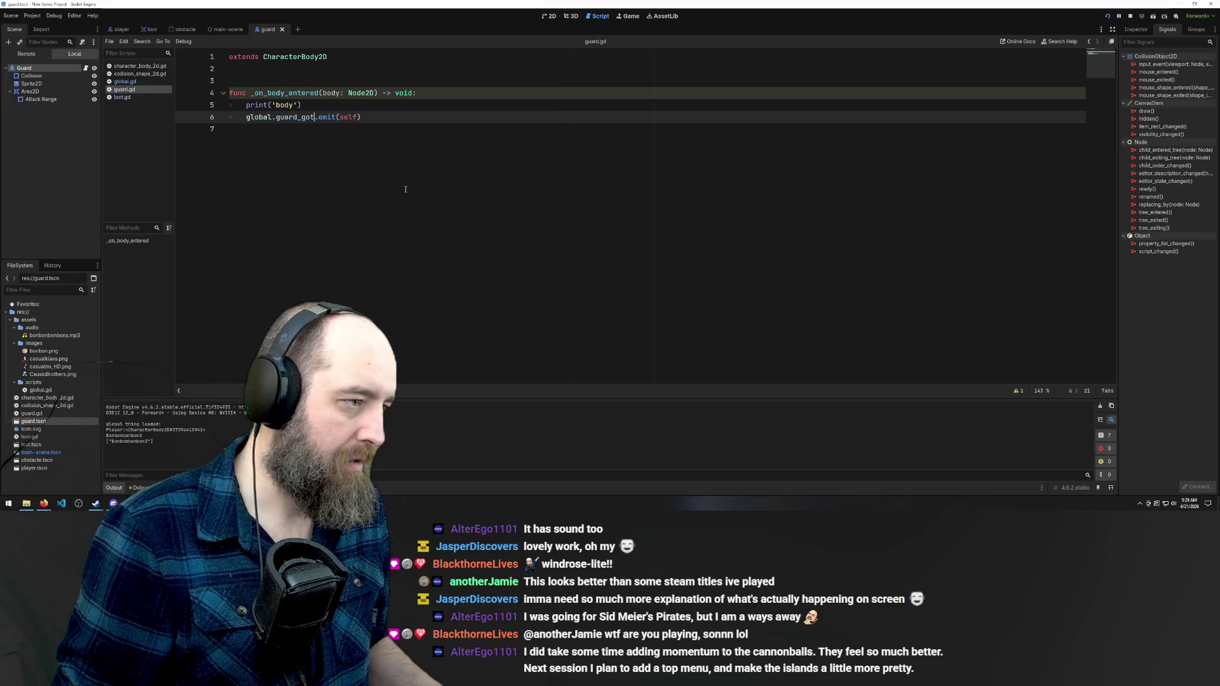
Test-run the game, steering the player into the guard, then stop it
click(550, 263)
key(F5)
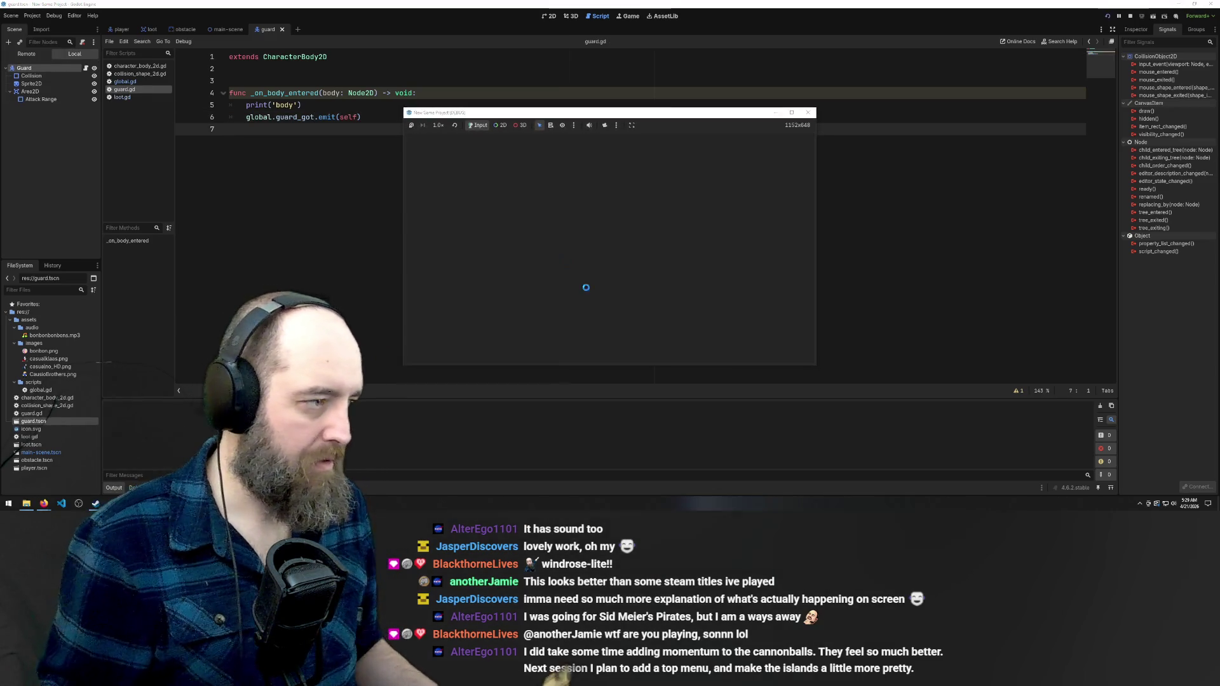
key(Left)
key(Down)
key(Right)
key(Left)
key(Up)
key(Right)
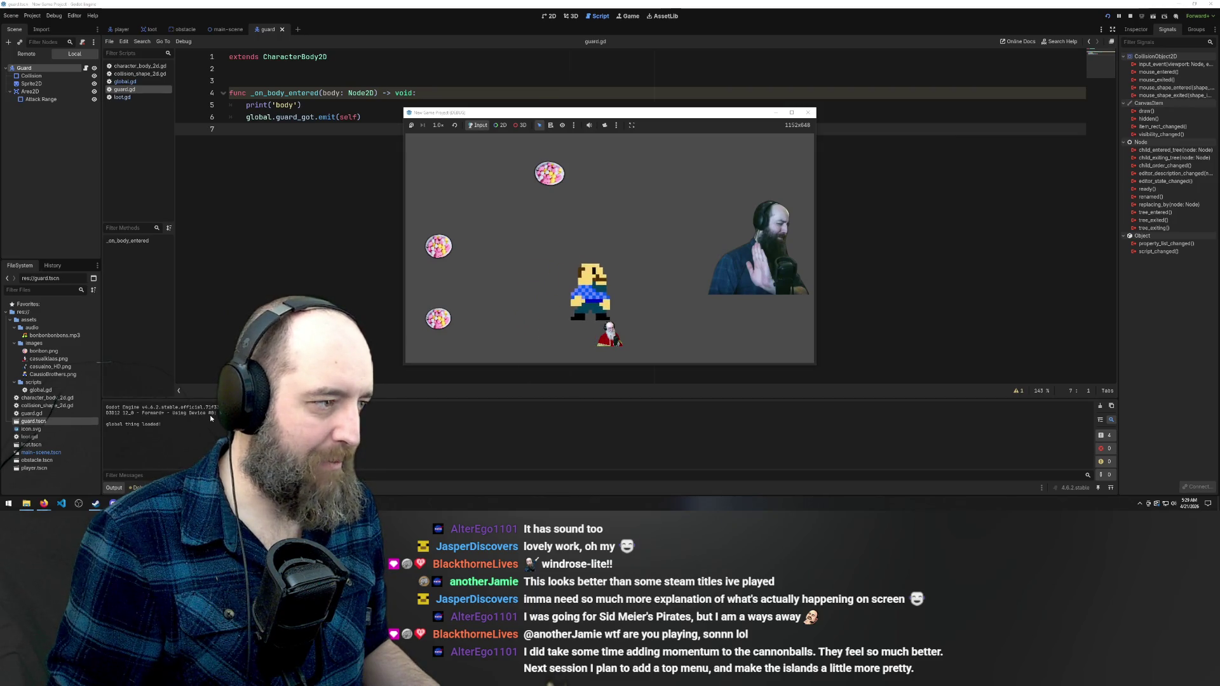
key(Left)
key(Right)
key(Left)
key(F8)
Change the guard's debug print to 'get got', save, and run the game again
double_click(283, 105)
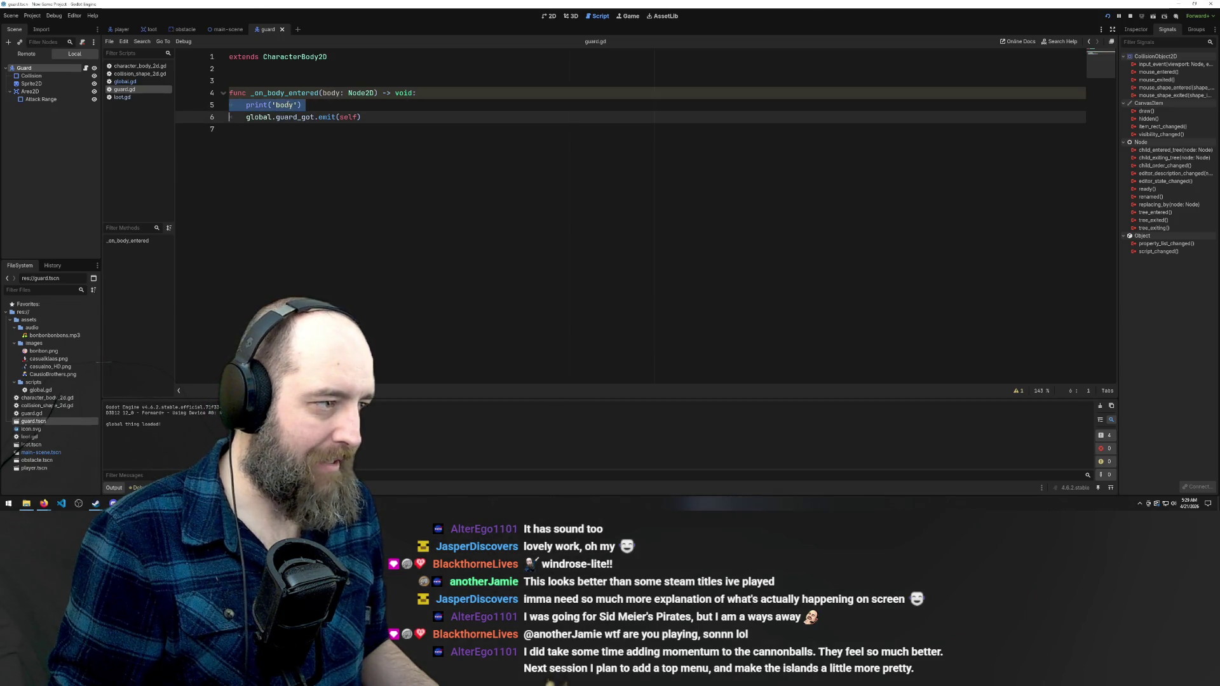
text(got)
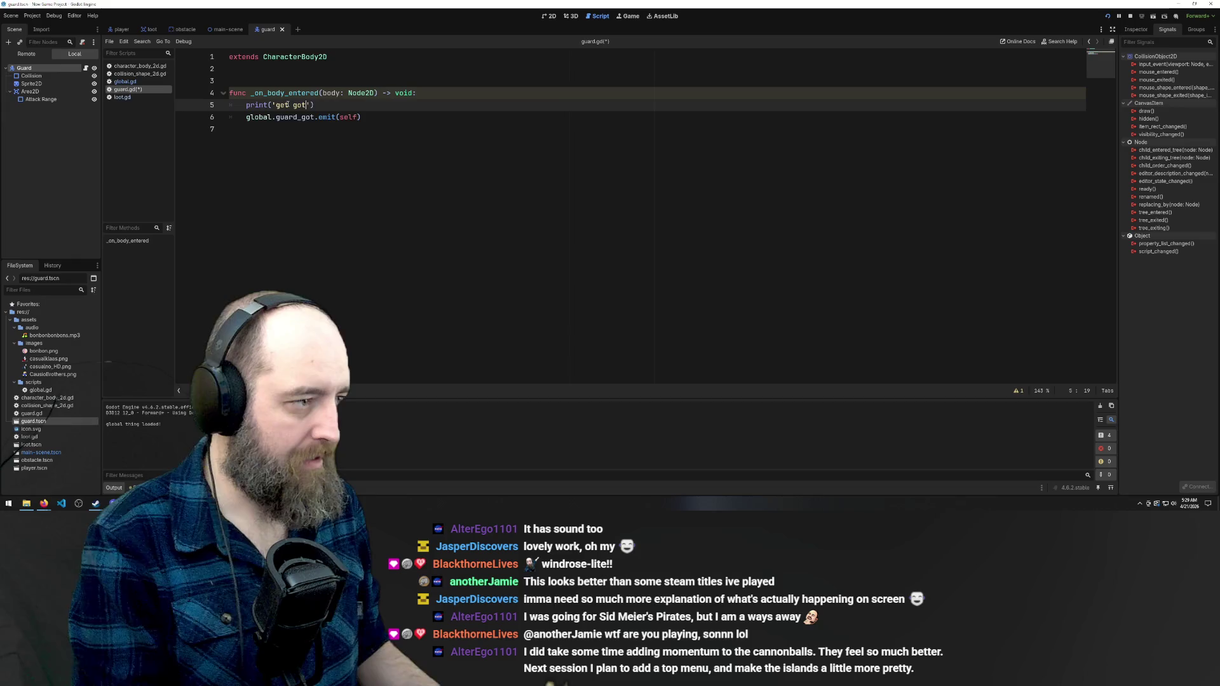
key(ctrl+s)
click(428, 199)
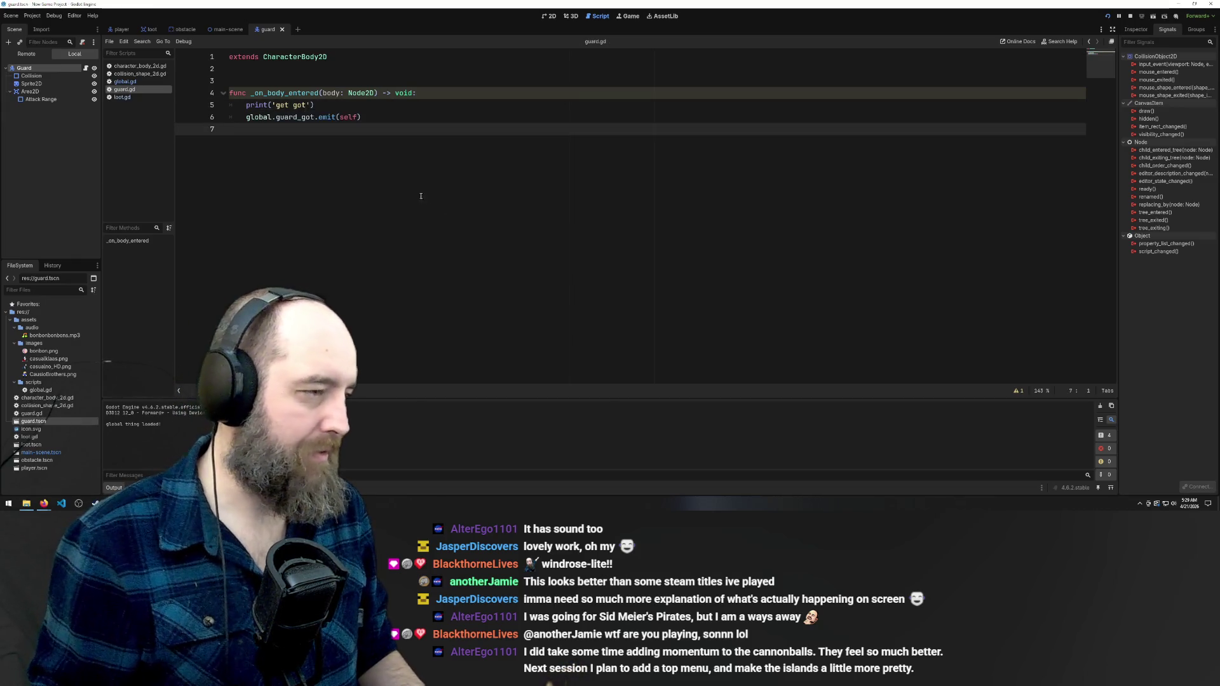
key(F5)
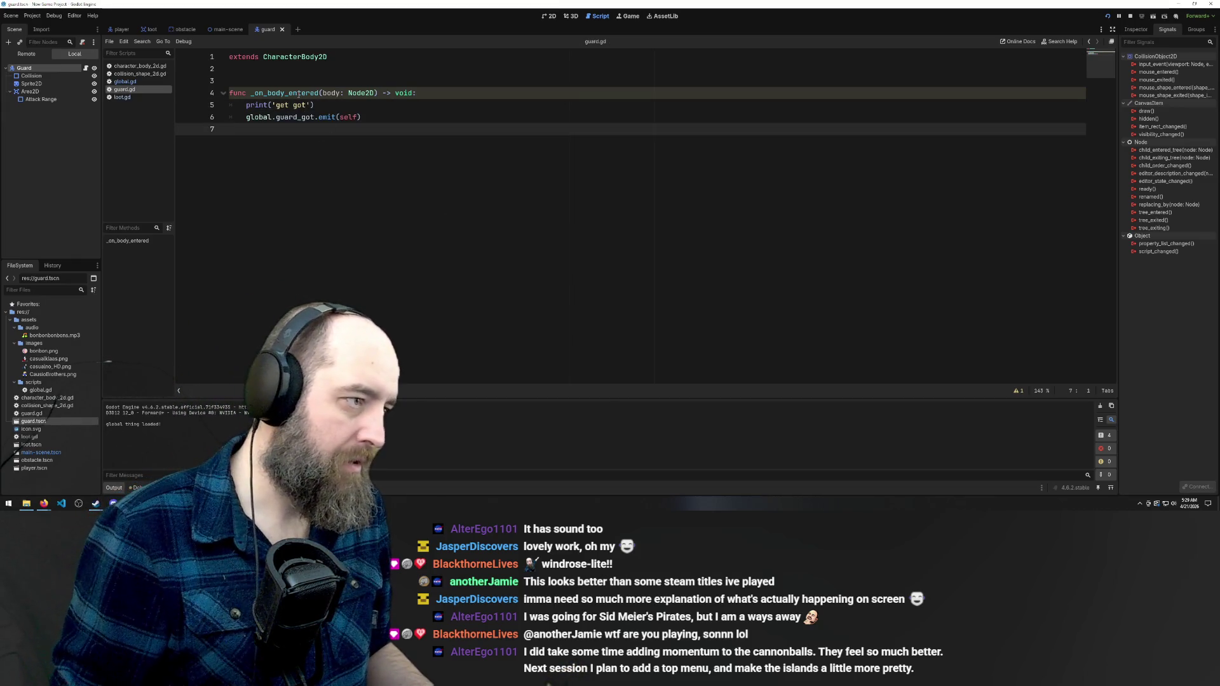
click(298, 93)
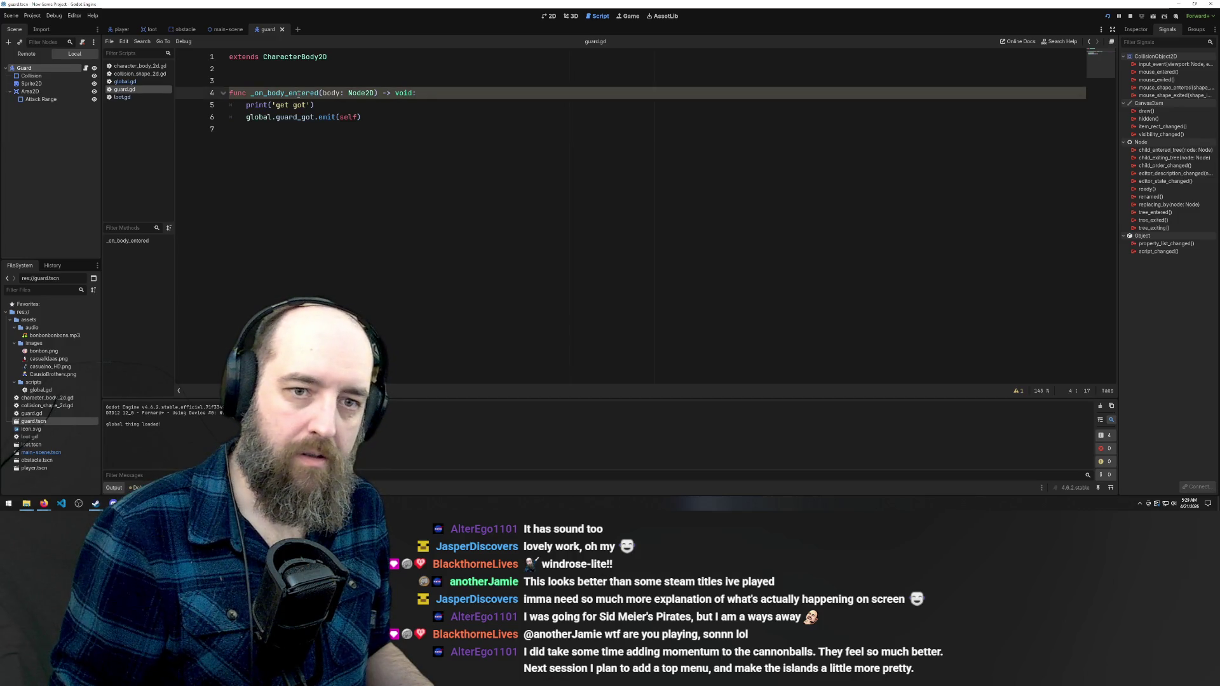
Return to main-scene and select the bonbon's body_entered signal in the Signals dock
click(226, 30)
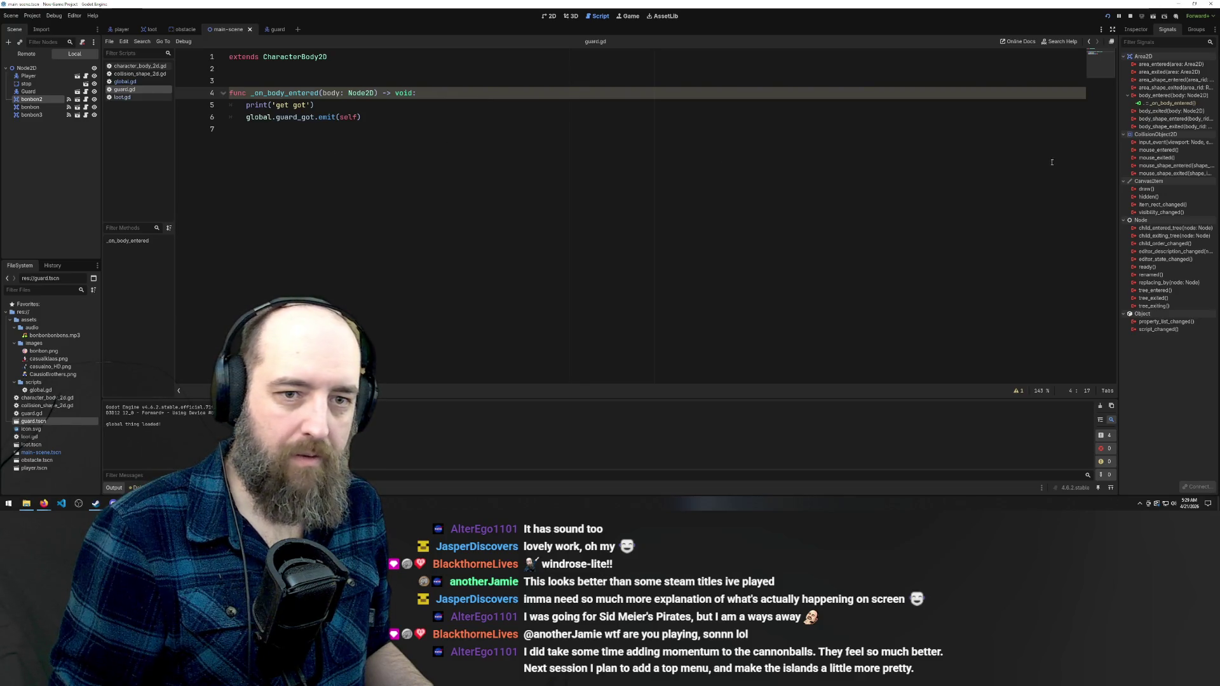
drag(1150, 103, 1137, 105)
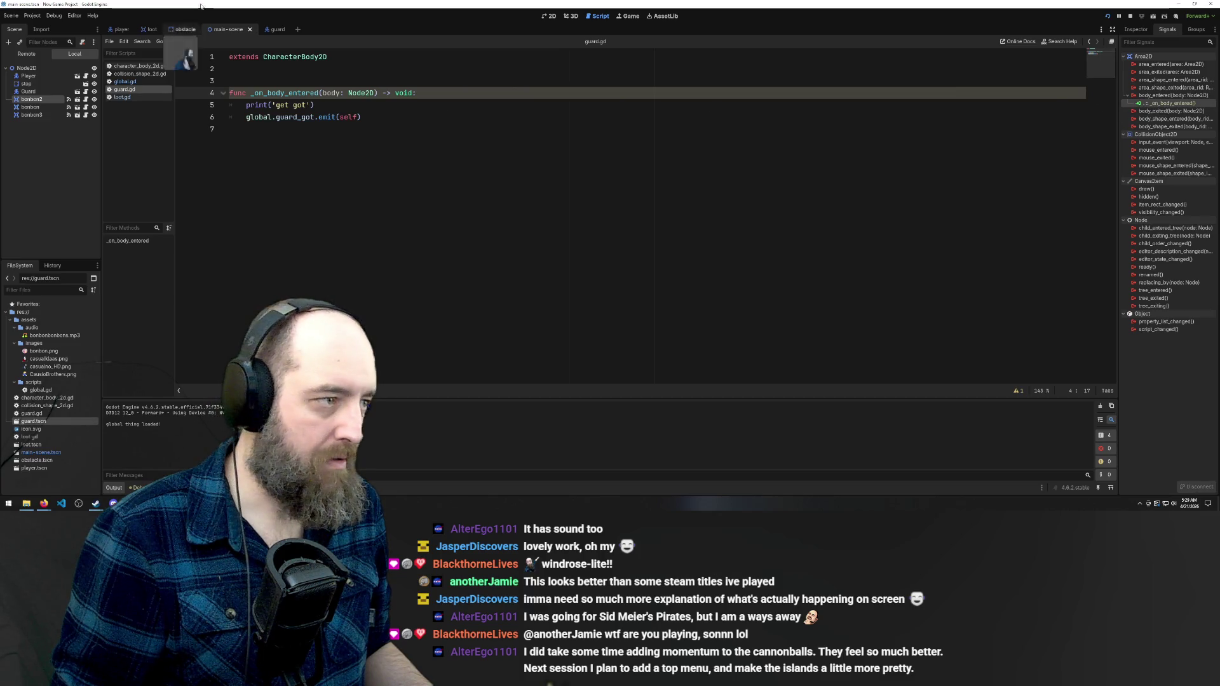
click(276, 30)
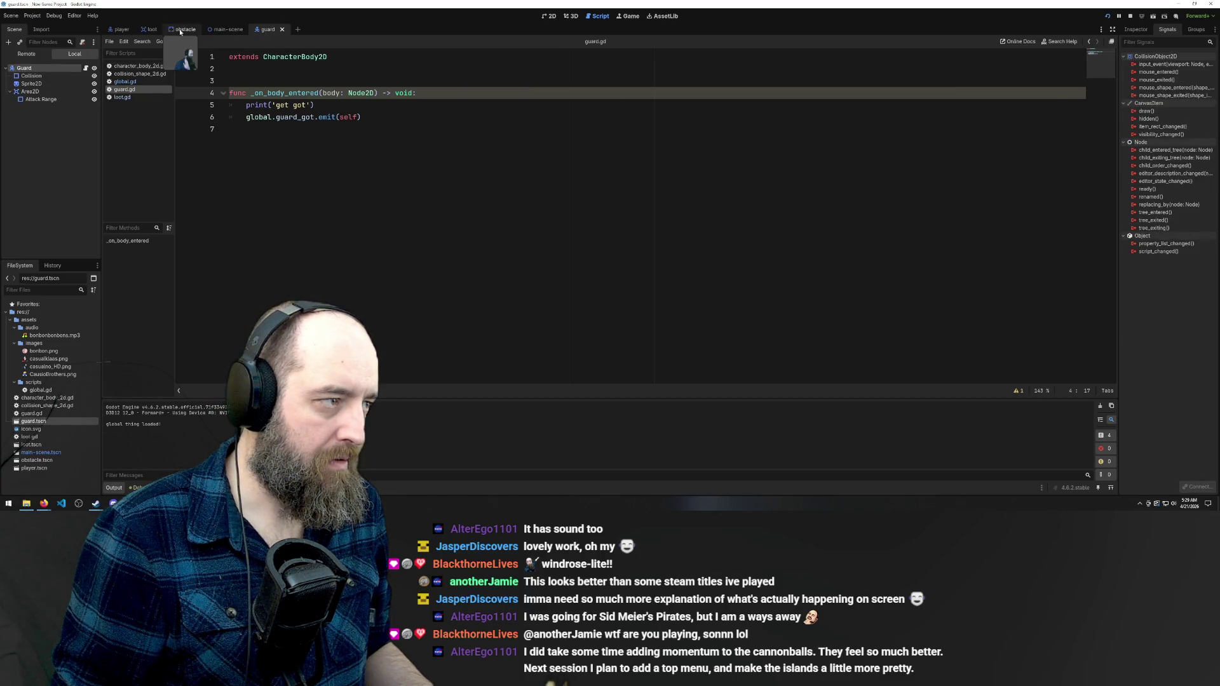
click(235, 30)
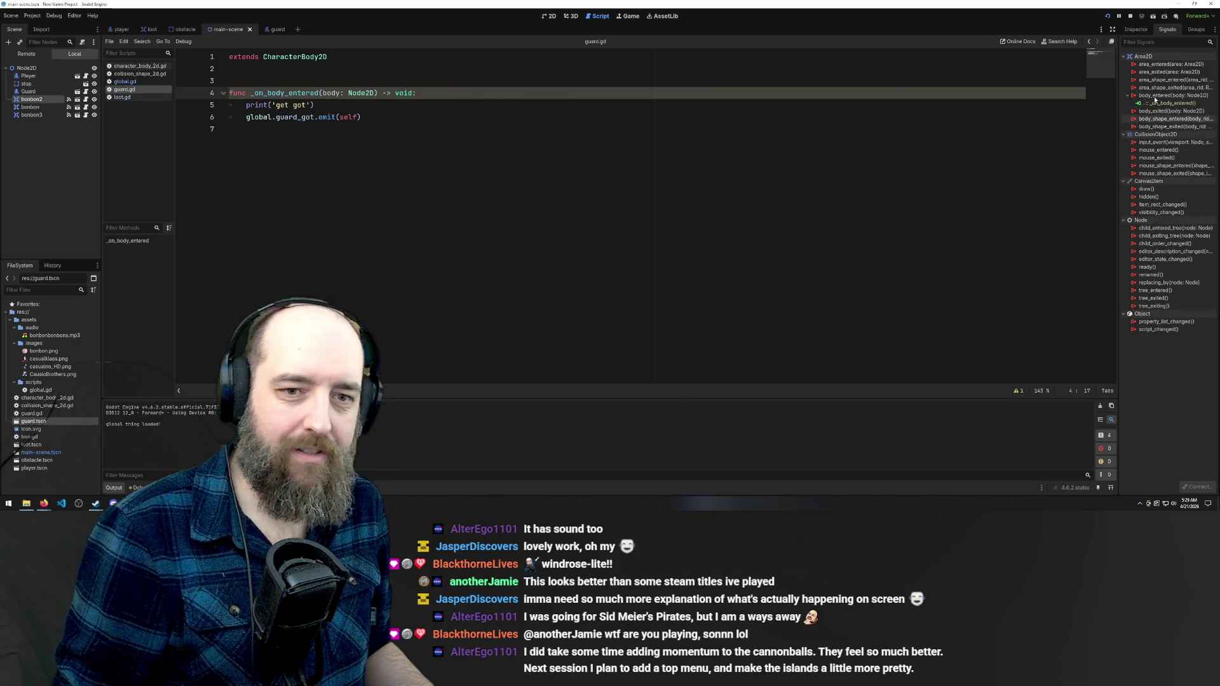
click(1148, 97)
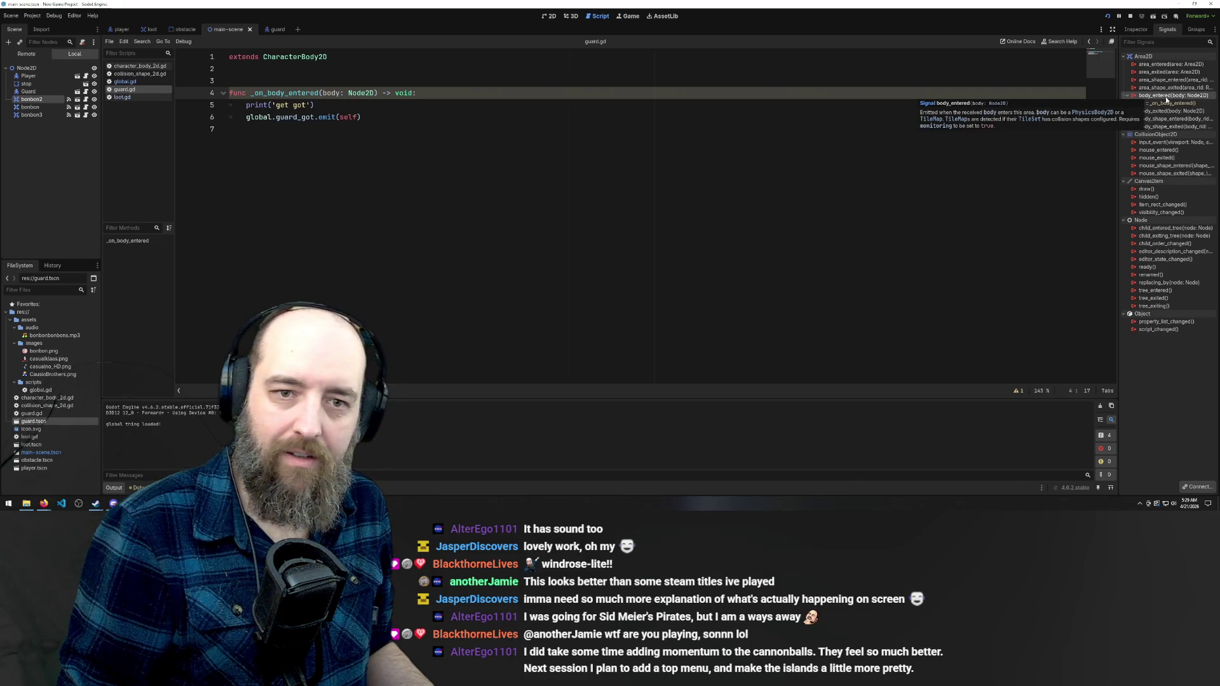
mouse_move(44, 503)
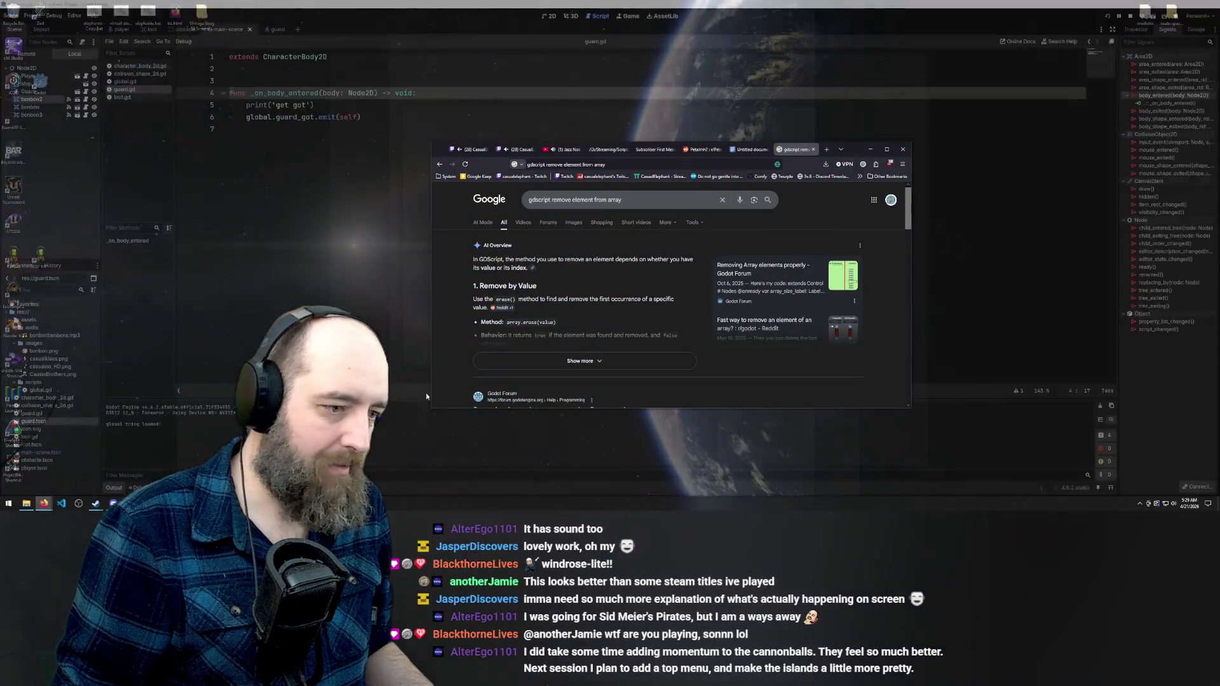
Search Google for why on body entered is not working in Godot
click(47, 487)
triple_click(655, 198)
text(why is on body enter n)
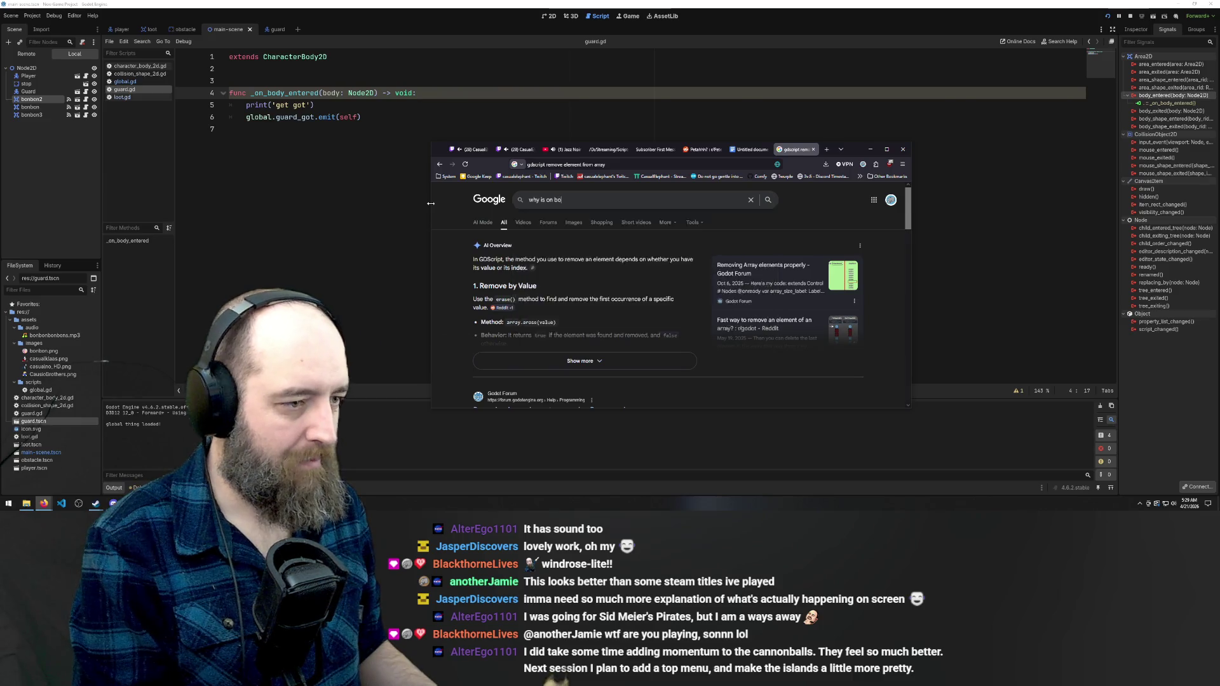
text(ot wor)
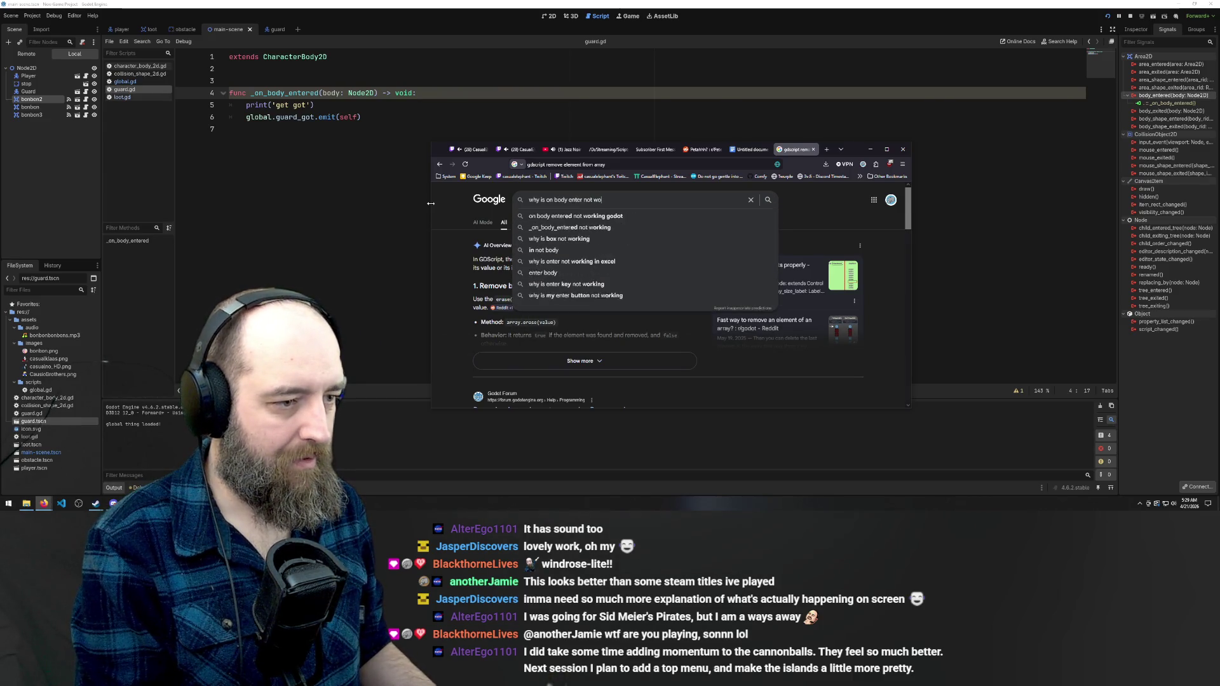
click(559, 216)
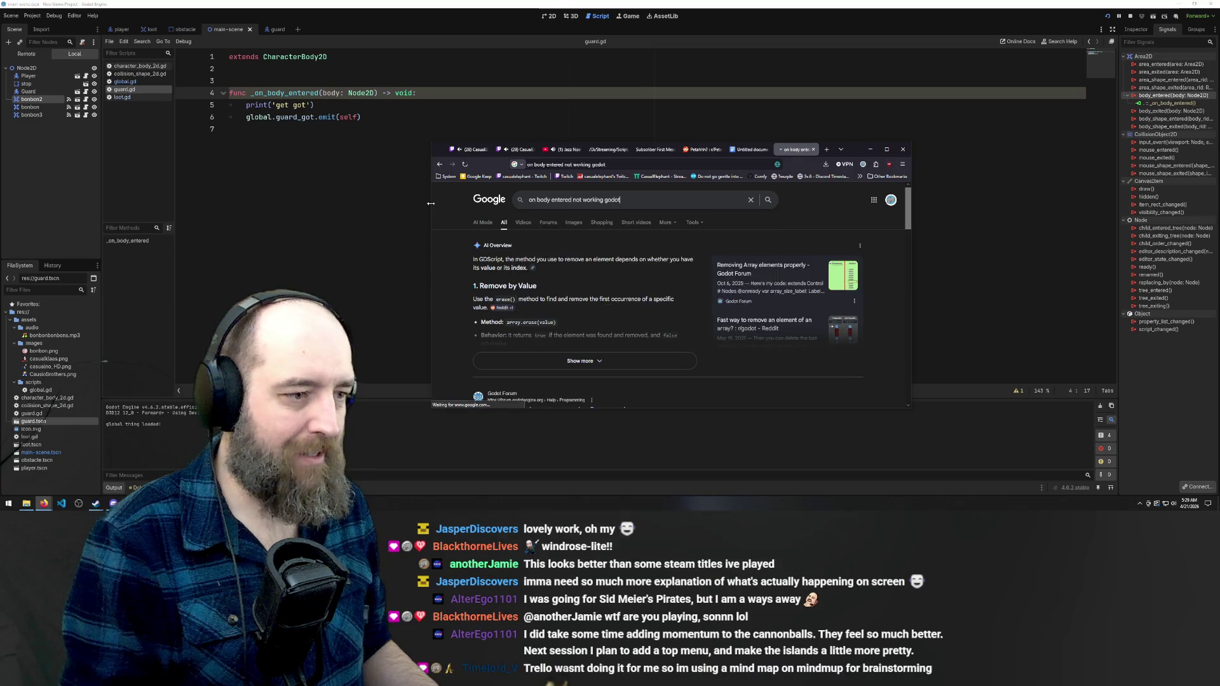
Read the Godot Forum thread 'Area2D on body entered not working?' down to its solution
click(537, 261)
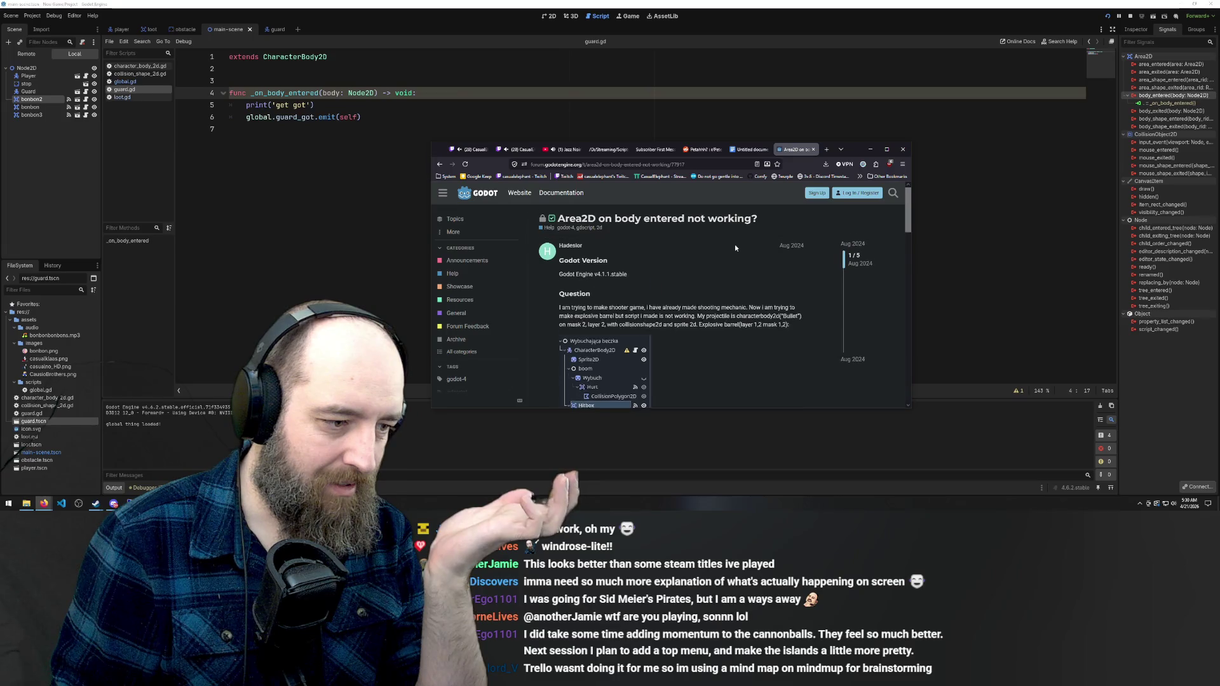
scroll(735, 247, down, 3)
scroll(735, 247, down, 3)
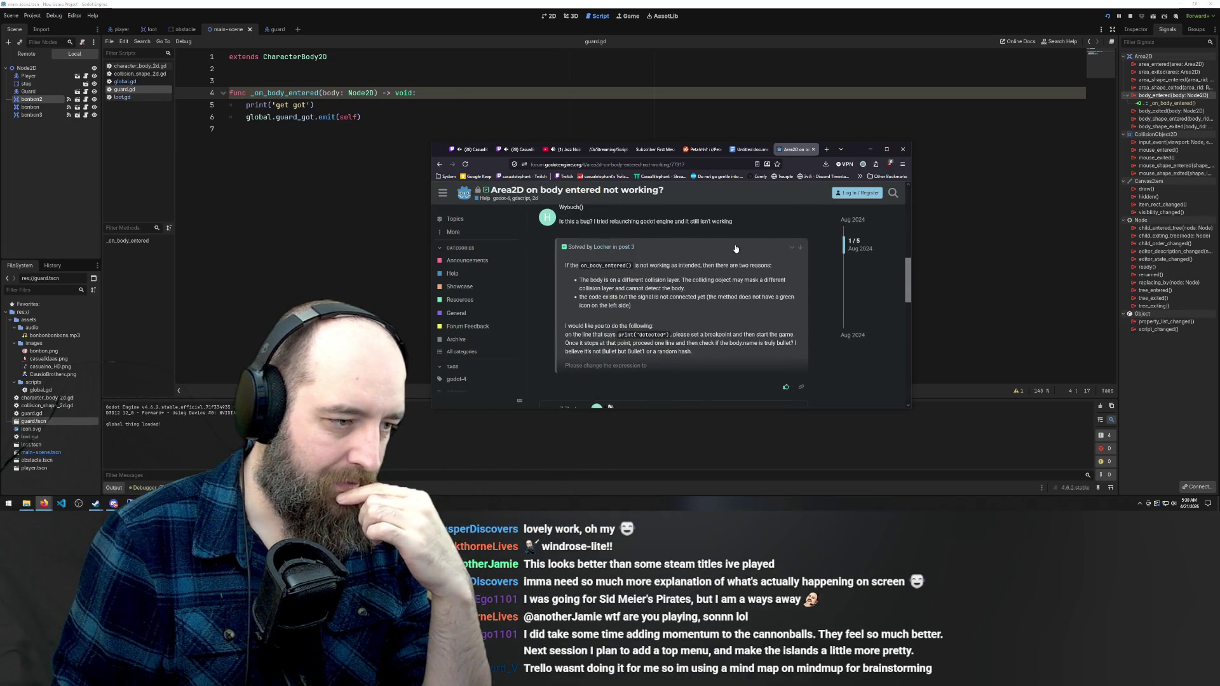
scroll(735, 247, down, 2)
scroll(735, 244, down, 2)
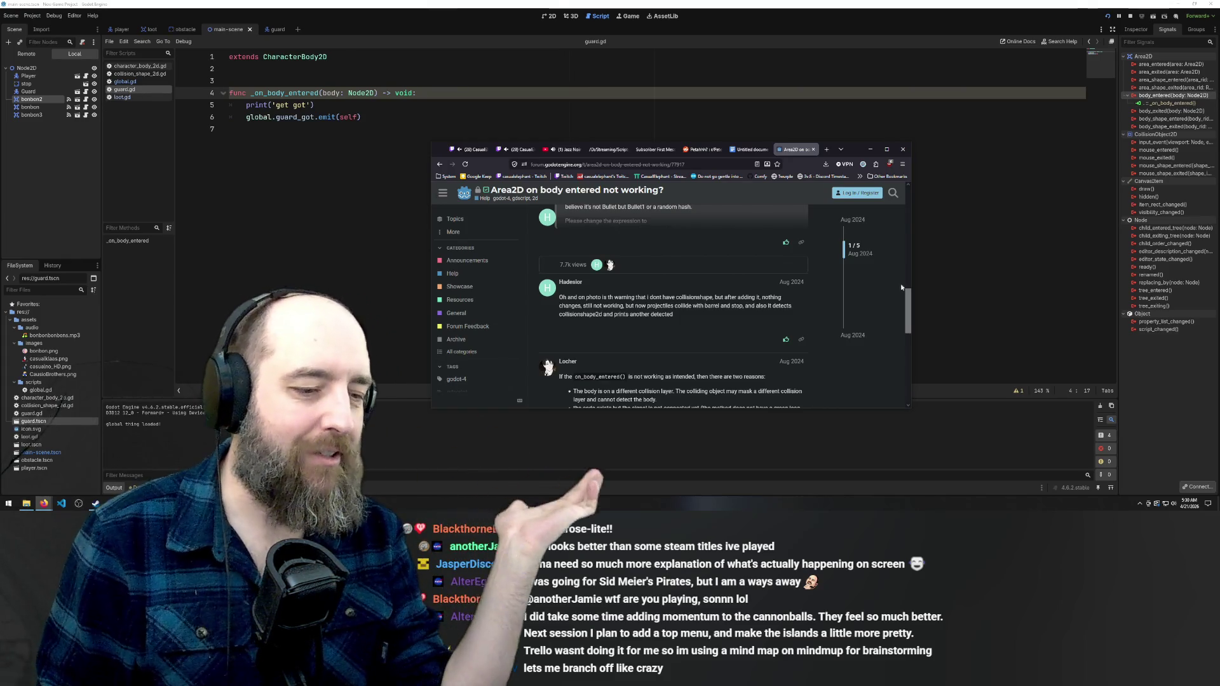
scroll(826, 288, up, 3)
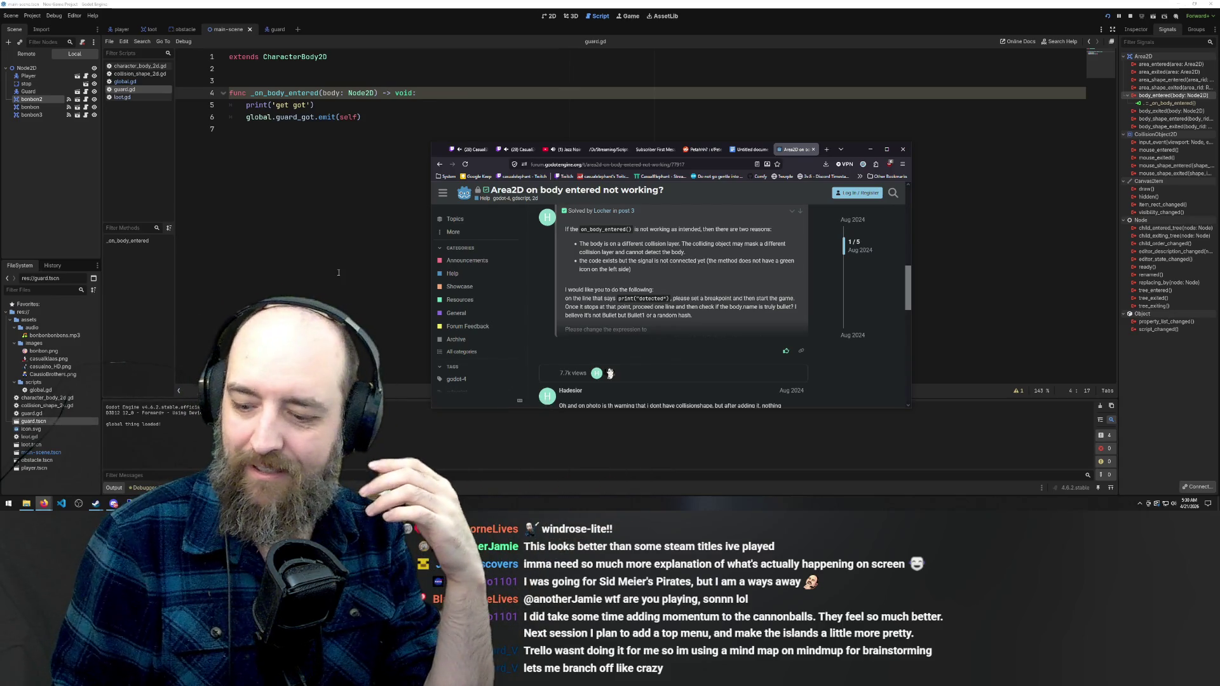
click(373, 106)
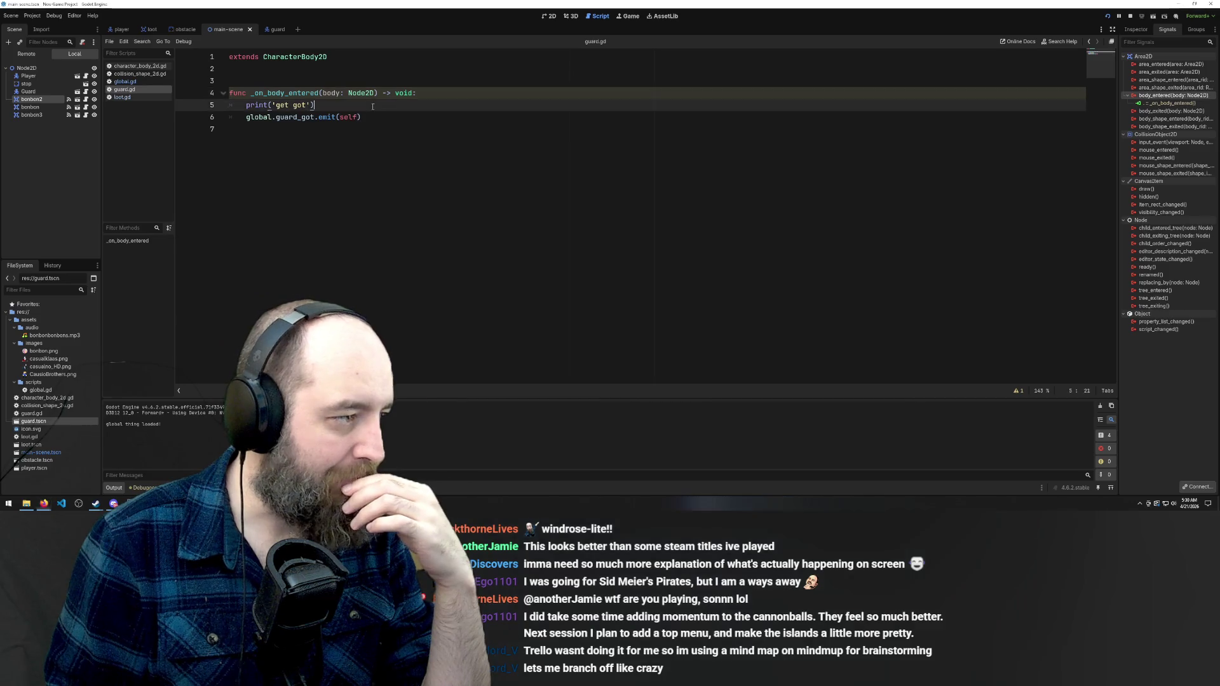
Select the _on_body_entered connection under body_entered, then show main-scene in the 2D view
click(390, 118)
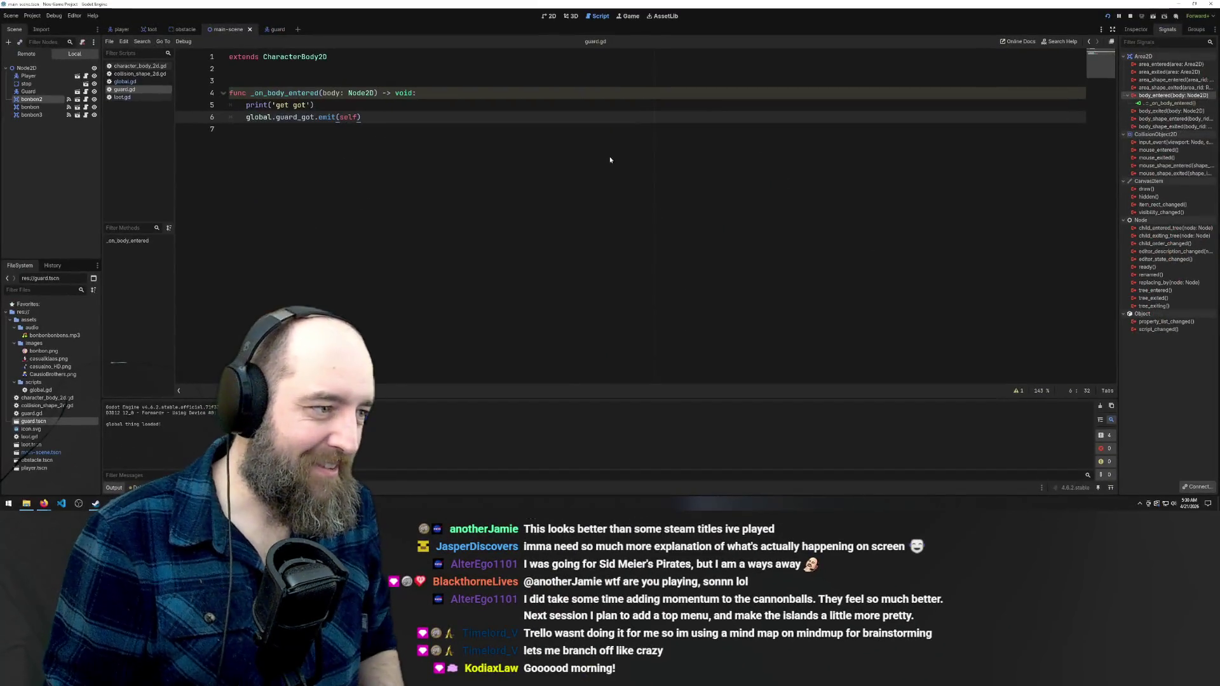
click(1170, 104)
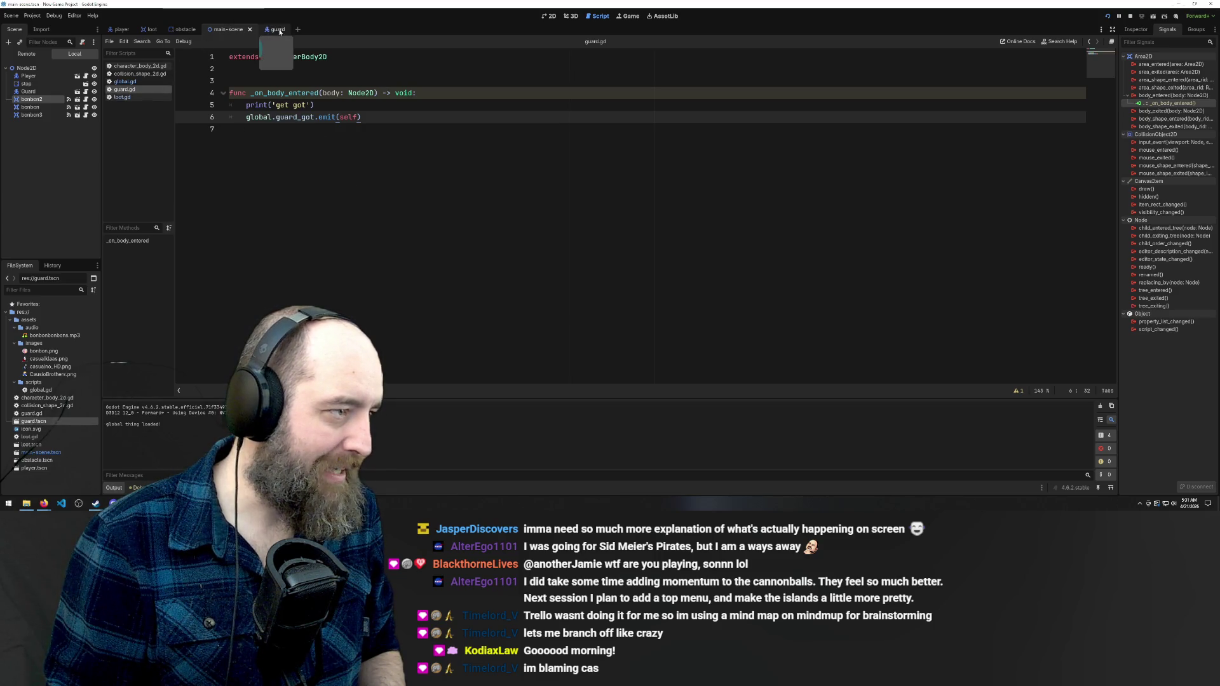
click(226, 30)
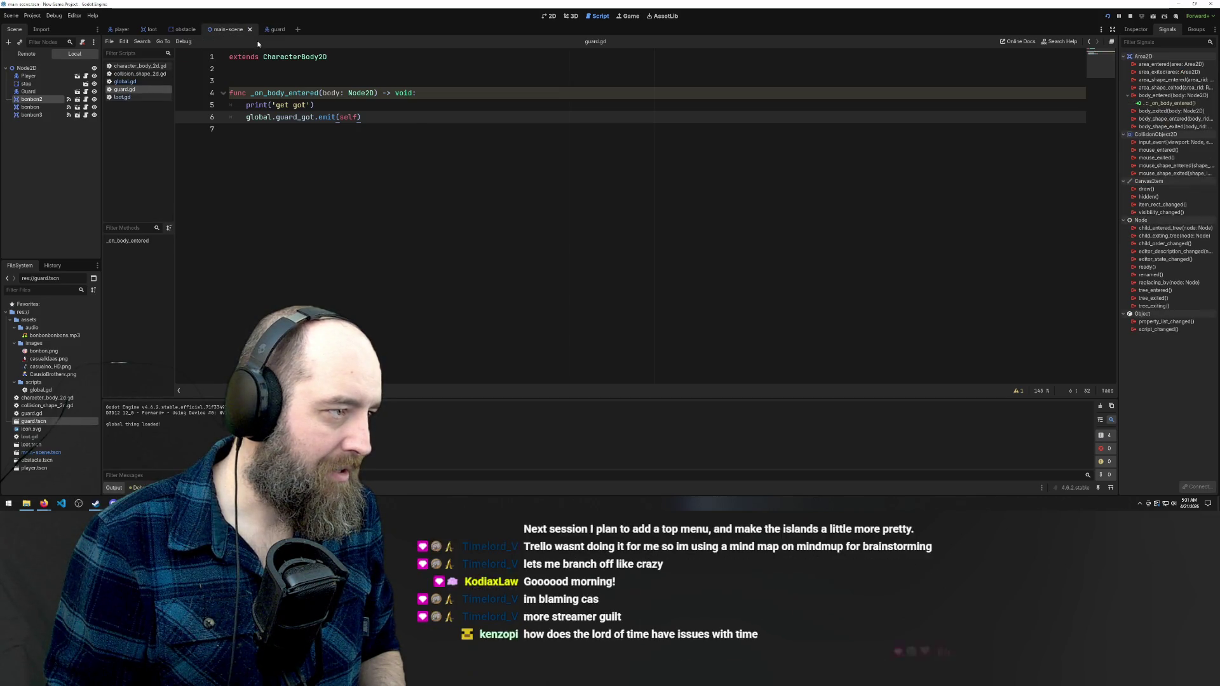
click(550, 16)
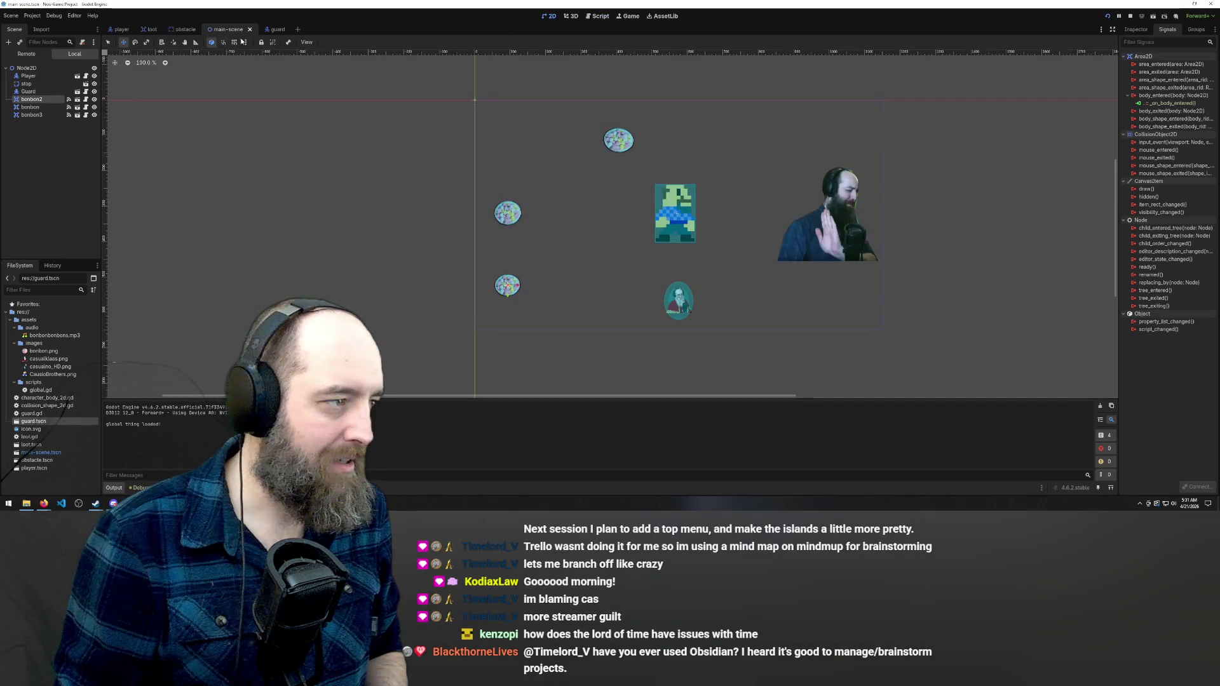
click(271, 29)
click(226, 29)
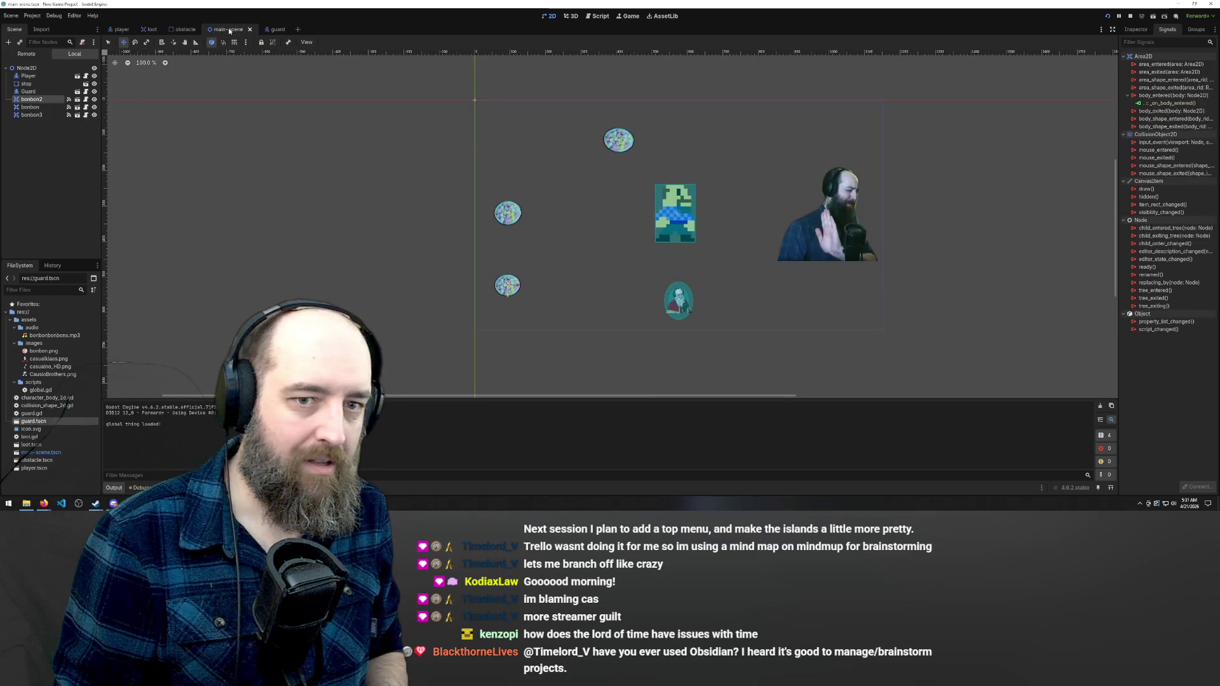
click(184, 30)
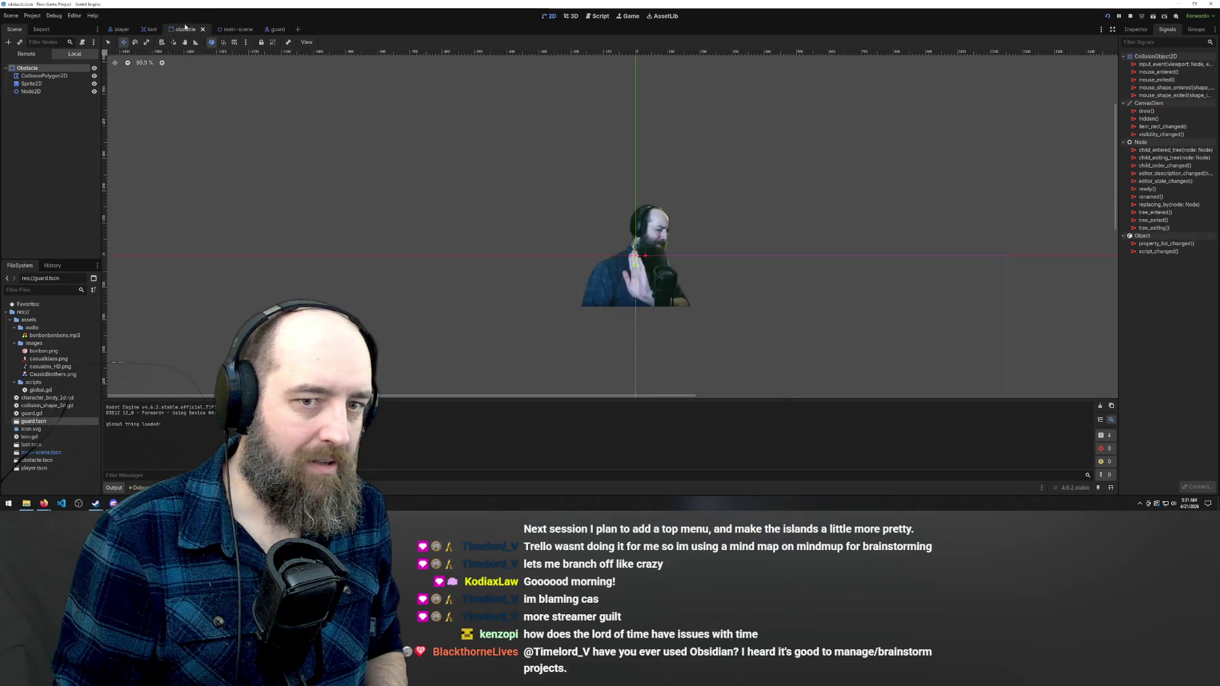
click(226, 29)
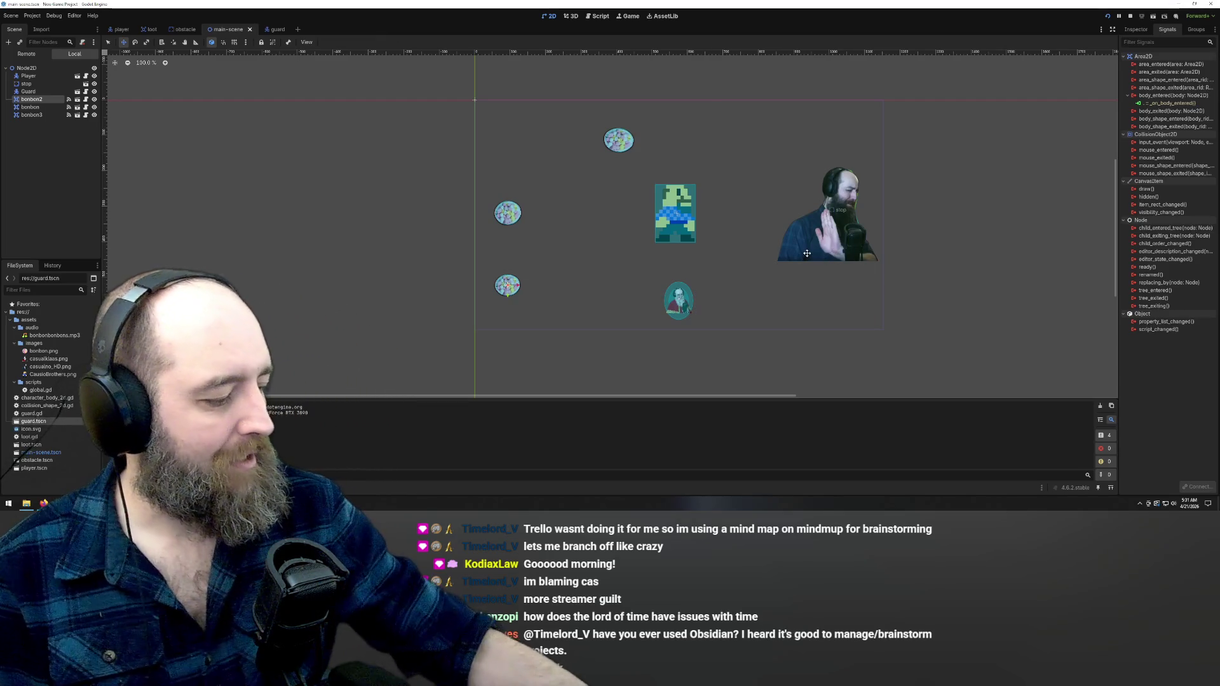
scroll(731, 286, down, 1)
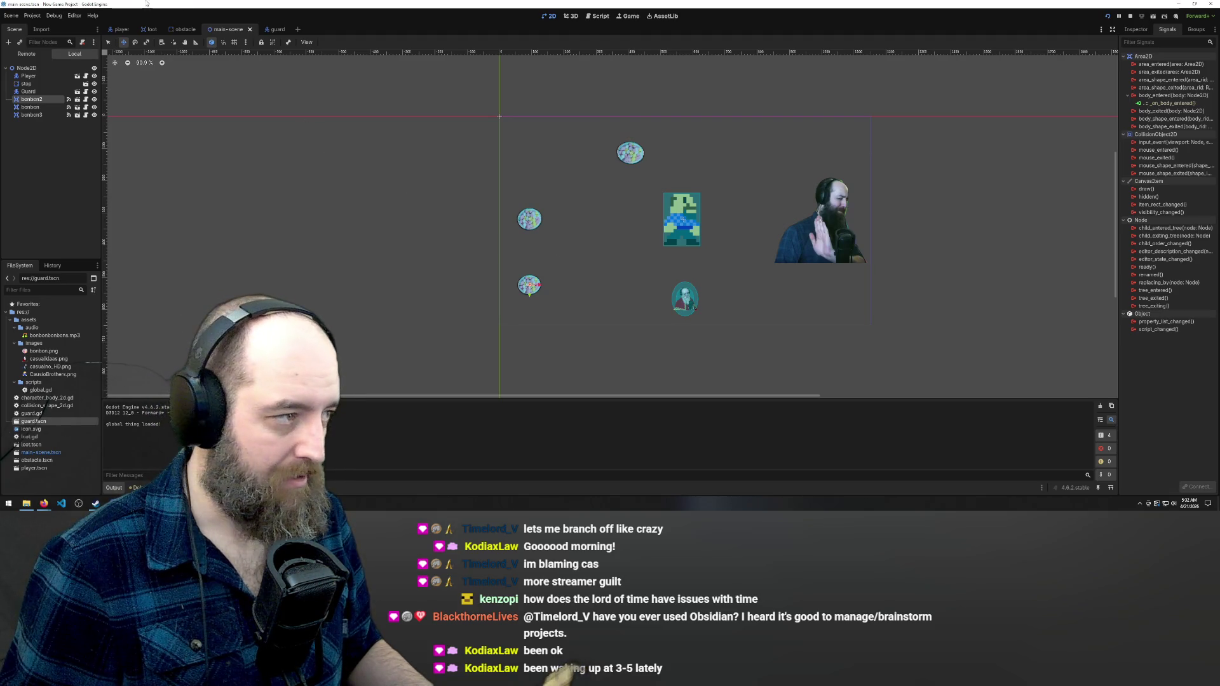
click(277, 29)
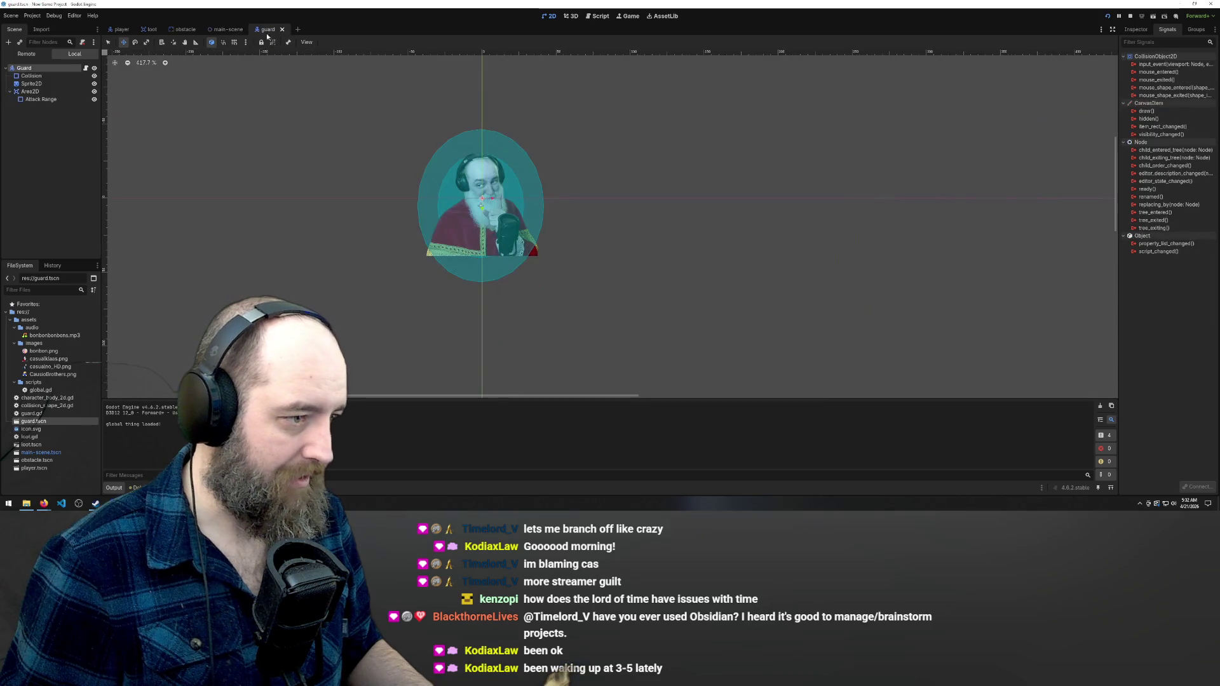
click(233, 29)
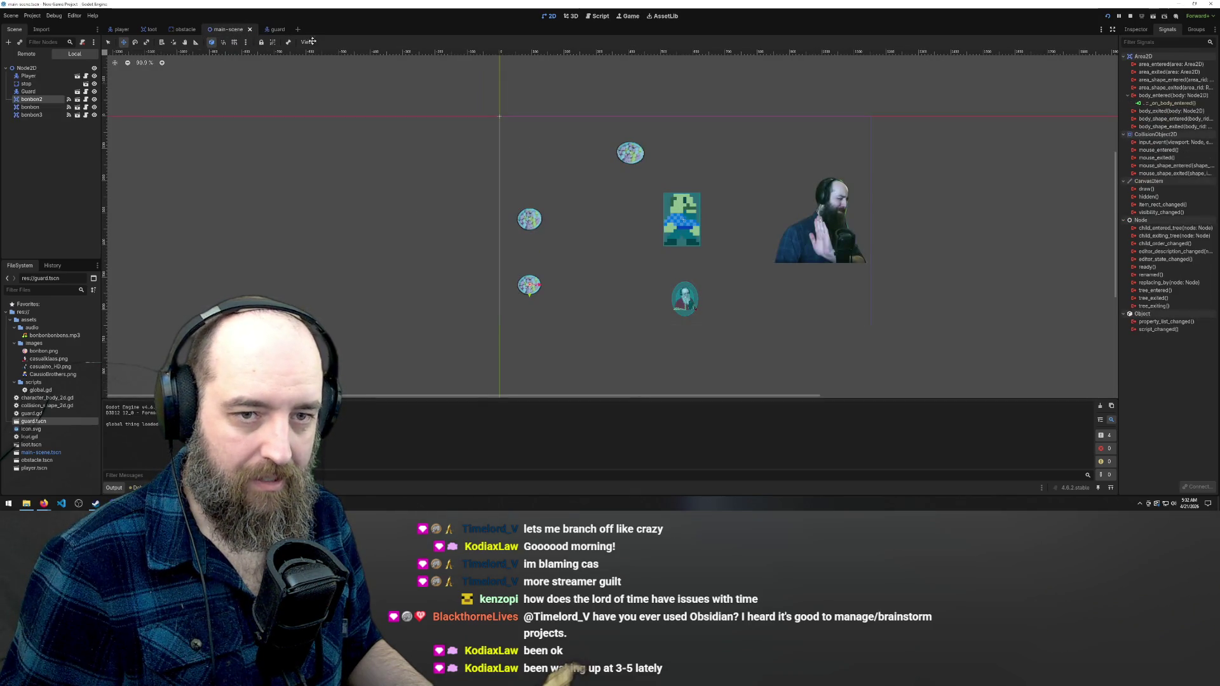
click(1176, 103)
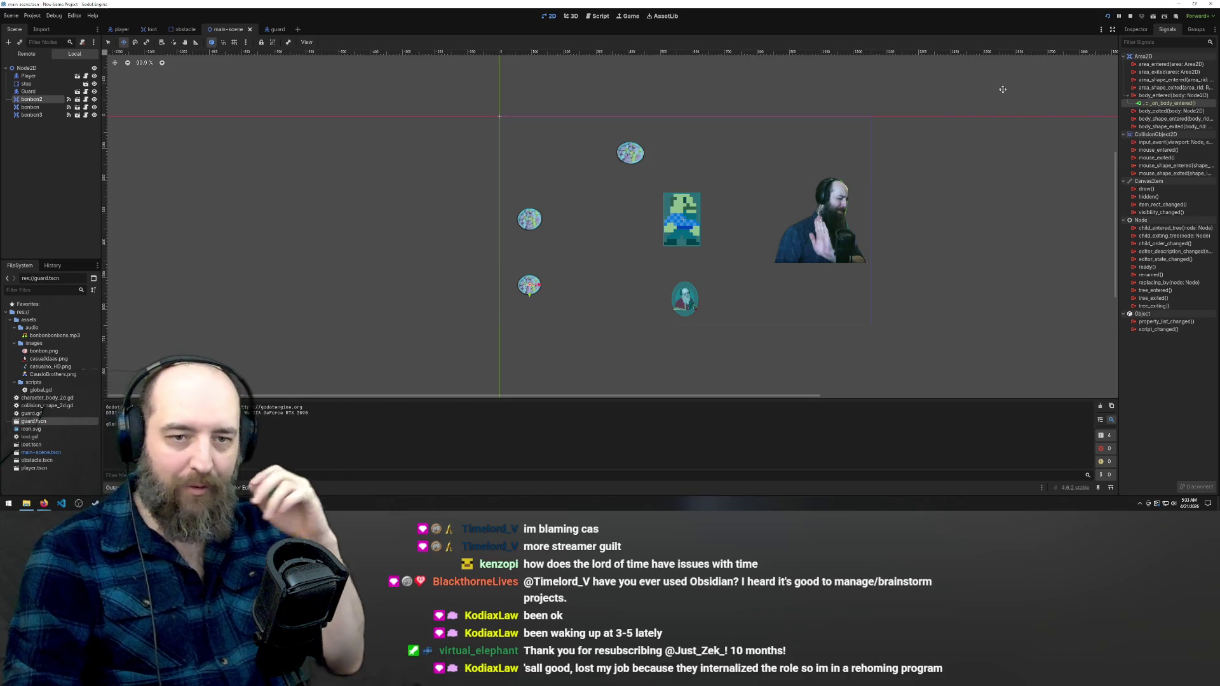
click(1146, 95)
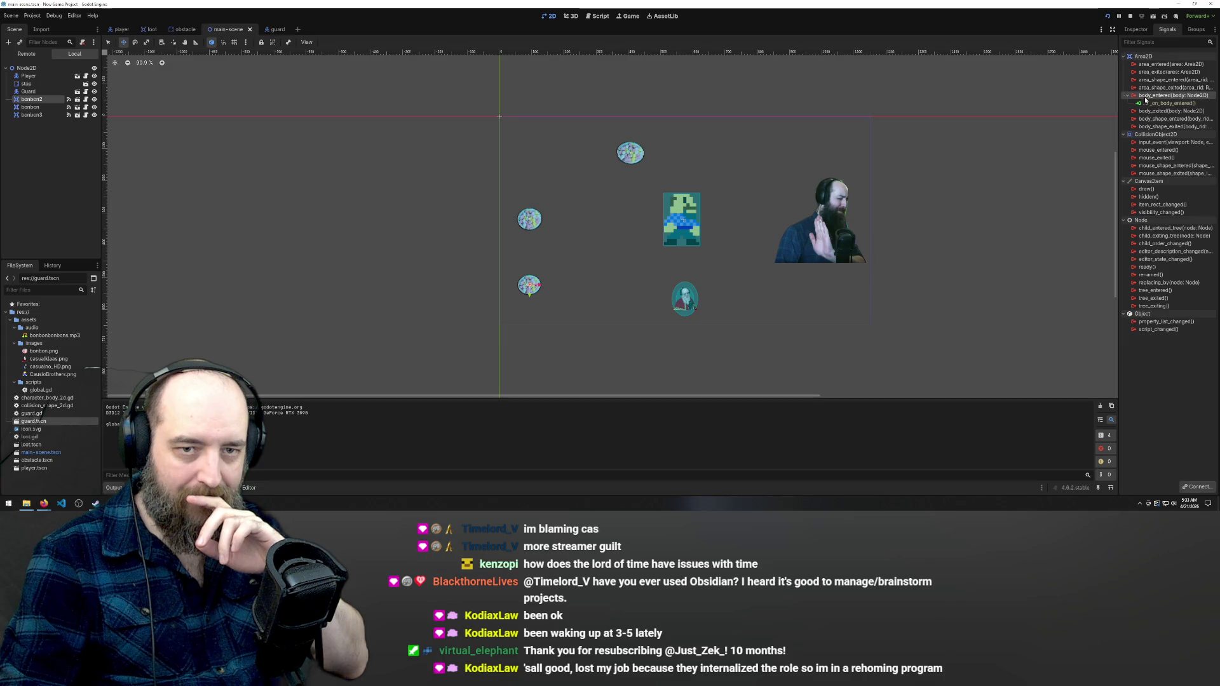
Connect bonbon2's body_entered signal to the Guard, creating _on_bonbon_2_body_entered
right_click(1148, 96)
click(1168, 103)
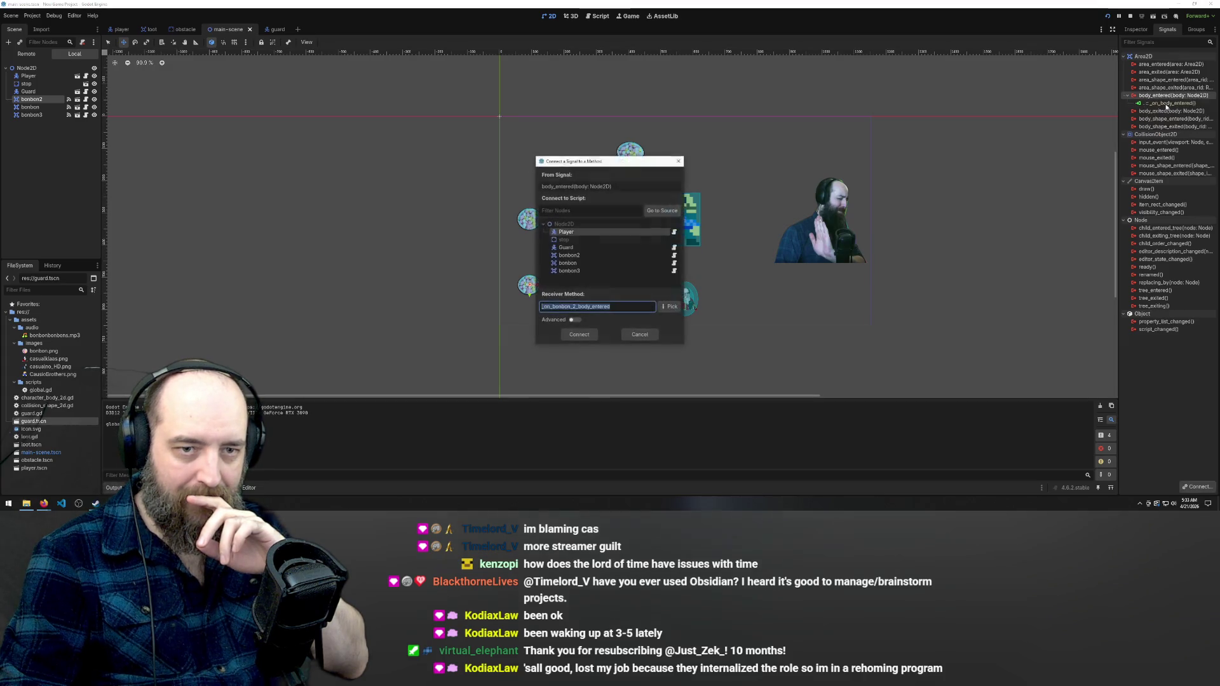
click(579, 252)
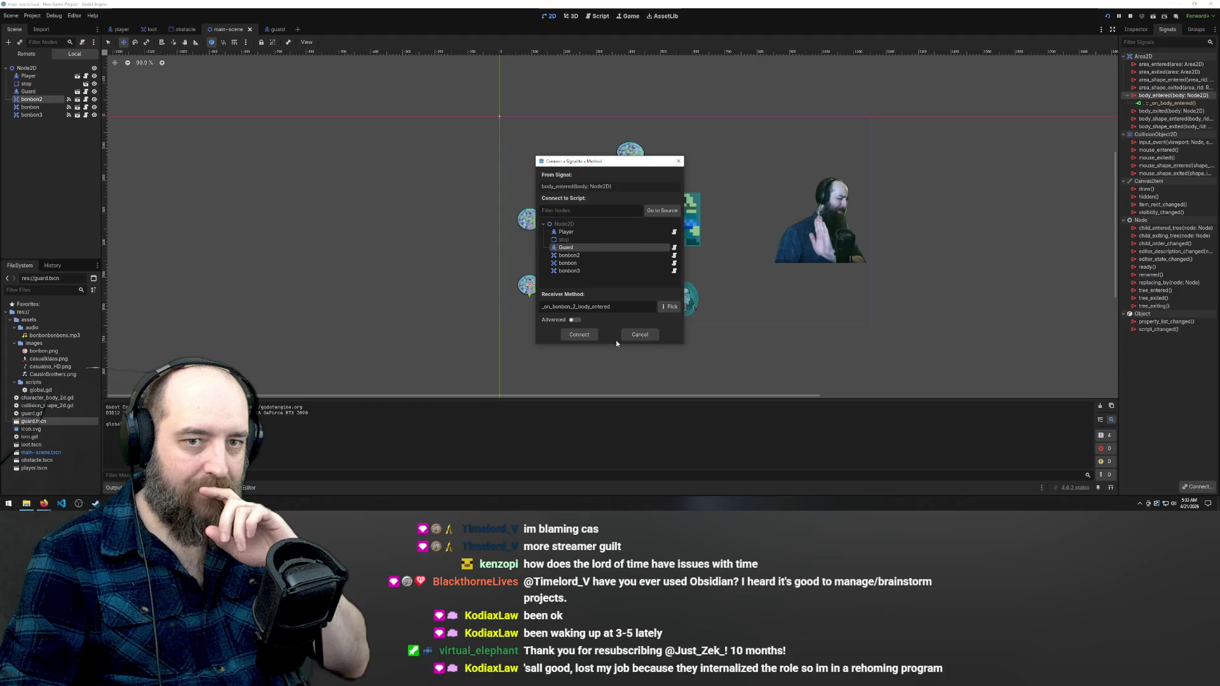
click(580, 334)
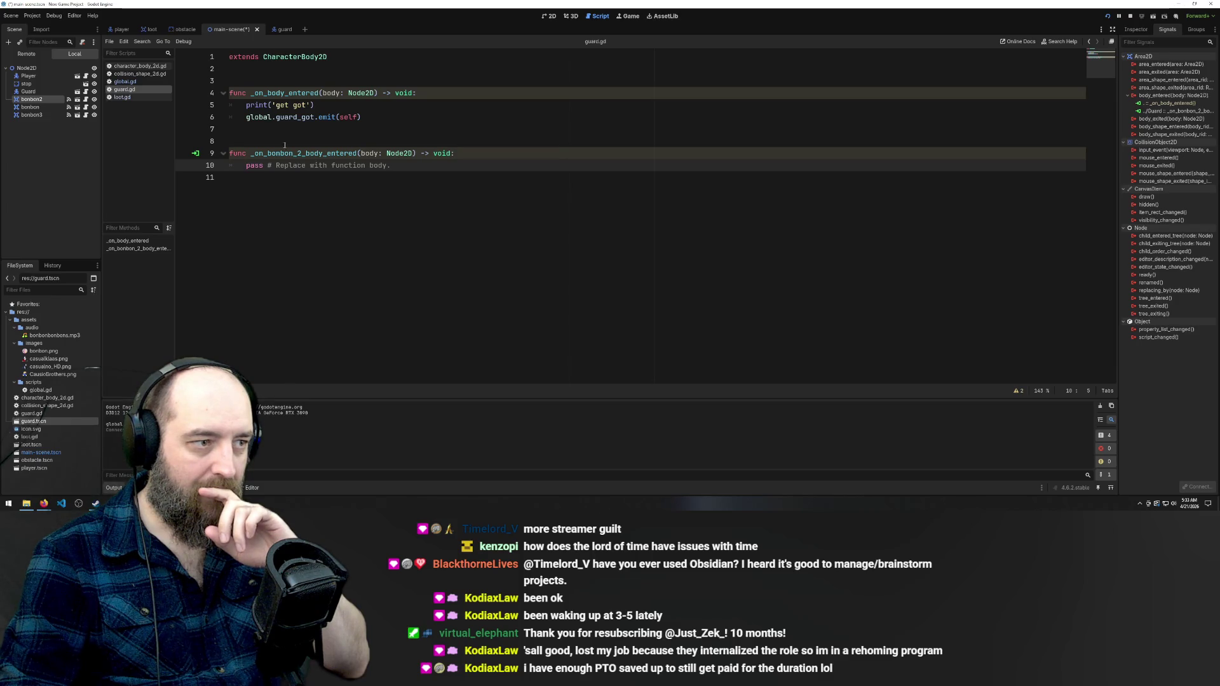
Move the print and guard_got emit lines into the new handler, delete the old one, and save
click(259, 117)
drag(385, 120, 230, 104)
key(ctrl+c)
key(BackSpace)
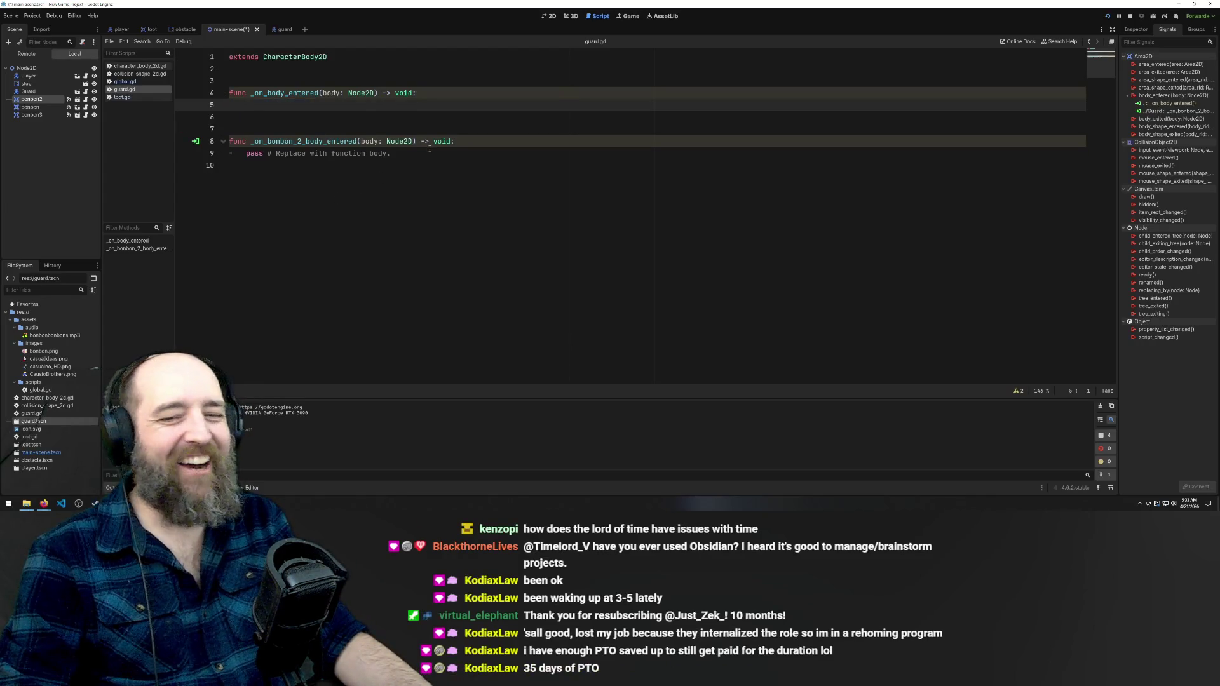
drag(429, 153, 241, 155)
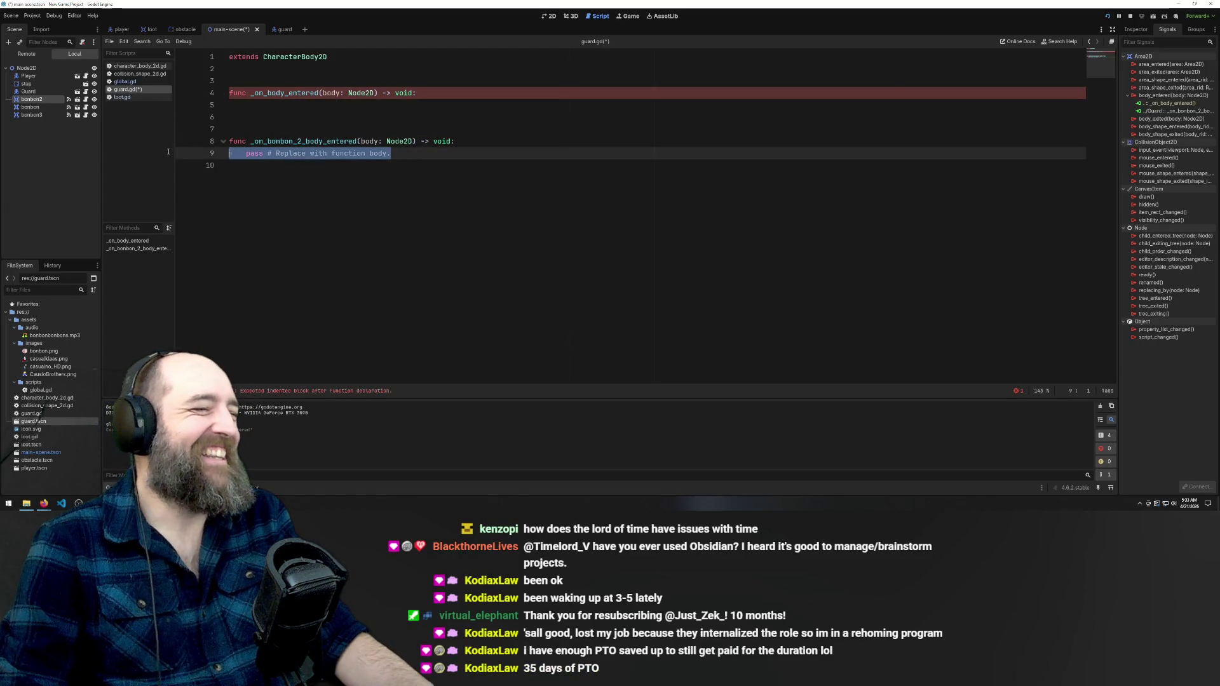
key(ctrl+v)
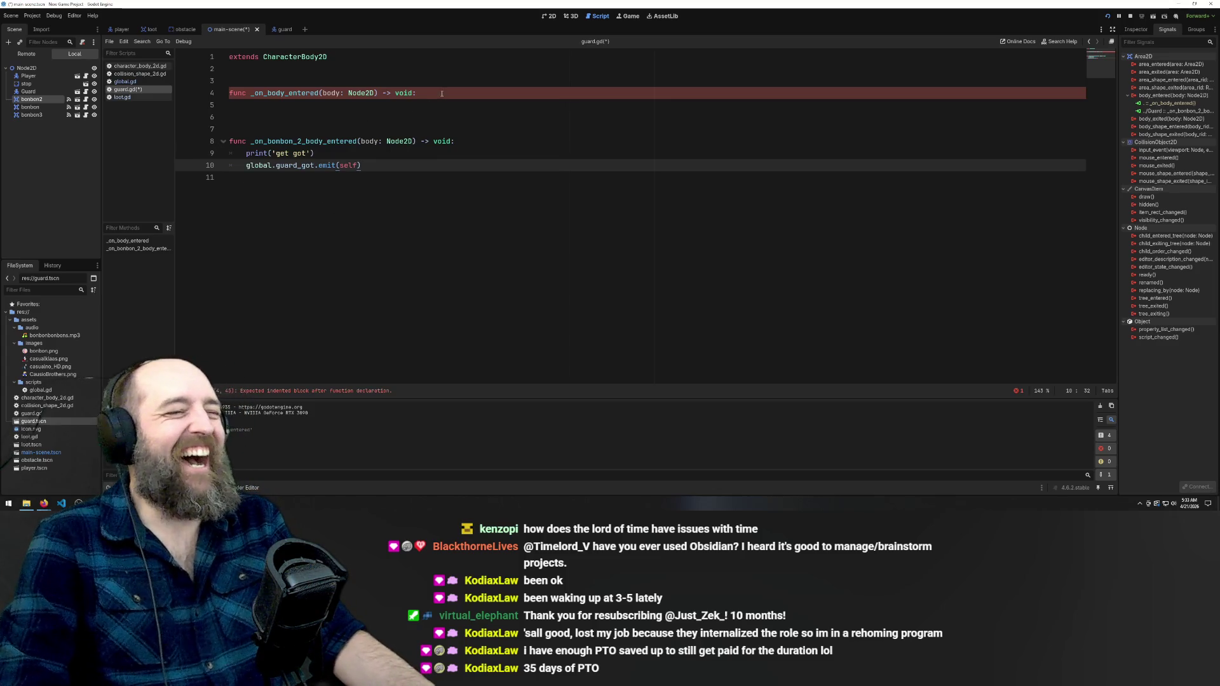
key(Return)
key(Up)
key(Up)
key(Up)
key(Left)
key(shift+Home)
key(BackSpace)
key(BackSpace)
key(BackSpace)
key(BackSpace)
key(ctrl+s)
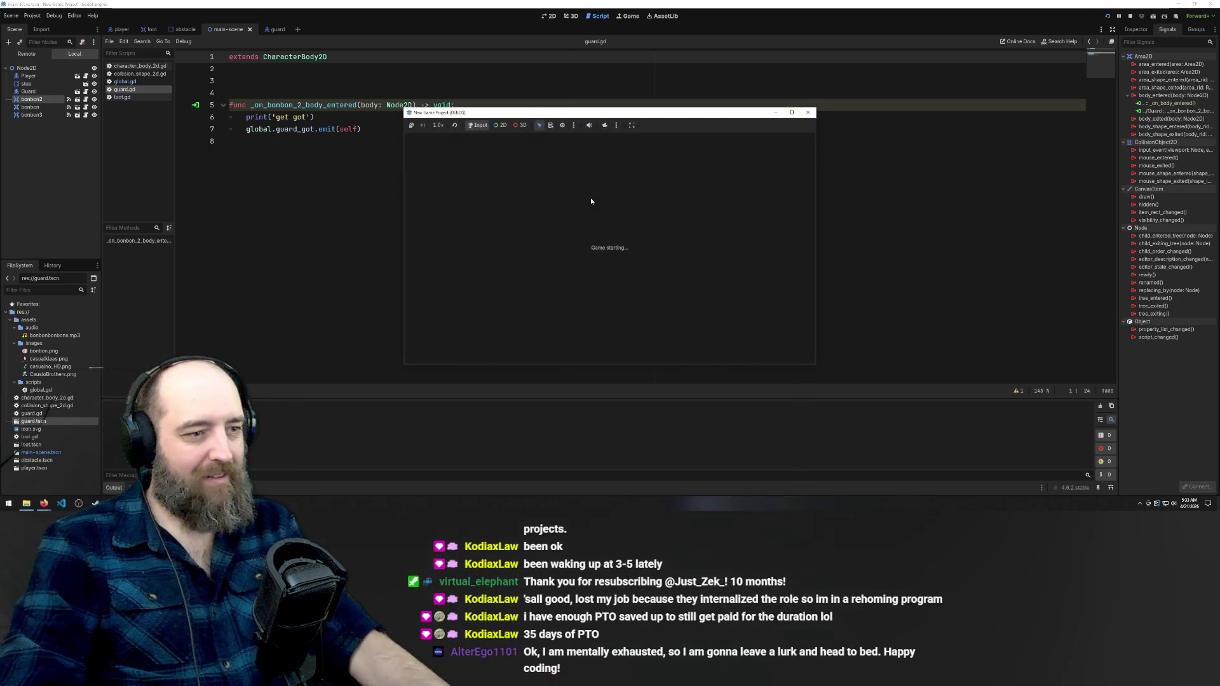
Playtest by walking the player through the bonbons toward the guard, then stop the game
key(Down)
key(Left)
key(Down)
key(Left)
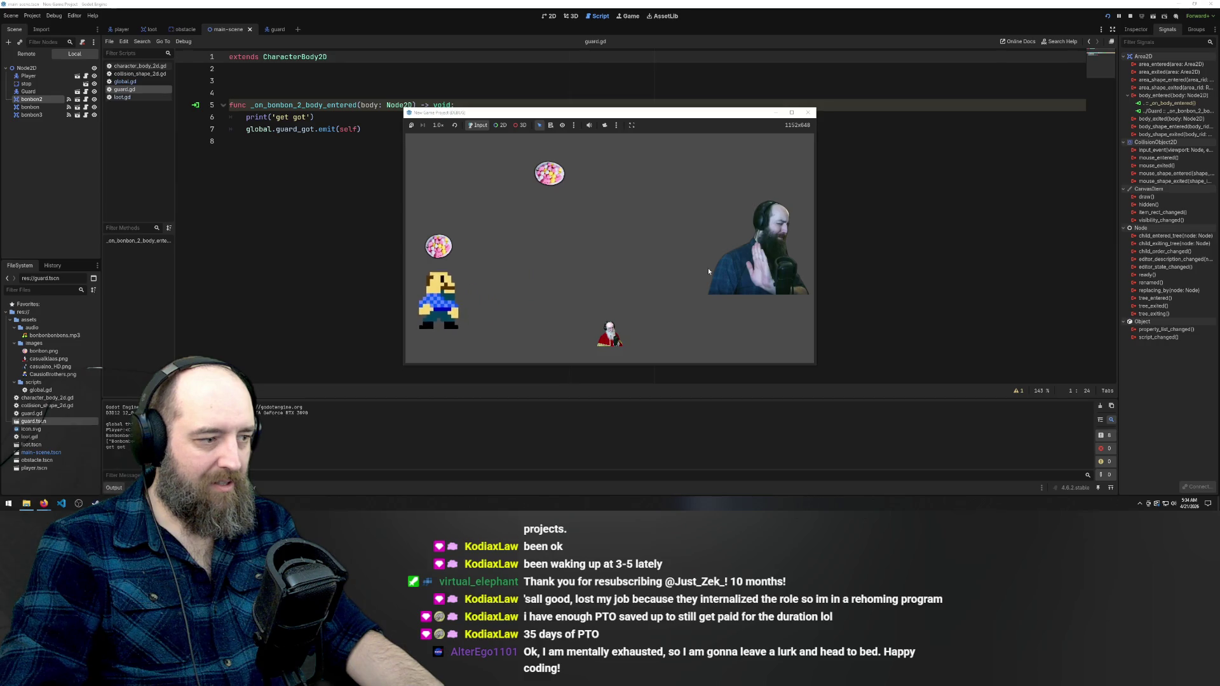
key(Up)
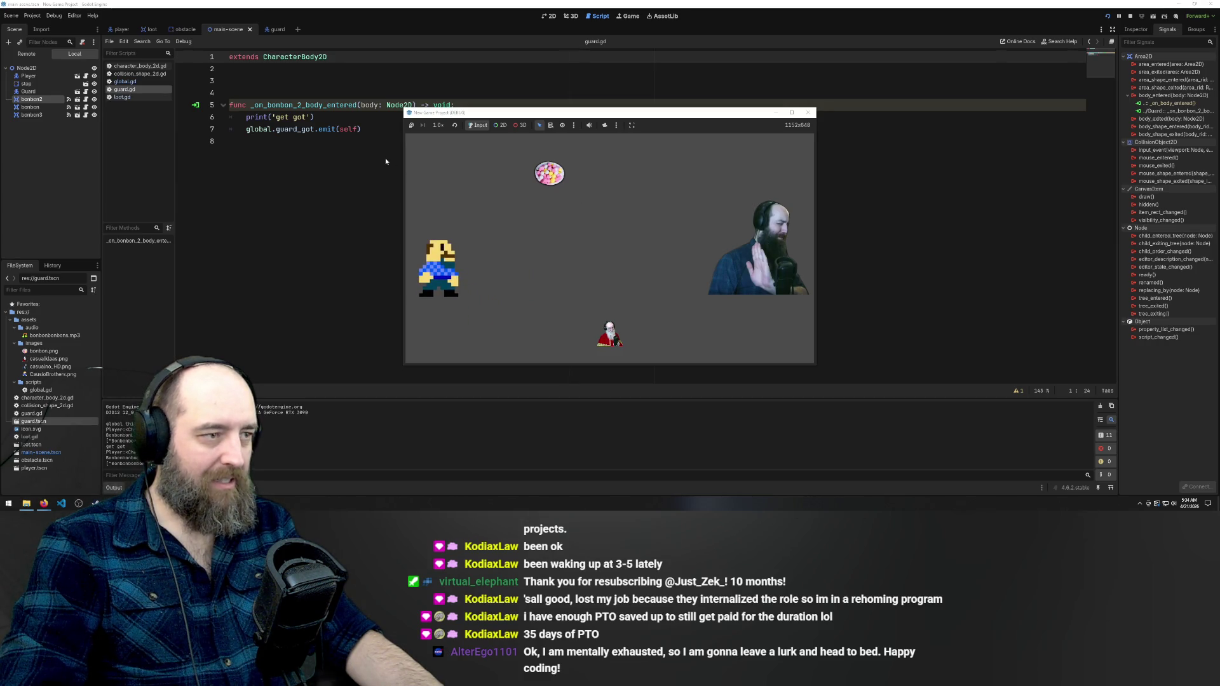
key(F8)
Undo guard.gd back to the template movement code, restoring the accidentally deleted bonbon2
key(ctrl+z)
key(ctrl+z)
key(ctrl+z)
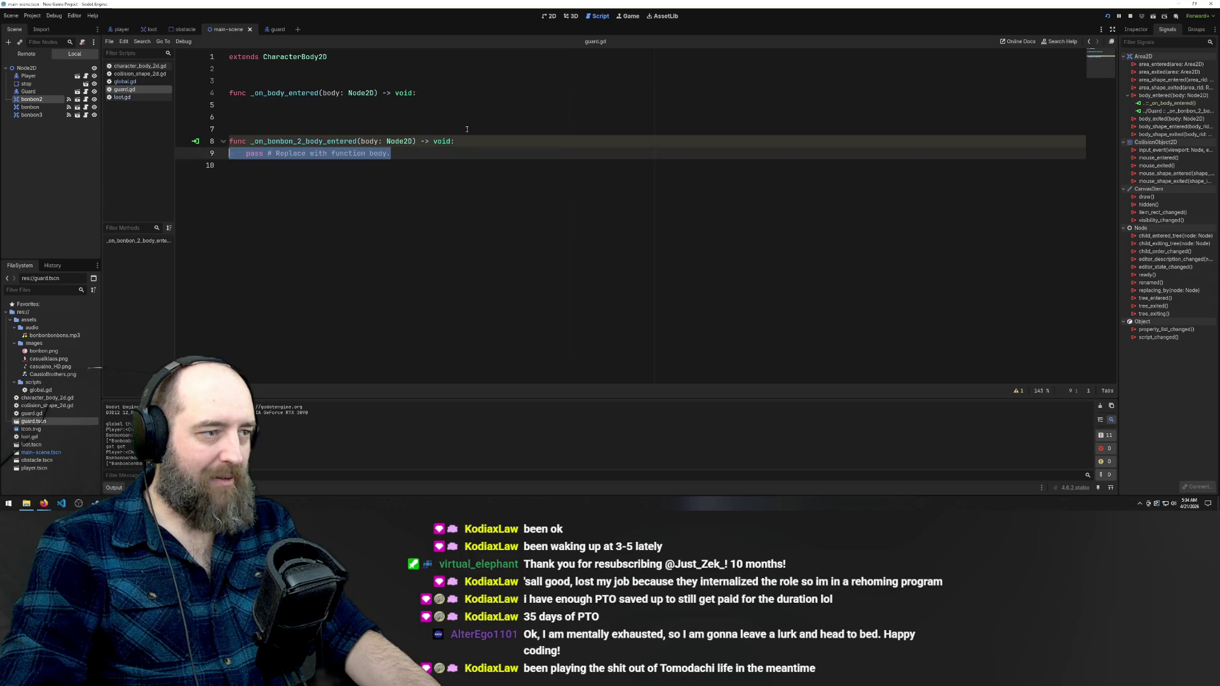
key(ctrl+z)
key(ctrl+z)
key(ctrl+z)
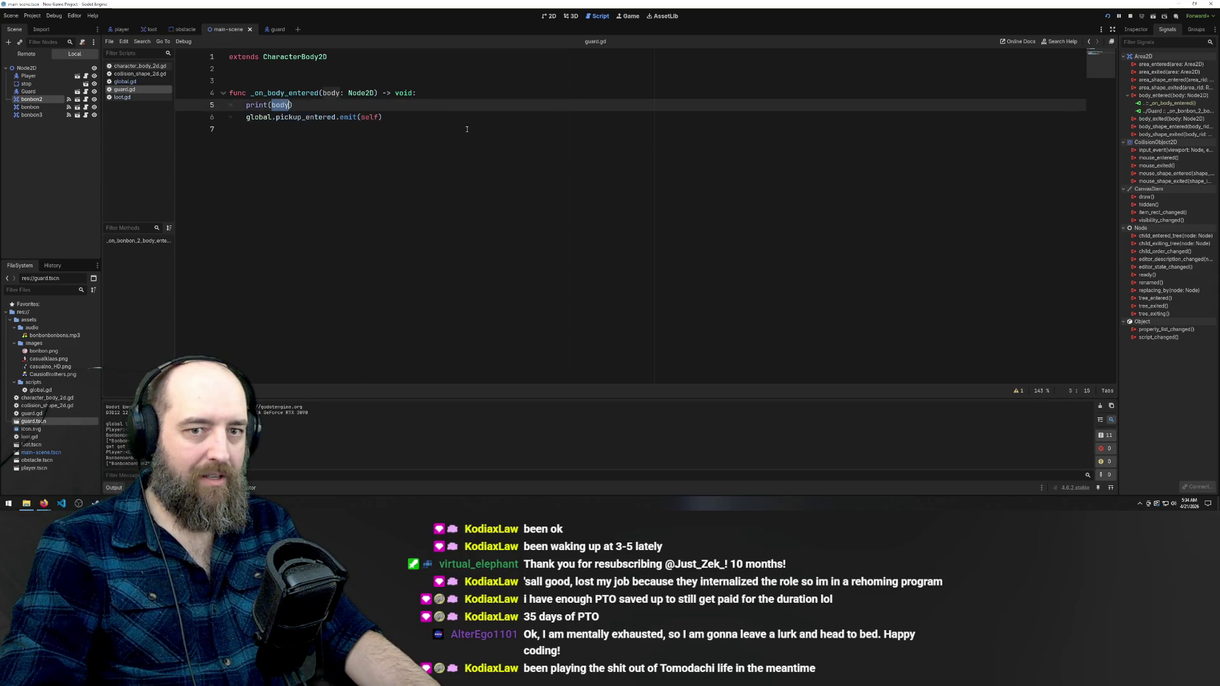
key(ctrl+z)
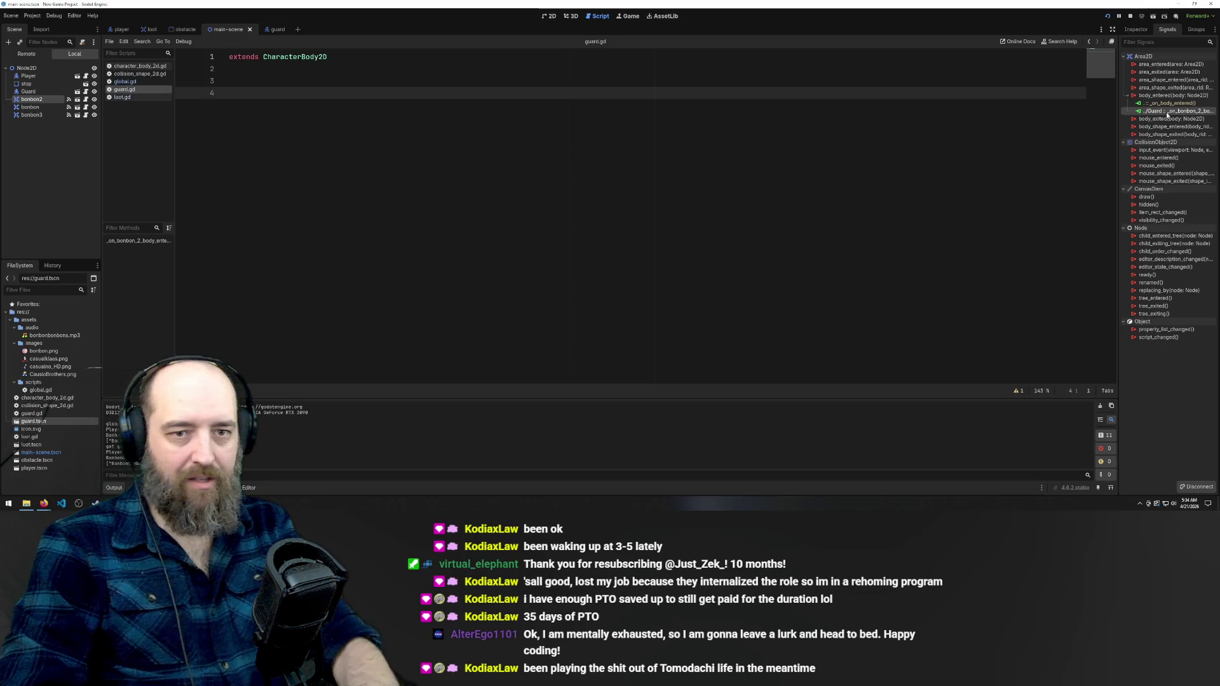
key(Delete)
key(Return)
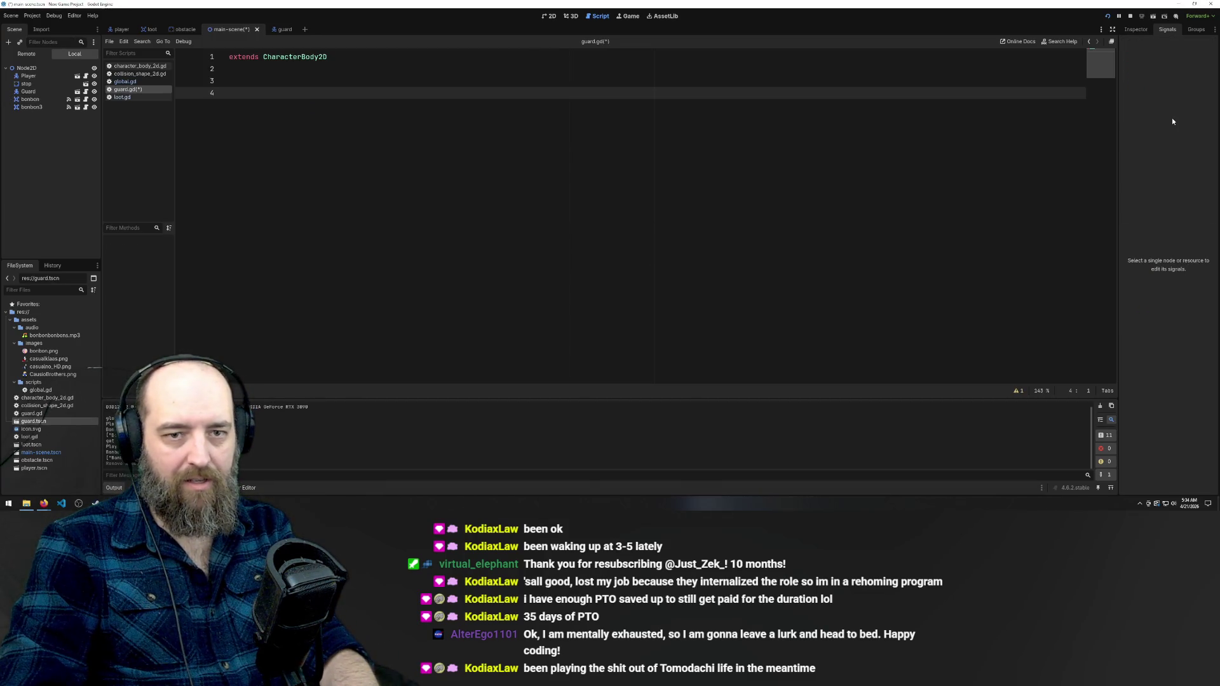
key(ctrl+z)
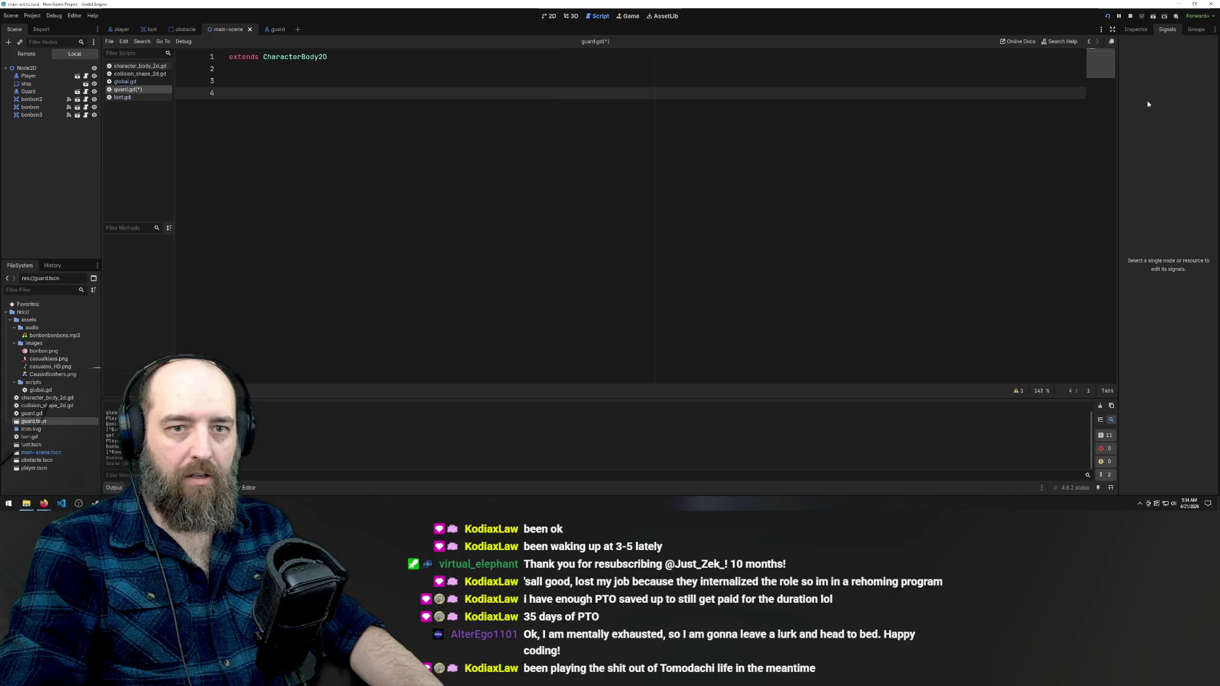
key(ctrl+y)
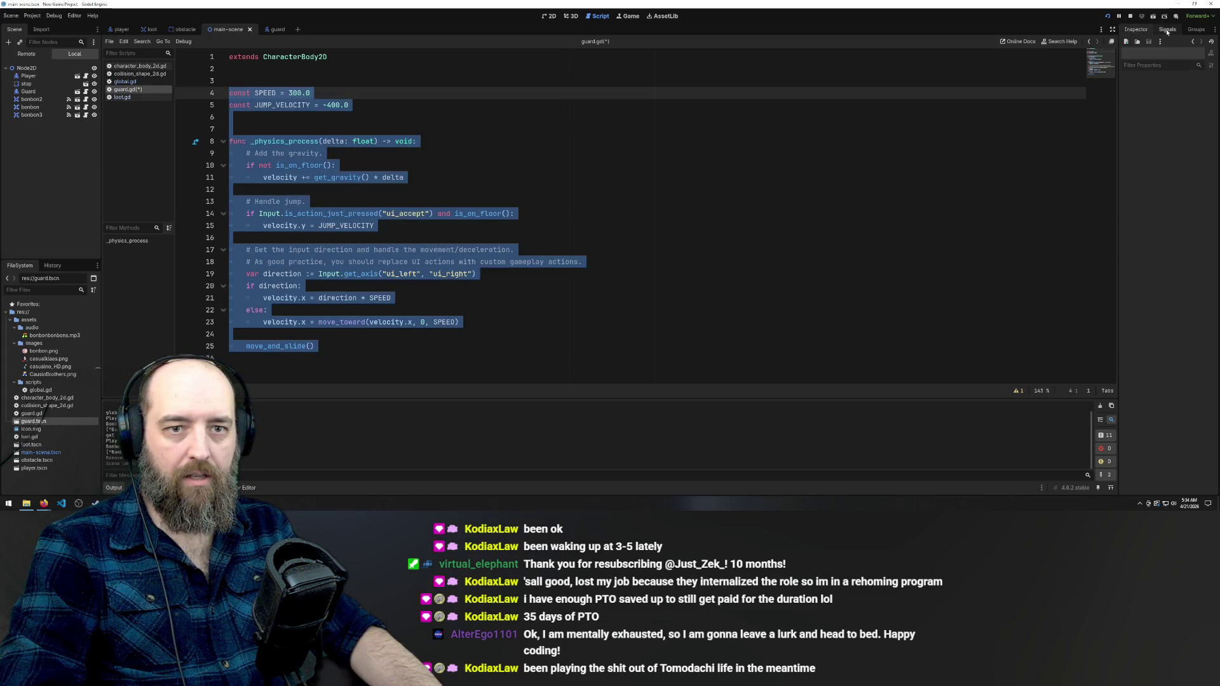
Run the game again, jump to grab the top bonbon, then close it
click(852, 214)
key(F5)
key(space)
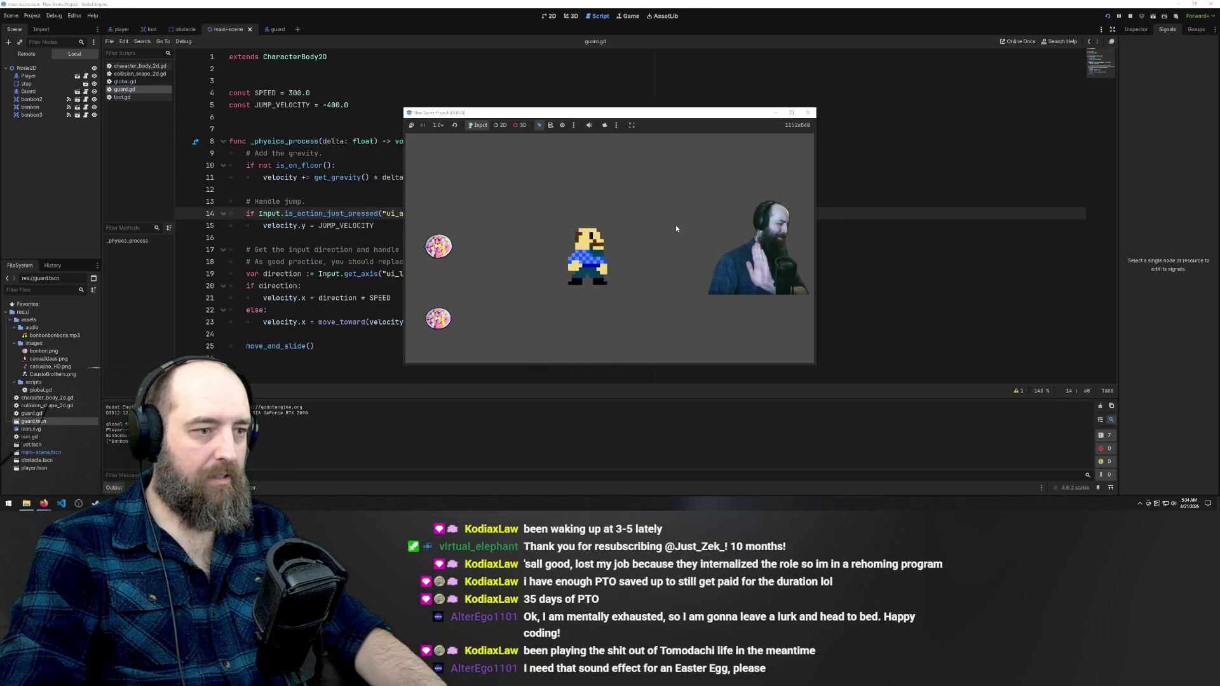
click(808, 113)
drag(335, 165, 324, 153)
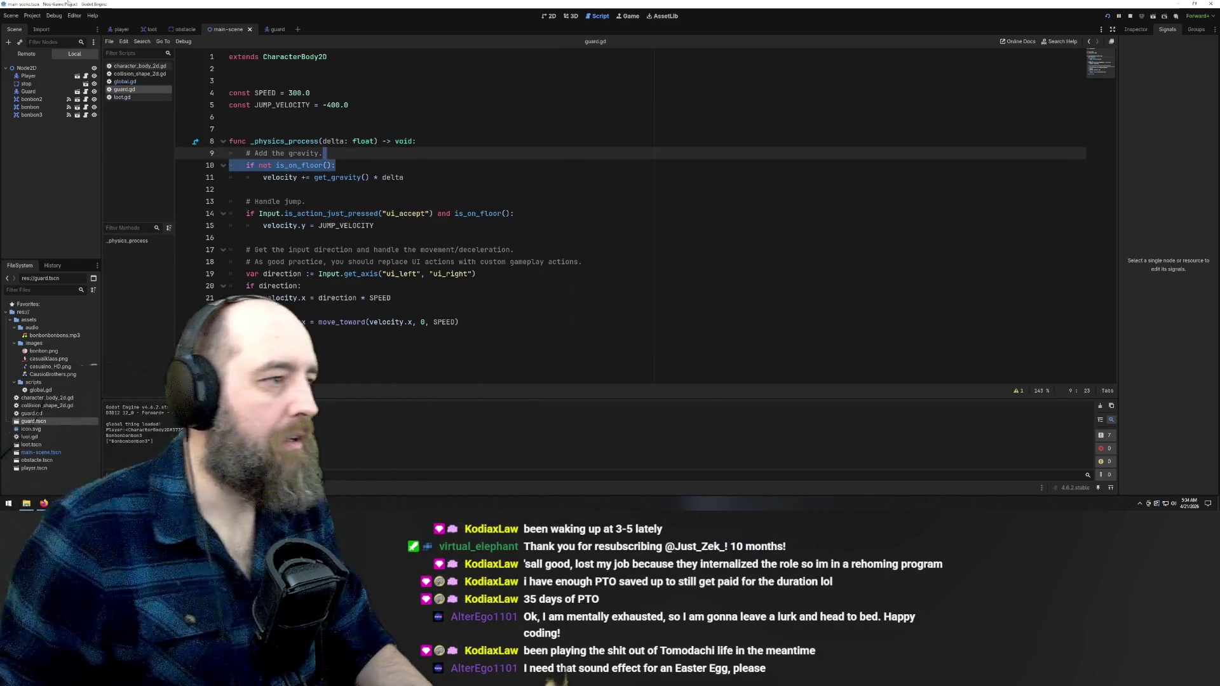
Open the guard scene and review global.gd's pickup_entered(pickup) and guard_got() signals
click(272, 29)
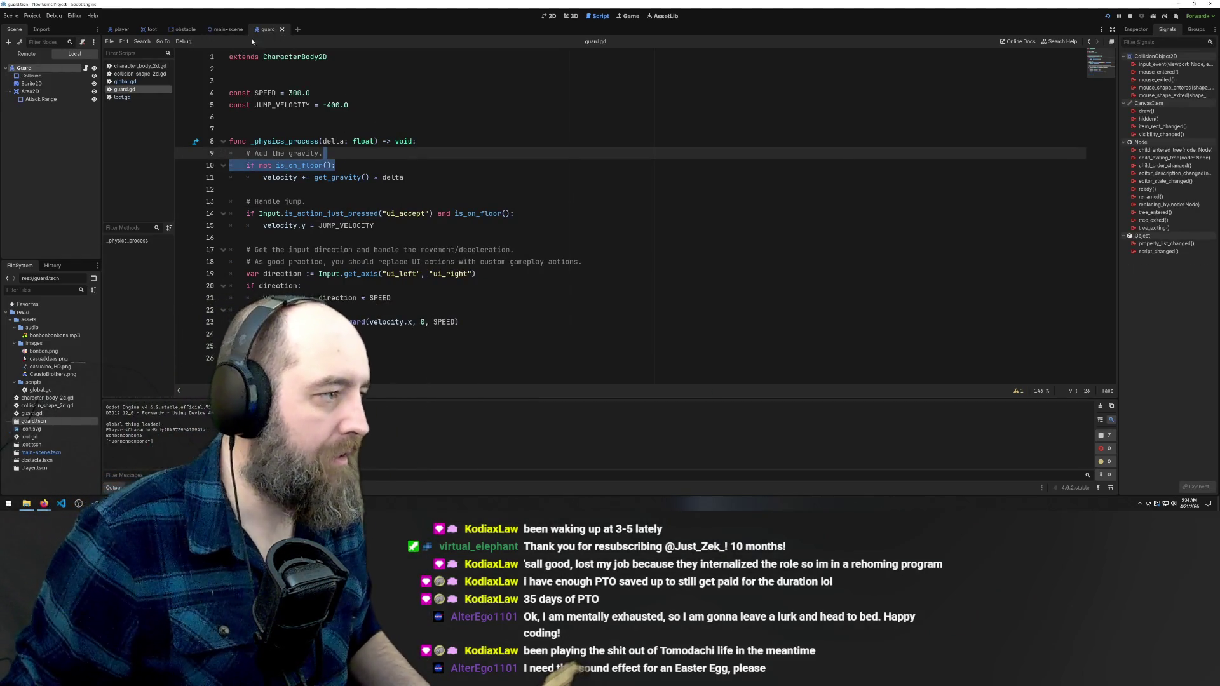
click(130, 73)
click(126, 81)
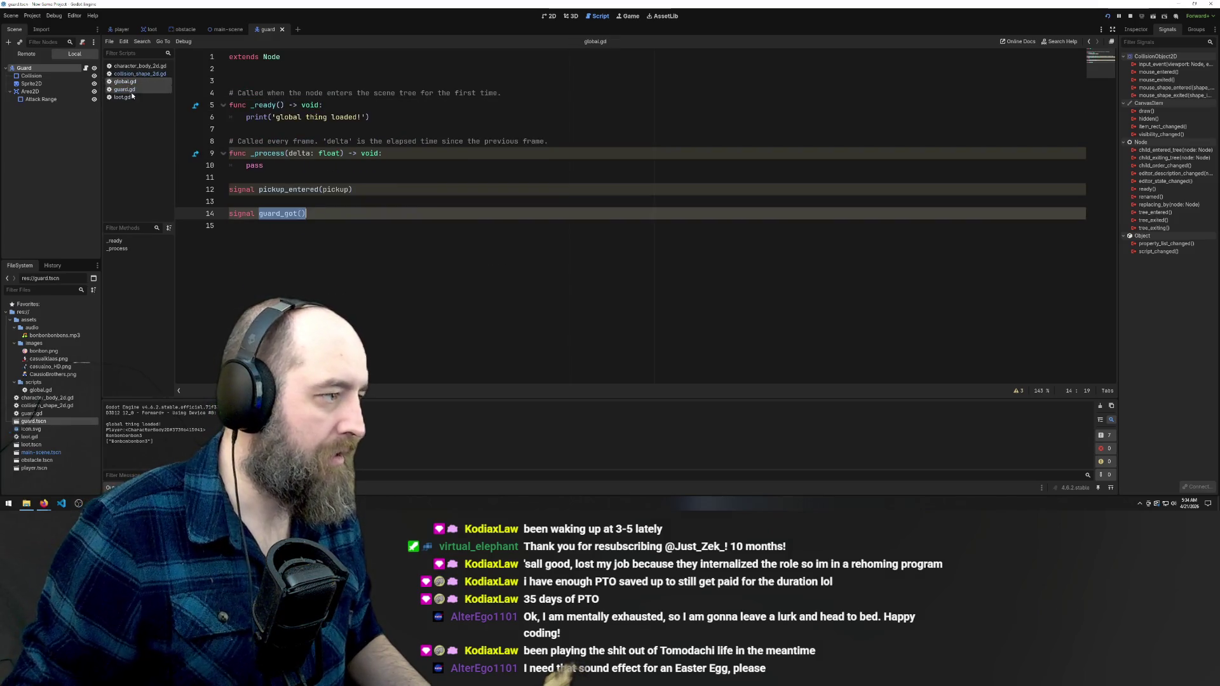
click(426, 197)
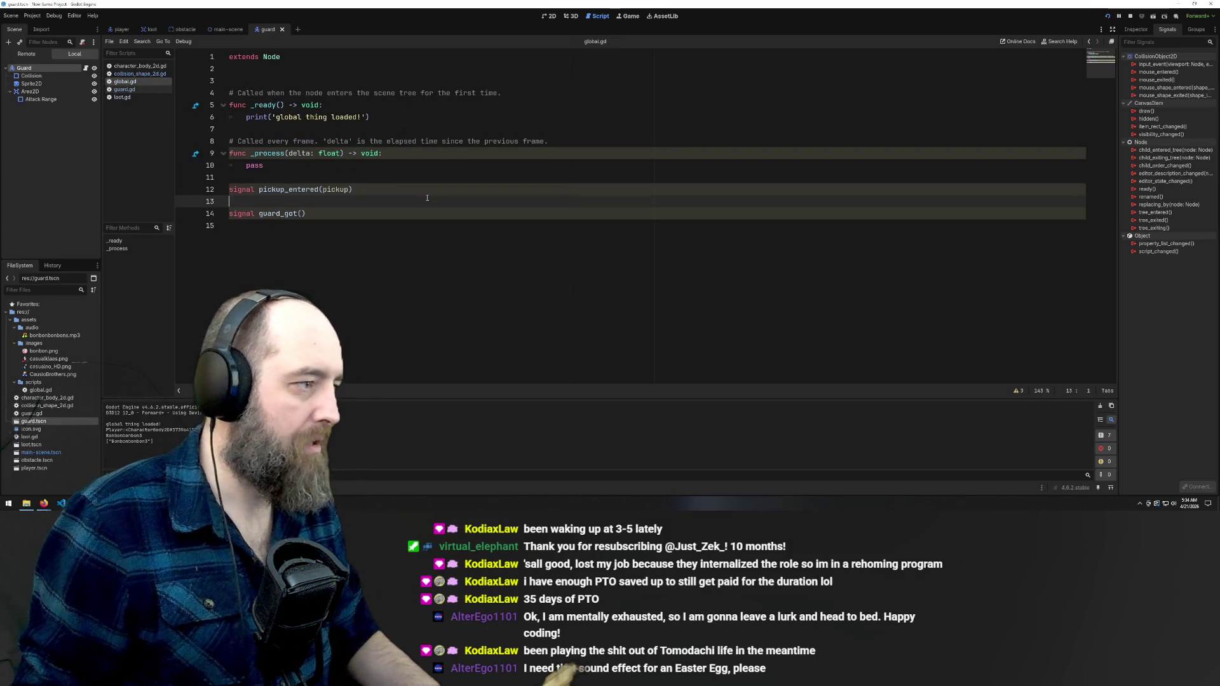
Switch to the main scene and run the game briefly
click(394, 117)
click(230, 29)
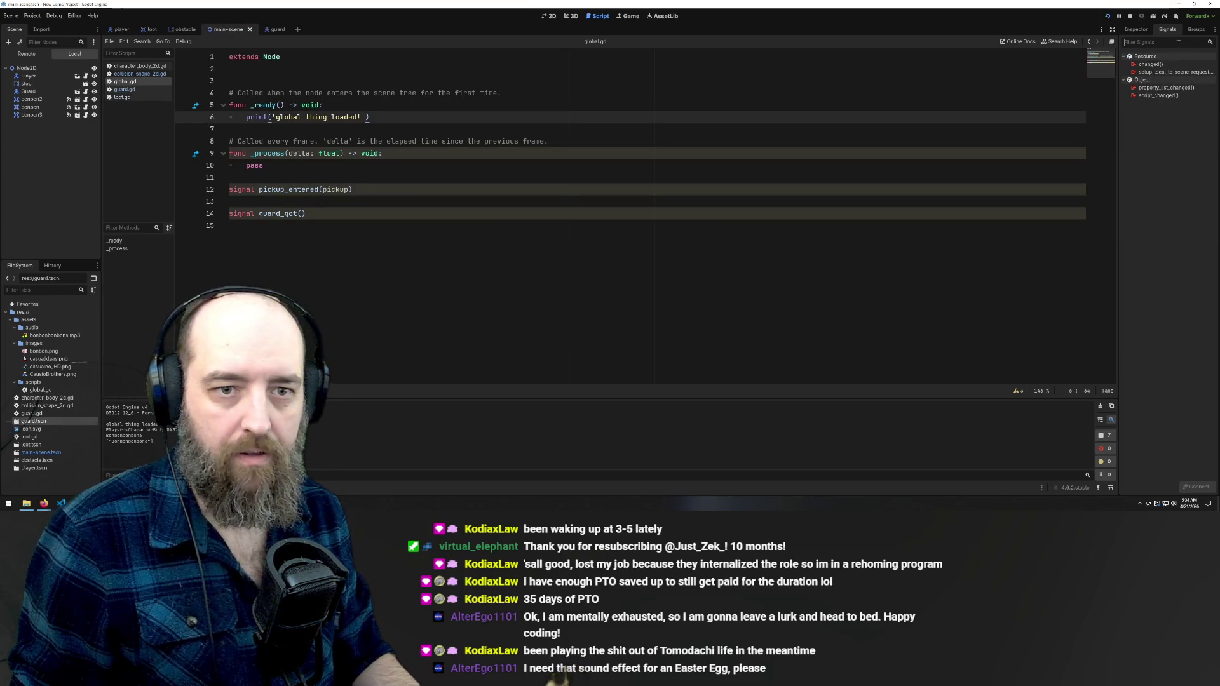
click(347, 141)
key(F5)
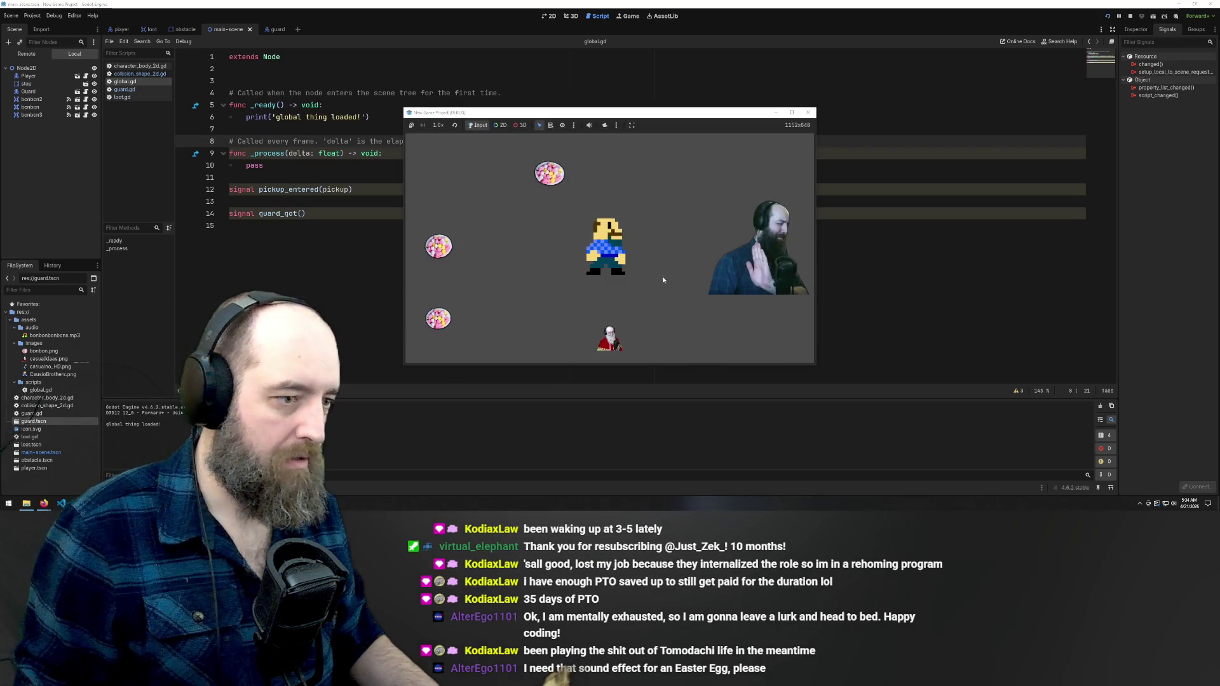
click(285, 267)
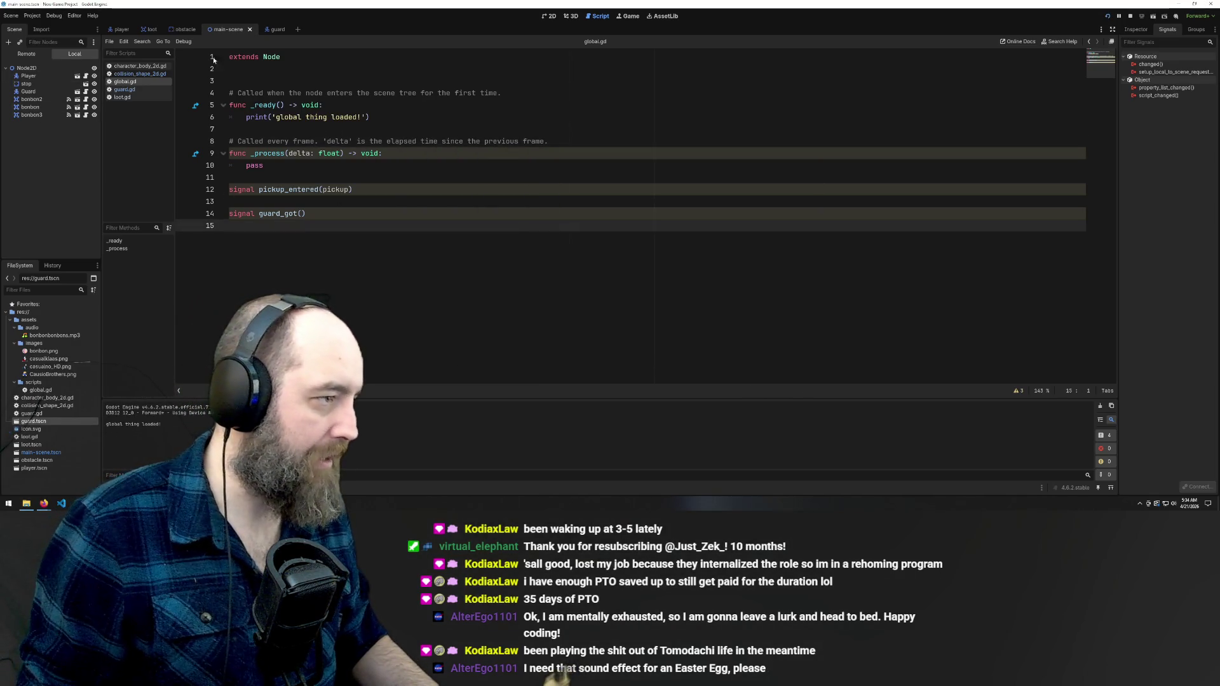
Return to the guard scene and open guard.gd in the script editor
click(275, 29)
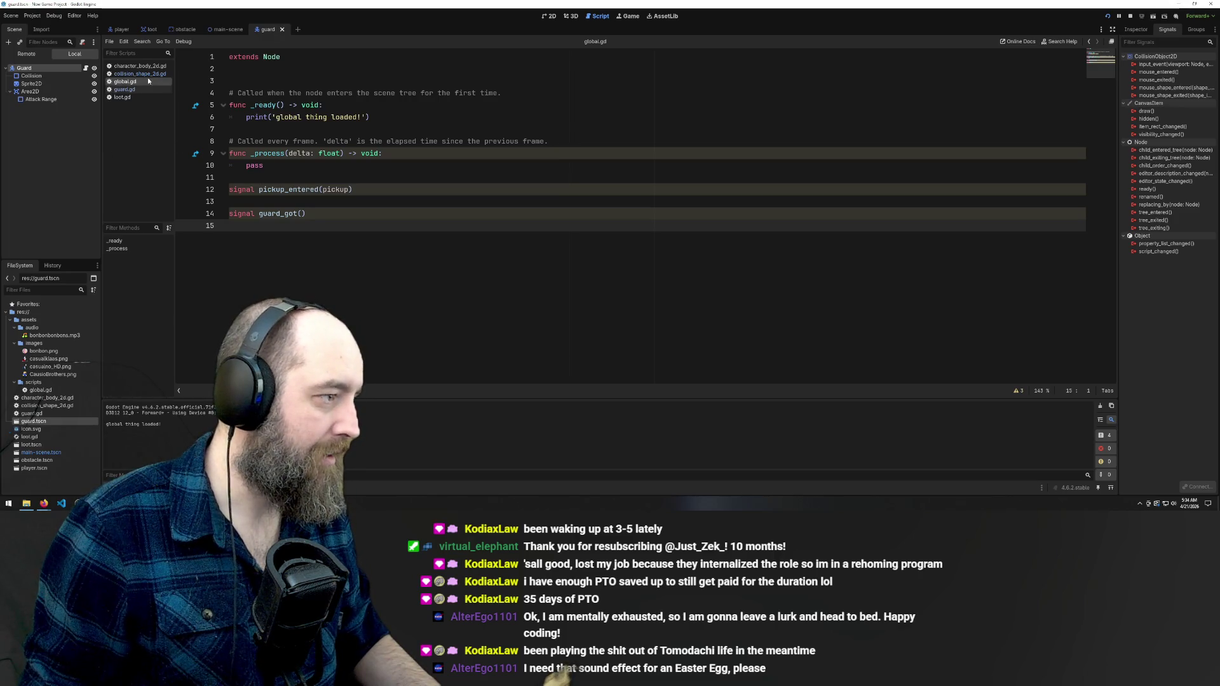
click(125, 89)
click(125, 82)
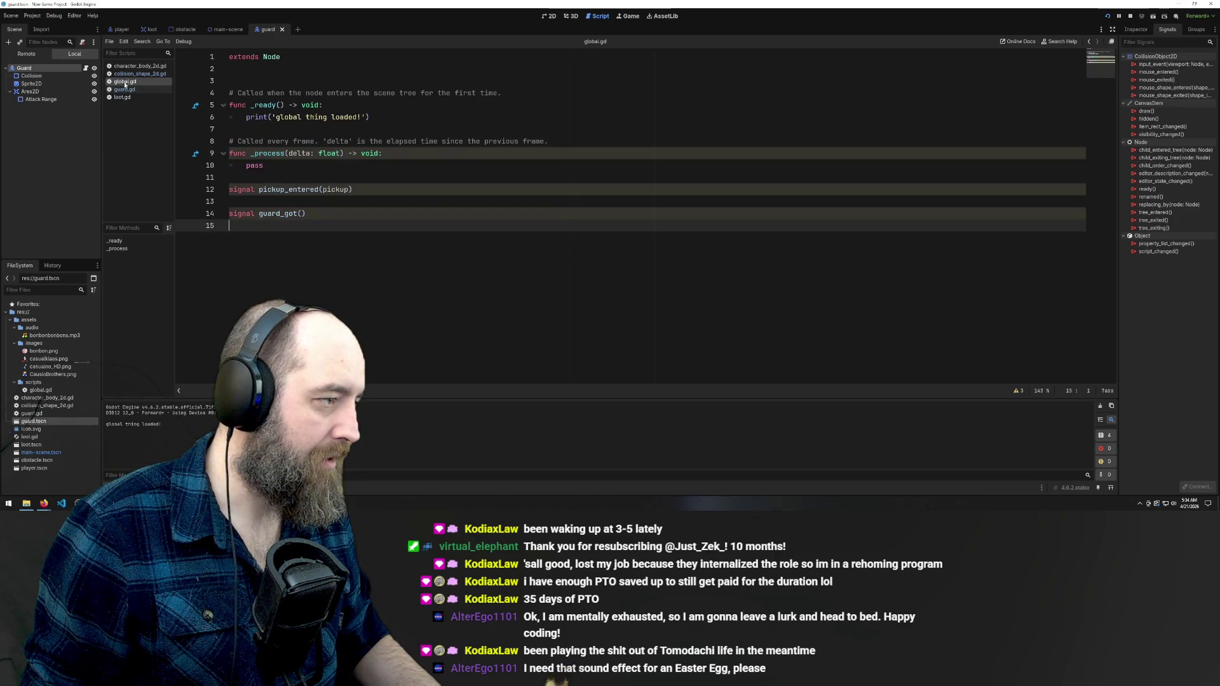
click(125, 89)
Restore guard.gd's handler, delete its stray print(type) line, and save
key(BackSpace)
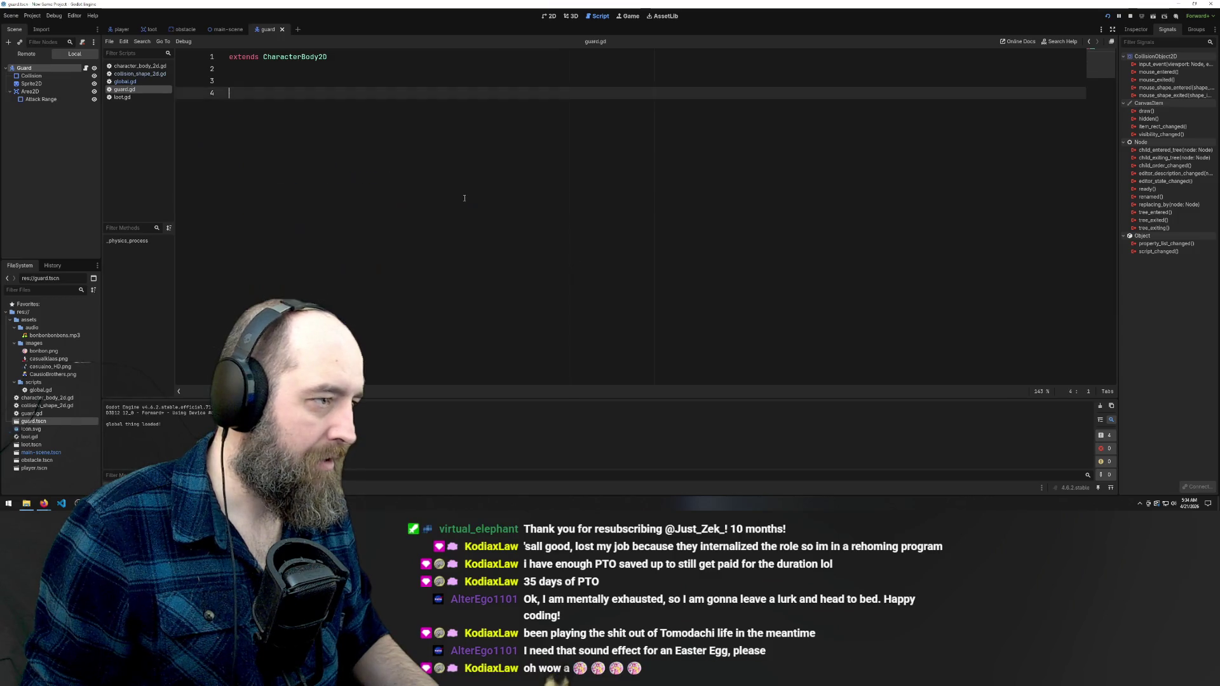
text(func _on_body_entered(body: Node2D) -> void: 	print(body) 	print(type) 	global.pickup_entered.emit(self))
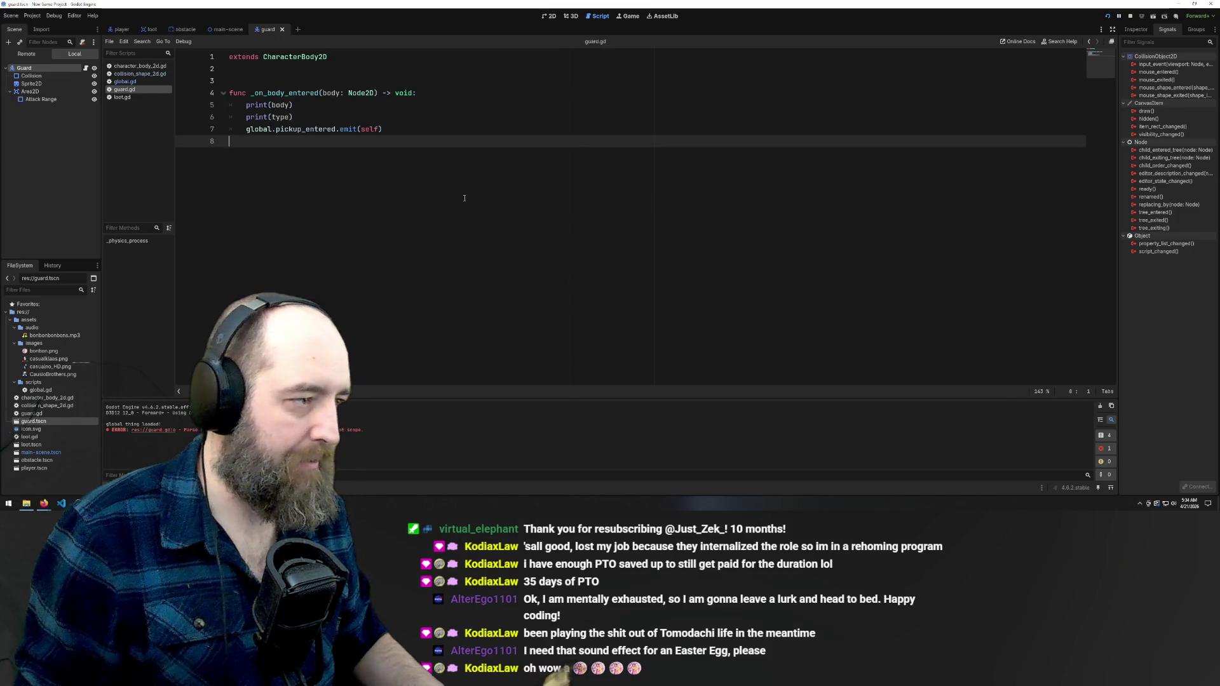
click(203, 119)
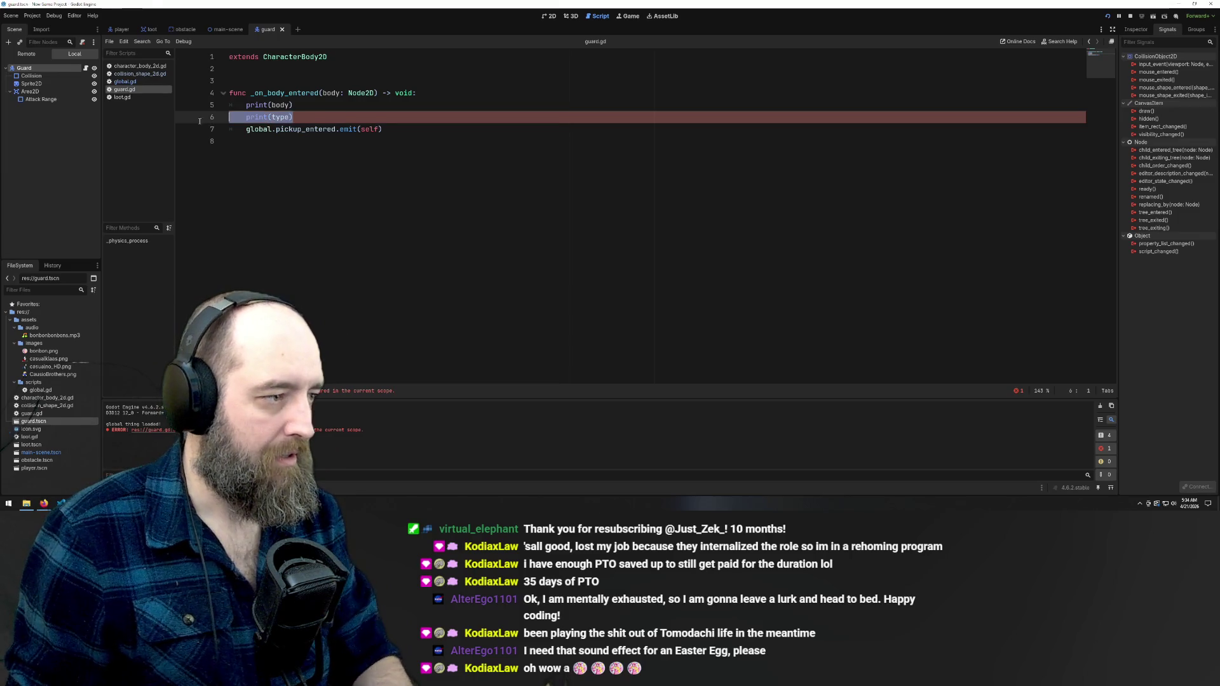
key(BackSpace)
key(BackSpace)
key(ctrl+s)
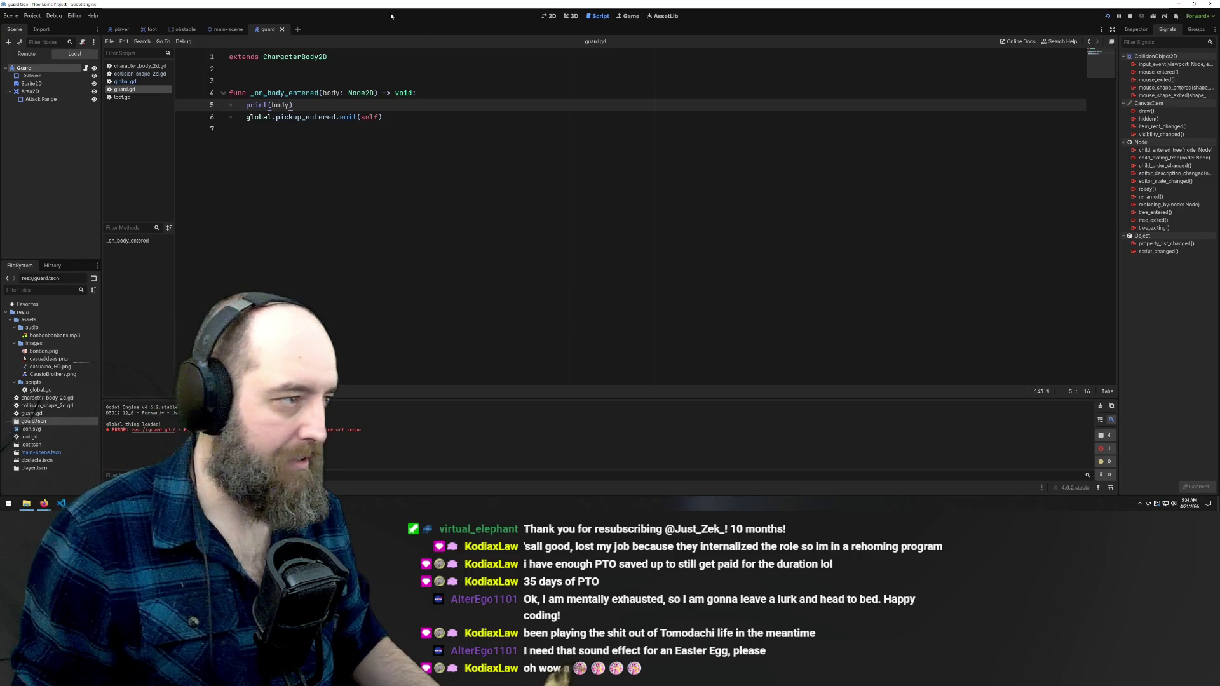
Glance at loot.gd and the loot and main-scene tabs, expanding the Resource signals group
click(122, 96)
click(122, 91)
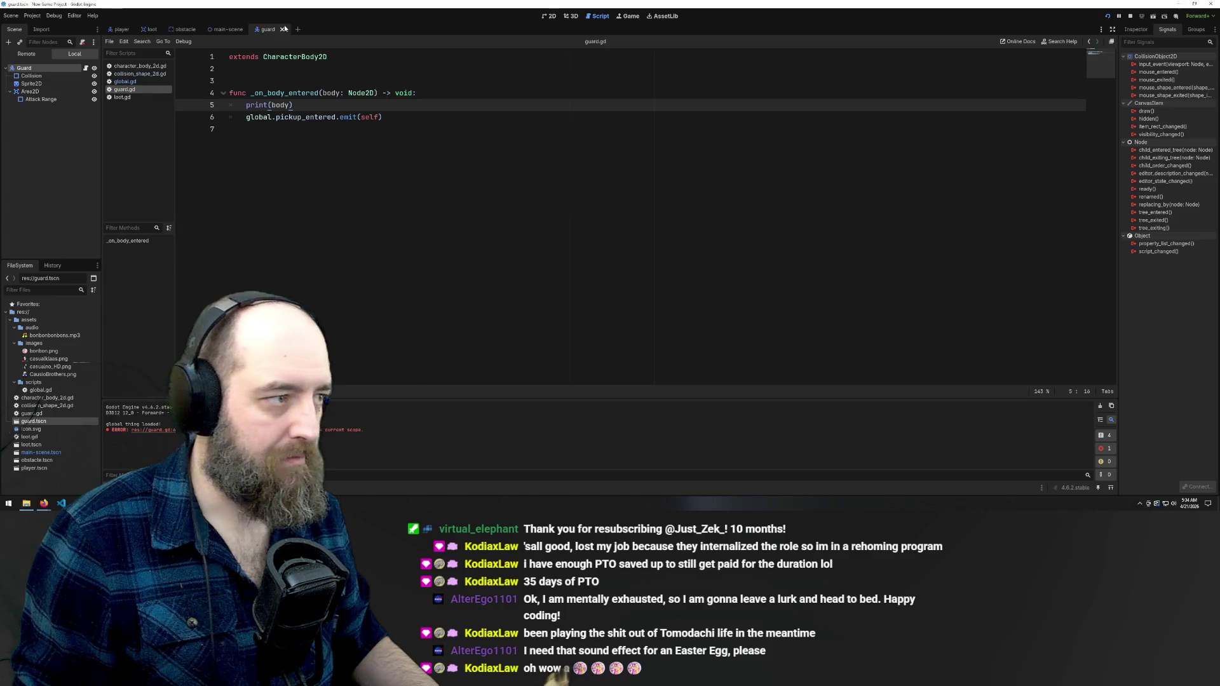
click(215, 30)
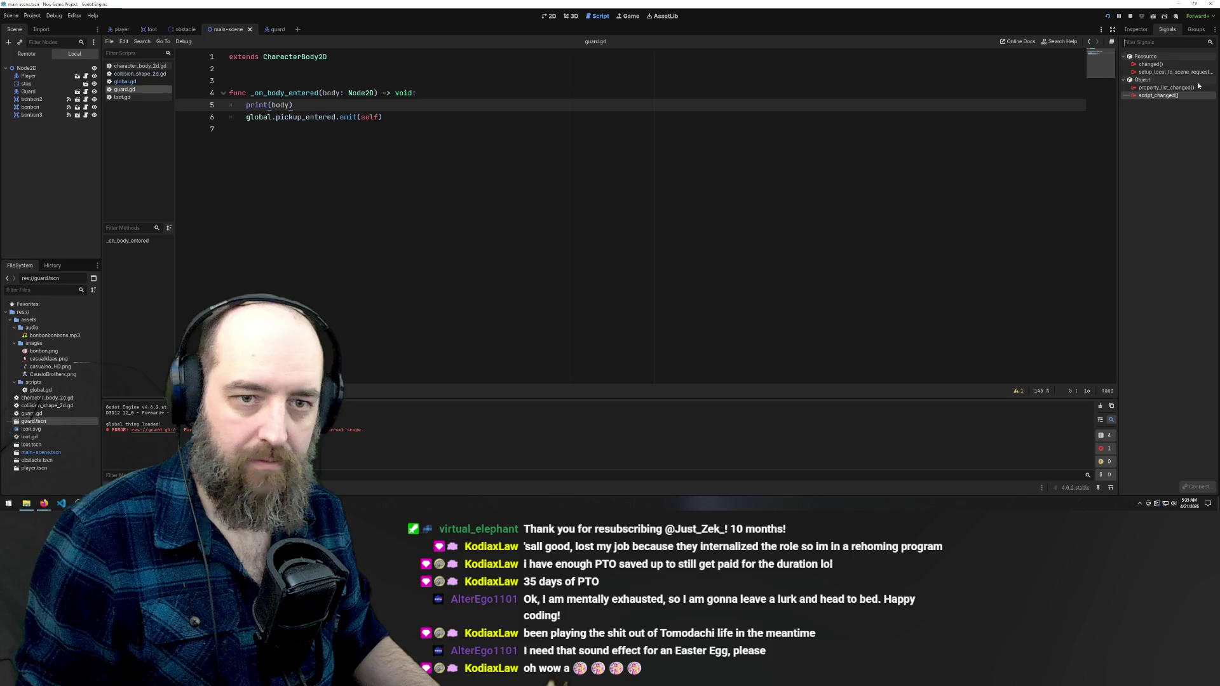
click(311, 185)
click(151, 30)
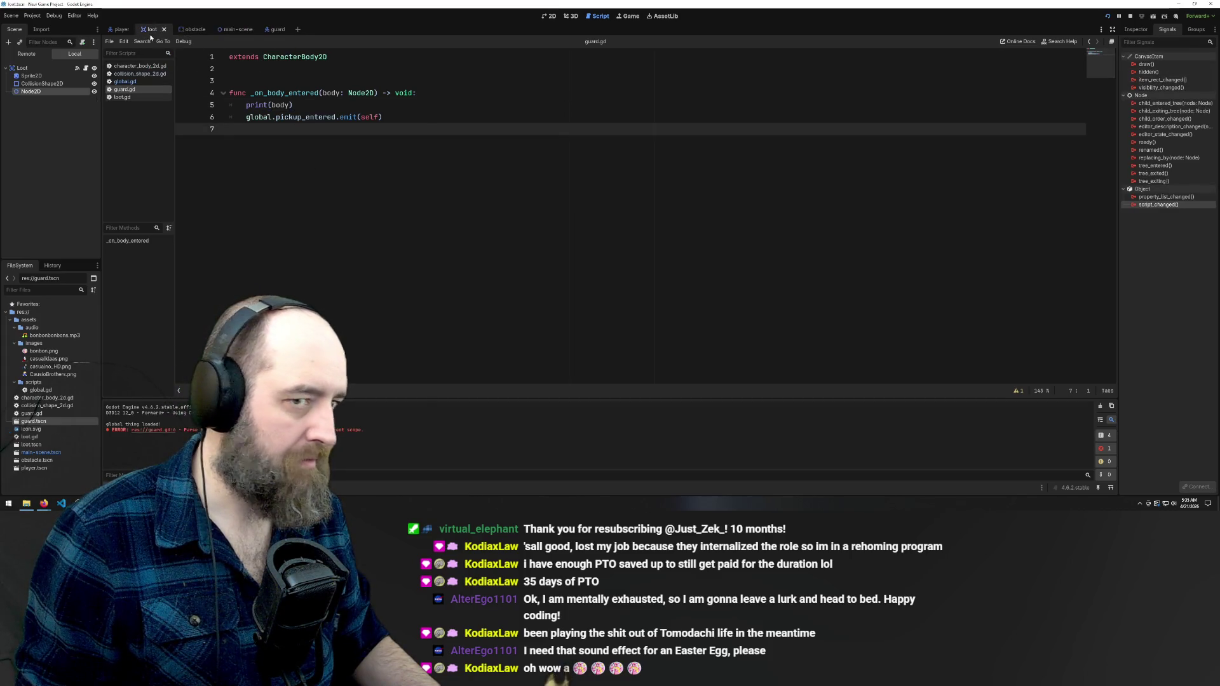
click(229, 29)
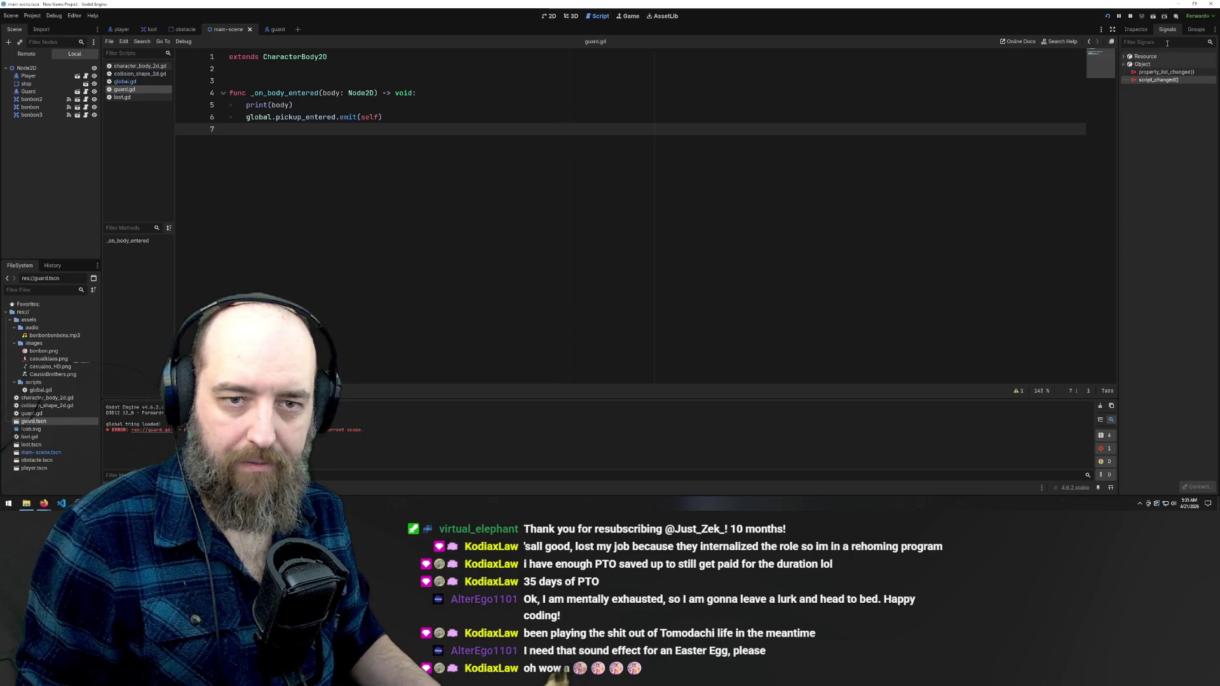
click(1124, 58)
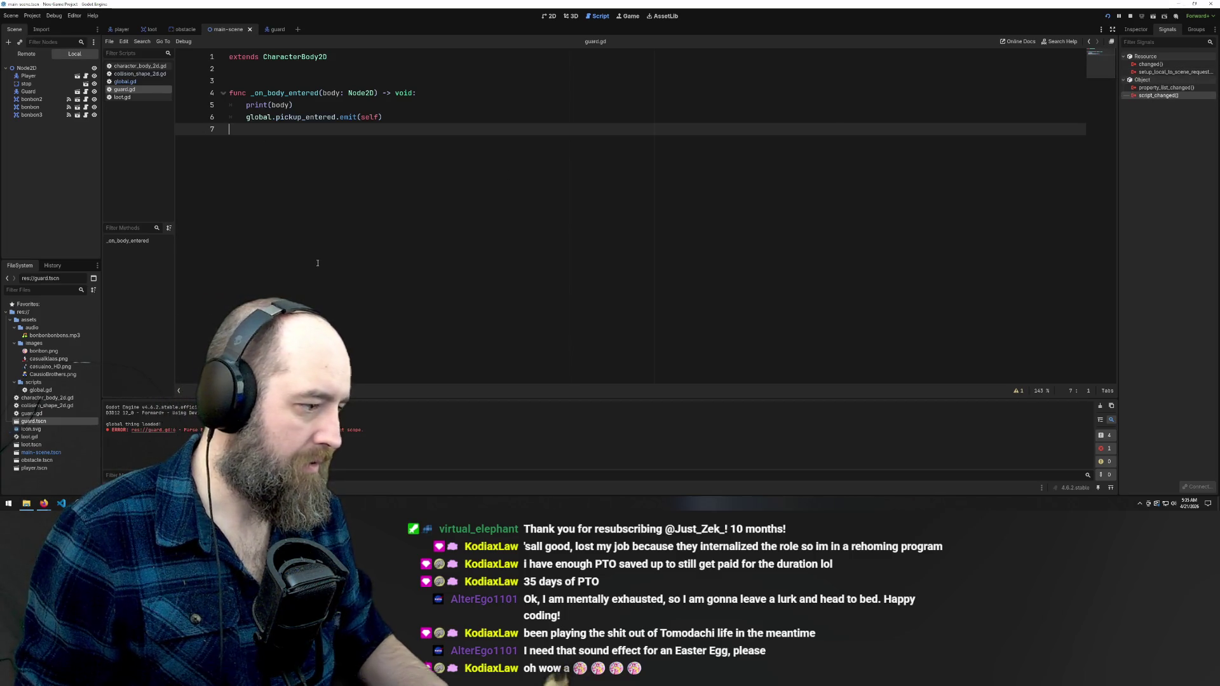
Run the game and move the player down and left
key(F5)
key(Down)
key(Left)
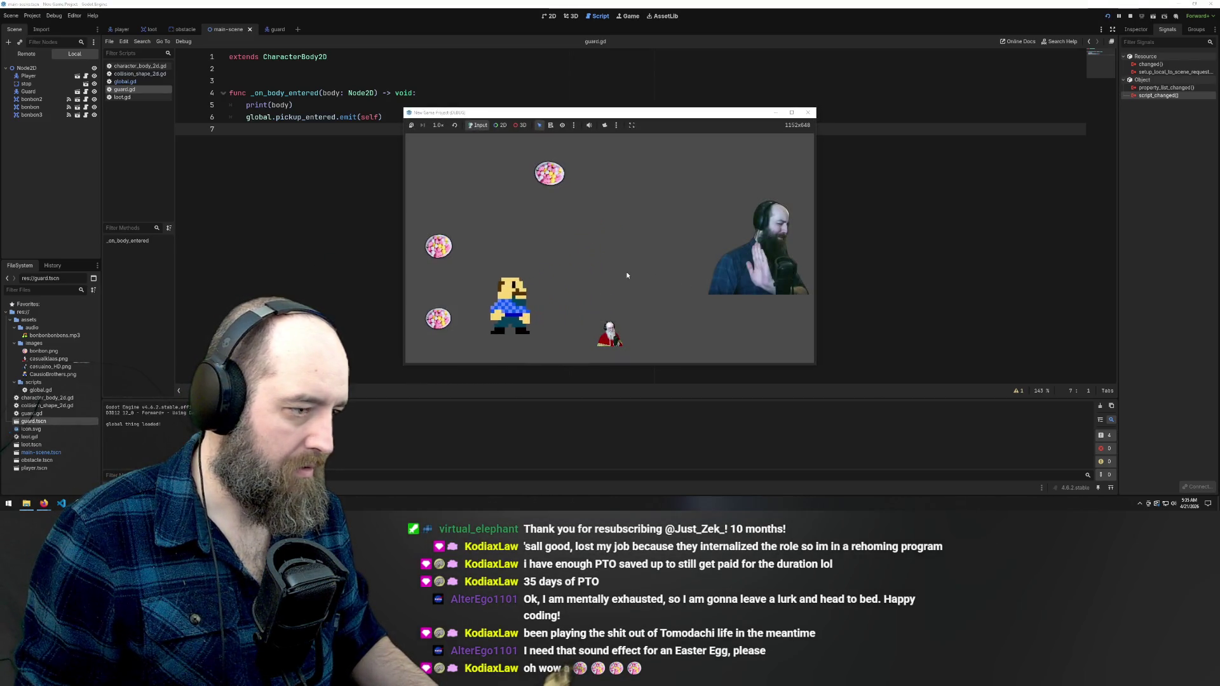
Walk the player around collecting the two left bonbons and the top bonbon
key(Up)
key(Right)
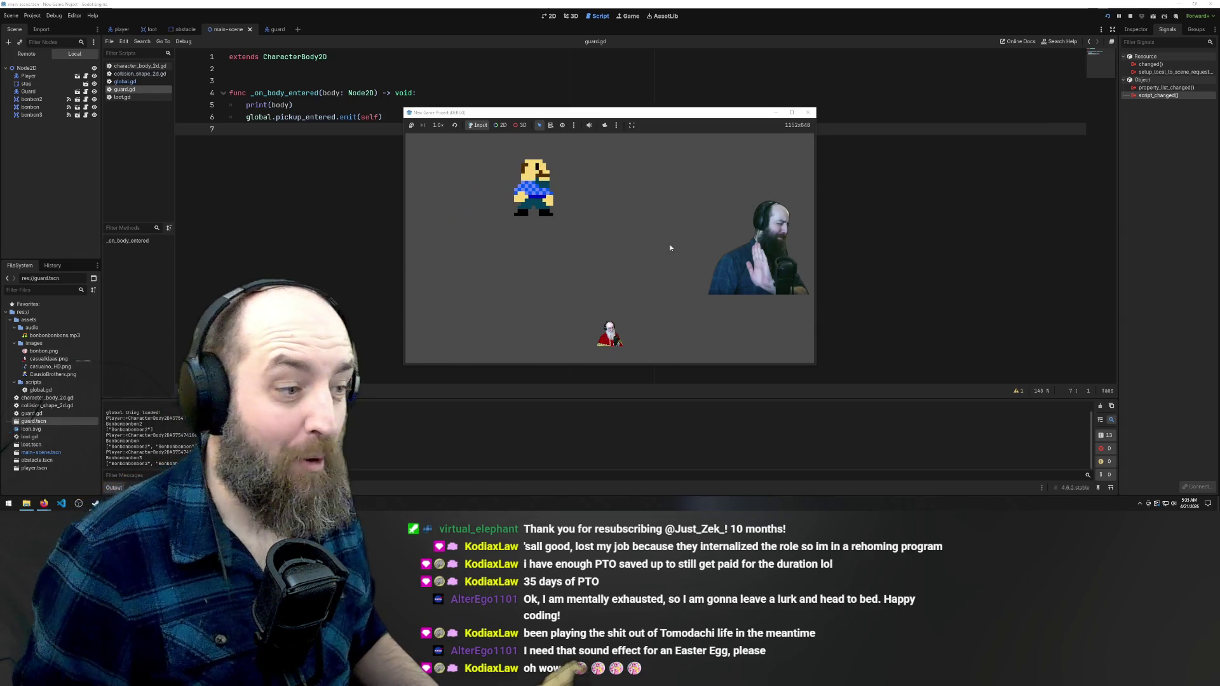
key(Down)
key(Left)
key(Right)
key(Right)
key(Down)
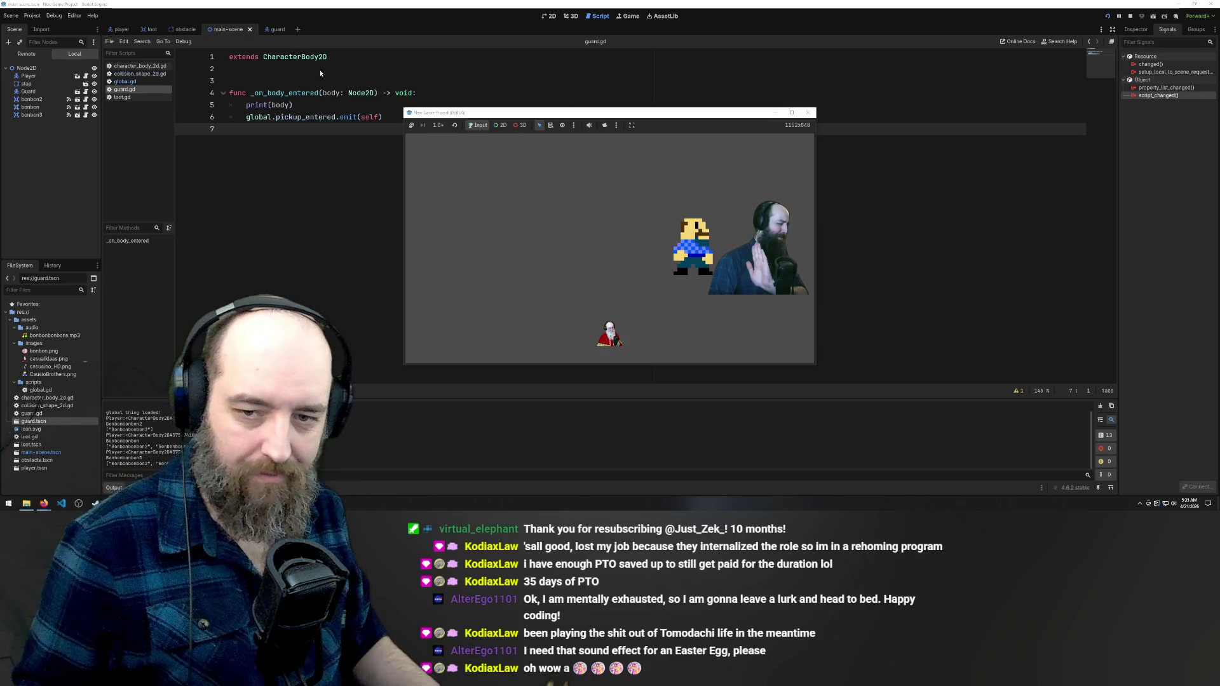
key(Left)
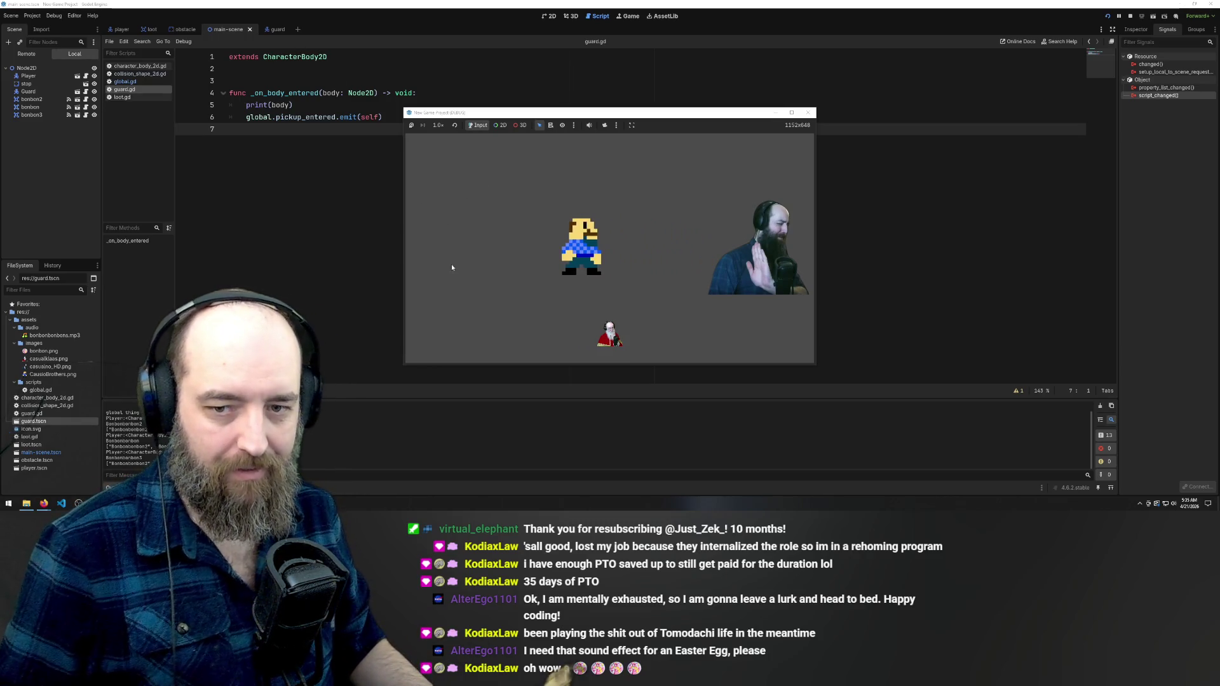
key(Left)
key(Left)
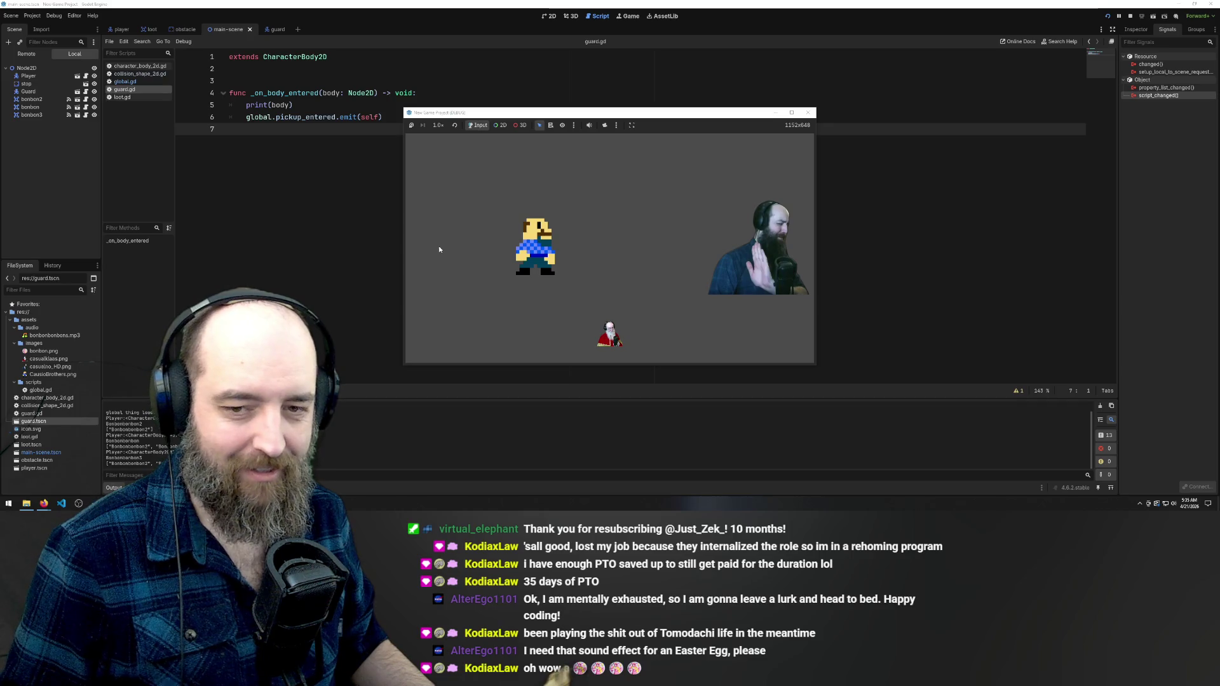
Steer the player into the Santa guard to test the collision, then stop the game
key(Right)
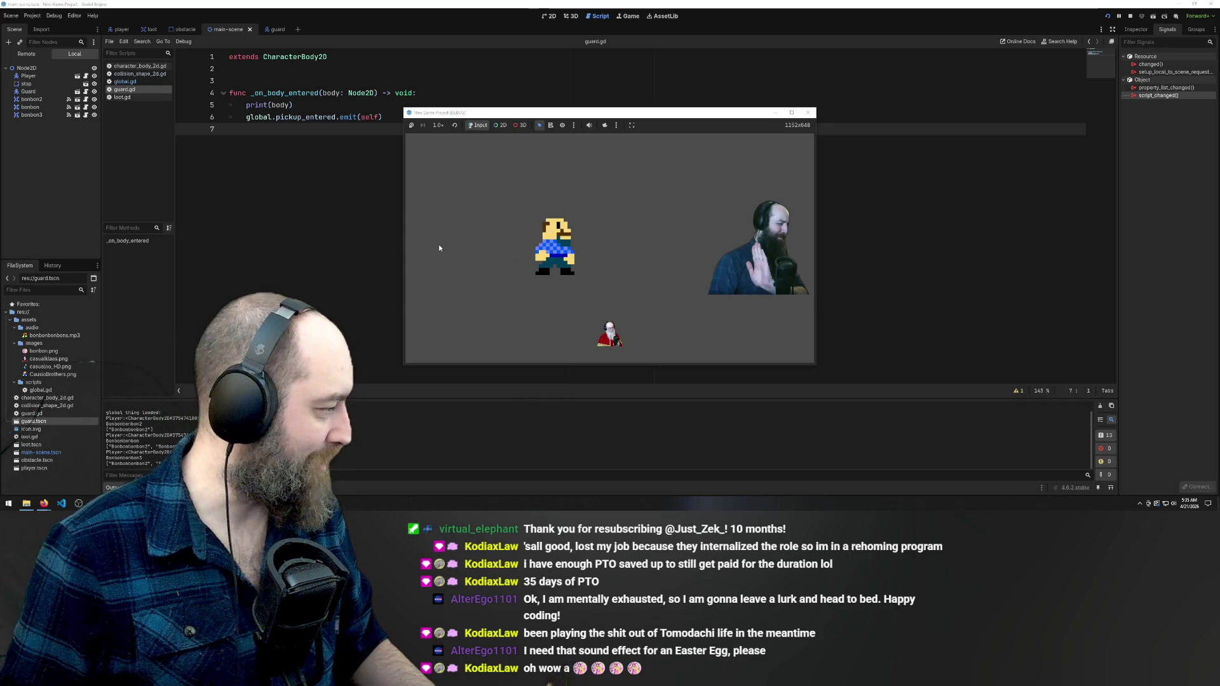
key(Down)
key(Right)
key(Left)
key(Down)
key(Right)
key(Left)
key(Left)
key(Right)
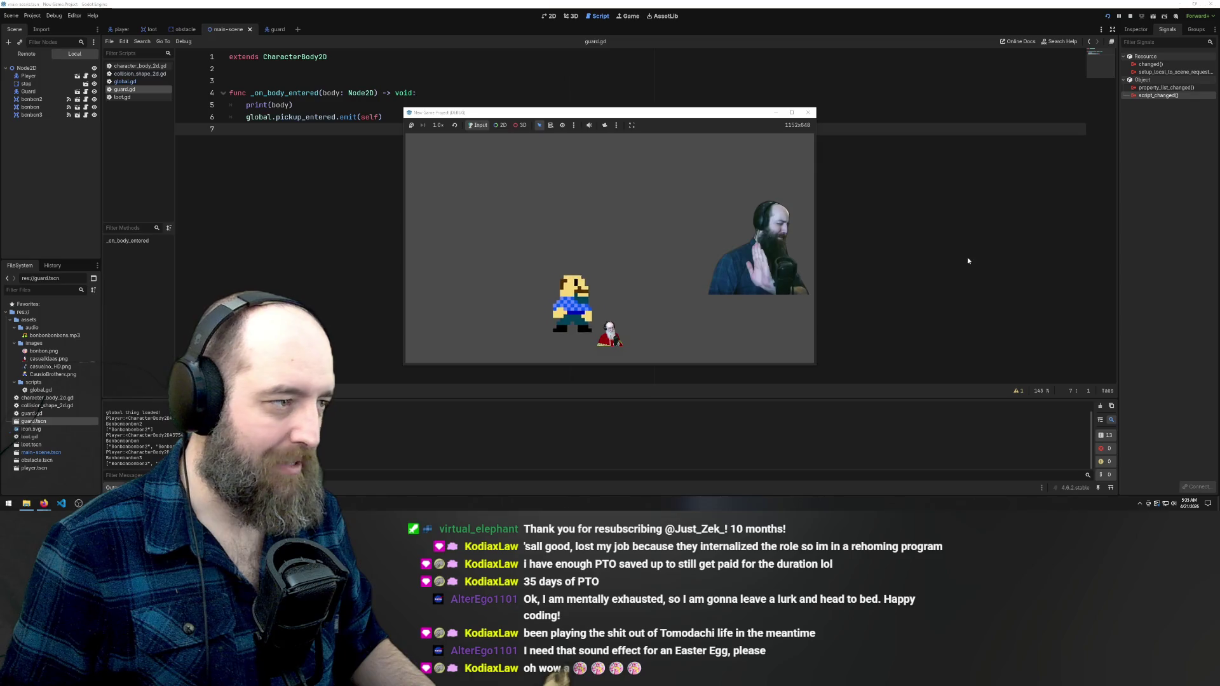
key(F8)
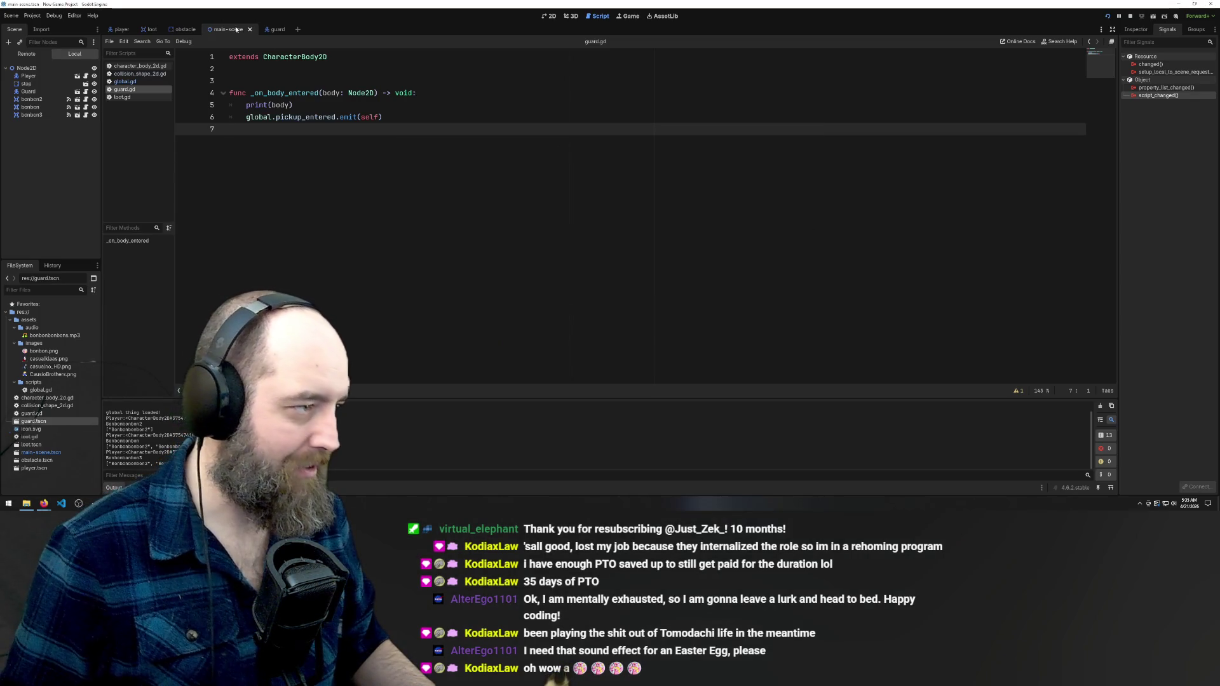
Review global.gd's signals, then guard.gd and loot.gd, from the main-scene tab
click(272, 29)
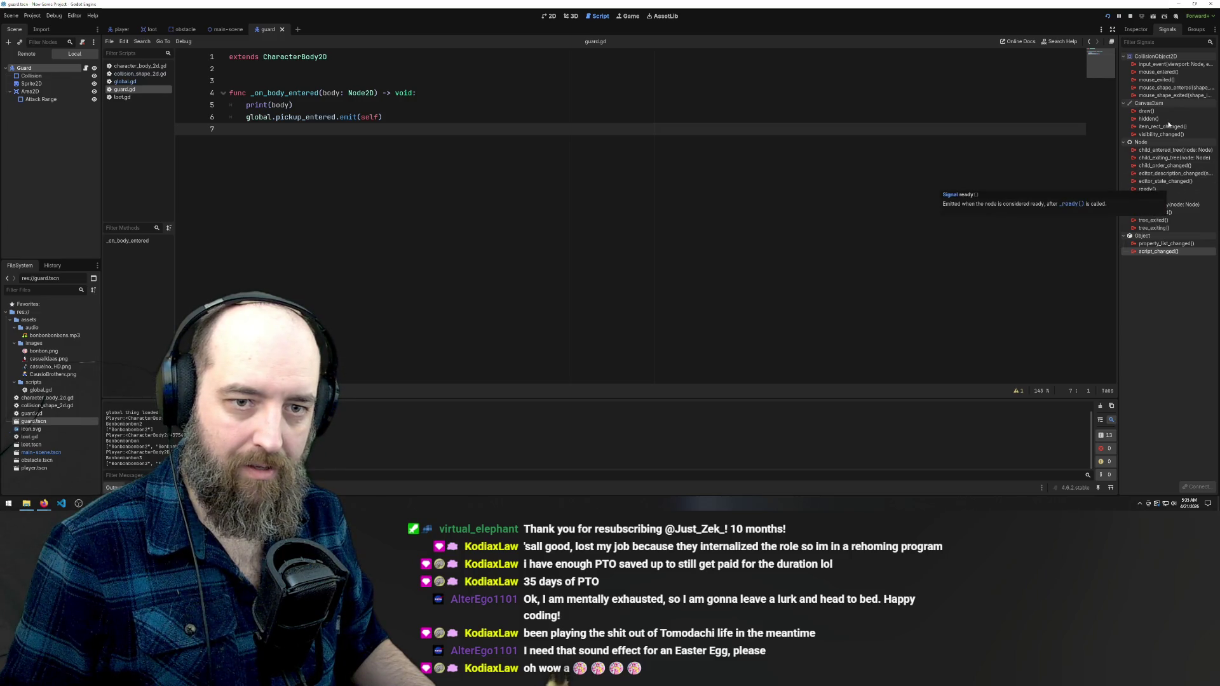
click(227, 30)
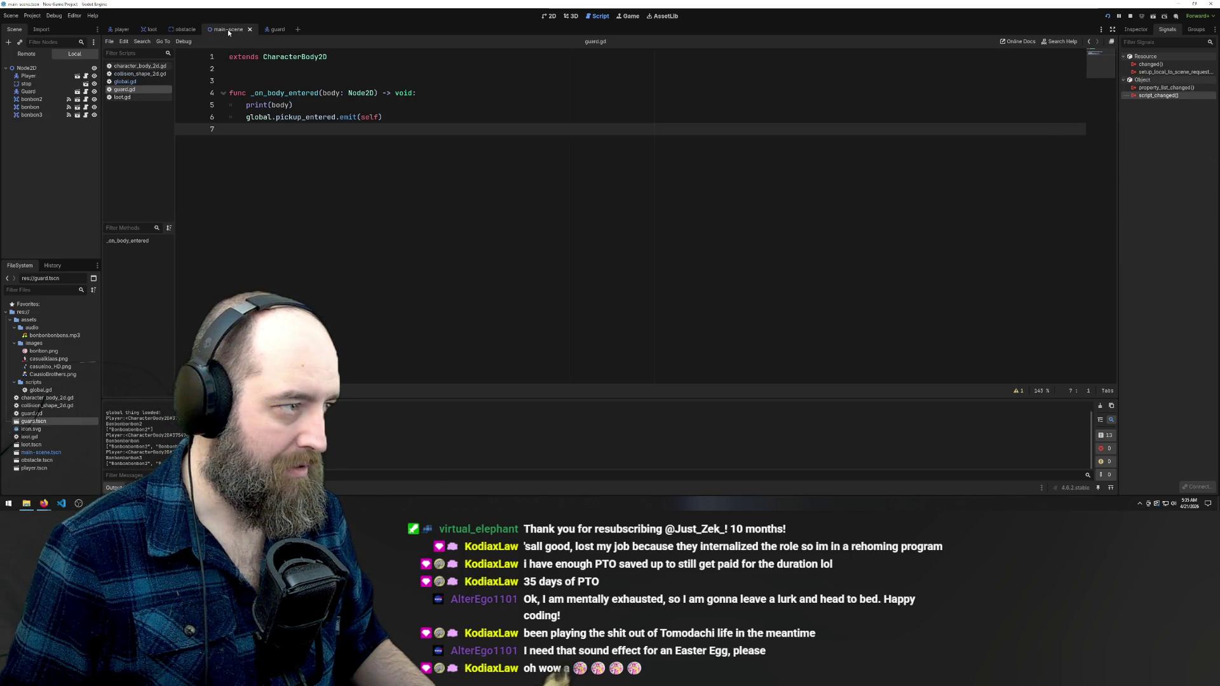
click(294, 105)
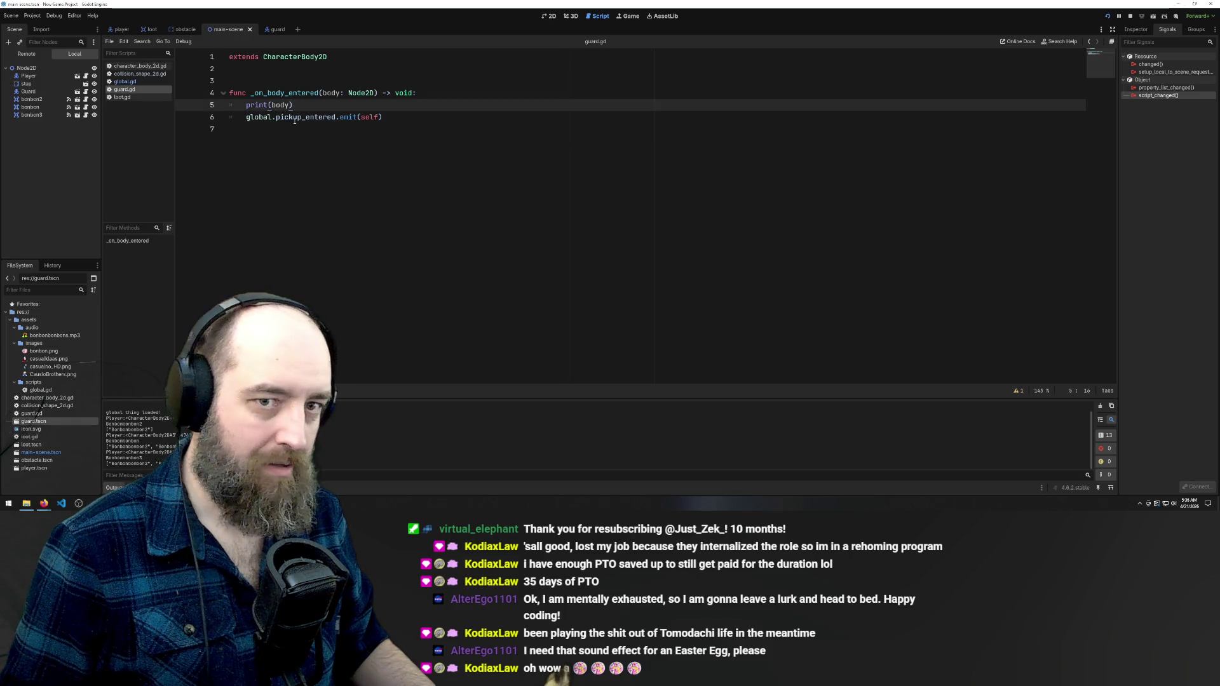
click(125, 81)
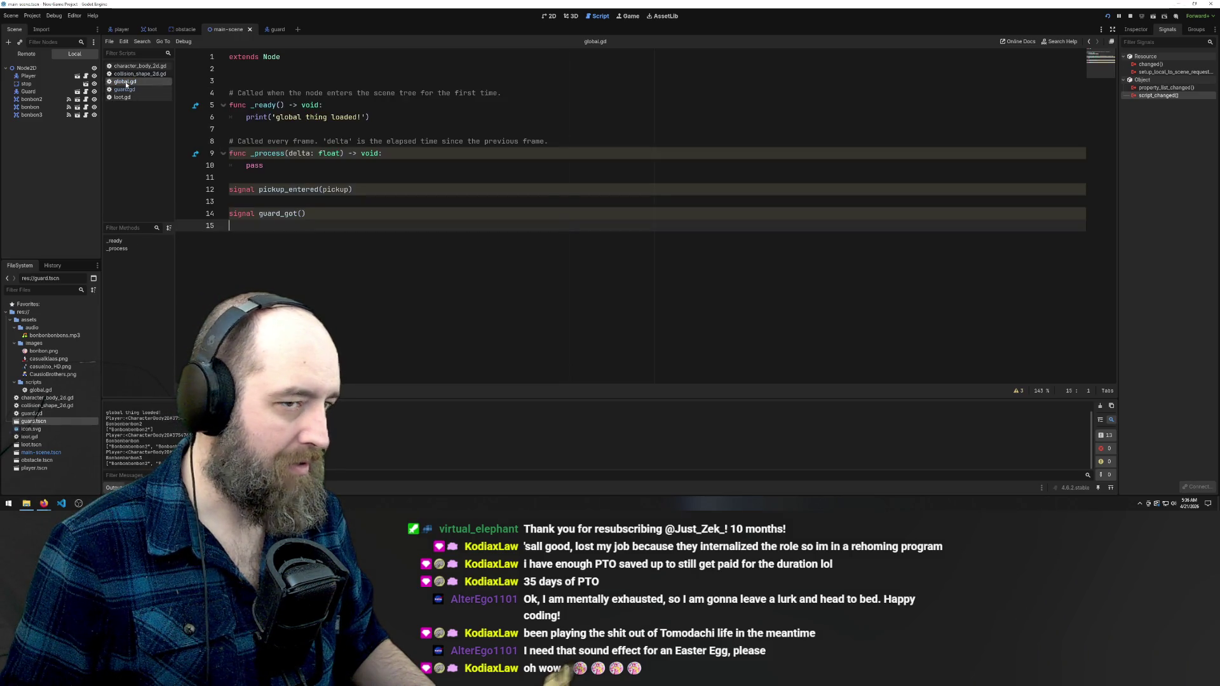
click(125, 90)
click(121, 97)
click(267, 29)
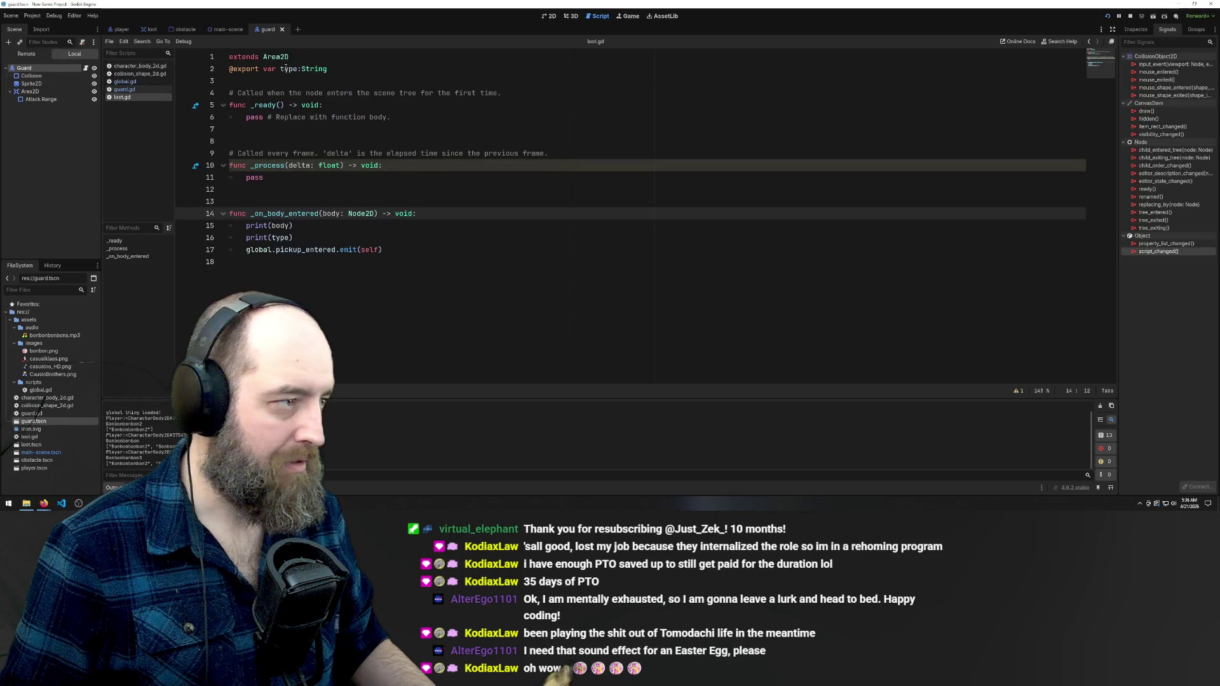
In the loot scene, inspect character_body_2d.gd and collision_shape_2d.gd, then reopen loot.gd on main-scene
click(153, 30)
click(130, 82)
click(133, 74)
click(135, 67)
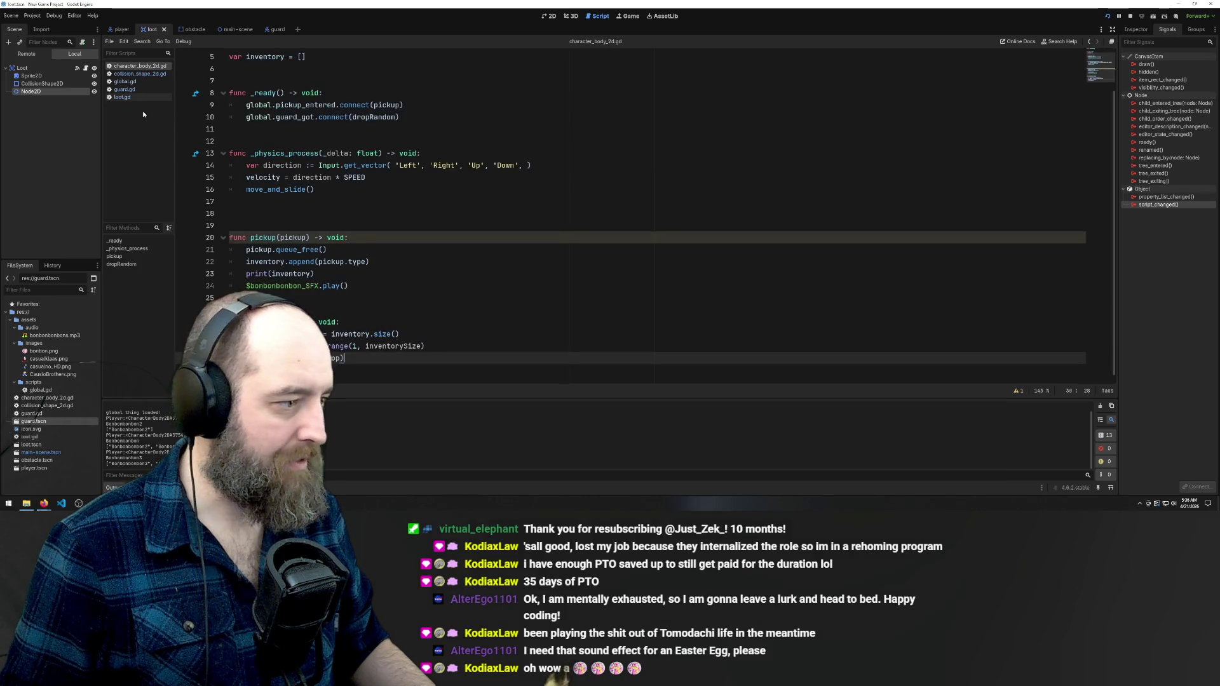
click(143, 75)
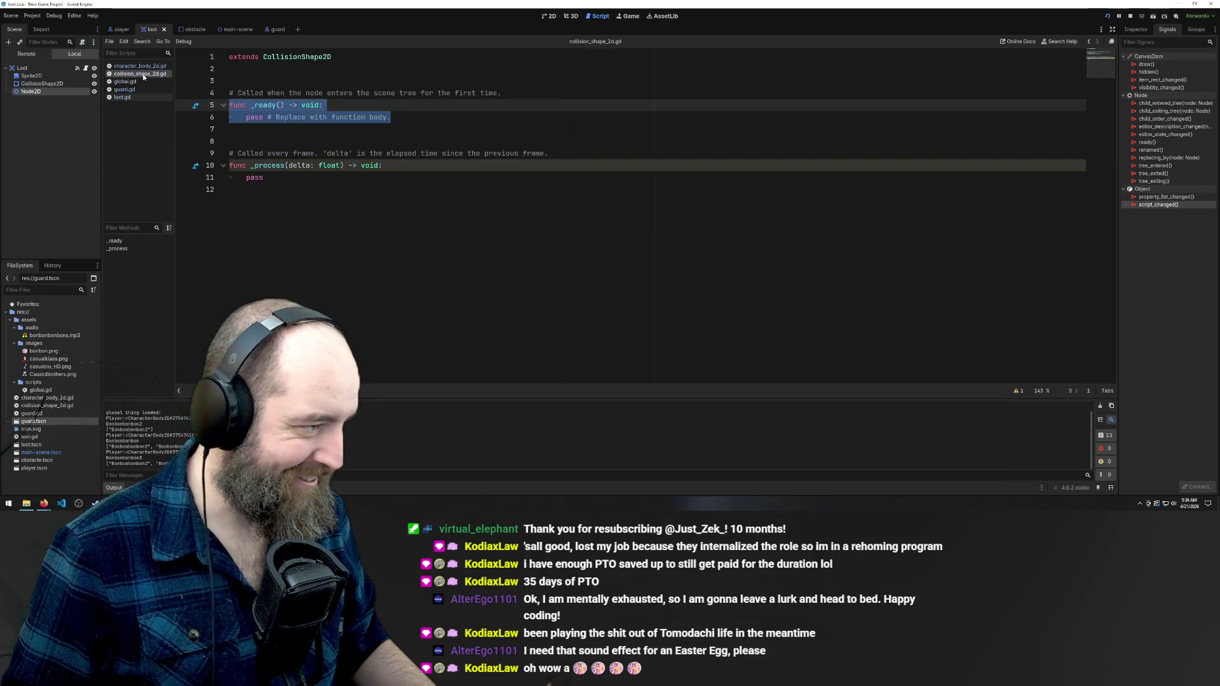
click(135, 67)
scroll(429, 248, up, 2)
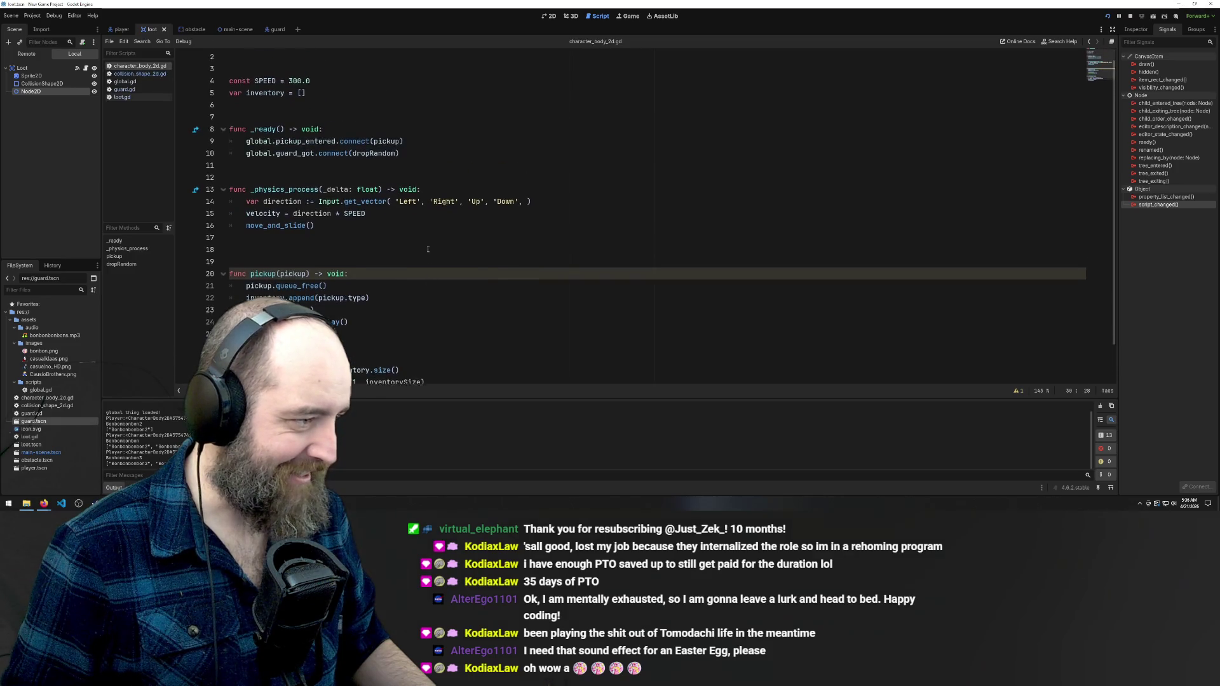
click(127, 97)
click(517, 291)
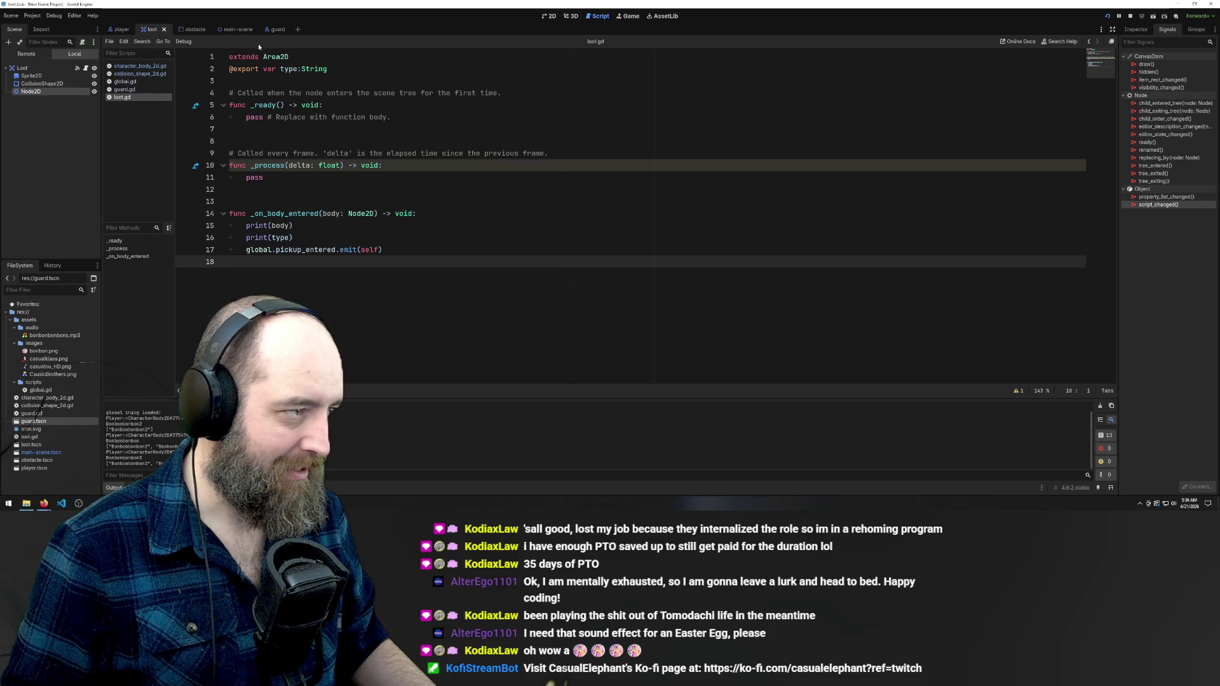
click(235, 29)
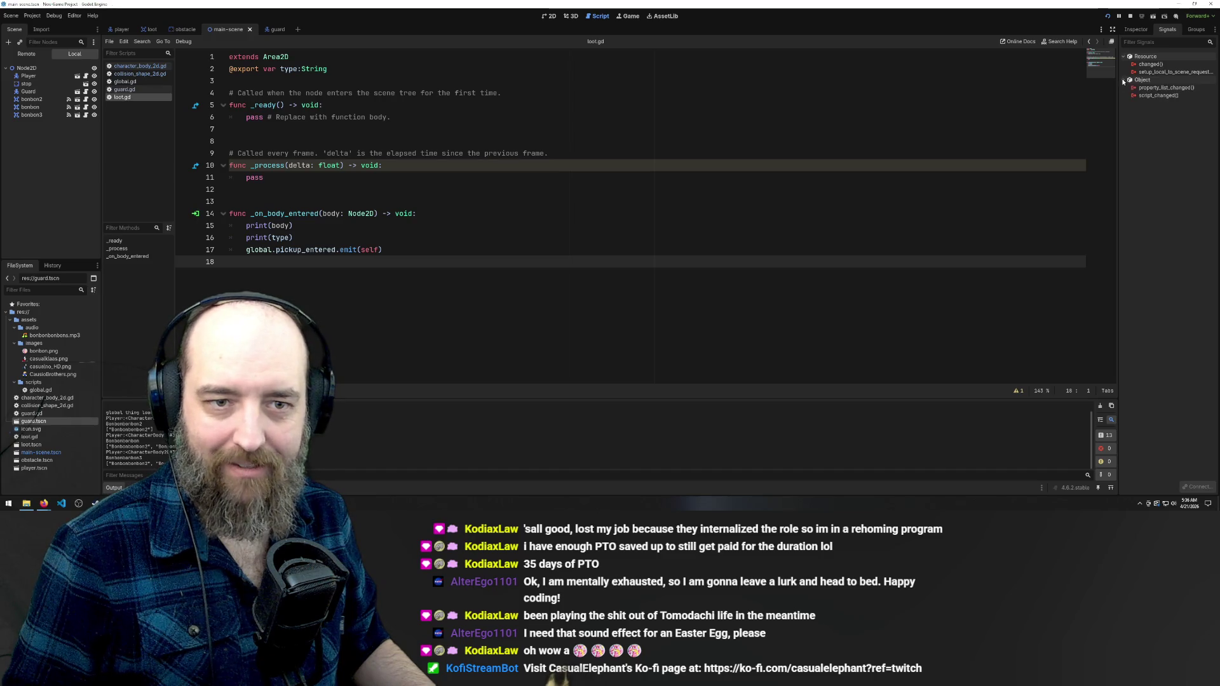
Check the Signals and Inspector docks, then list _on_body_entered's connections: bonbon, bonbon2, bonbon3
right_click(1160, 101)
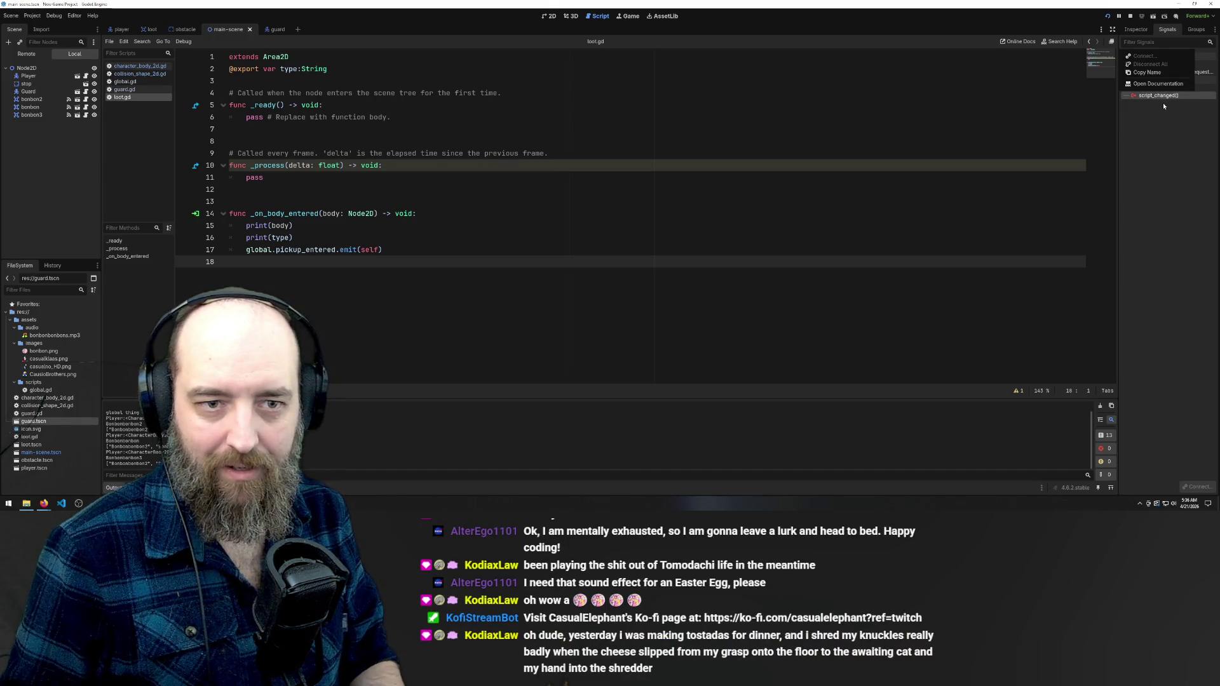
click(1178, 150)
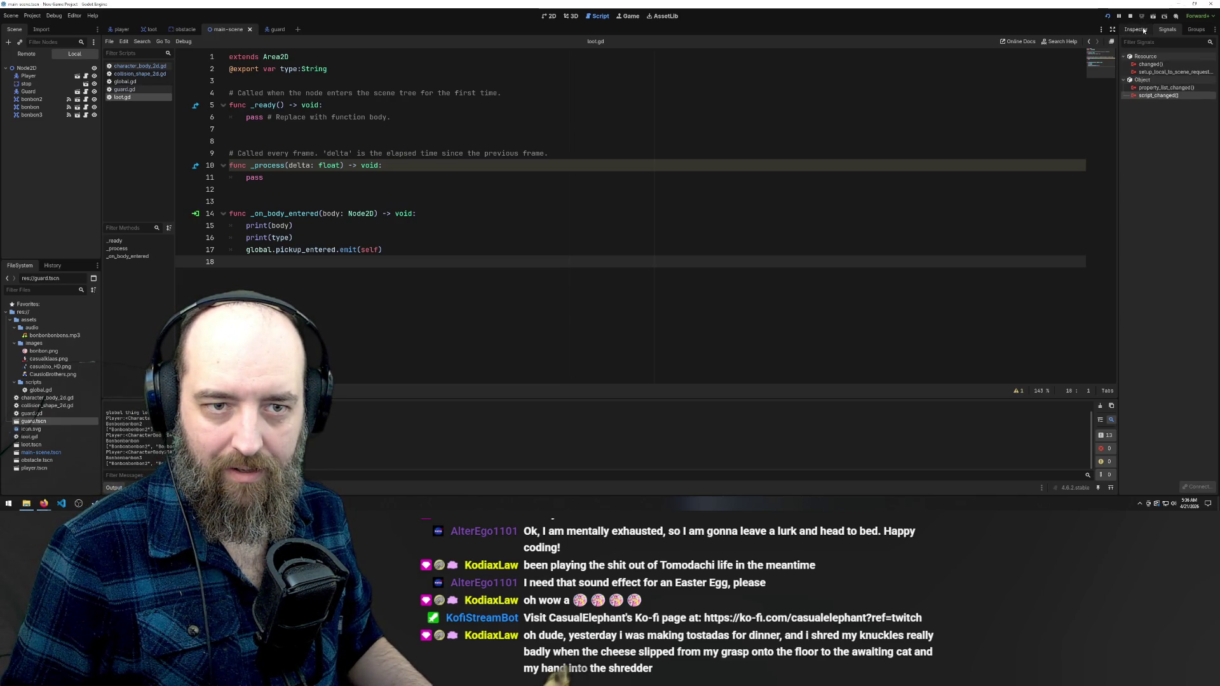
click(1142, 30)
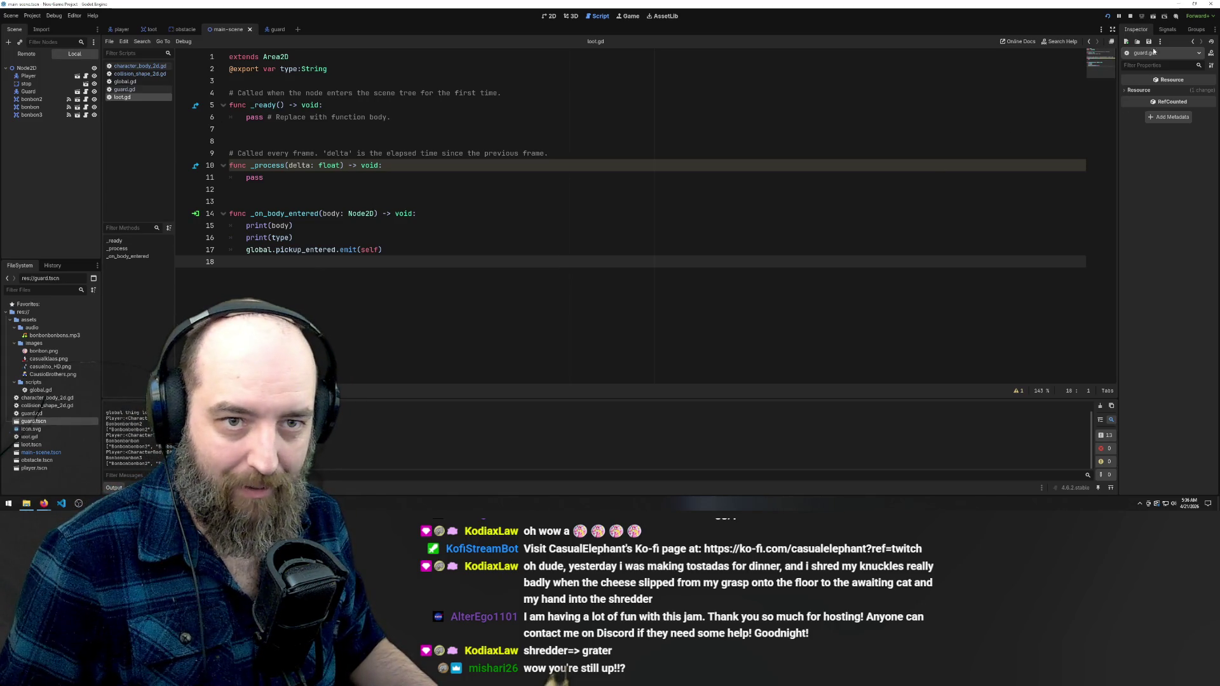
click(1166, 30)
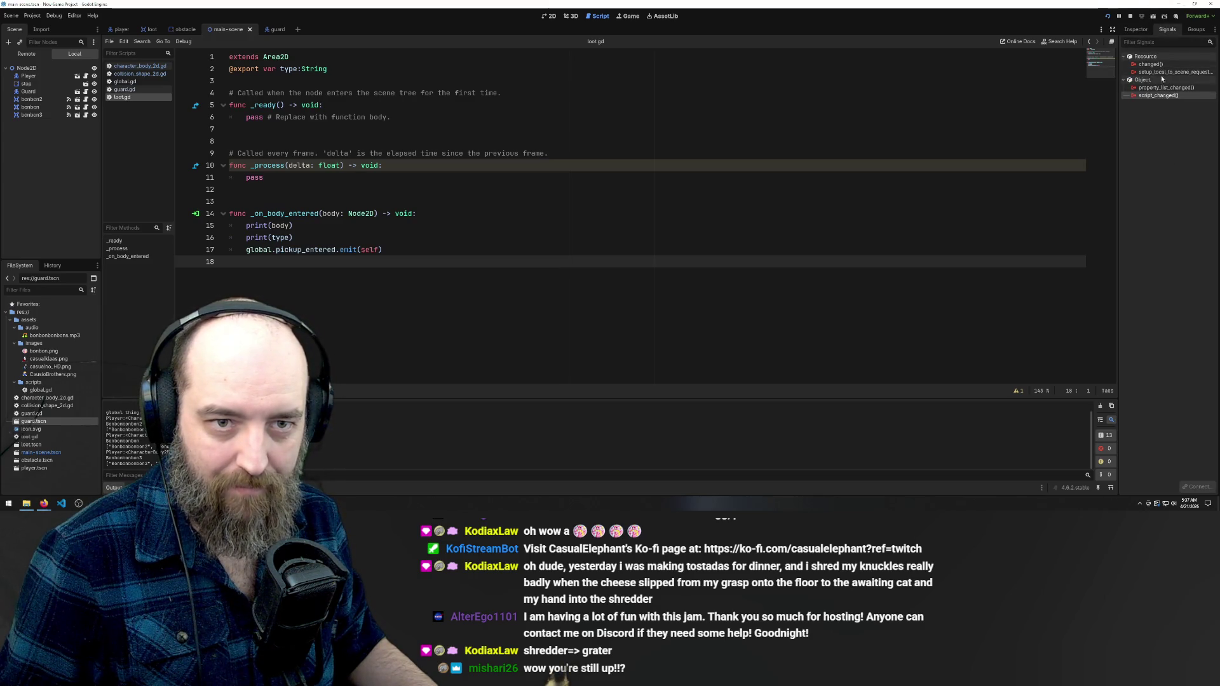
click(296, 167)
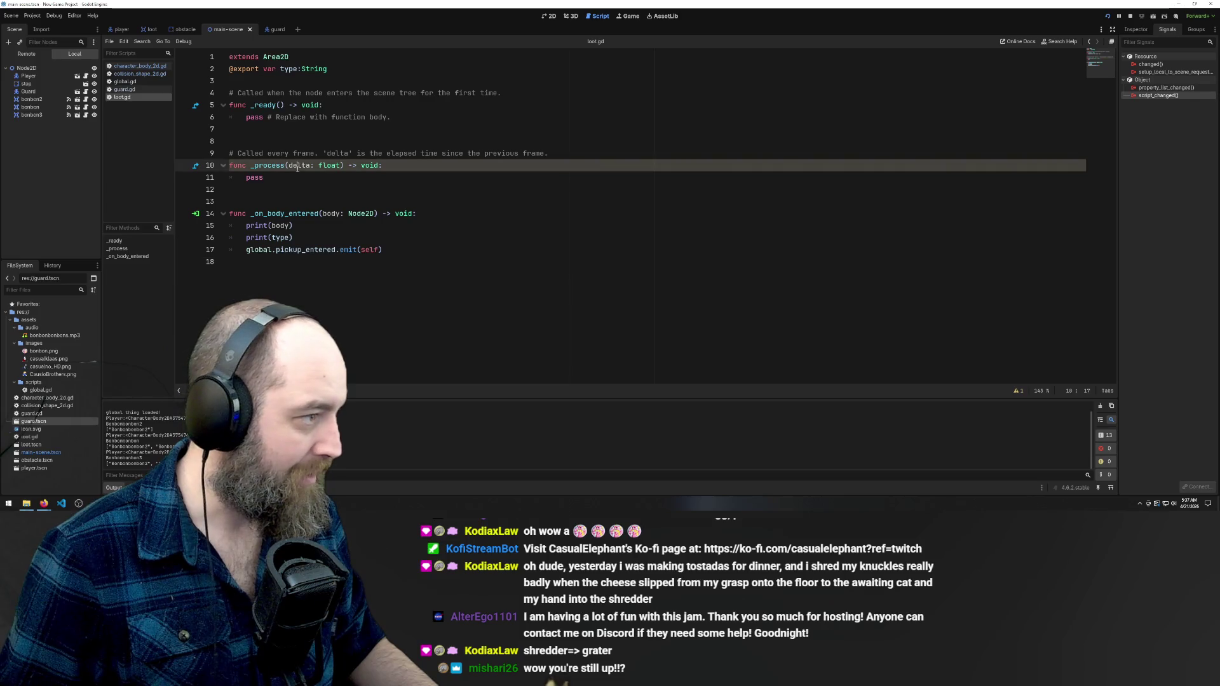
click(196, 214)
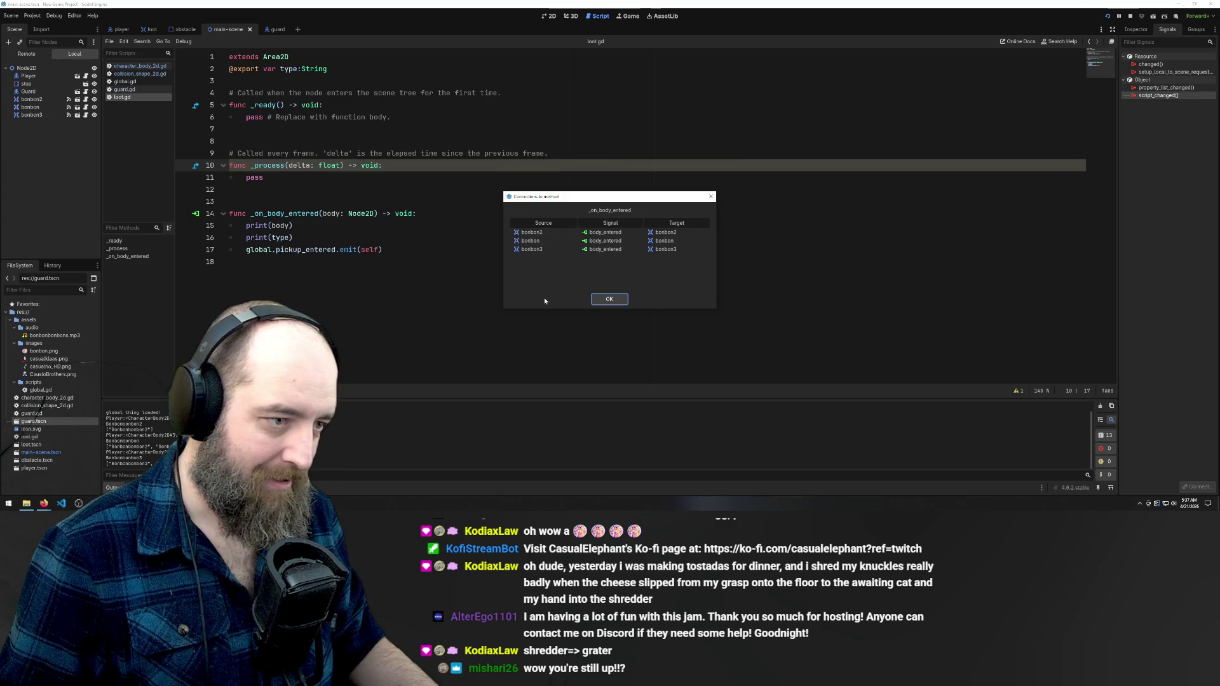
Review the _on_body_entered connections list, checking bonbon2's body_entered entry, then close it
click(711, 197)
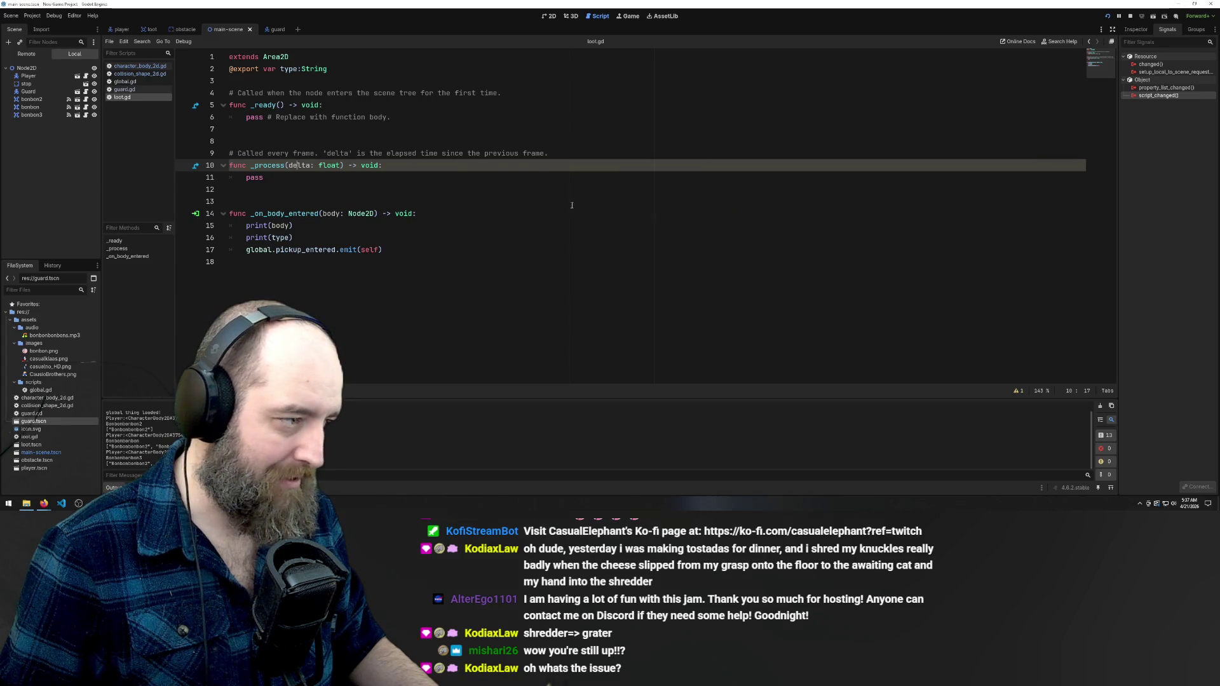
click(255, 213)
click(196, 214)
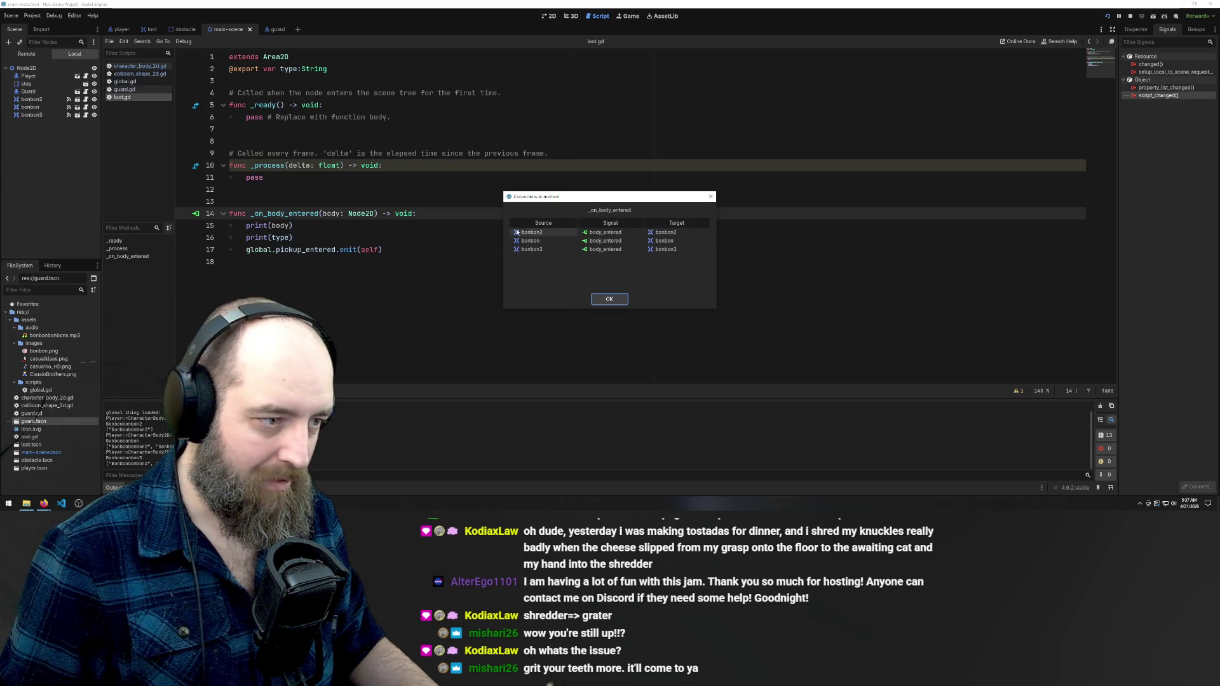
click(606, 234)
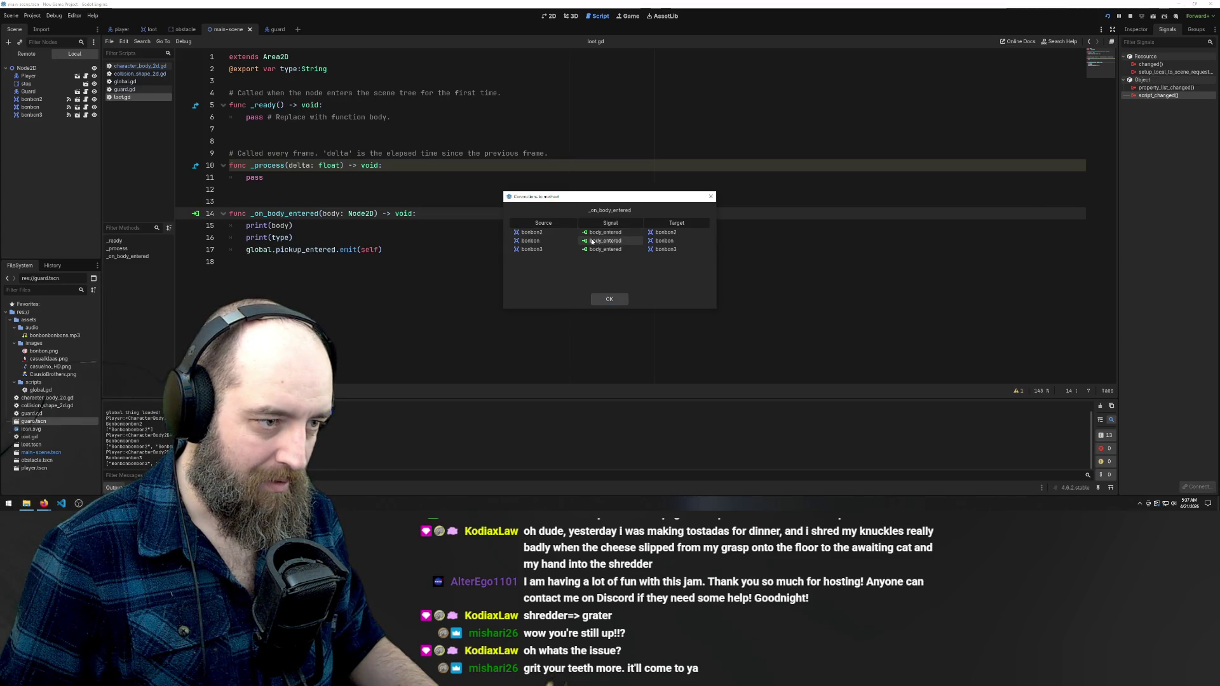
click(609, 299)
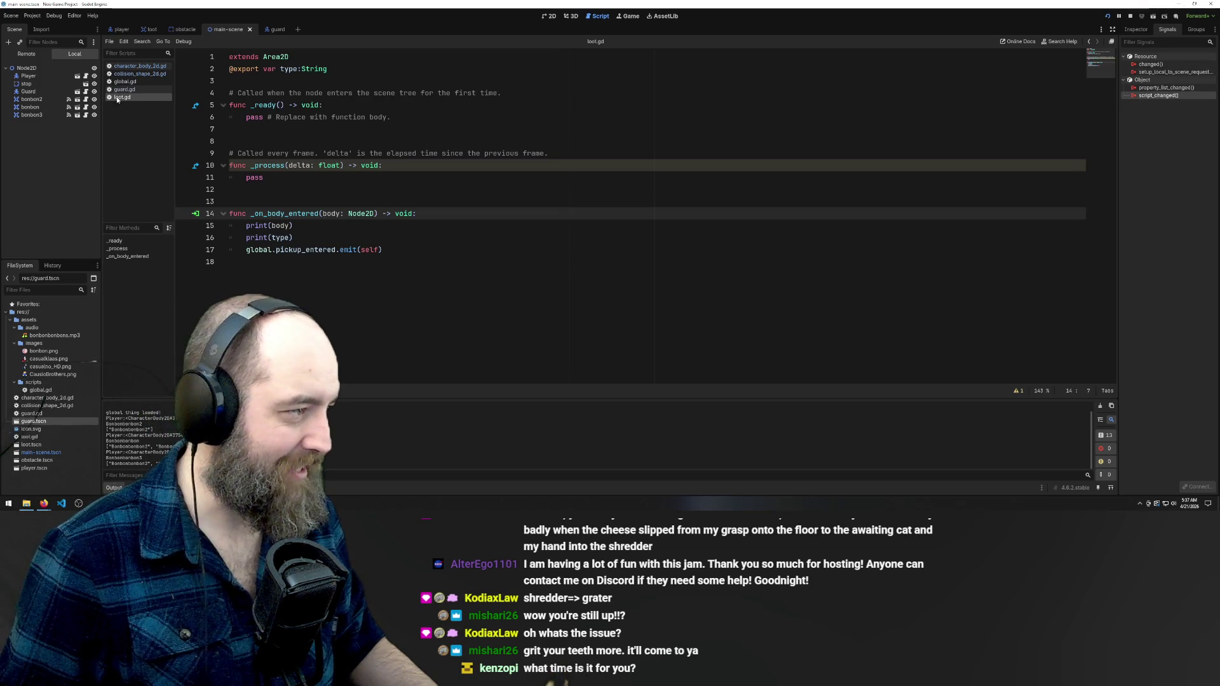
Visit the obstacle scene, return to main-scene, and show bonbon2's signal connections
click(182, 29)
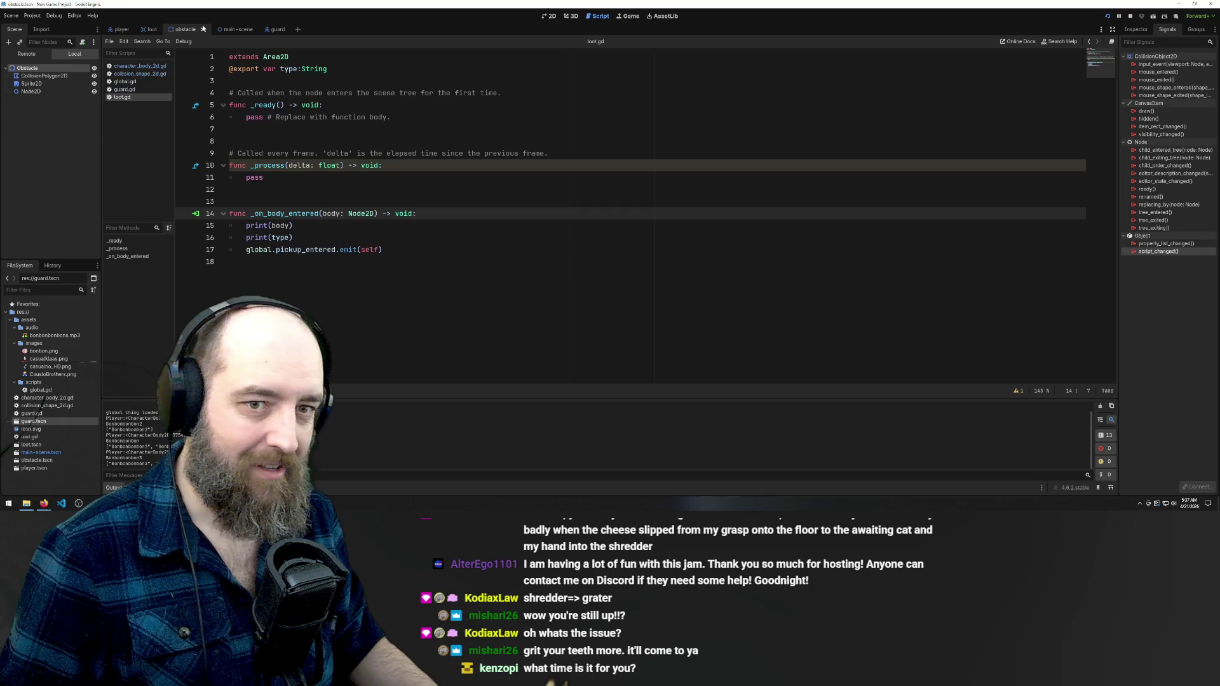
click(230, 29)
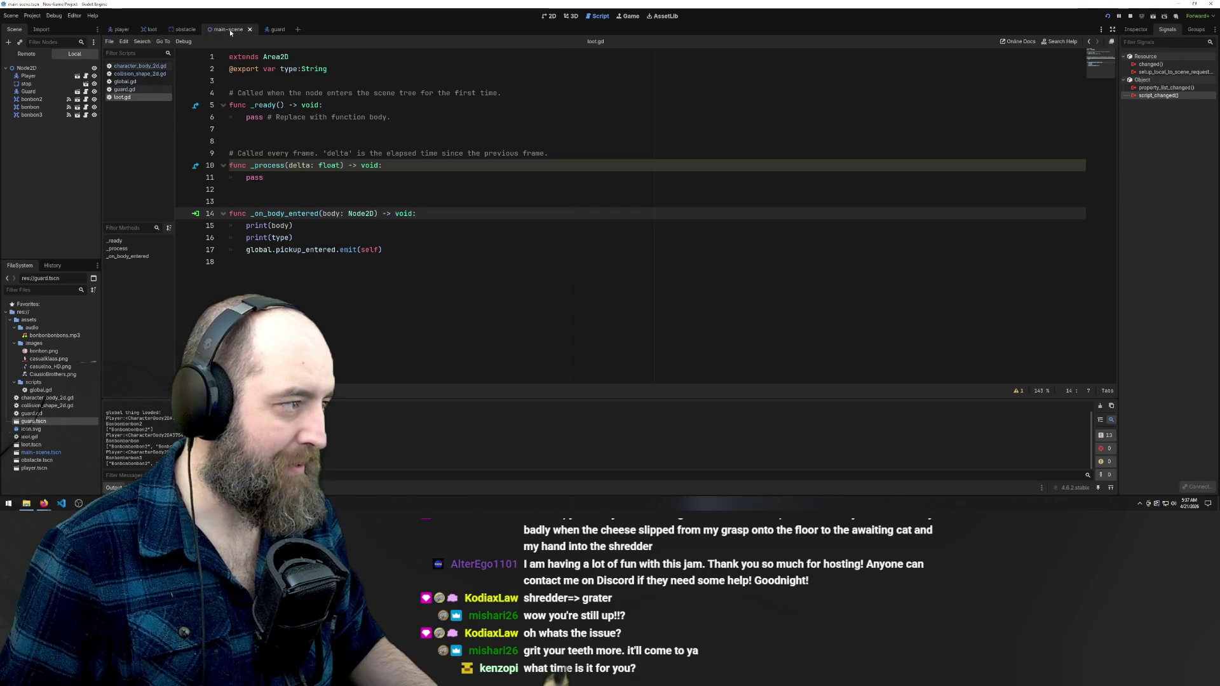
click(69, 101)
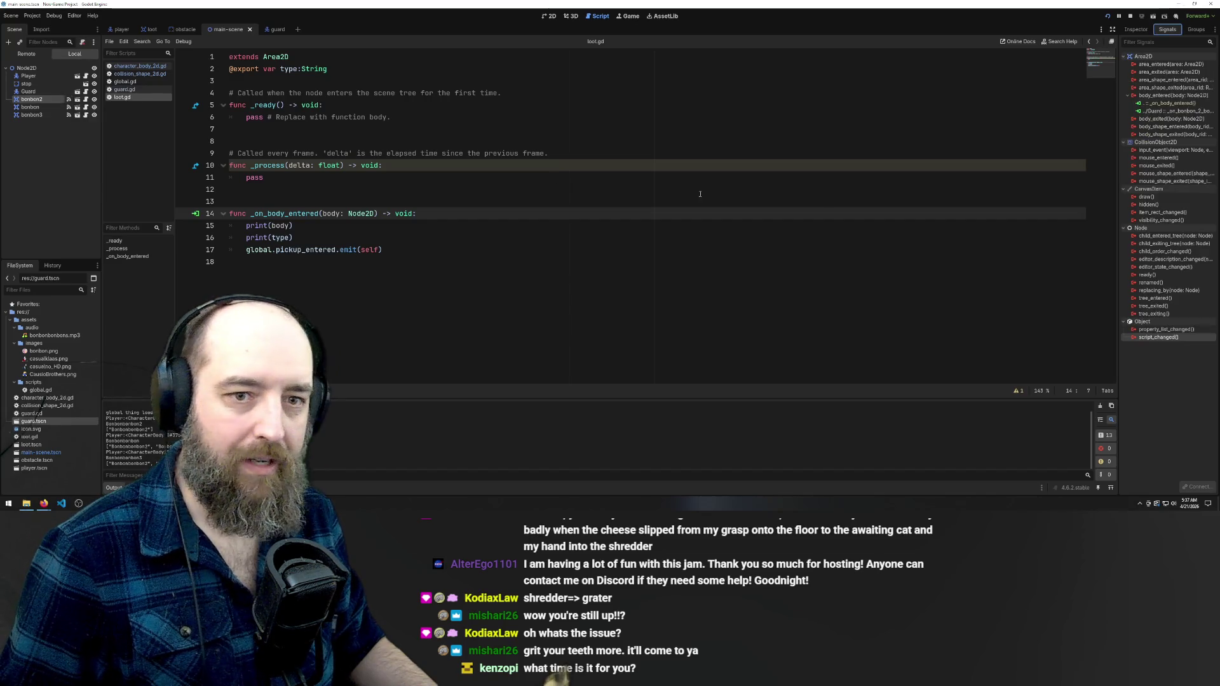
Disconnect bonbon2's body_entered signal from the Guard node
right_click(1158, 112)
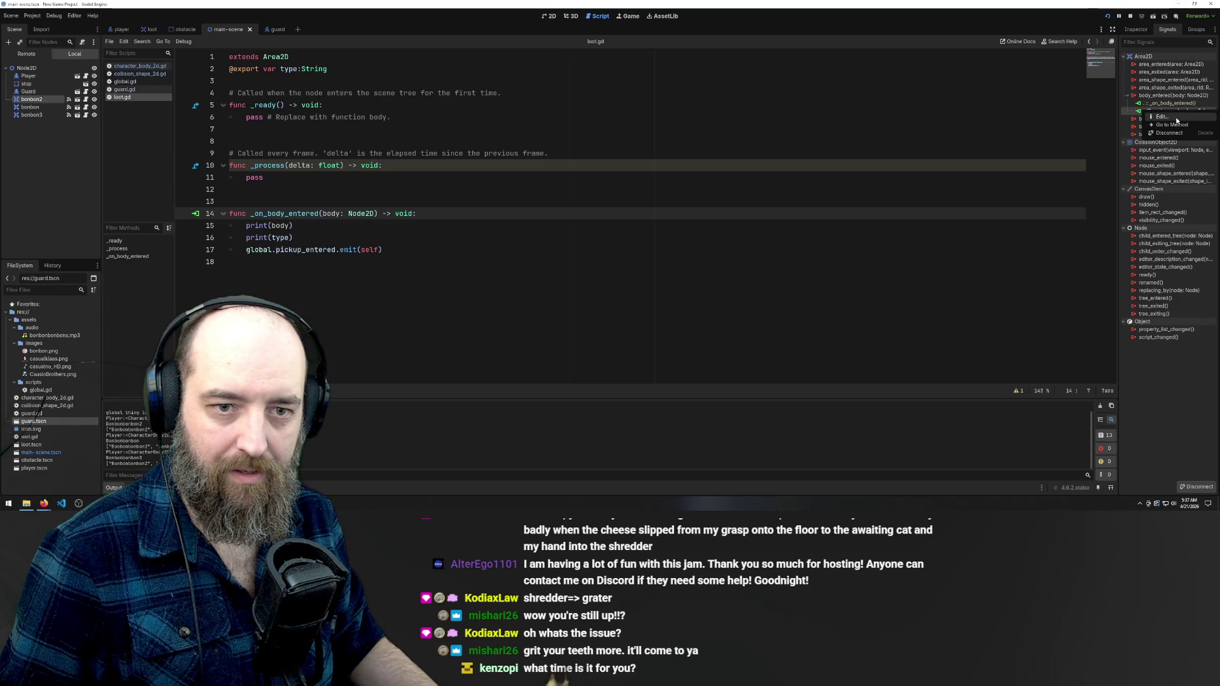
click(1172, 133)
click(1156, 95)
Start a new body_entered connection, try Guard and Player as receivers, then cancel it
double_click(1159, 96)
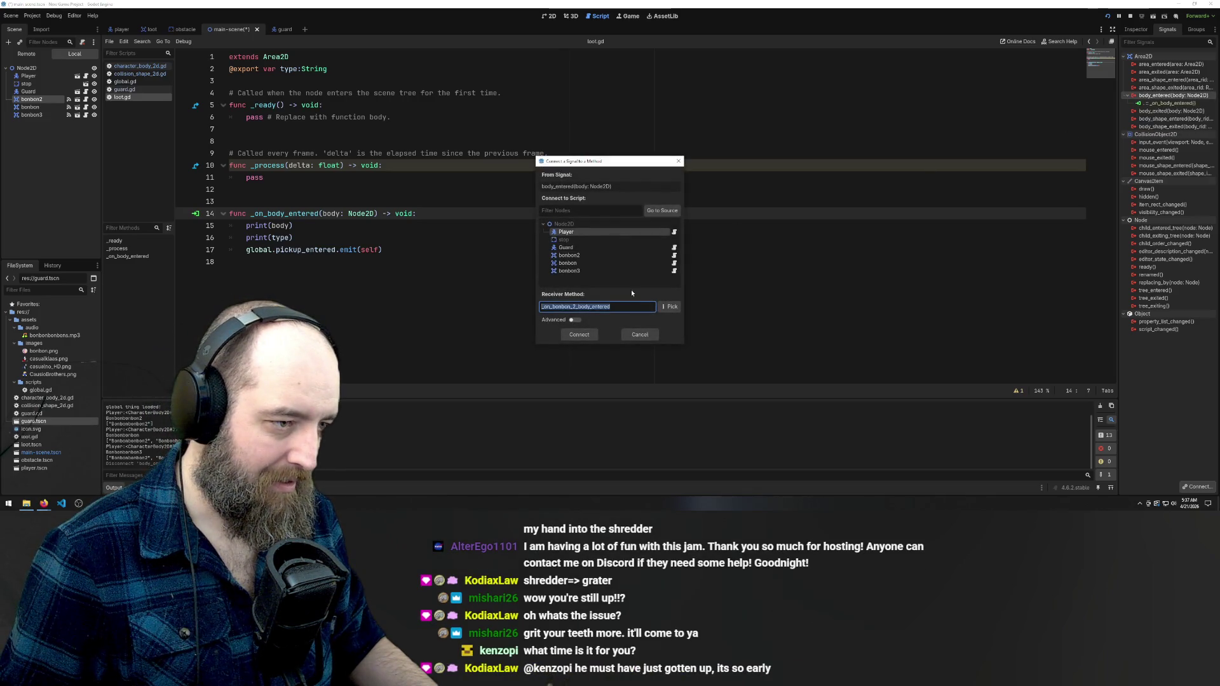
click(594, 249)
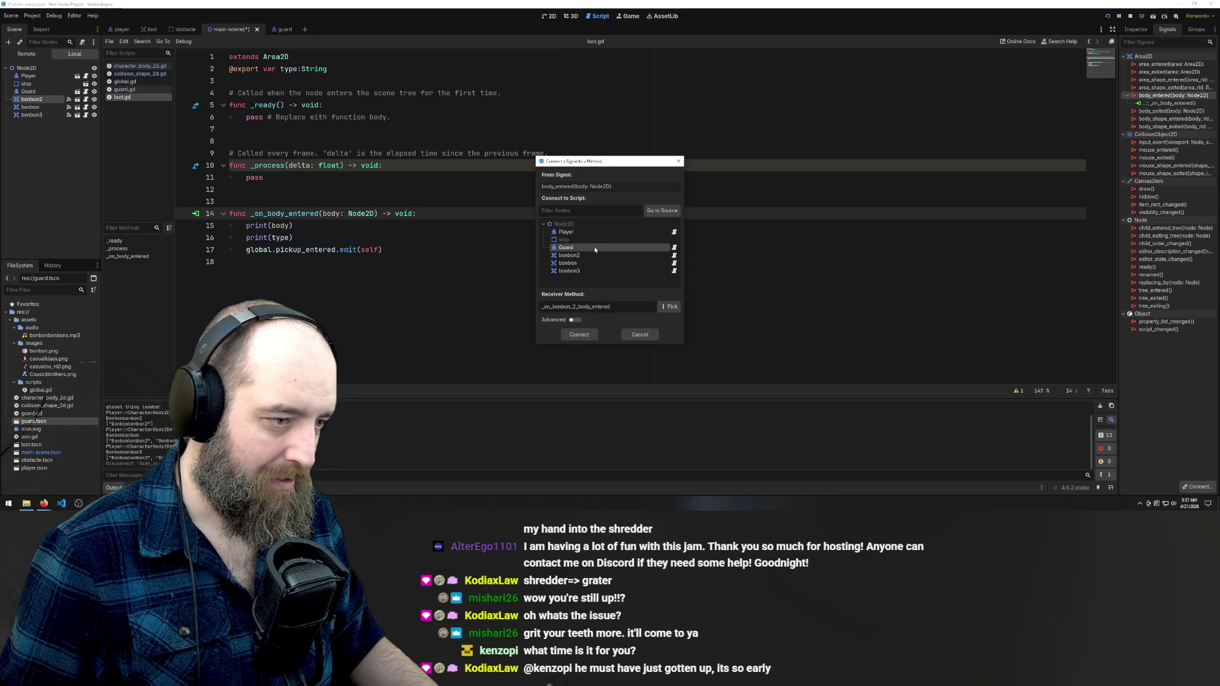
click(587, 232)
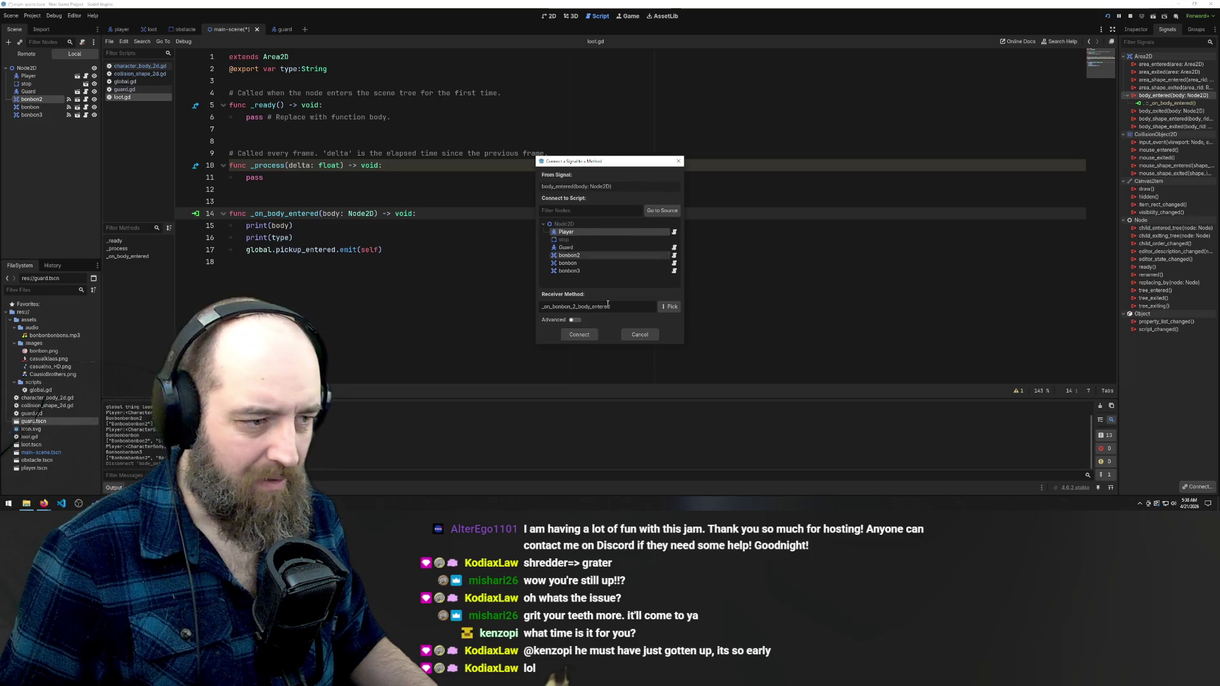
click(669, 308)
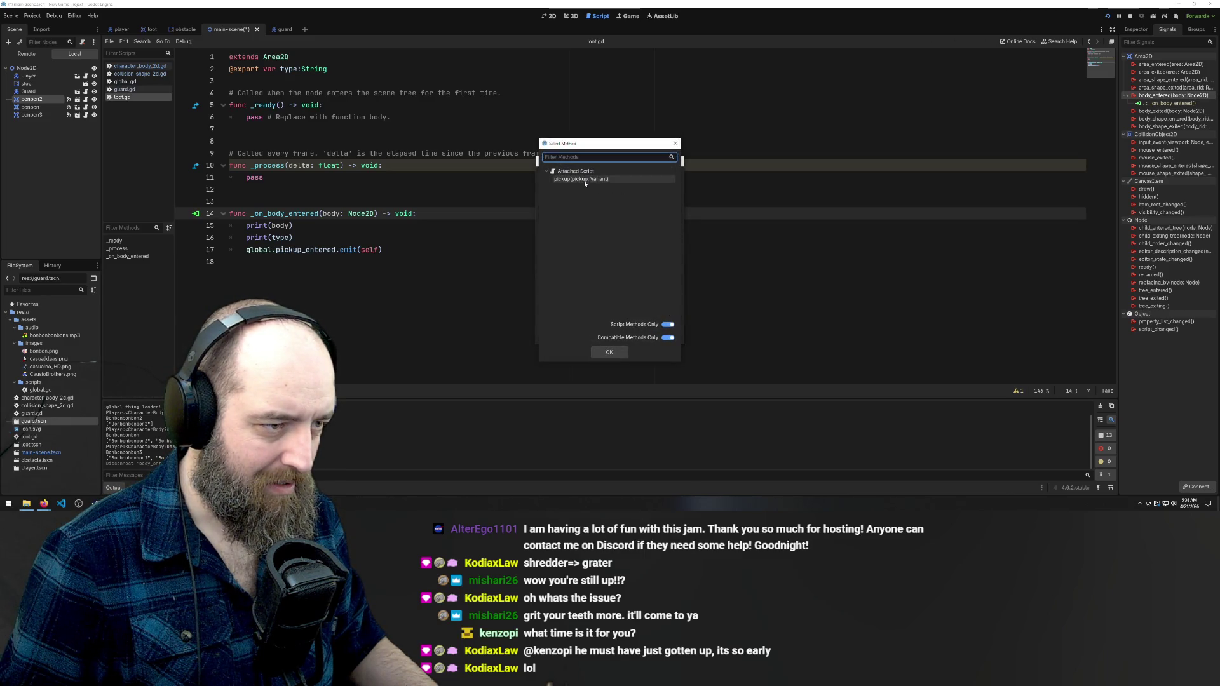
click(673, 146)
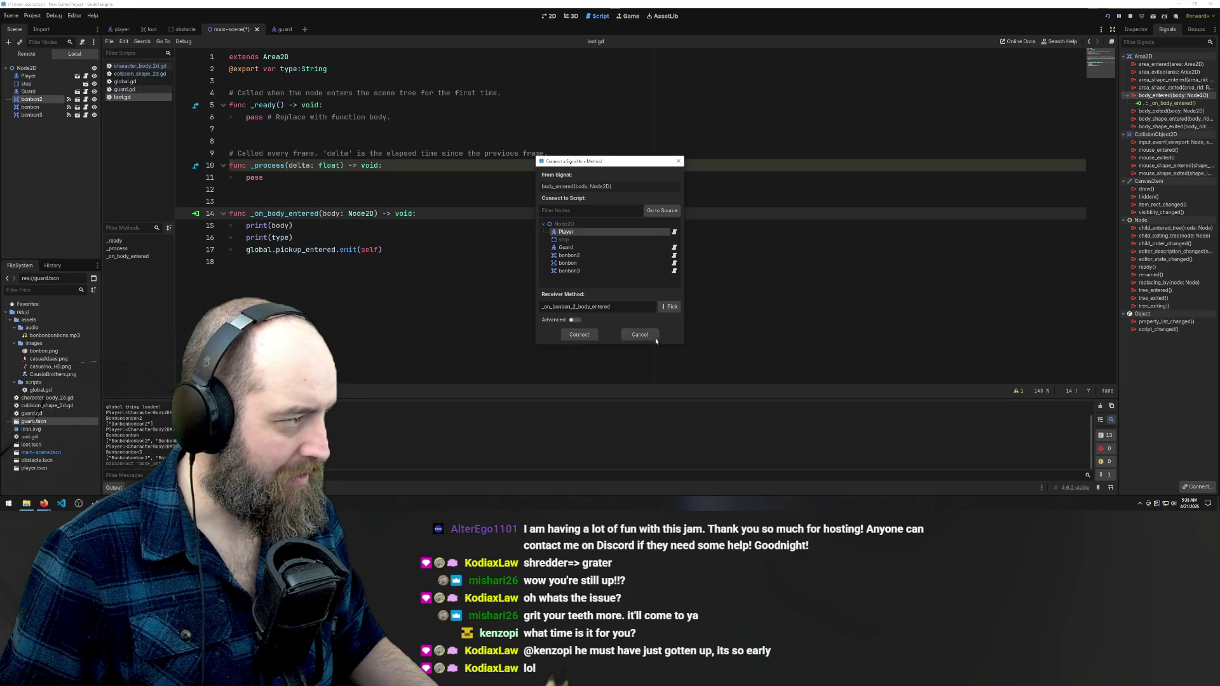
click(677, 162)
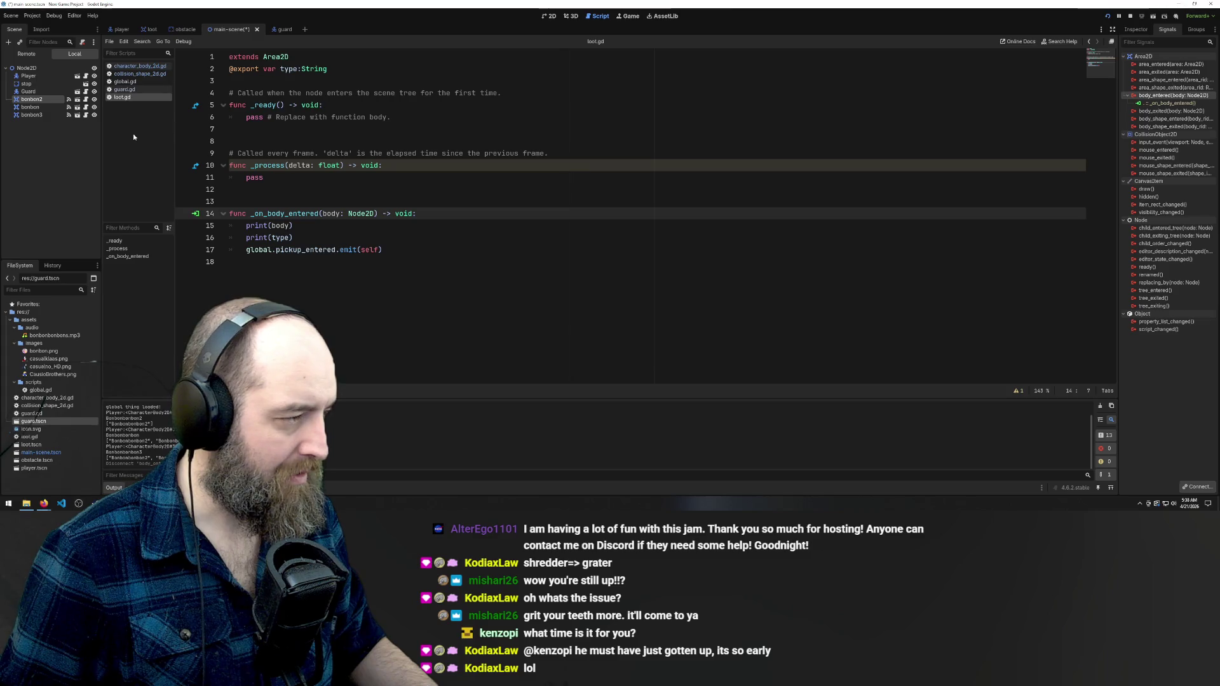
Drag a Guard node reference into loot.gd, then remove it and restore the blank line
mouse_move(28, 91)
mouse_down()
mouse_move(844, 150)
mouse_move(1162, 97)
mouse_up()
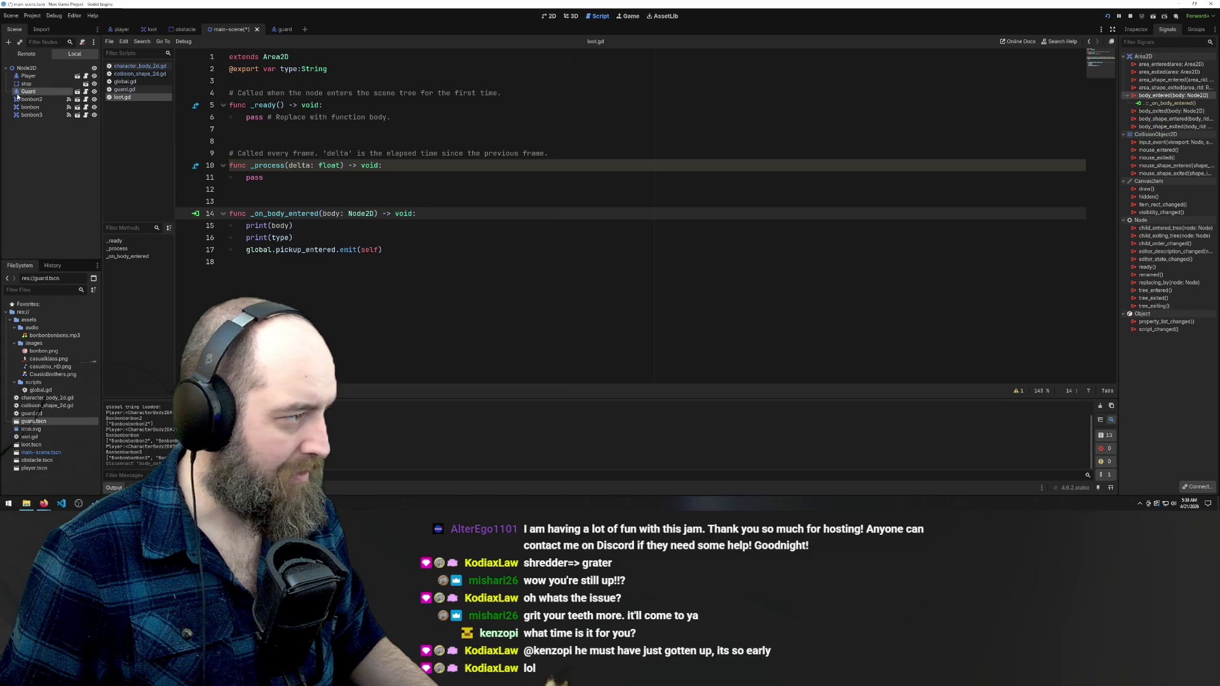
drag(251, 166, 345, 198)
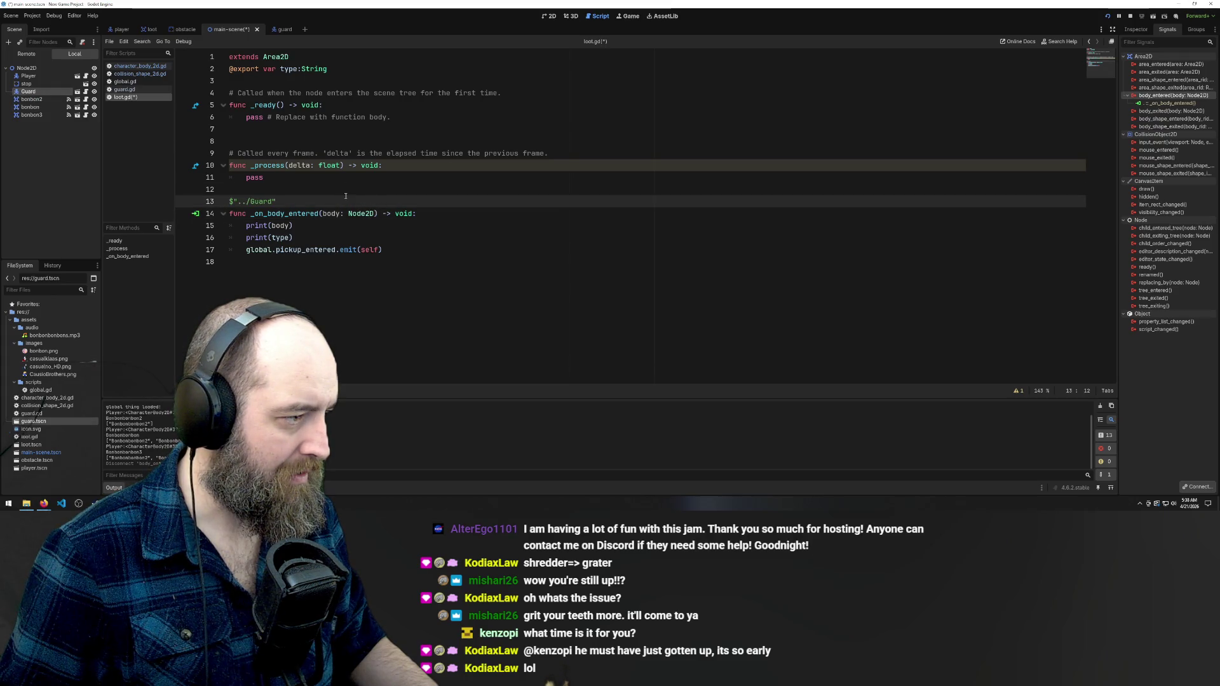
key(BackSpace)
key(BackSpace)
key(BackSpace)
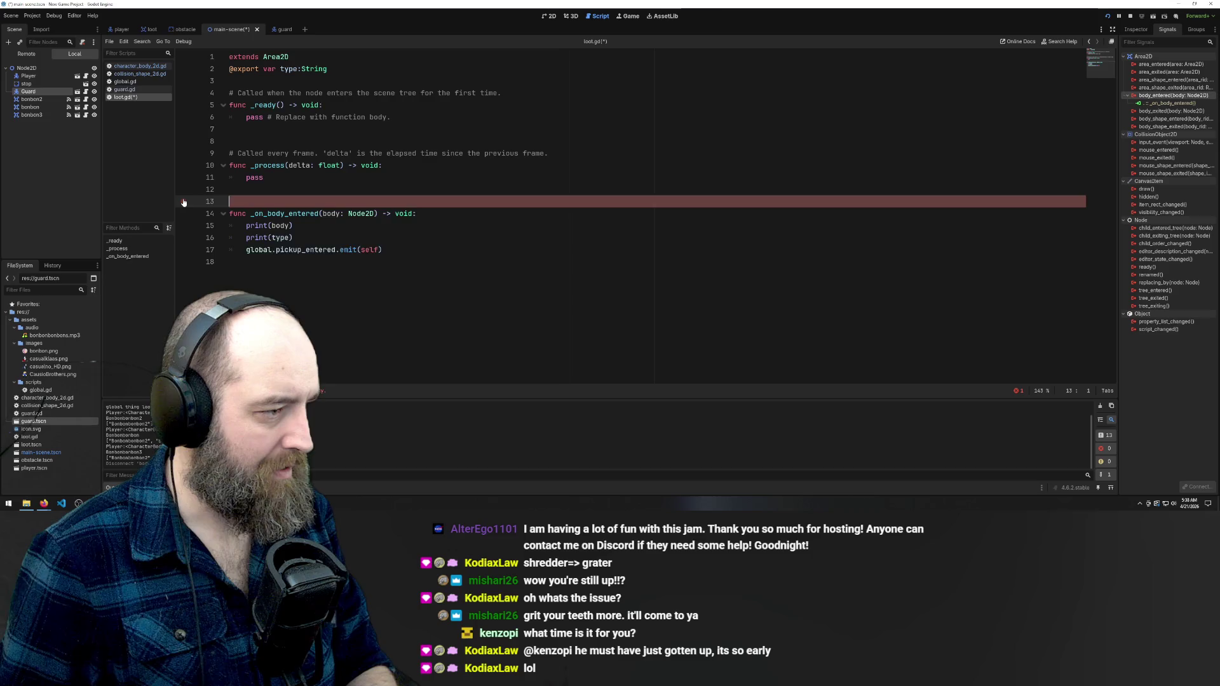
key(ctrl+z)
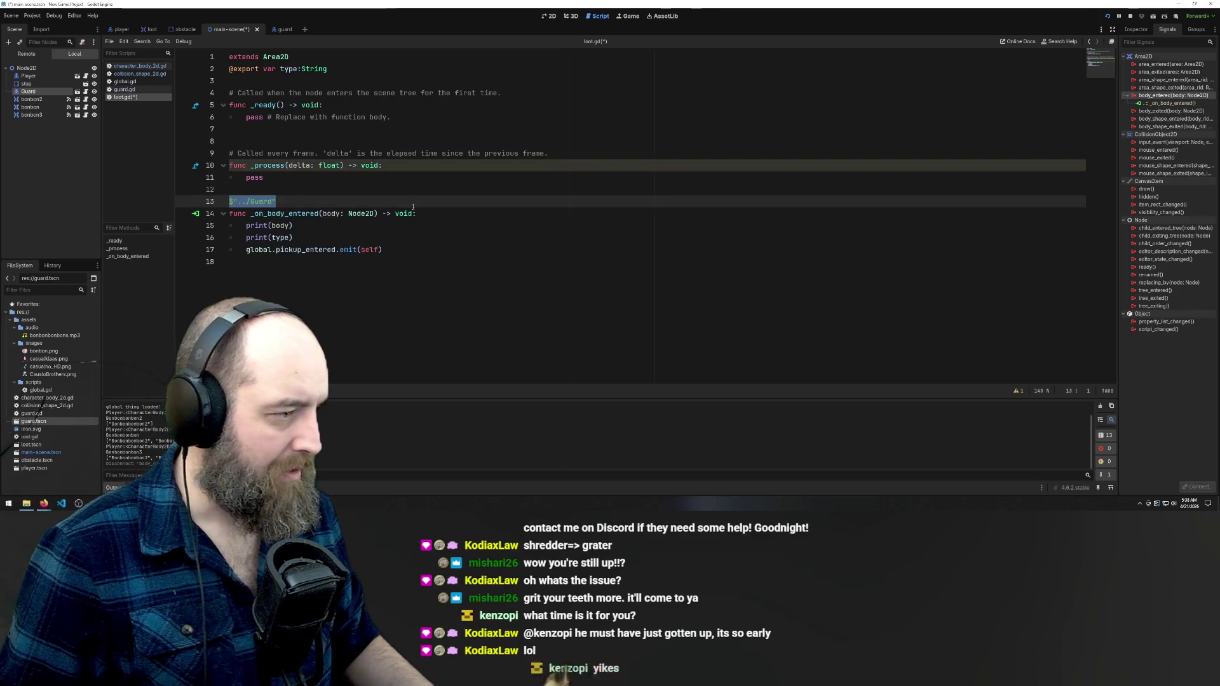
drag(301, 203, 213, 201)
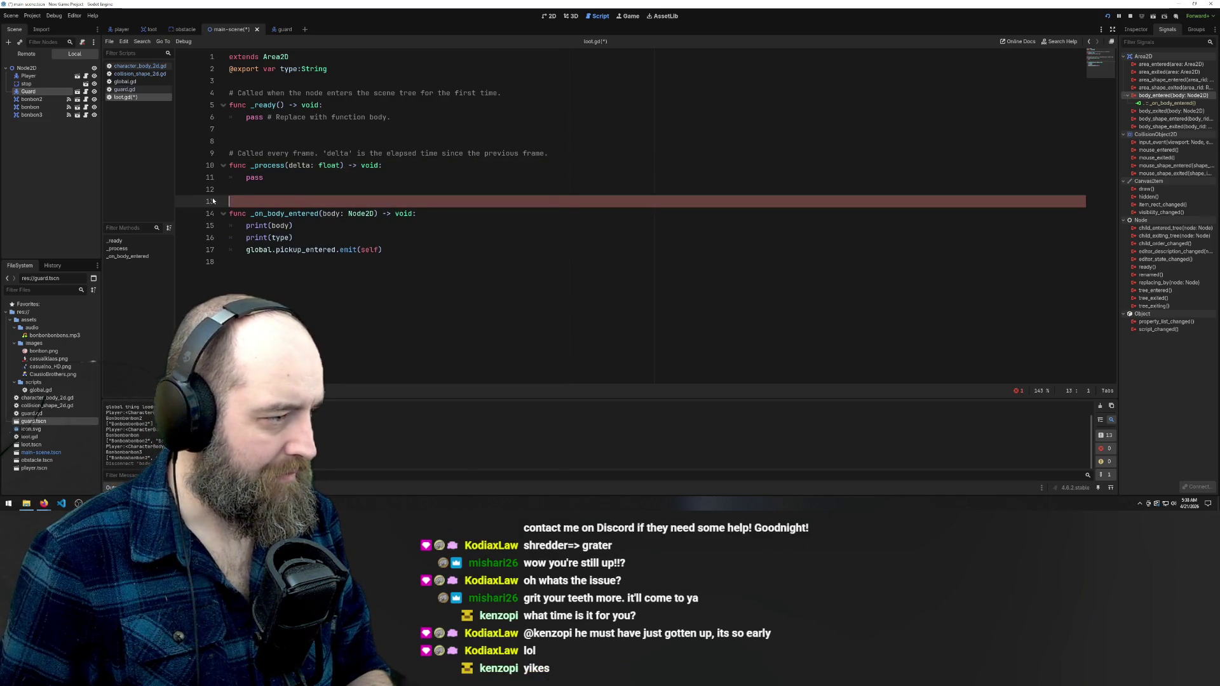
key(BackSpace)
key(BackSpace)
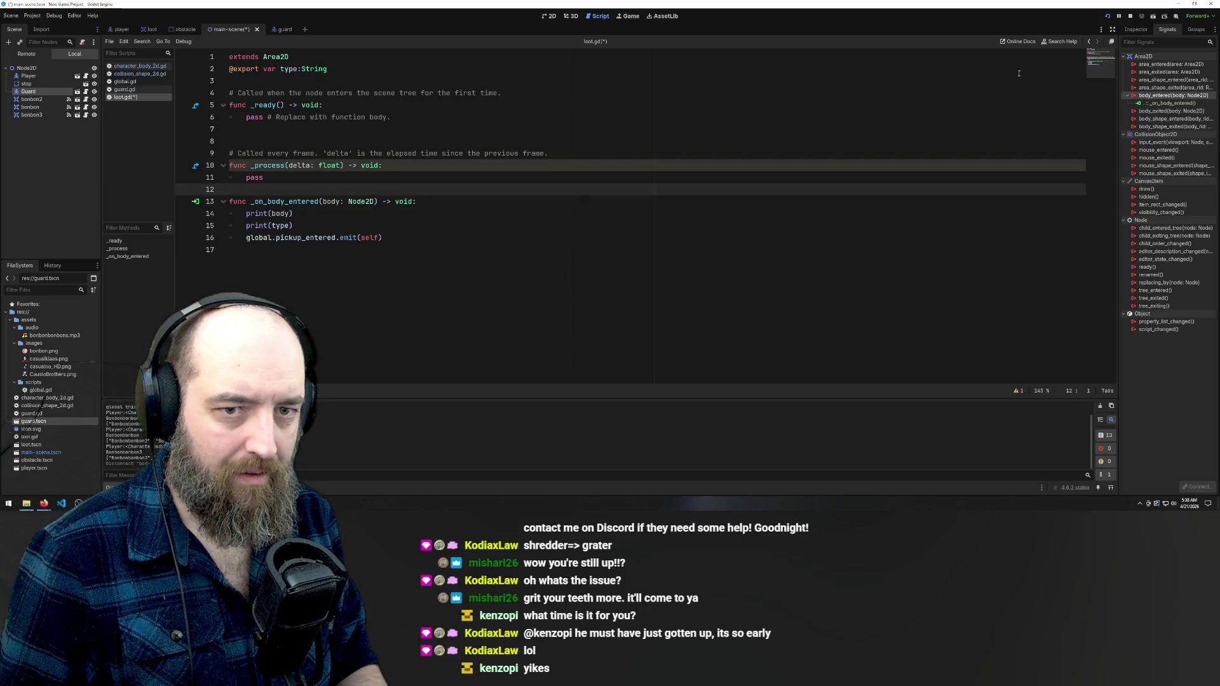
key(Return)
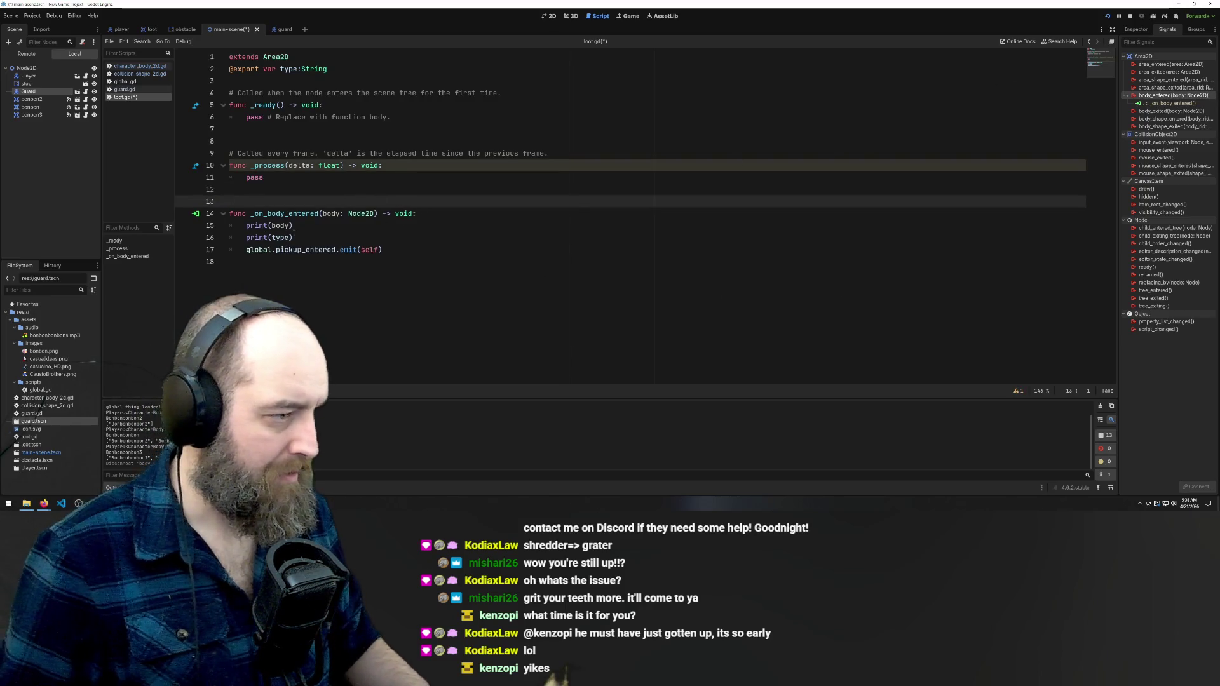
key(Down)
key(Down)
key(Down)
key(End)
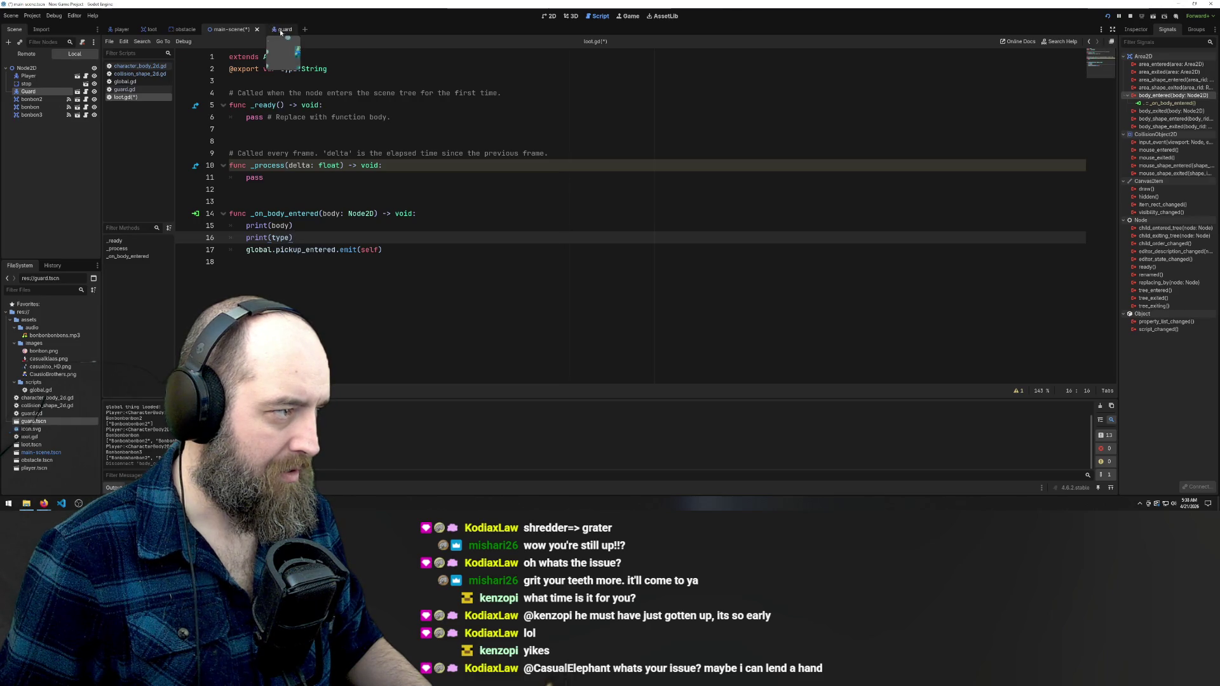
In the guard scene, check _on_body_entered's connections list, which is empty
click(143, 29)
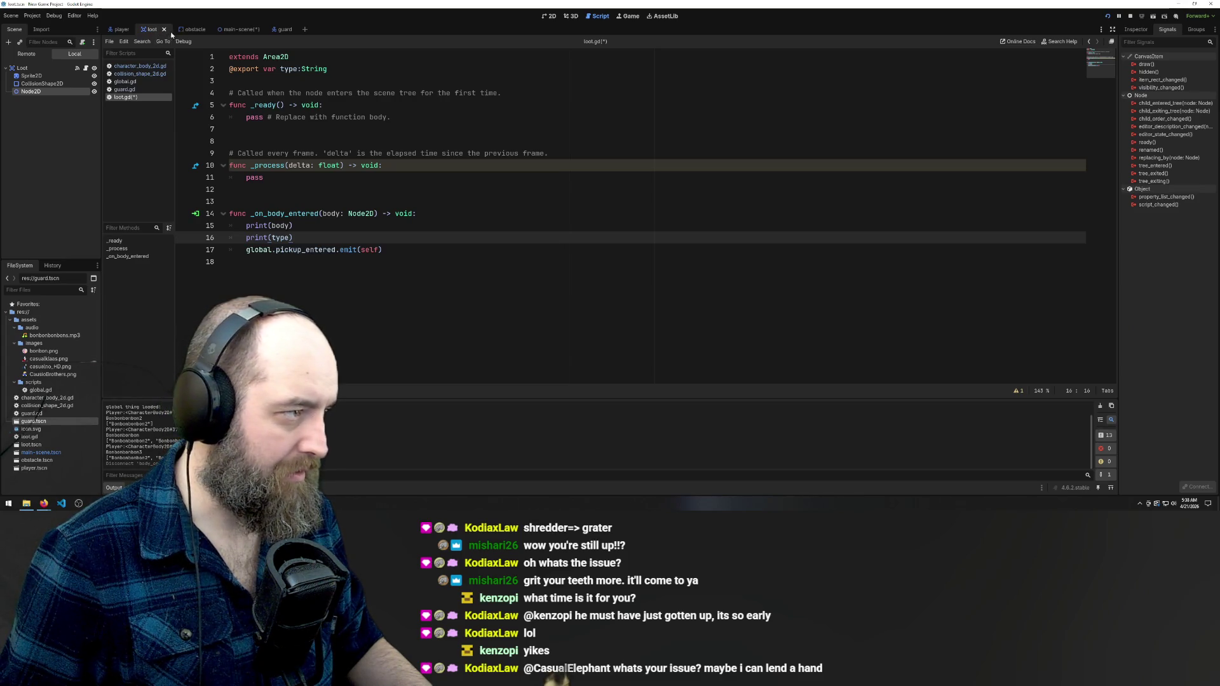
click(283, 33)
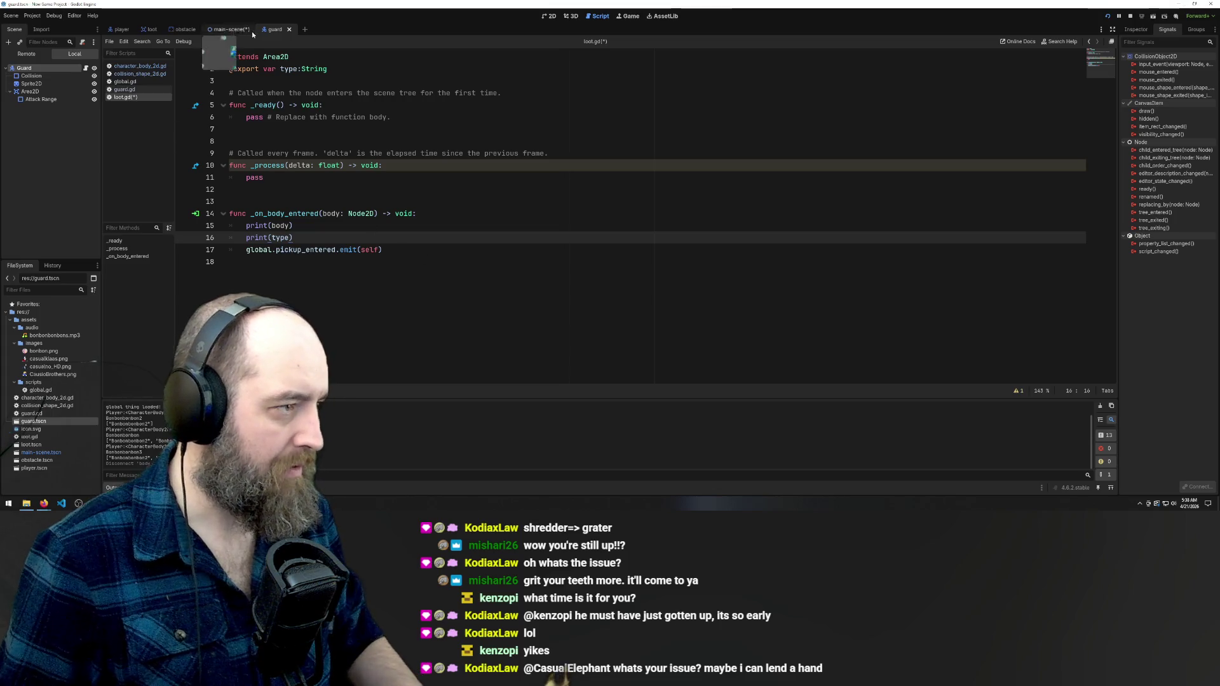
key(Down)
key(Down)
click(198, 214)
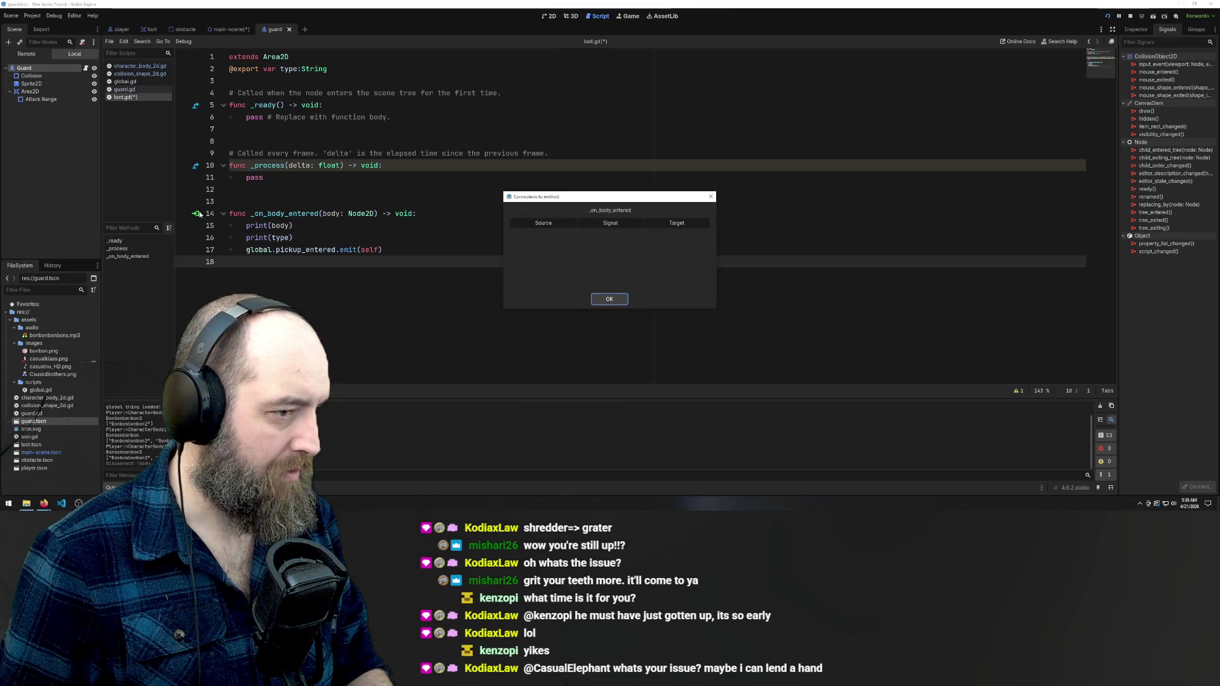